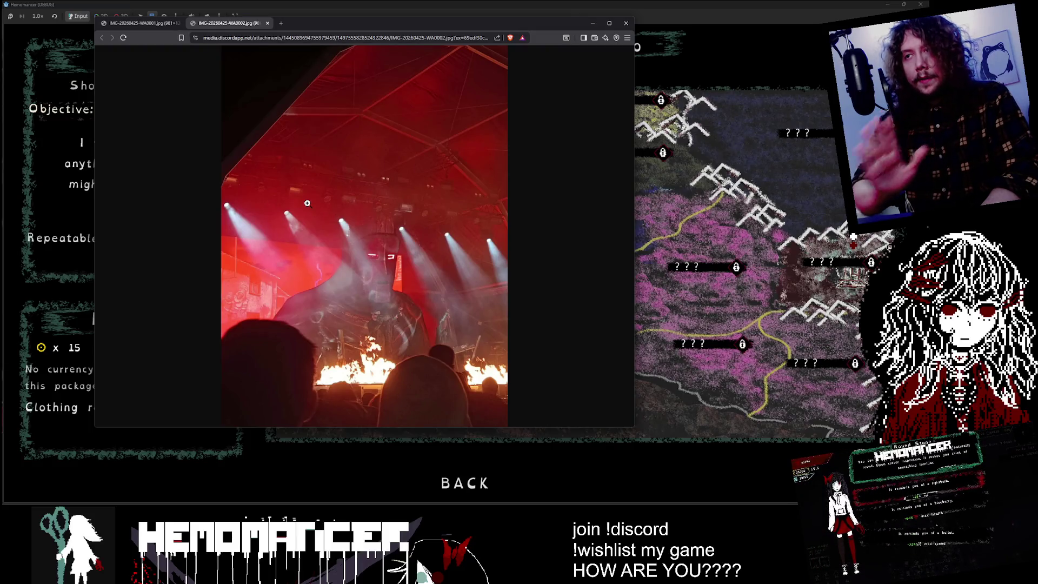
- Zoom in on the concert photo, view the other photo, then close the browser
left_click(372, 299)
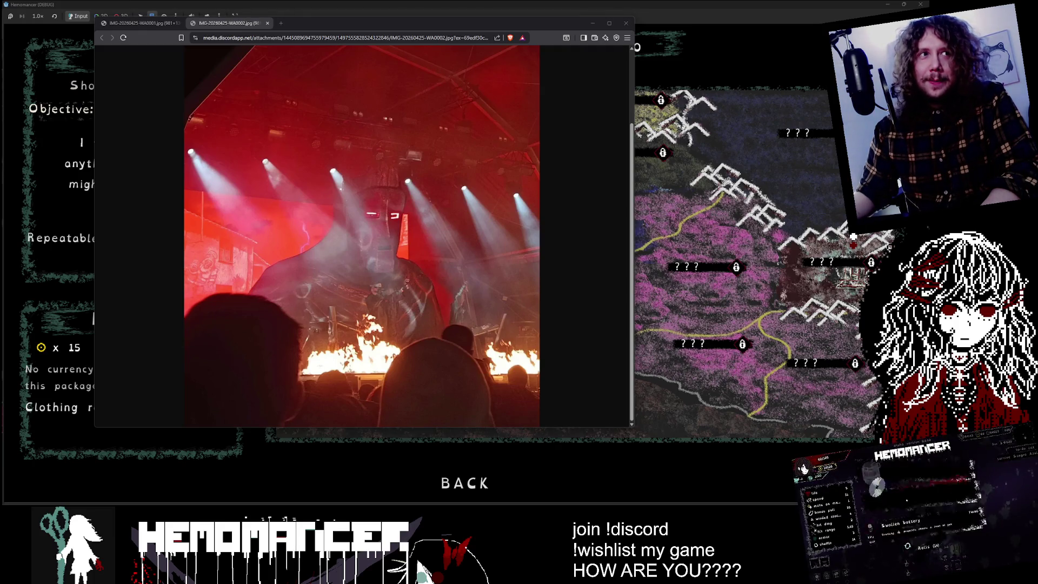
key("ctrl+w")
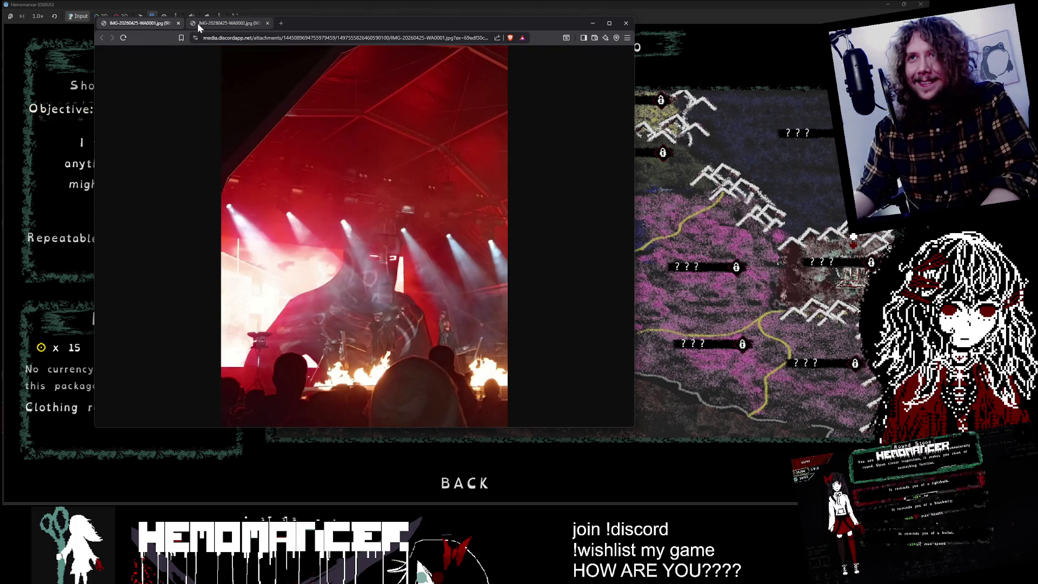
key("ctrl+w")
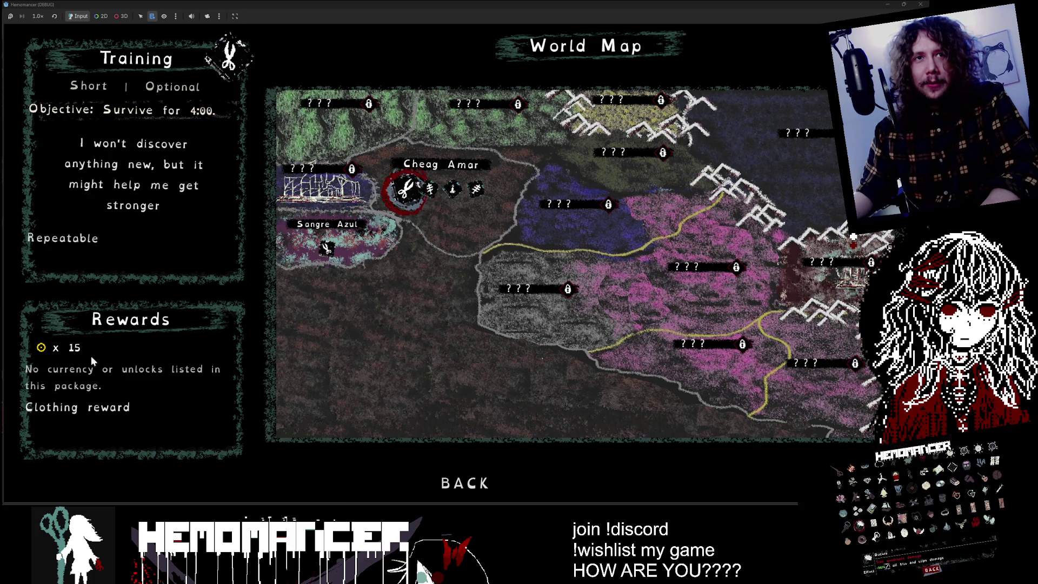
- Step through the Study, Prelude, Cutting and Training mission briefs, then minimize the game
key("Right")
key("Left")
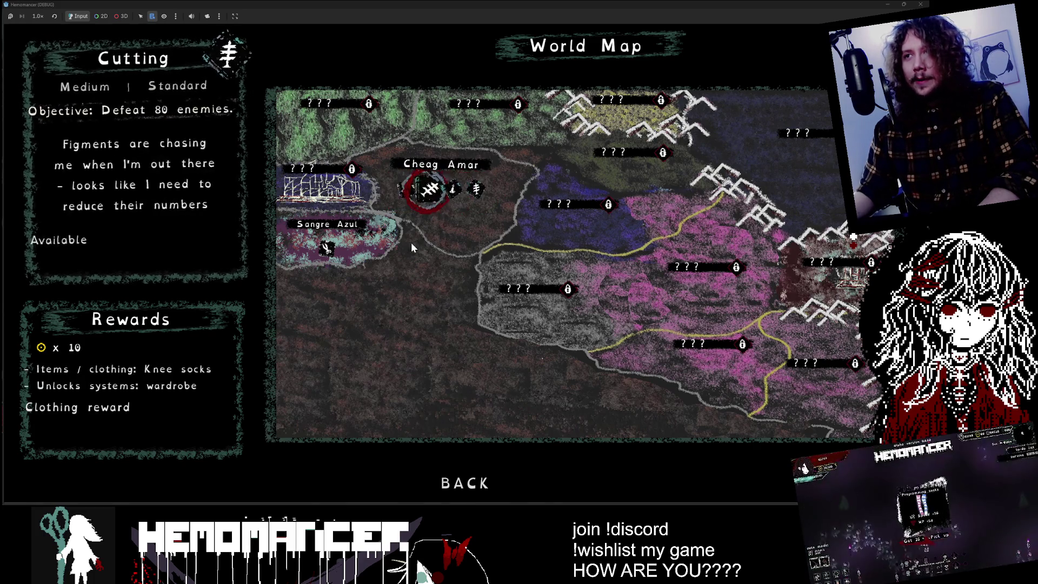
key("Left")
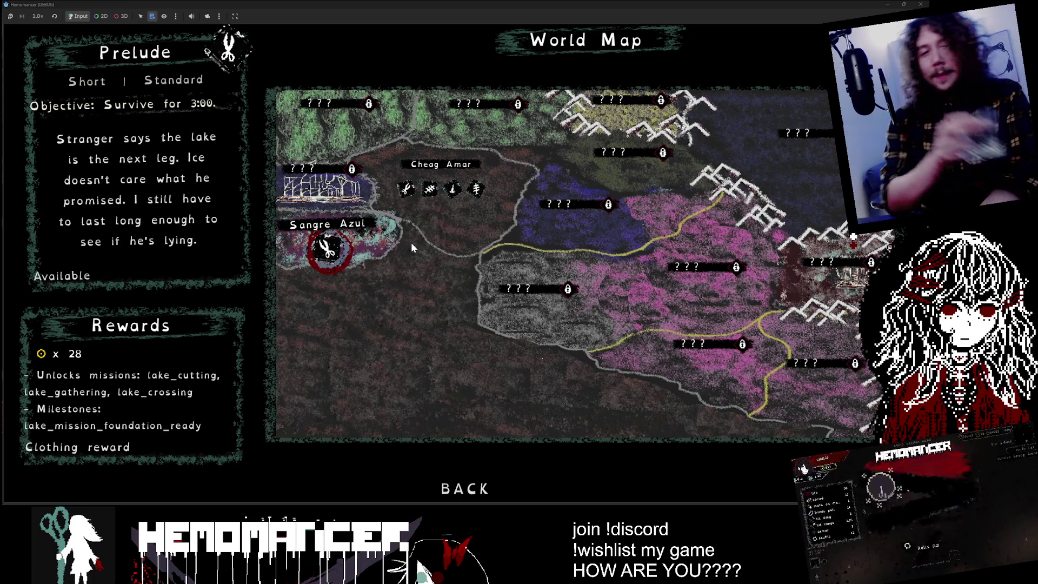
key("Right")
key("Right")
key("Left")
key("Left")
key("Right")
key("Right")
key("Right")
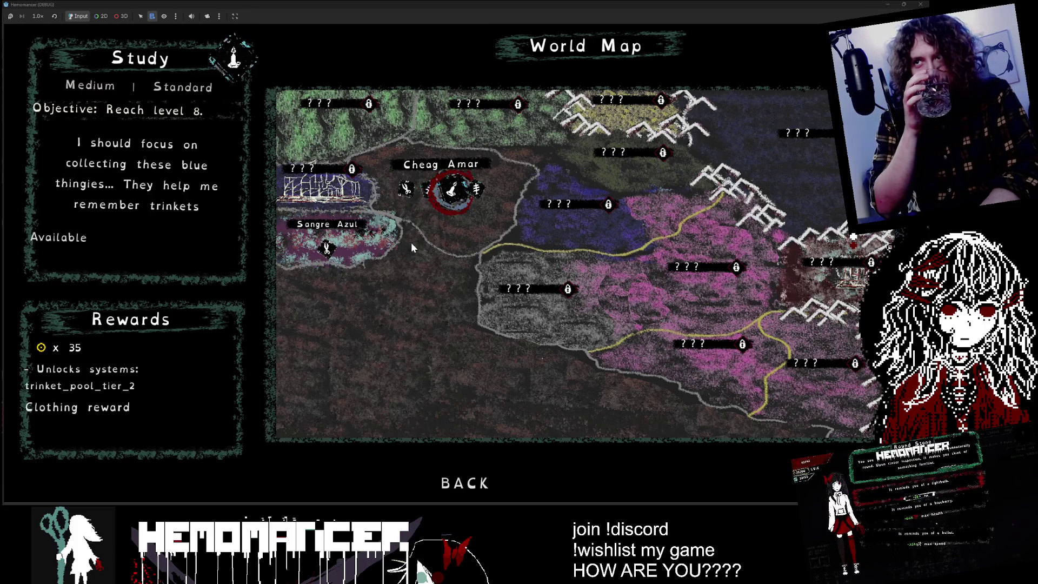
key("Left")
key("Left")
key("Left")
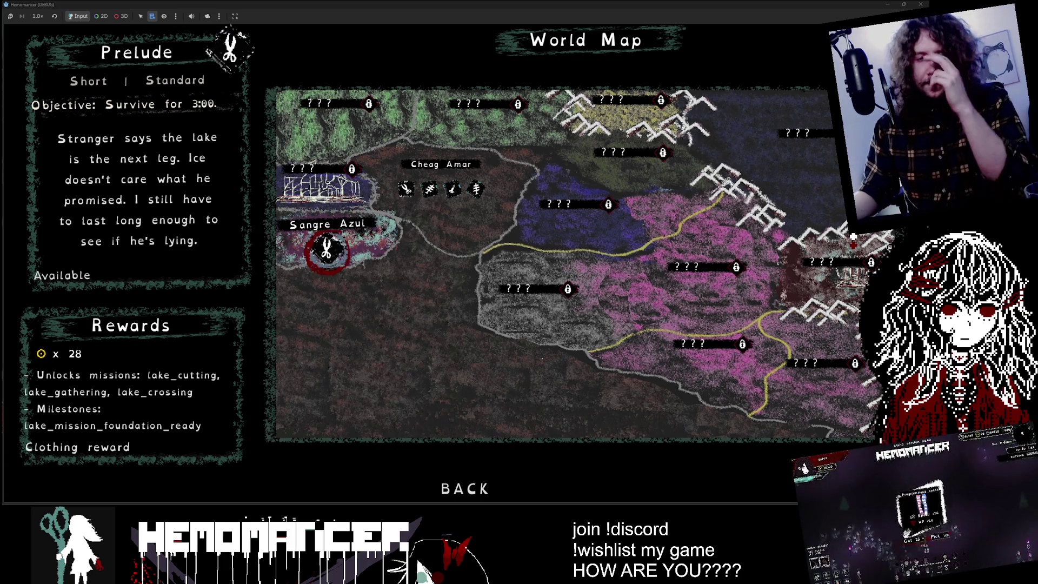
key("Right")
key("Right")
key("Left")
key("Left")
key("Right")
key("Right")
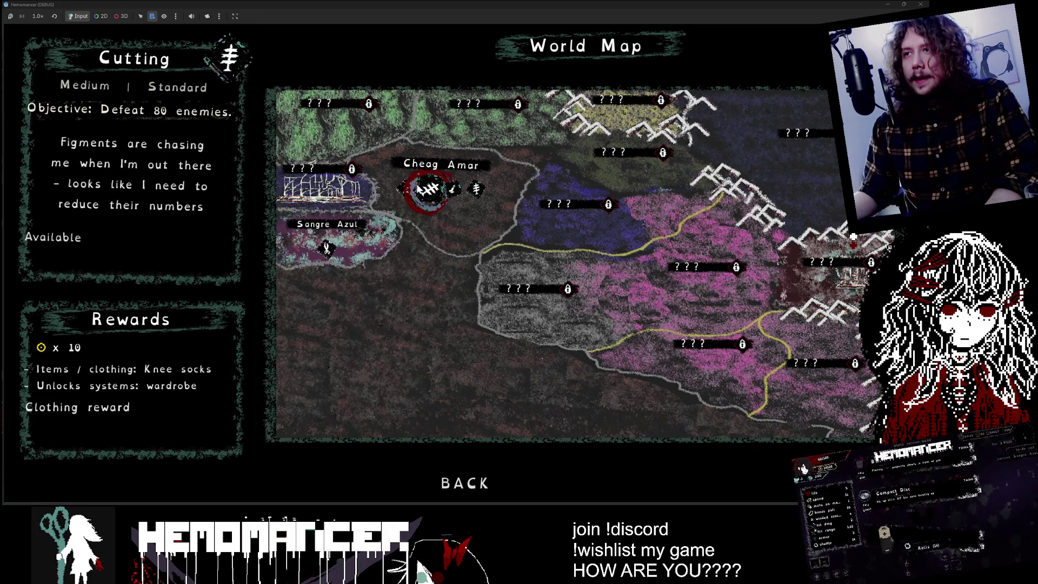
key("Left")
left_click(887, 5)
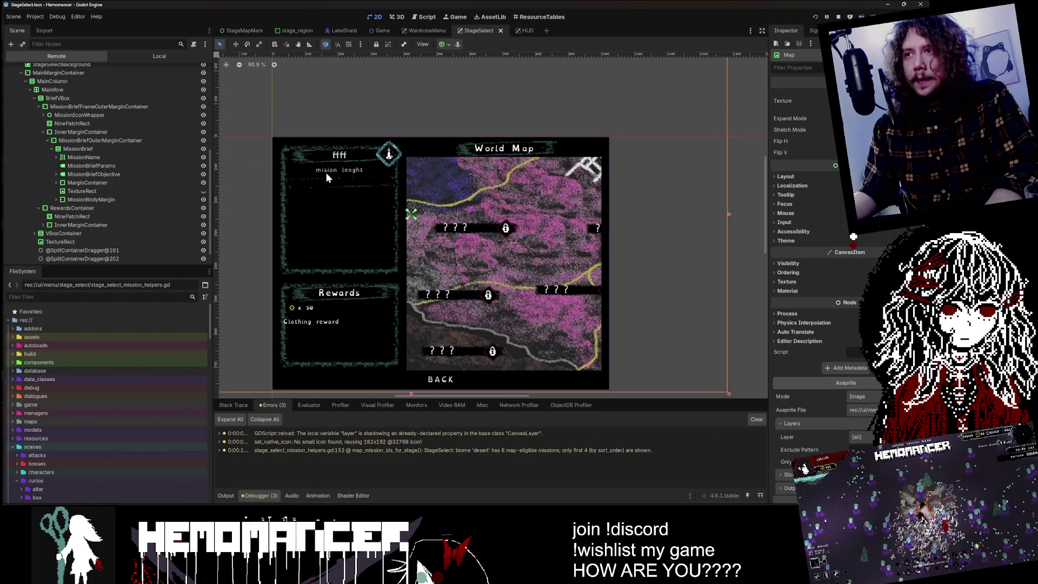
- In the Remote tree, inspect the mission length label, objective and MissionBrief container nodes
scroll(325, 172, "down", 8)
scroll(414, 171, "up", 6)
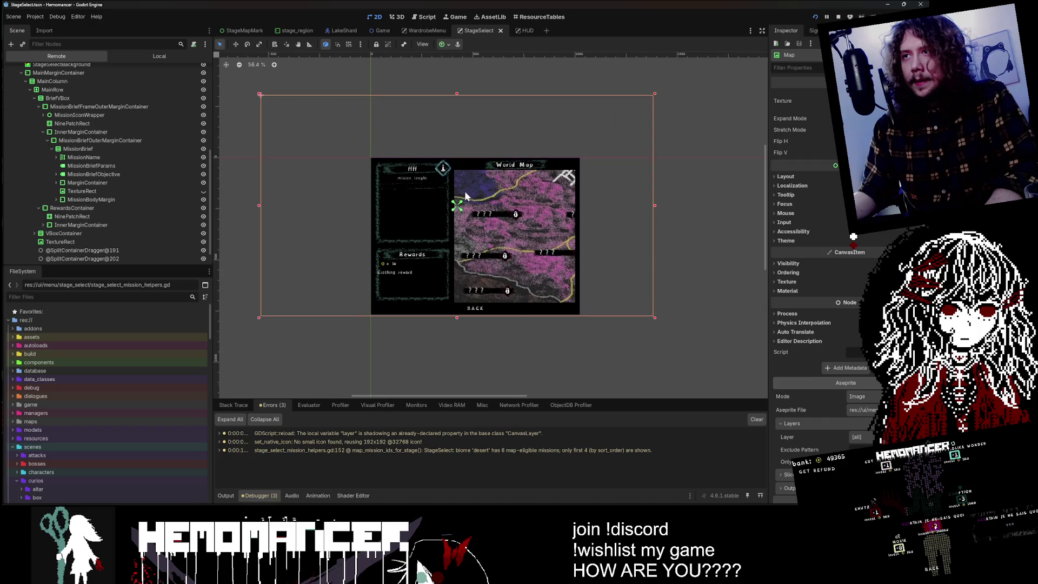
left_click(86, 166)
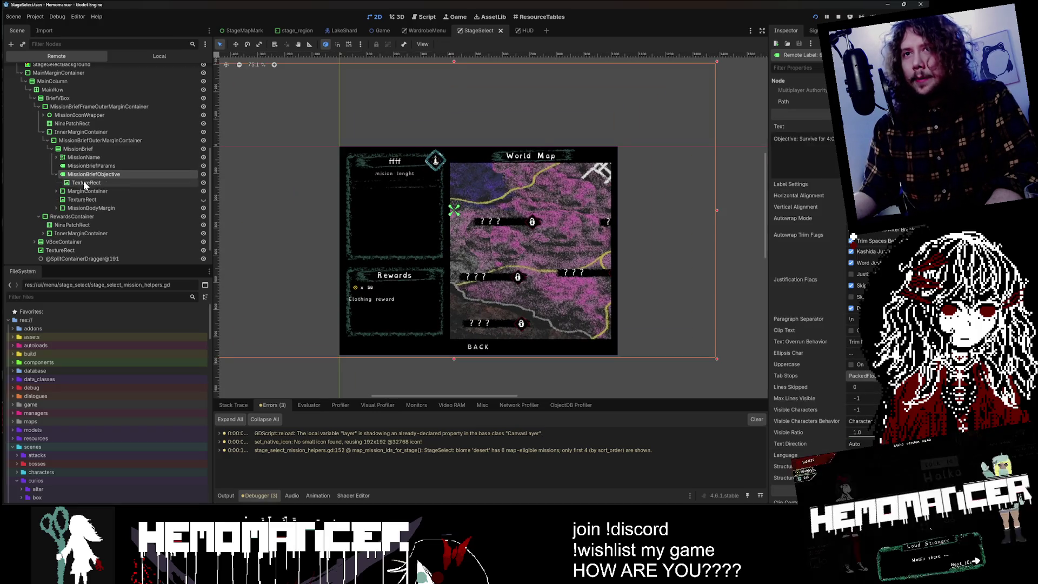
left_click(64, 175)
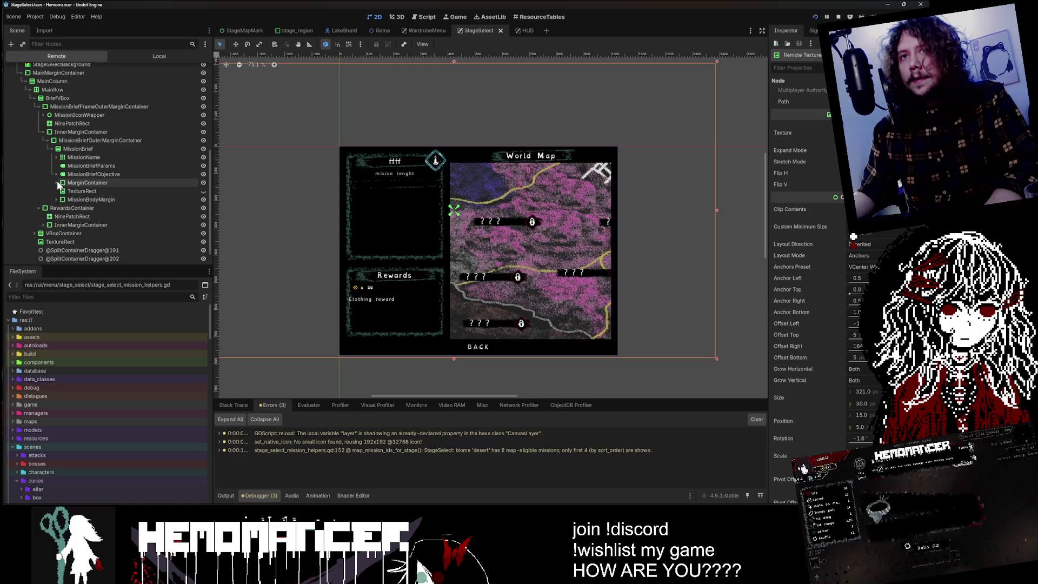
left_click(61, 152)
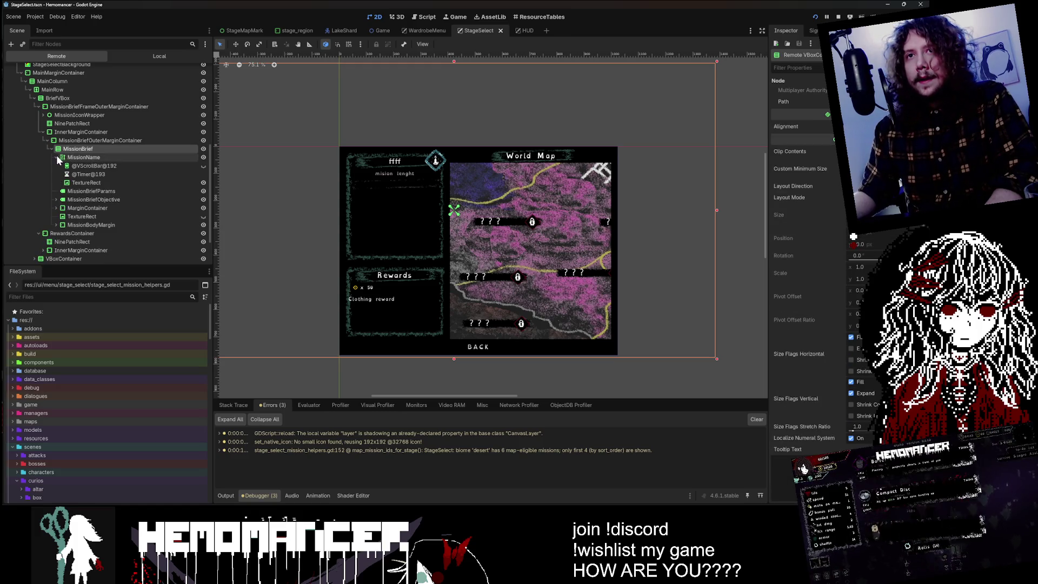
left_click(57, 157)
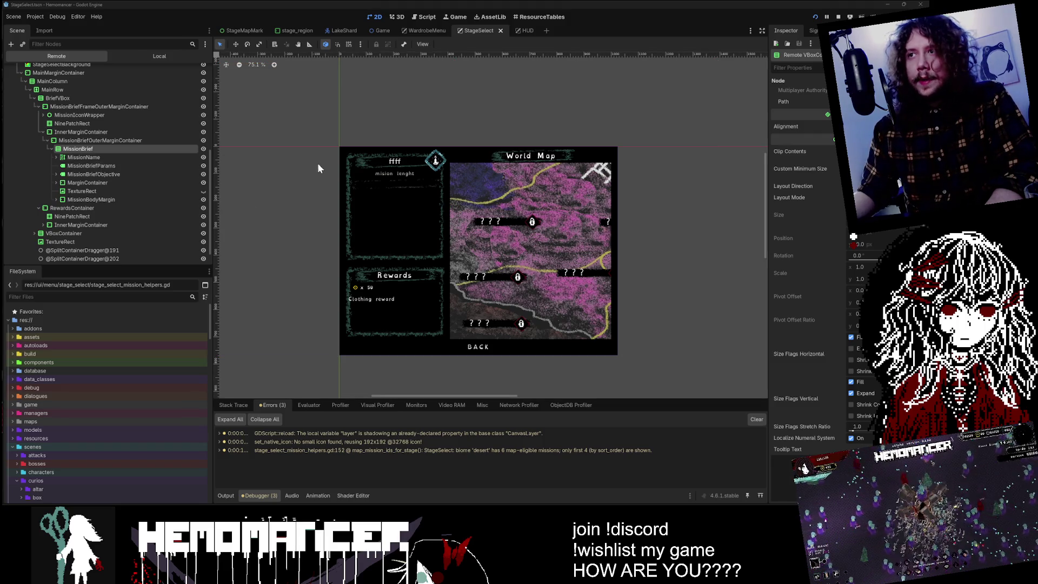
- Pick the TextureRect beside the description from the canvas node list, then view the Local tree
scroll(323, 175, "up", 2)
right_click(391, 207, "alt")
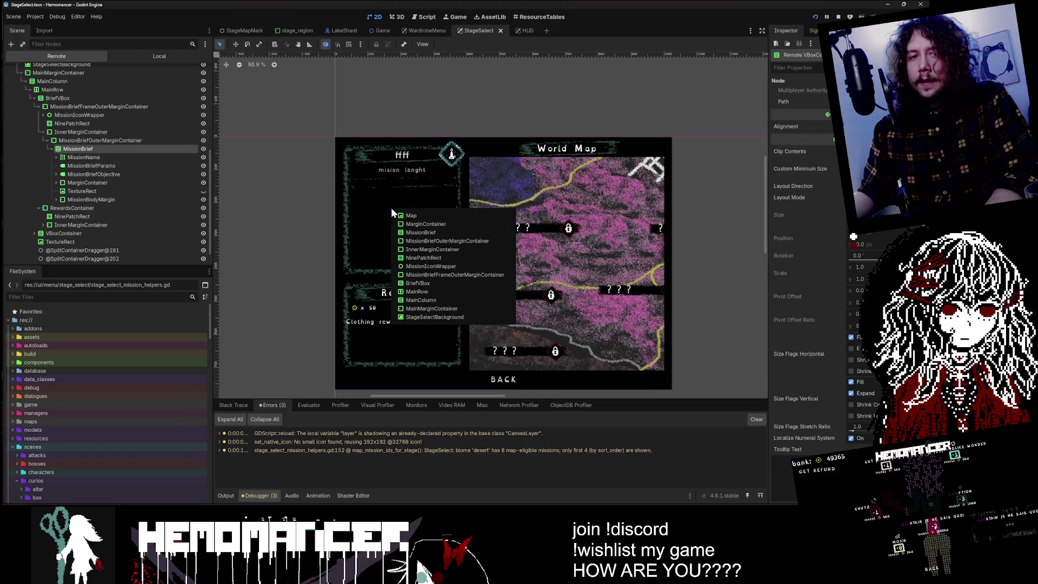
left_click(113, 192)
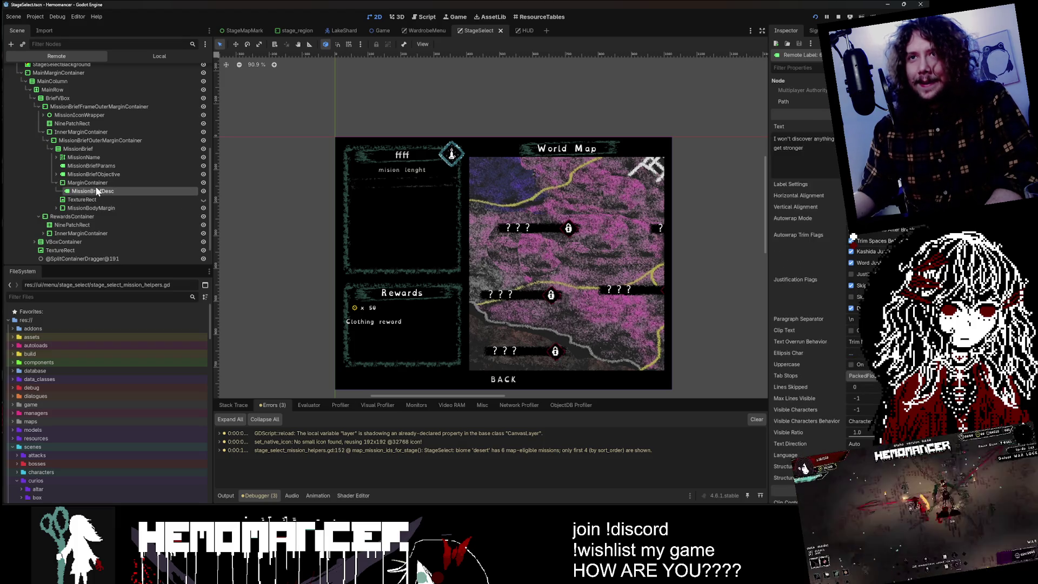
left_click(82, 193)
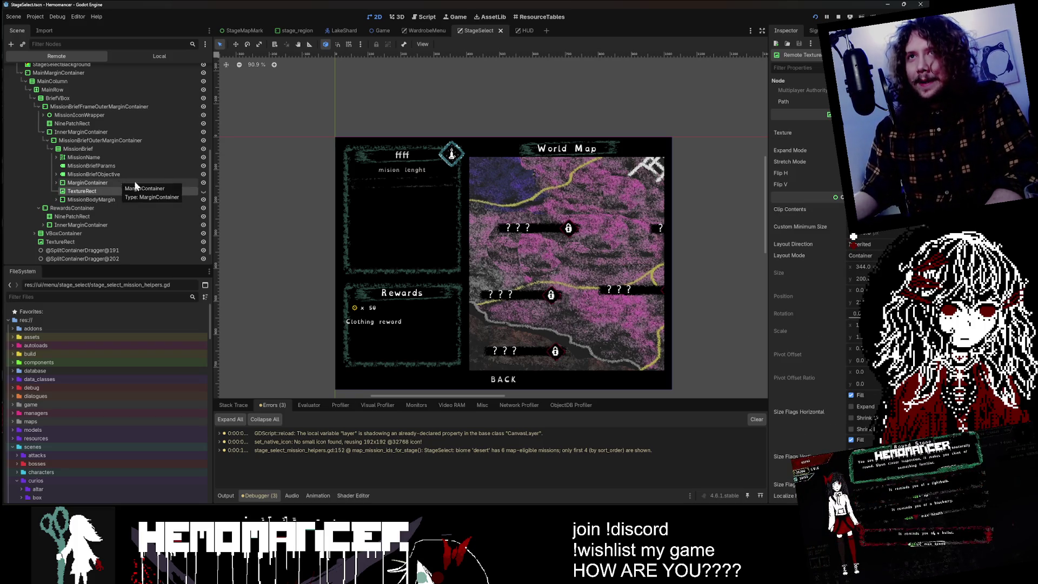
left_click(143, 56)
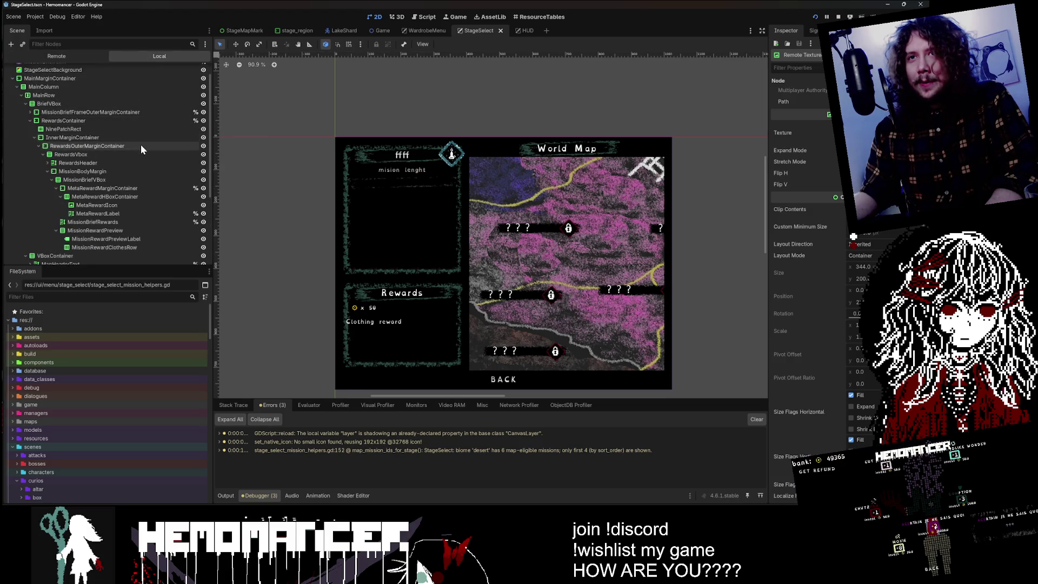
- Stop the game and inspect the RewardsHeader TextureRect, RewardsVbox and MetaRewardLabel nodes
key("F8")
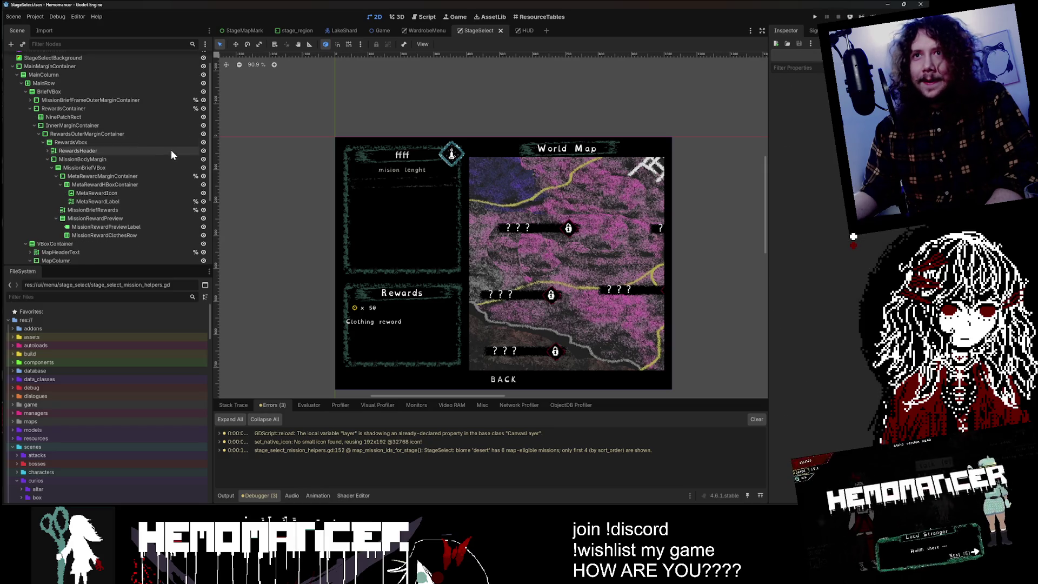
scroll(170, 147, "up", 2)
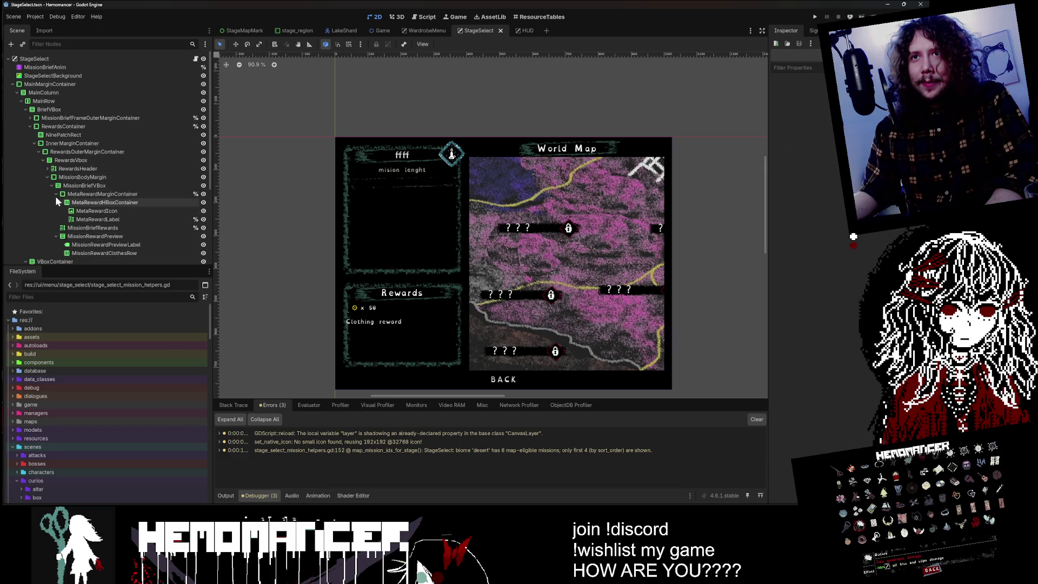
left_click(47, 168)
left_click(77, 178)
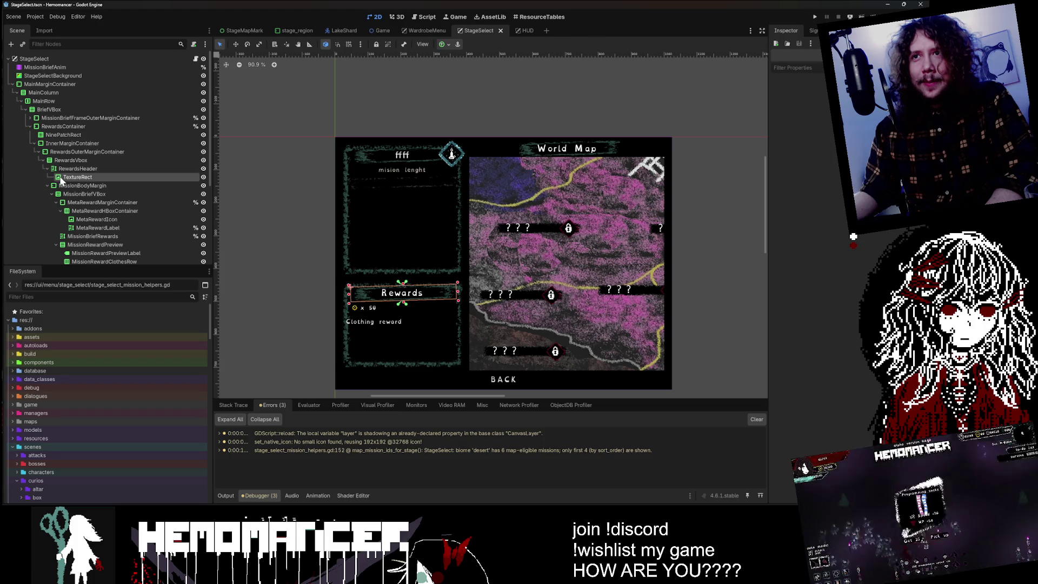
left_click(106, 161)
left_click(103, 227)
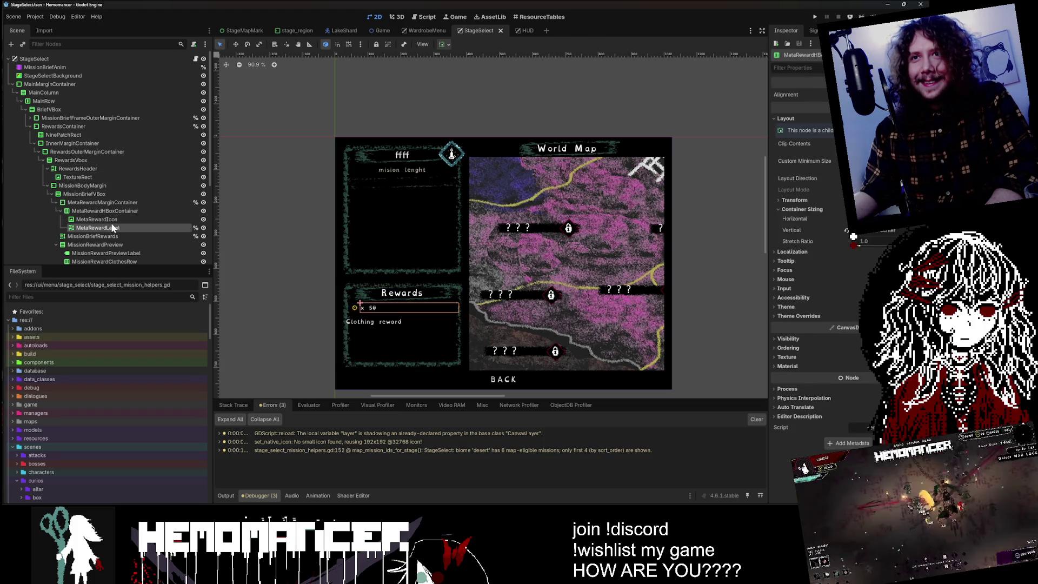
left_click(41, 152)
- Expand MissionBriefOuterMarginContainer and toggle visibility of the TextureRect under MarginContainer
left_click(29, 126)
left_click(30, 118)
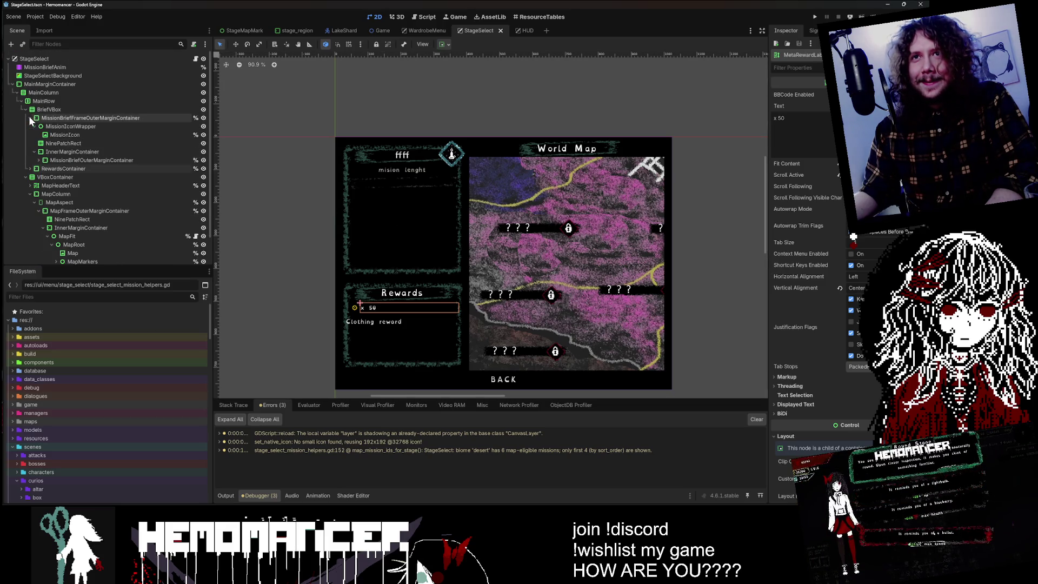
left_click(64, 143)
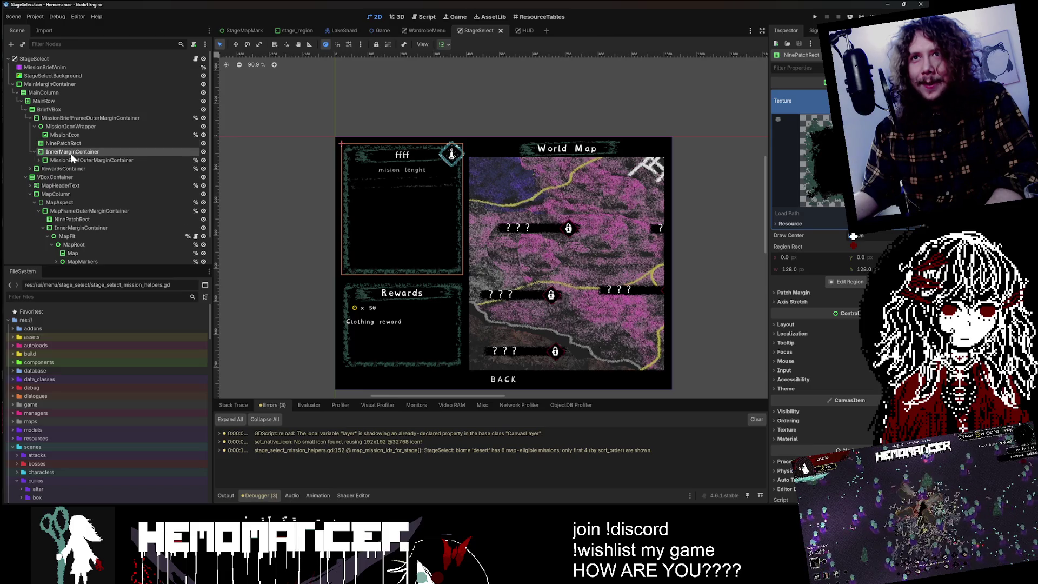
left_click(74, 160)
left_click(39, 160)
scroll(80, 177, "down", 3)
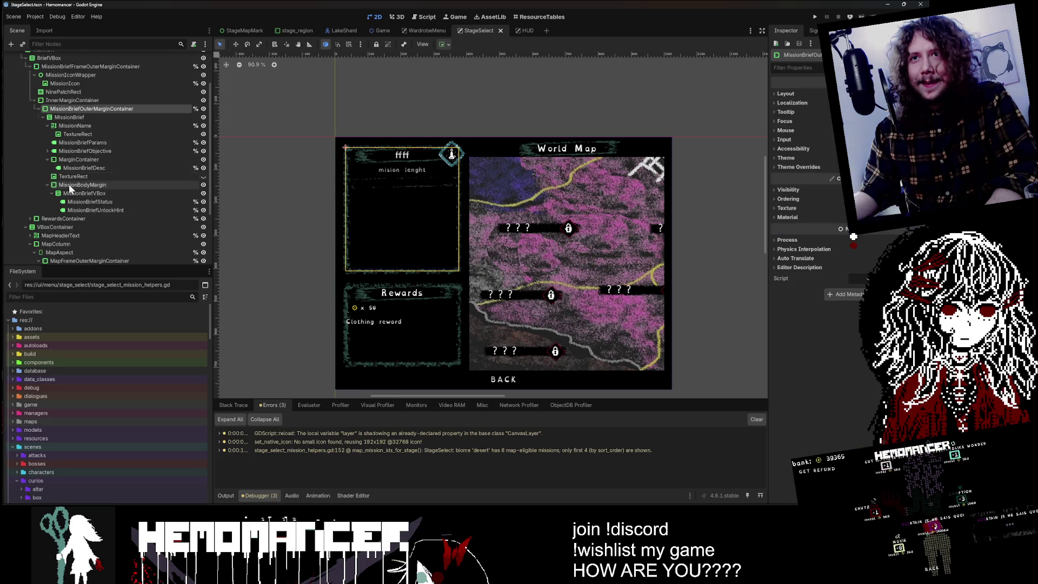
left_click(80, 177)
left_click(203, 178)
left_click(203, 178)
key("f")
left_click(149, 170)
left_click(145, 176)
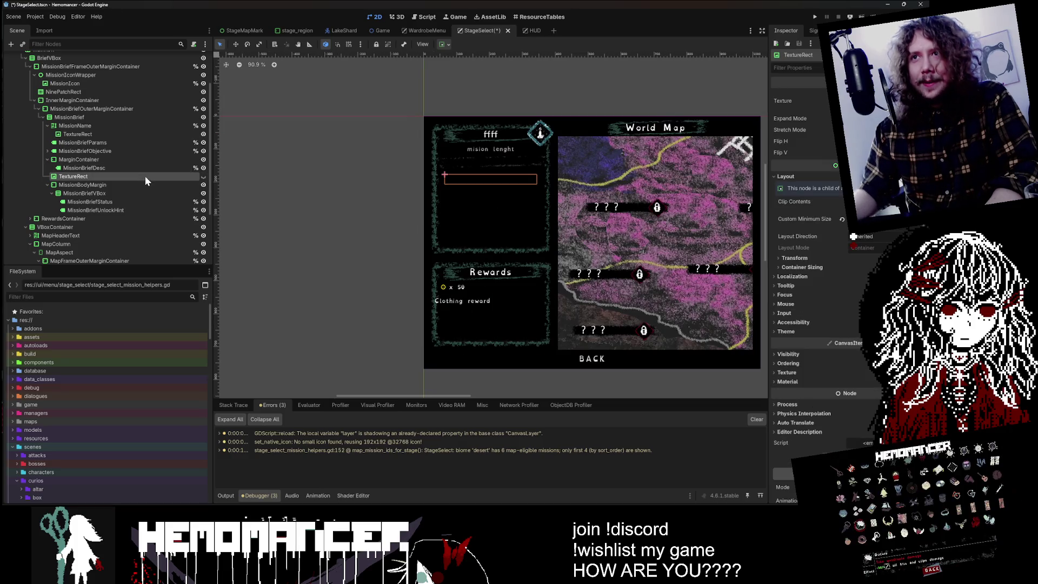
key("Delete")
left_click(447, 267)
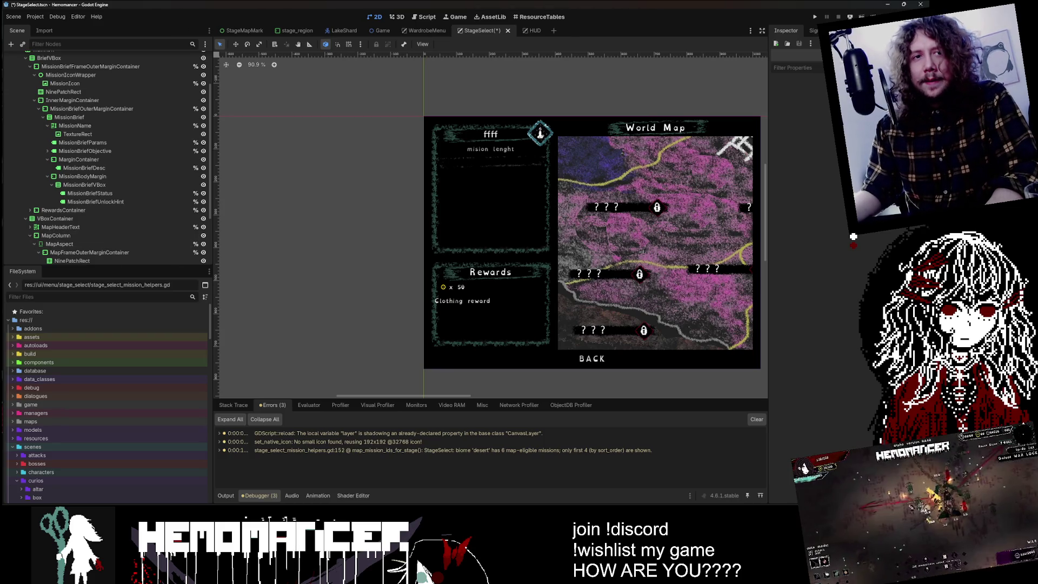
scroll(609, 197, "up", 5)
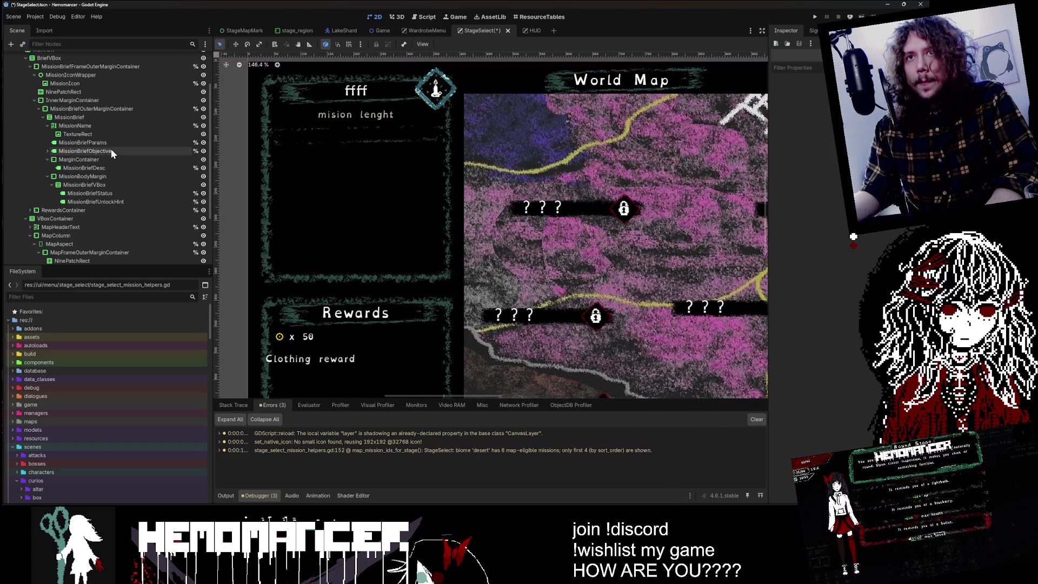
left_click(111, 142)
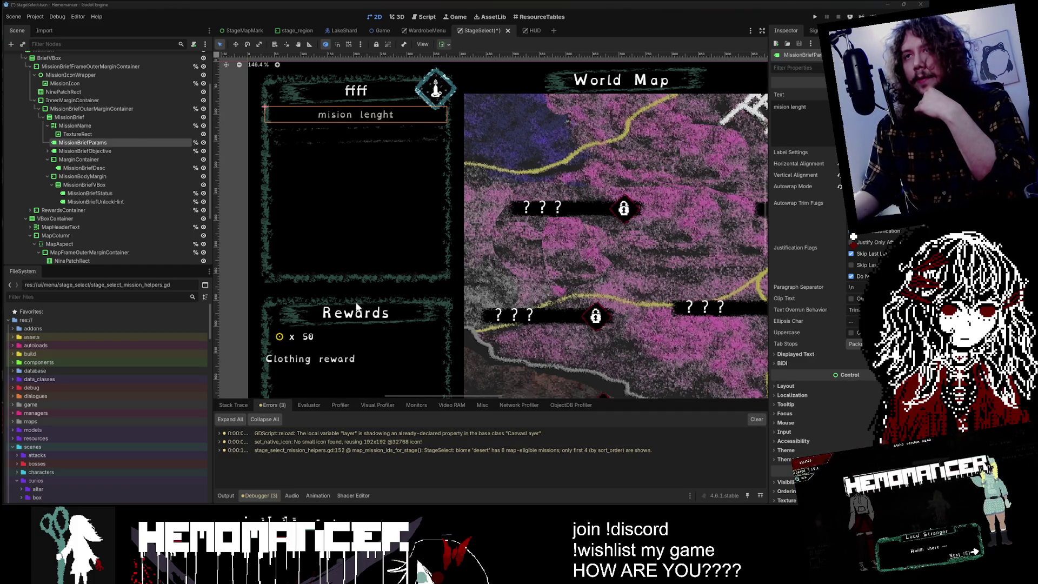
scroll(397, 223, "down", 3)
left_click(408, 83)
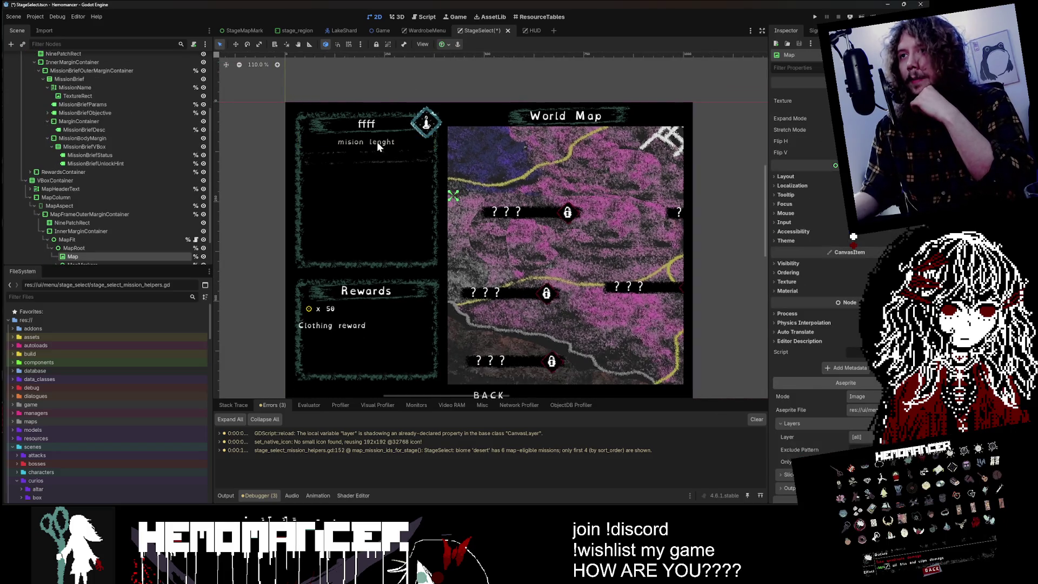
left_click(147, 154)
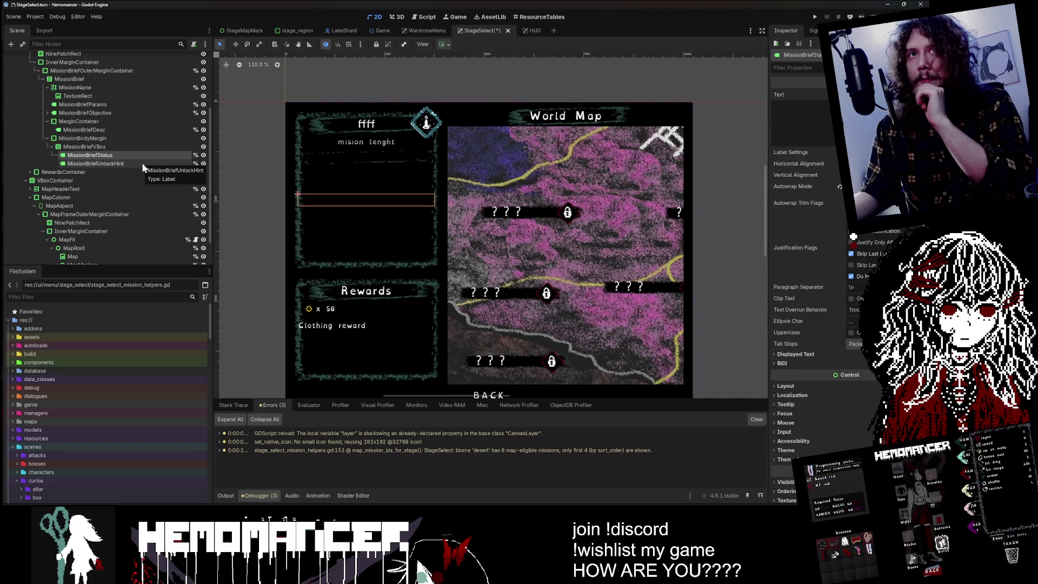
left_click(372, 193)
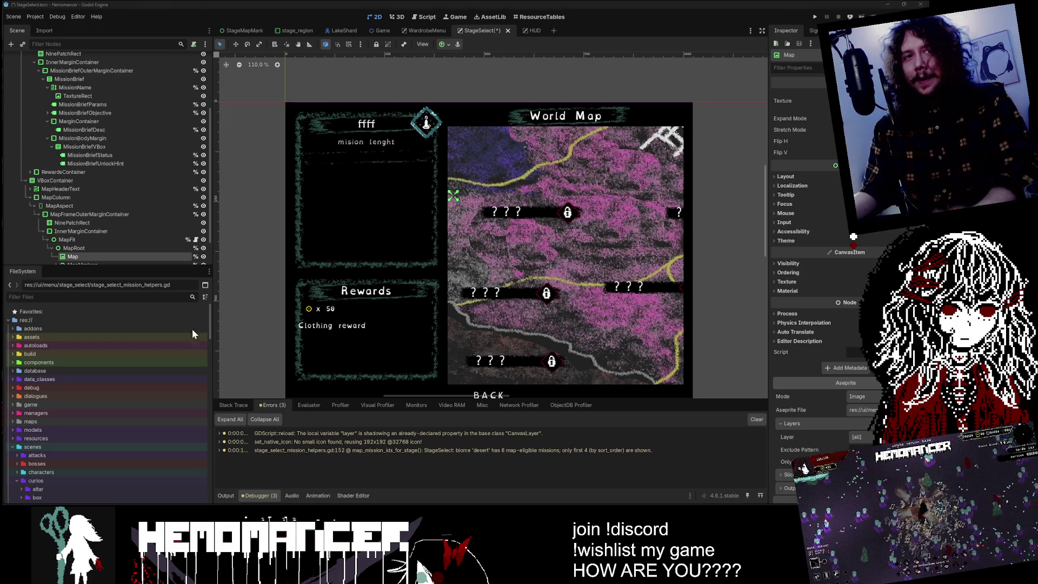
scroll(507, 281, "up", 2)
scroll(233, 199, "down", 4)
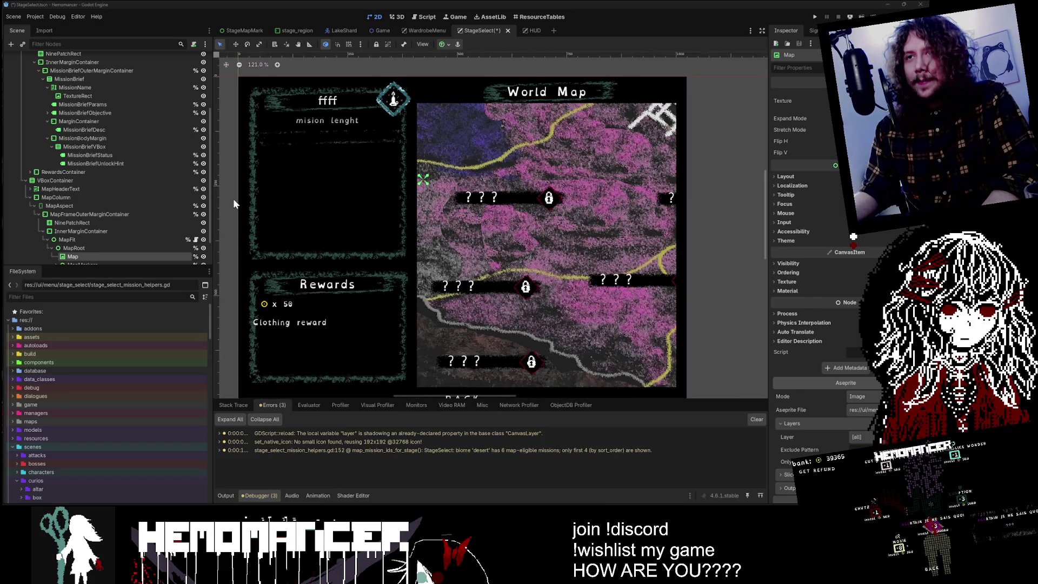
left_click(715, 246)
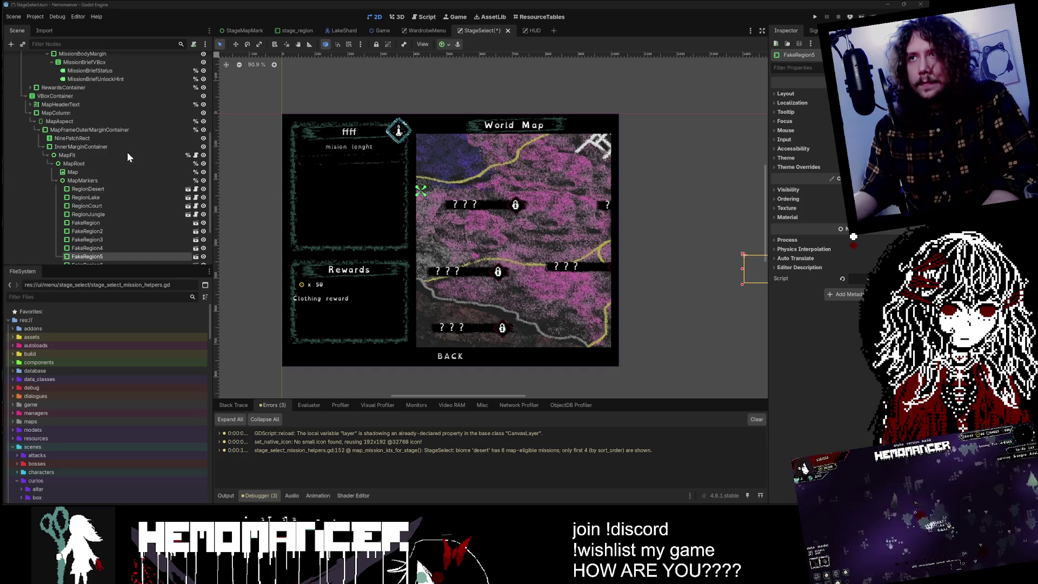
left_click(113, 146)
left_click(82, 180)
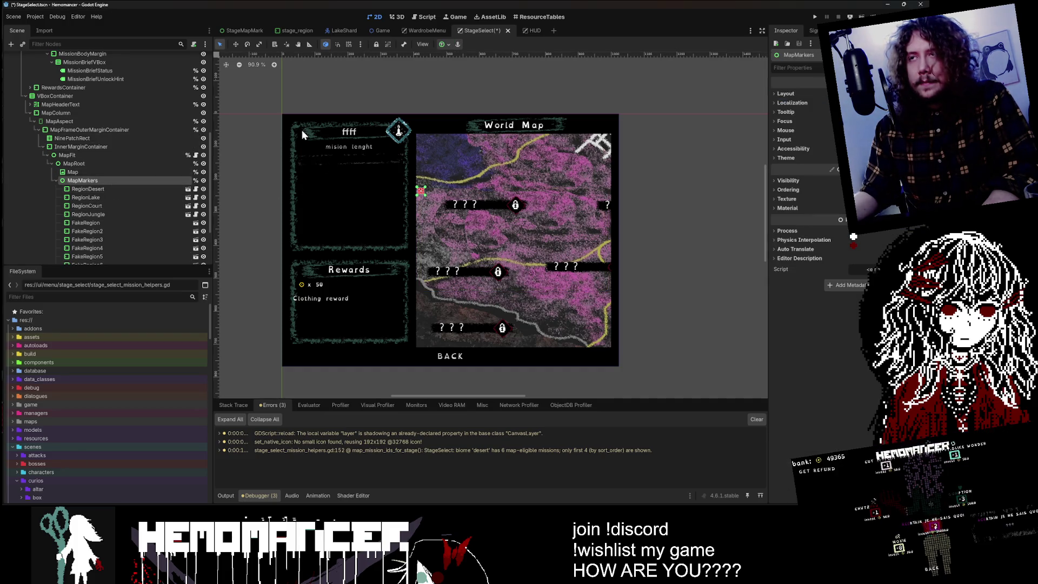
left_click(316, 185)
scroll(112, 152, "up", 5)
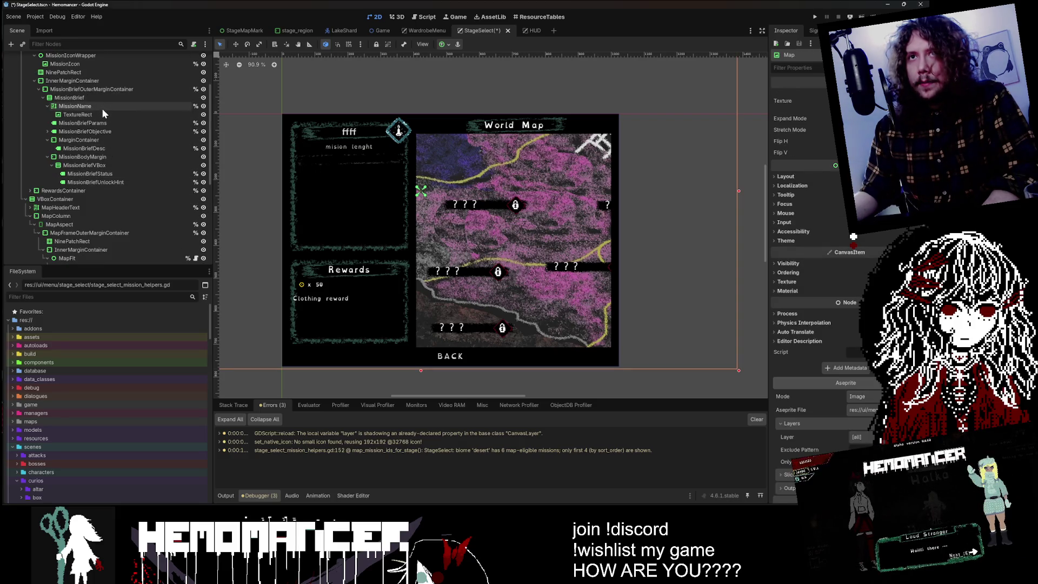
scroll(307, 161, "up", 4)
left_click(91, 139)
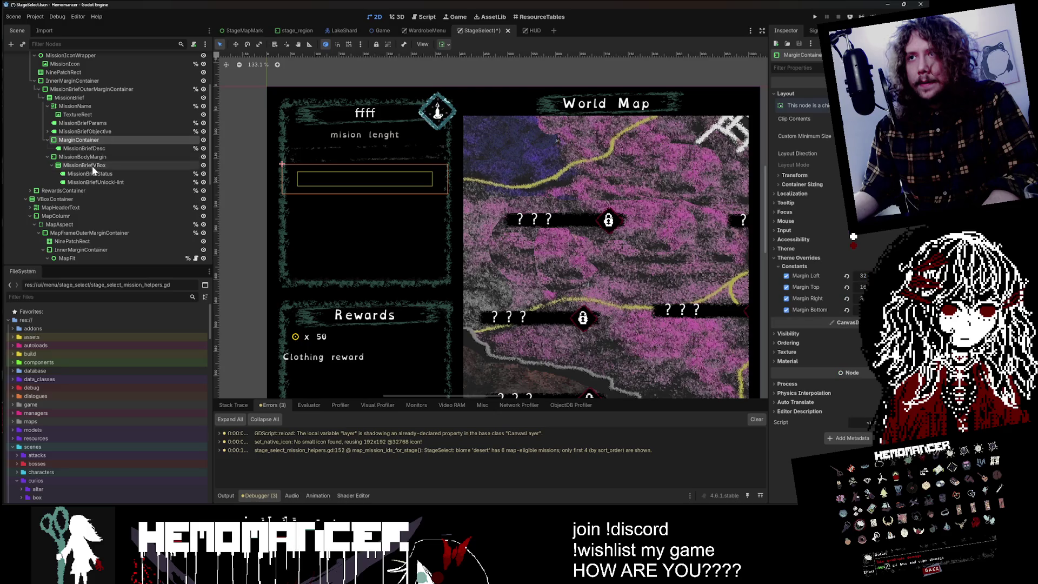
left_click(96, 151)
left_click(95, 162)
left_click(96, 182)
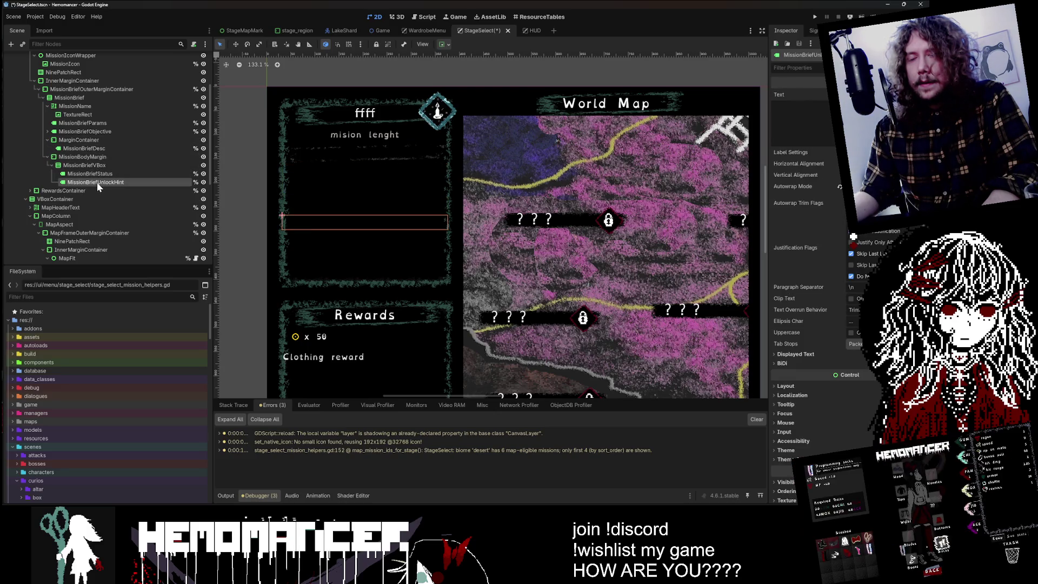
left_click(161, 175)
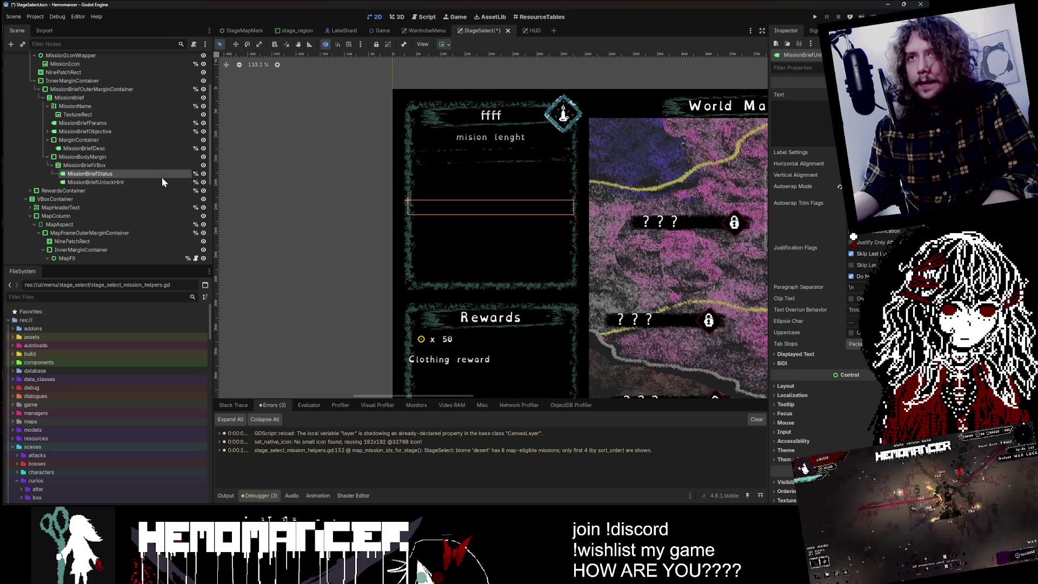
double_click(91, 174)
key("ctrl+c")
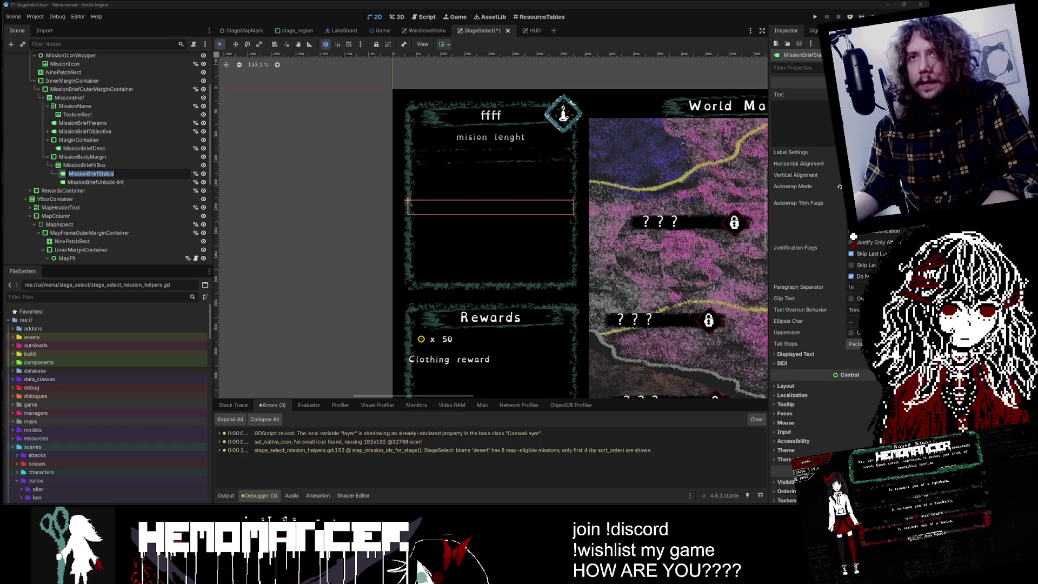
key("Escape")
scroll(110, 188, "up", 3)
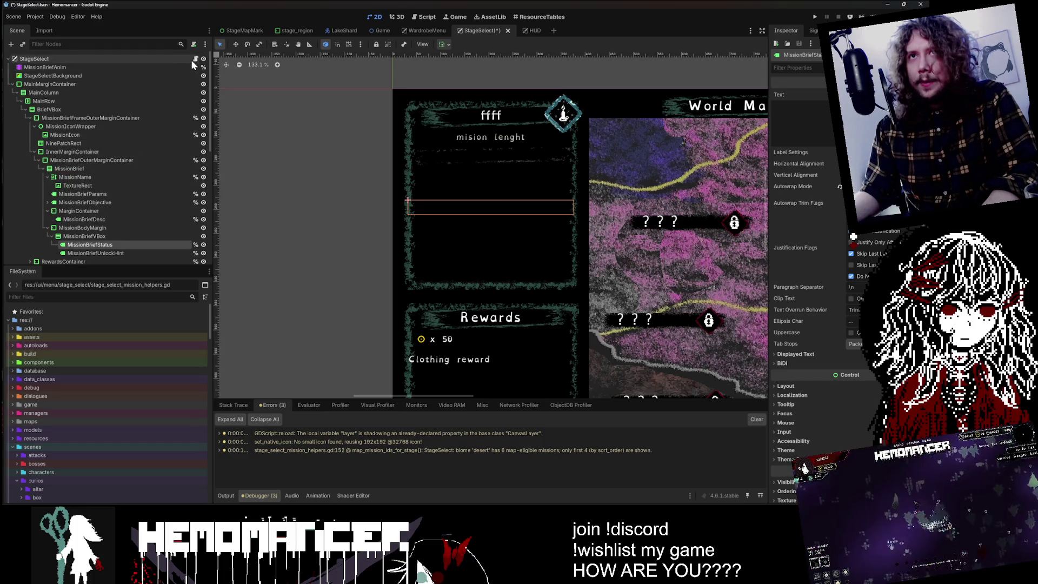
left_click(196, 59)
- Search stage_select.gd for mission_brief_status and reach the status text assignment on line 419
key("ctrl+f")
key("ctrl+v")
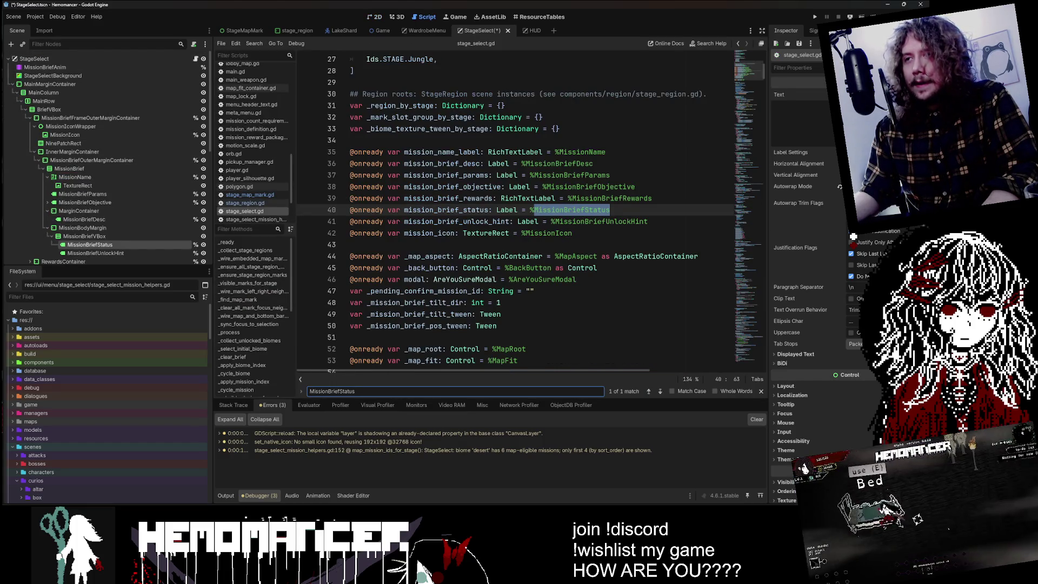
double_click(446, 210)
key("ctrl+f")
left_click(659, 391)
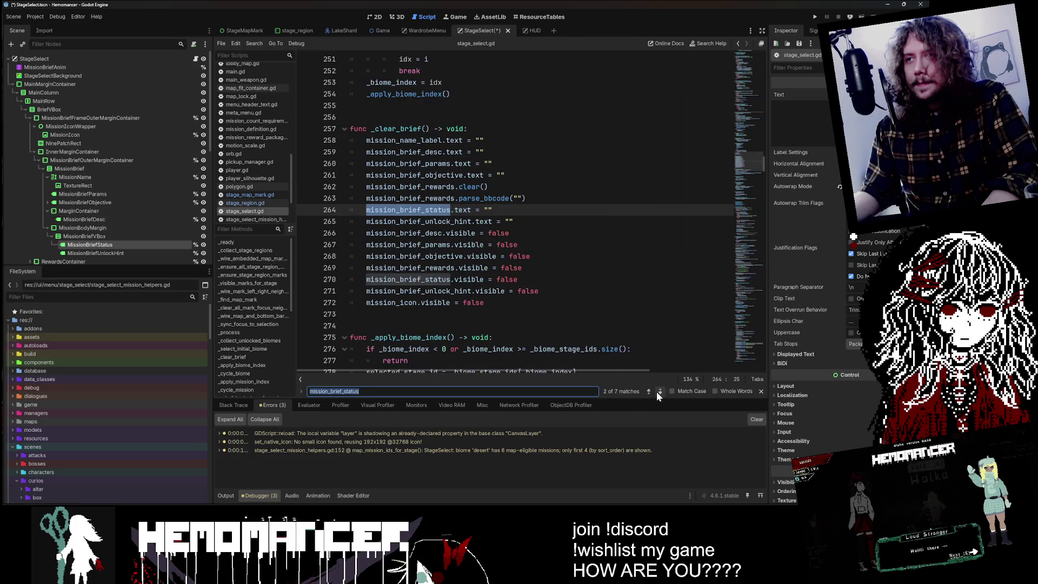
left_click(658, 391)
left_click(658, 392)
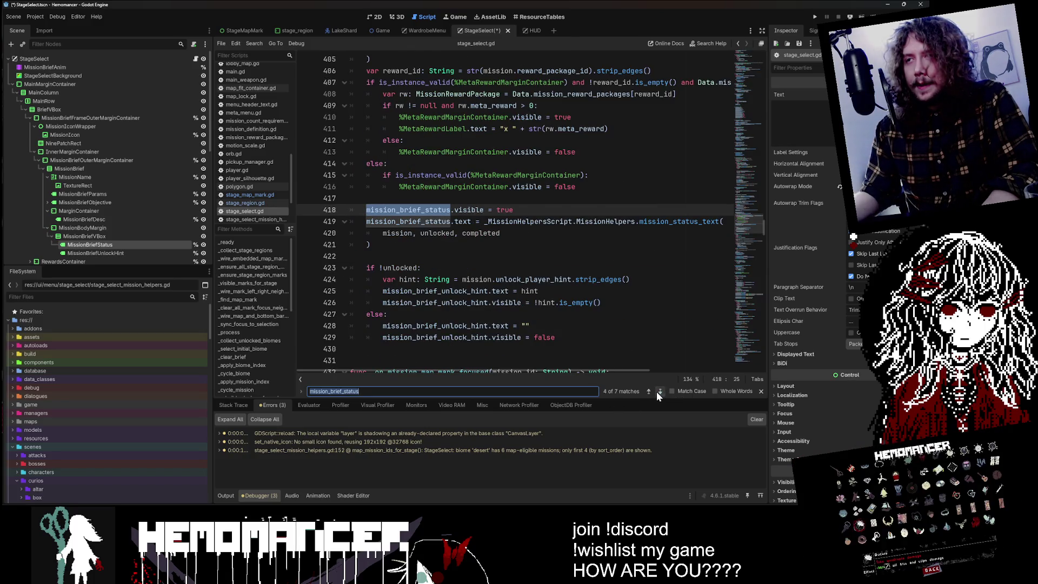
left_click(658, 391)
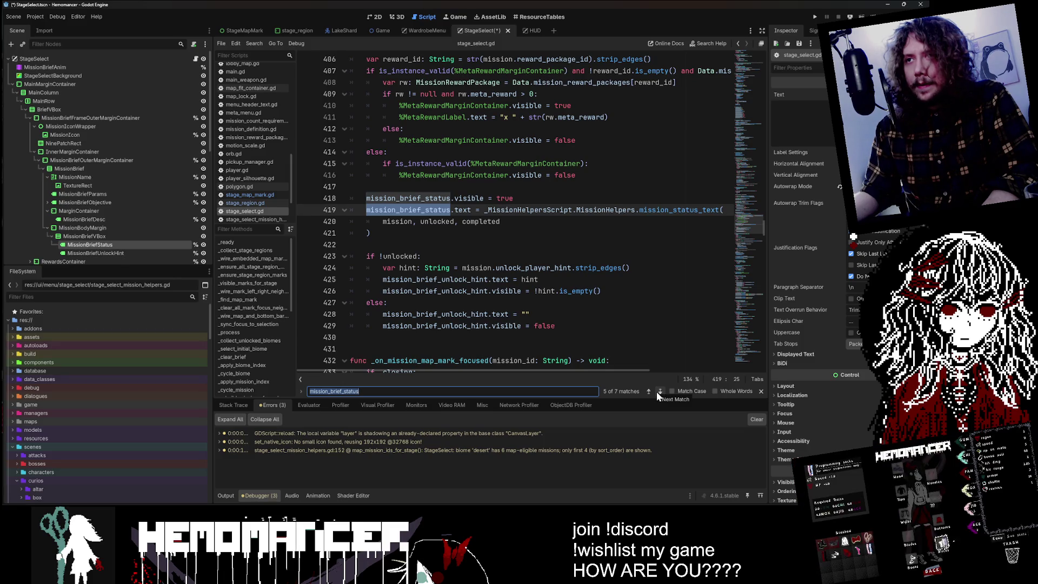
left_click(658, 392)
left_click(658, 392)
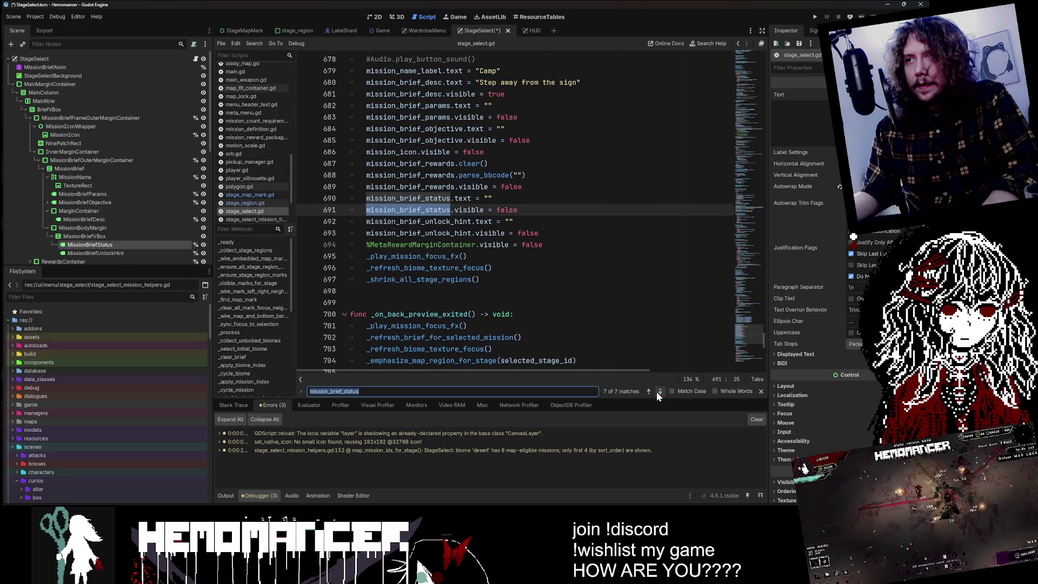
left_click(658, 392)
left_click(658, 392)
left_click(658, 391)
left_click(658, 391)
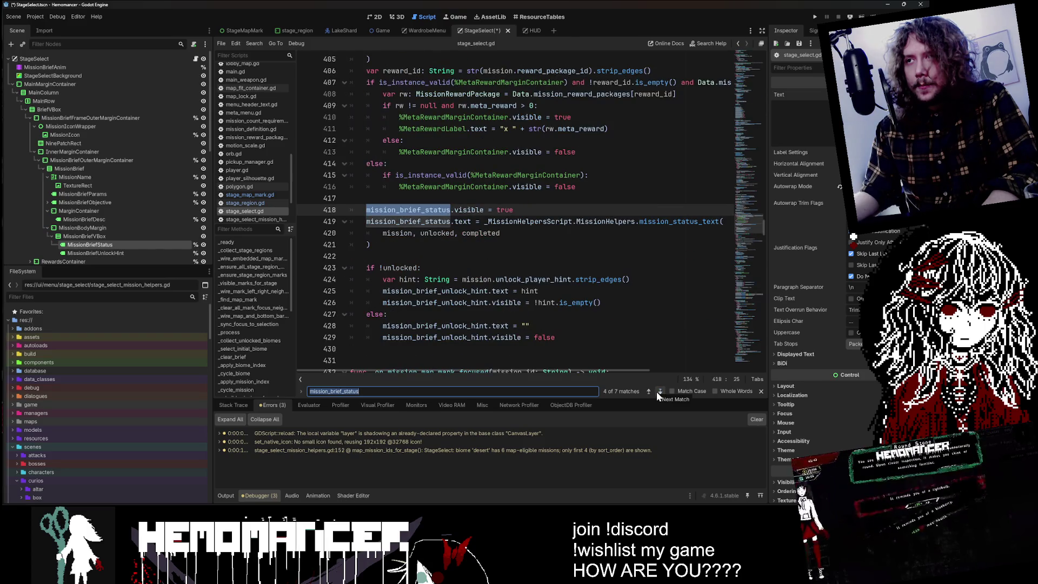
left_click(657, 392)
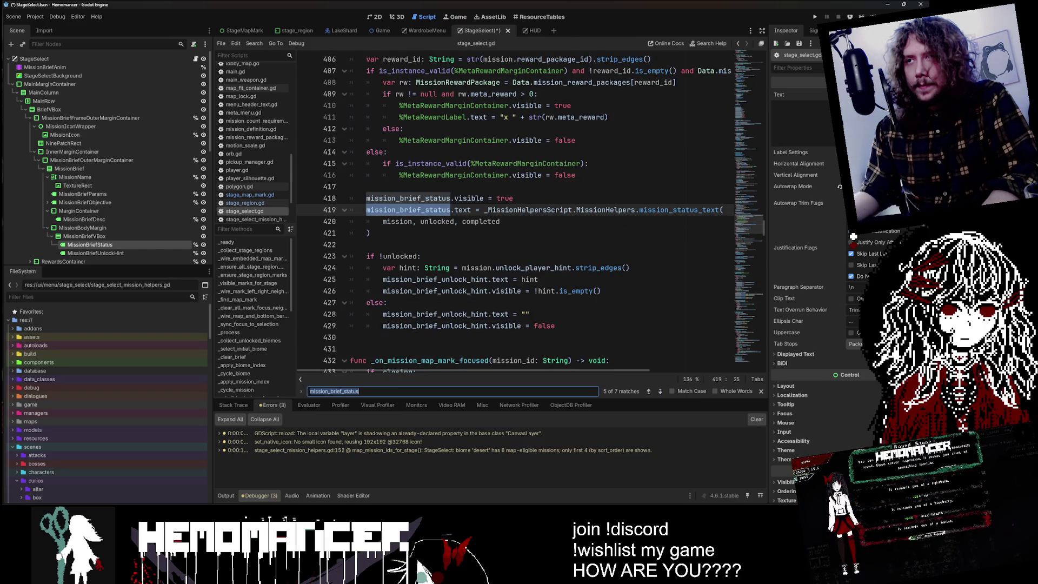
- Start a print( call on a new line after the status-setting block
left_click(367, 199)
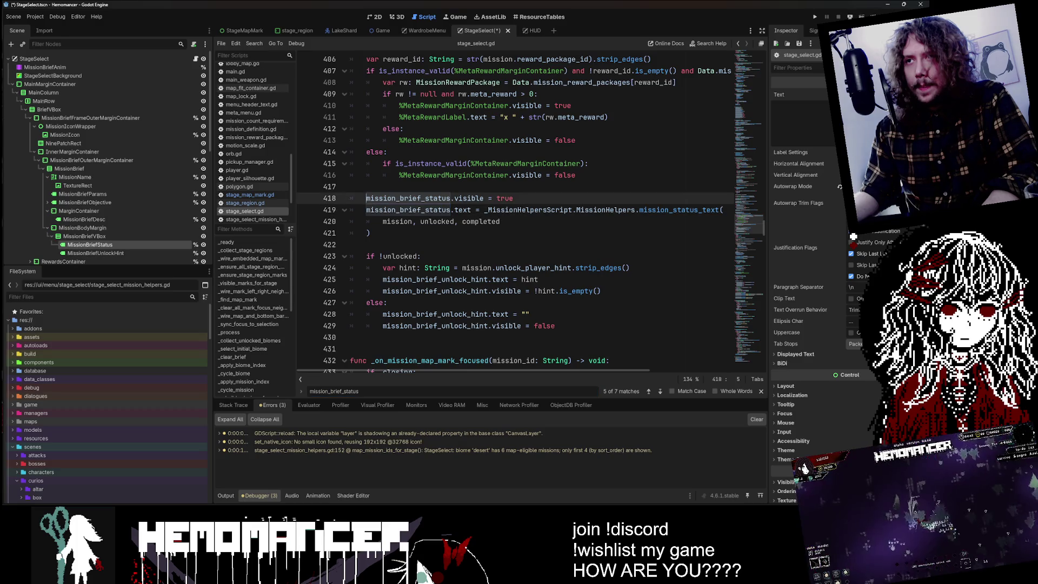
left_click(371, 233)
key("Return")
key("Return")
type("p")
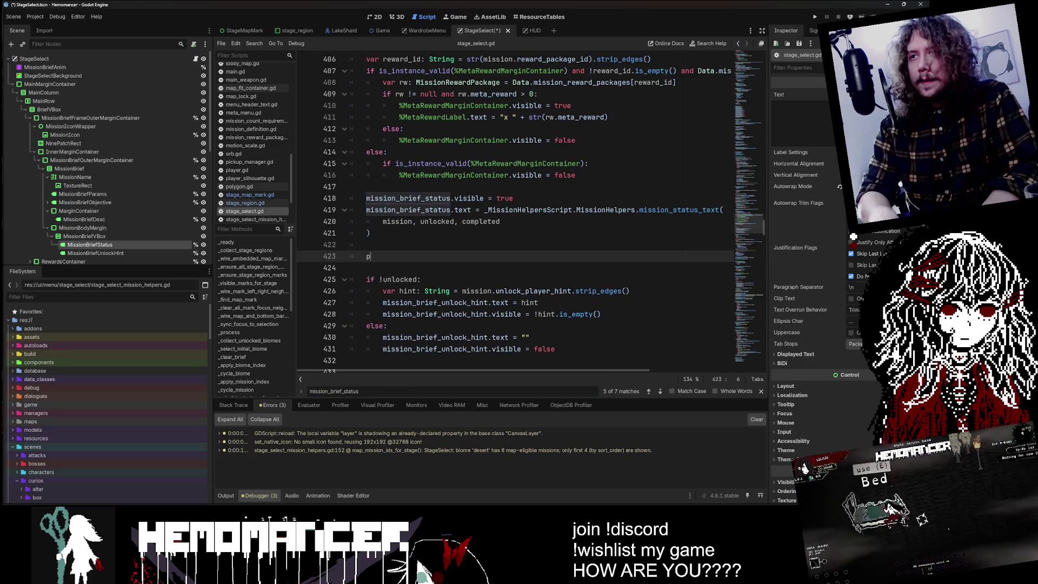
type("rint(")
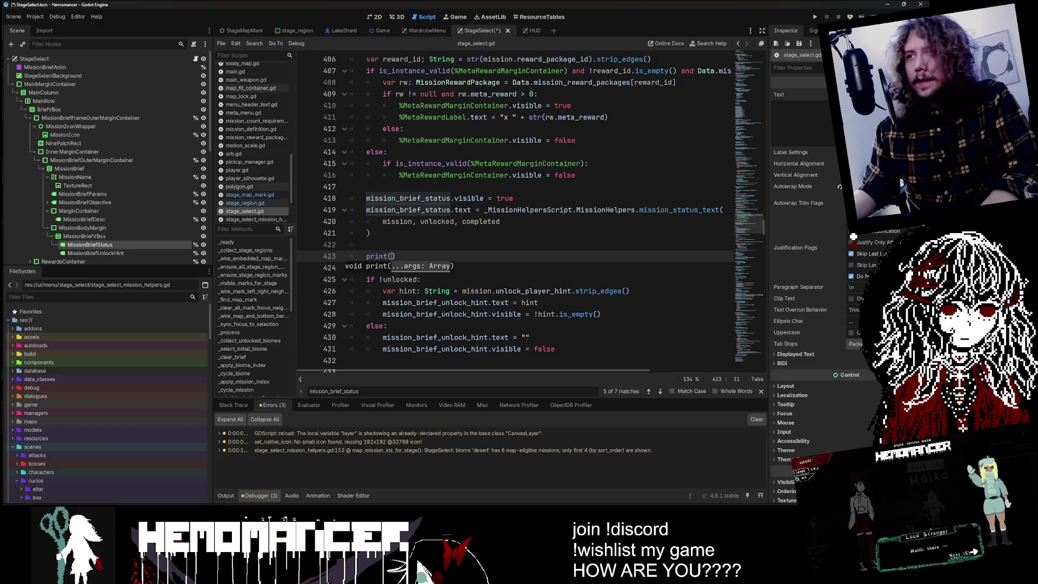
- Put mission_brief_status.text inside print() on line 423, save, and launch a debug run
left_click(475, 210)
key("shift+Home")
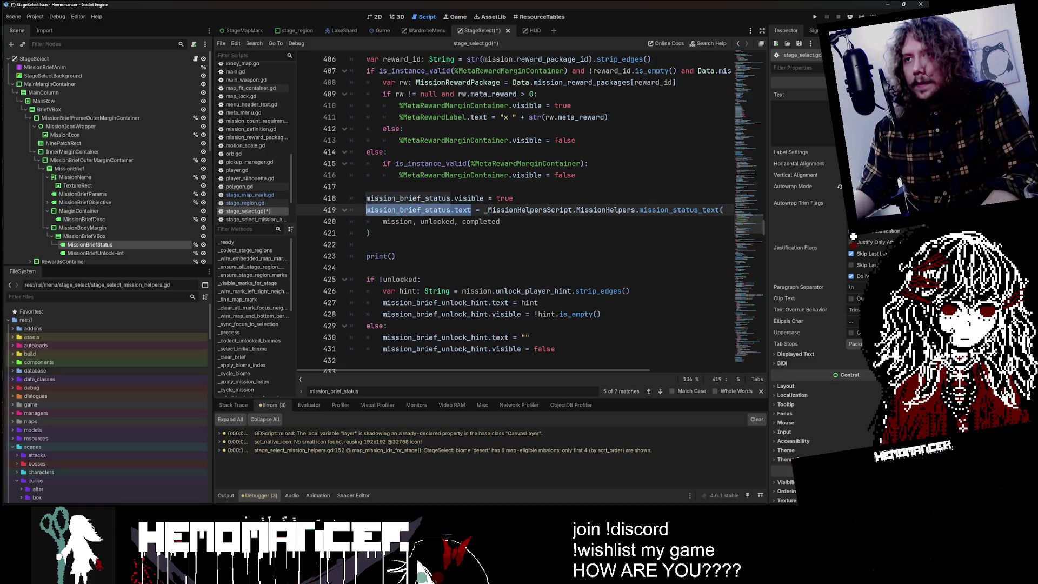
key("ctrl+c")
left_click(391, 256)
key("ctrl+v")
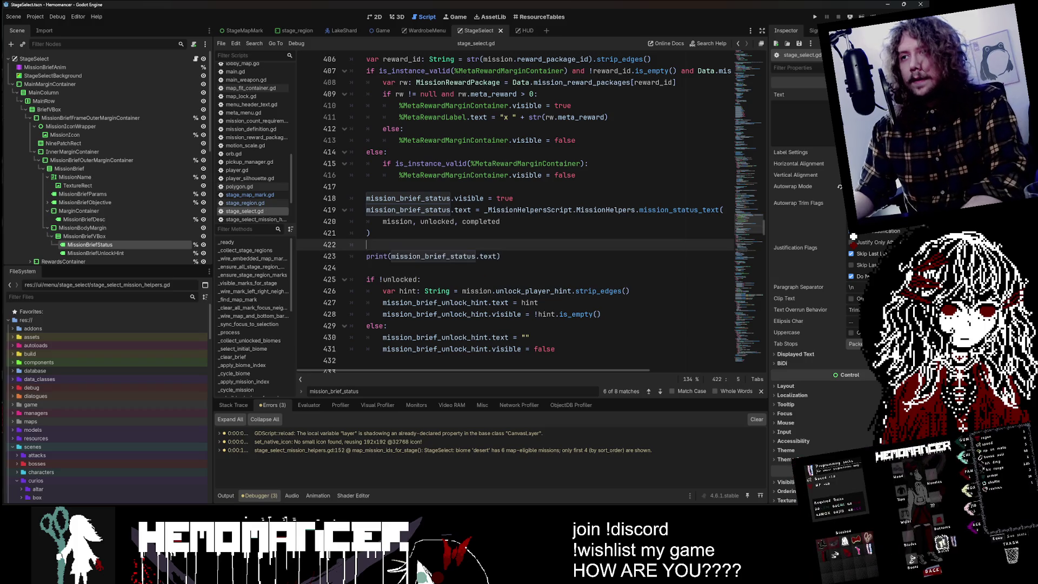
key("F5")
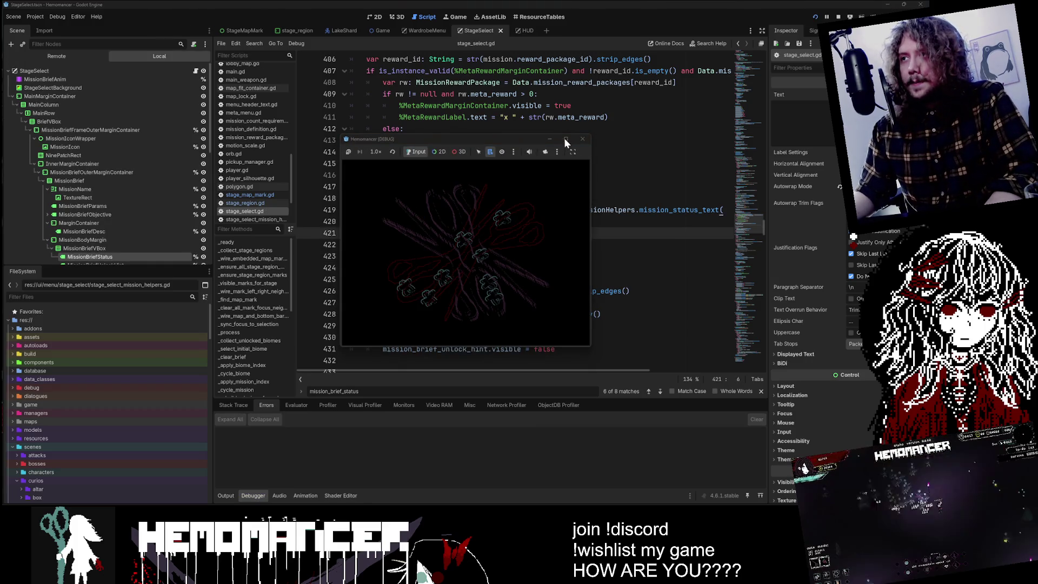
- Cycle a World Map mission, check the Output for printed statuses, then close the debug game
left_click(566, 139)
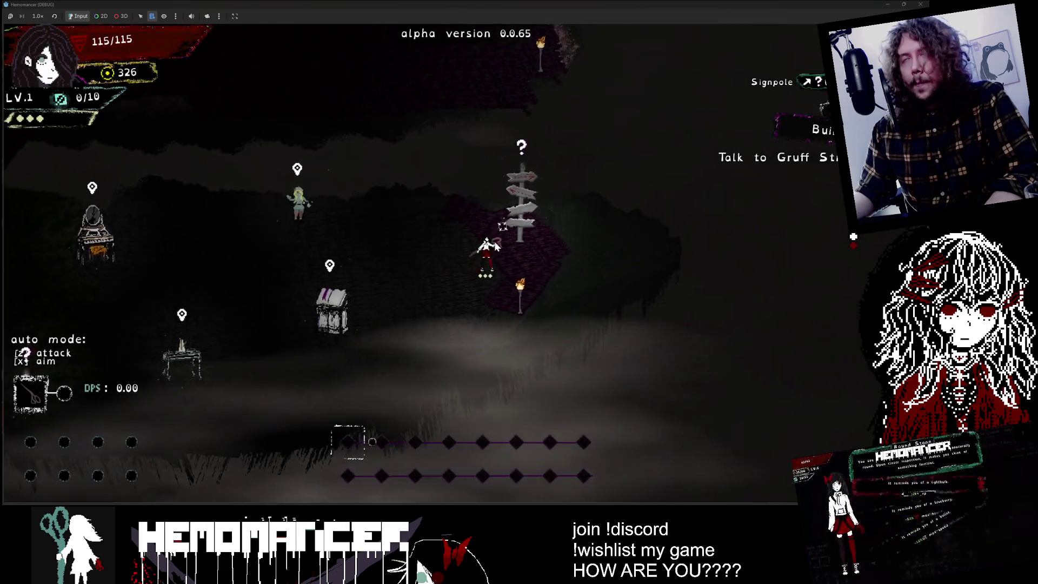
key("e")
key("Right")
key("Right")
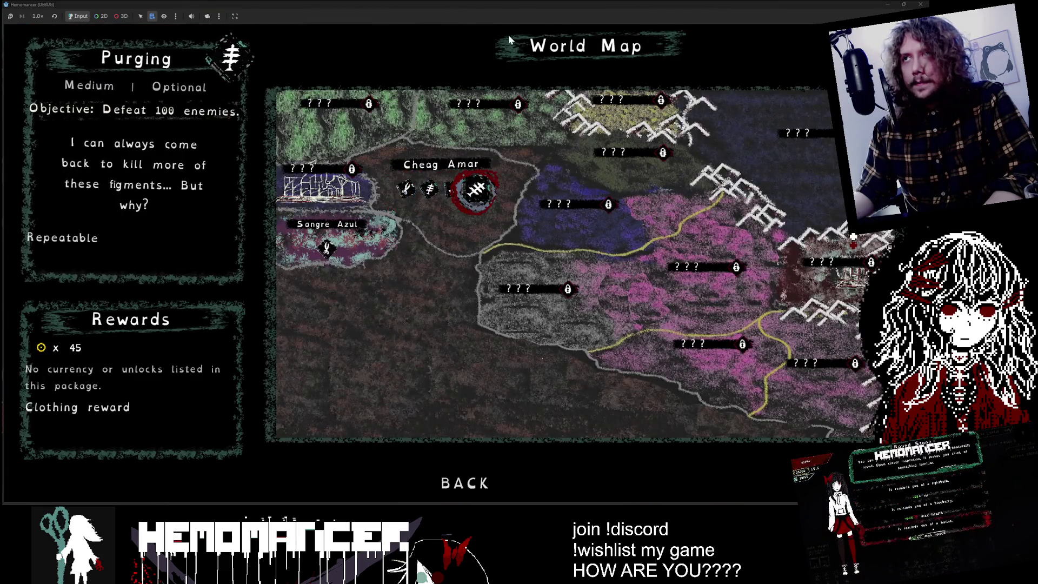
left_click_drag(557, 5, 557, 26)
left_click(225, 440)
left_click(227, 496)
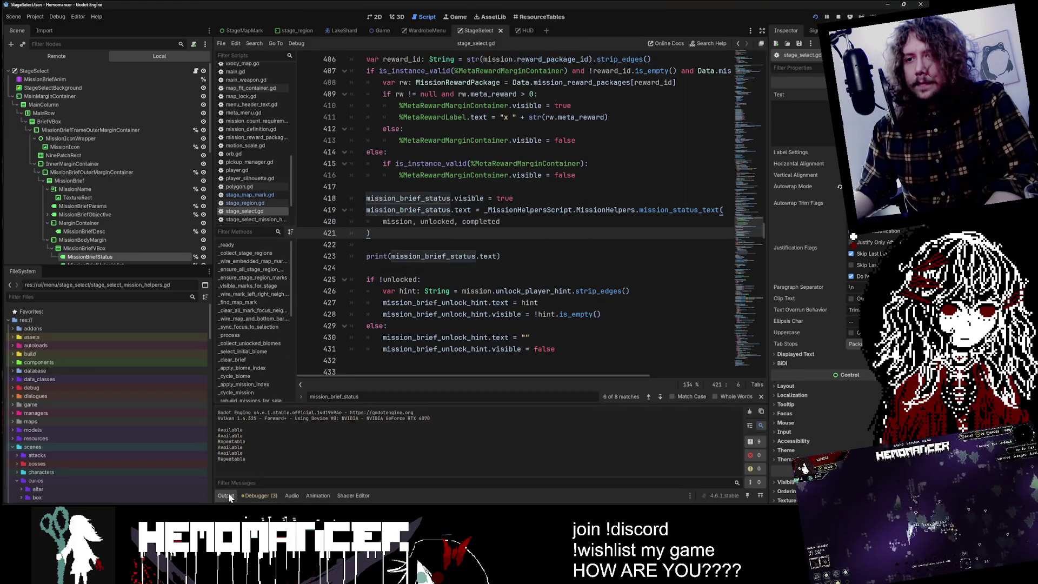
left_click_drag(474, 39, 394, 41)
left_click(487, 43)
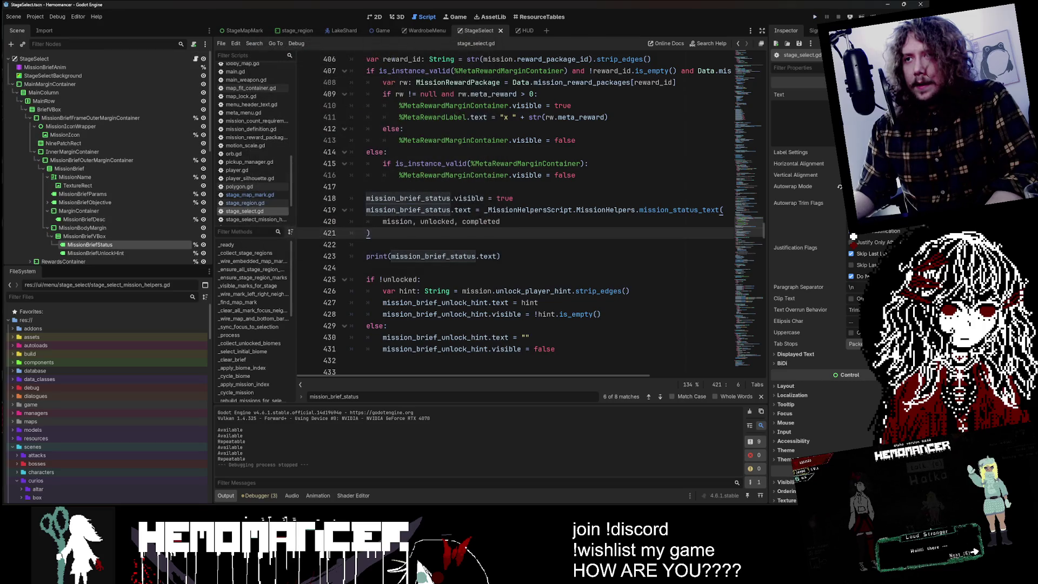
- Step back to the mission_brief_status declaration on line 40 and place the caret at its end
left_click(648, 396)
left_click(648, 397)
left_click(648, 397)
left_click(648, 397)
left_click(638, 211)
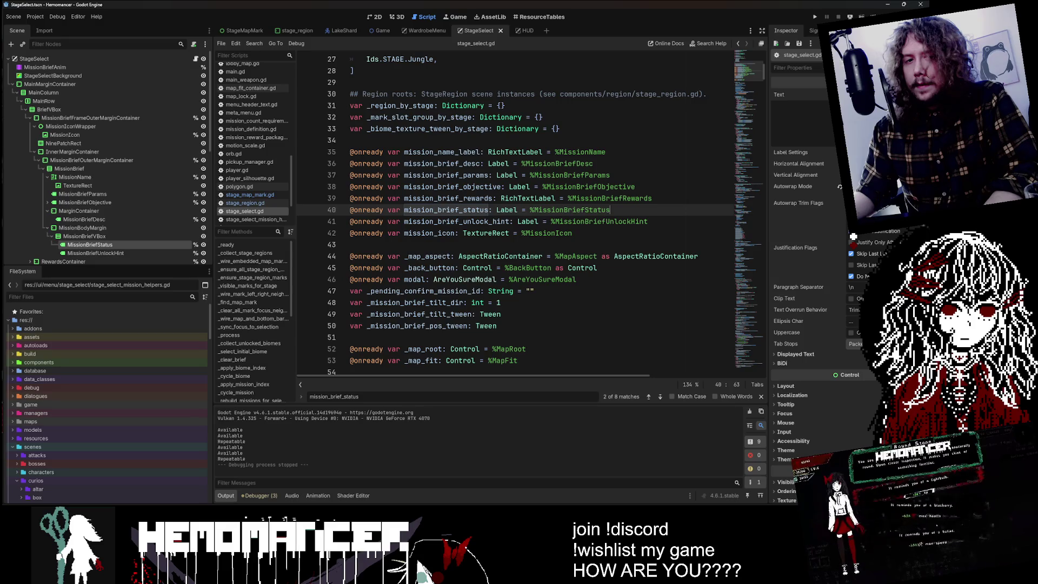
- Delete the mission_brief_status declaration and its text and visibility resets in _clear_brief
left_click(610, 210)
key("ctrl+shift+k")
left_click(661, 397)
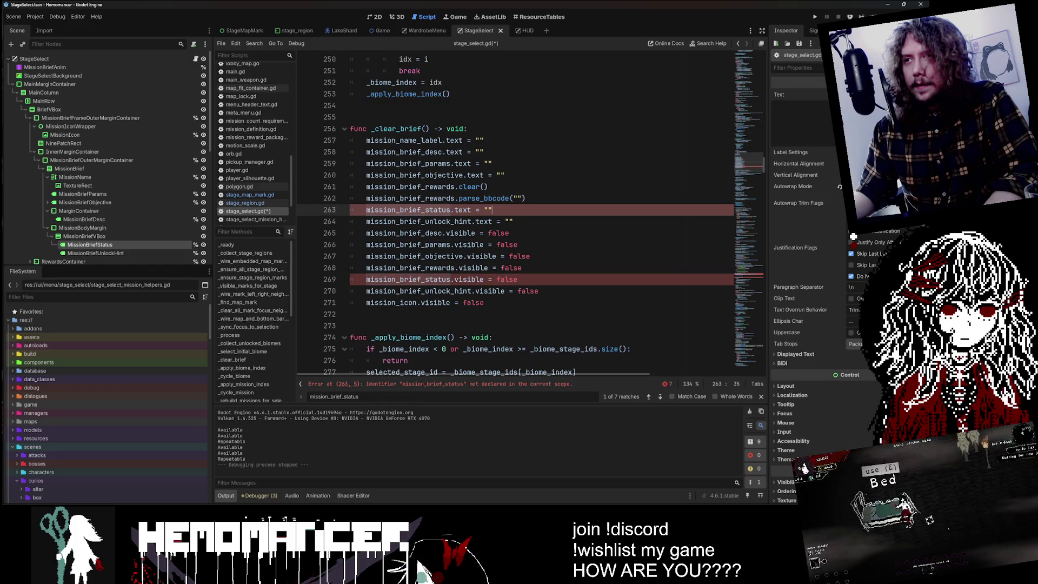
key("ctrl+shift+k")
left_click(487, 267)
key("ctrl+shift+k")
- Delete the visibility and print lines near 415, strip the assignment prefix, and remove lines near 687
left_click(661, 397)
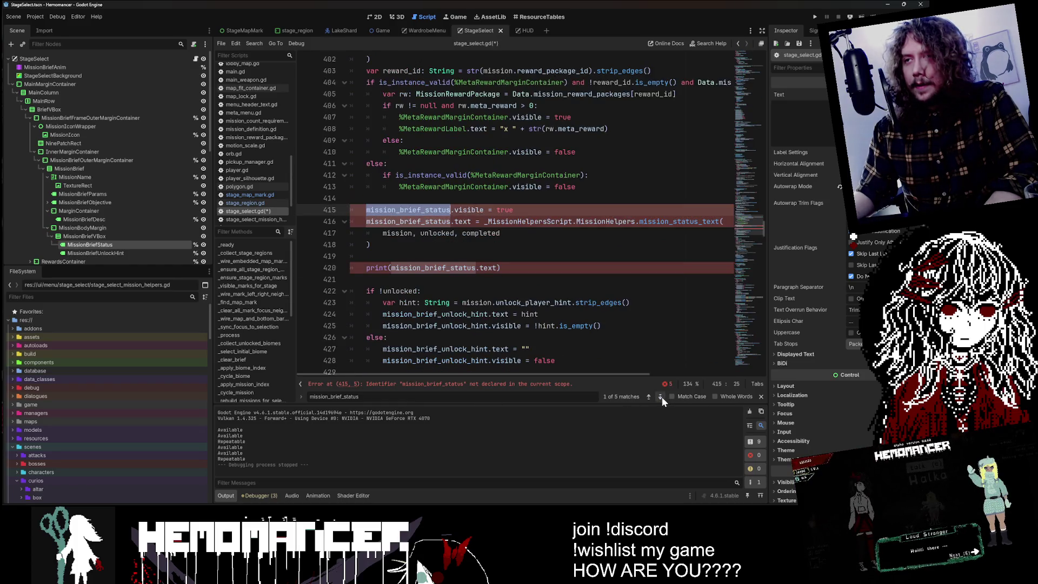
left_click(513, 210)
key("ctrl+shift+k")
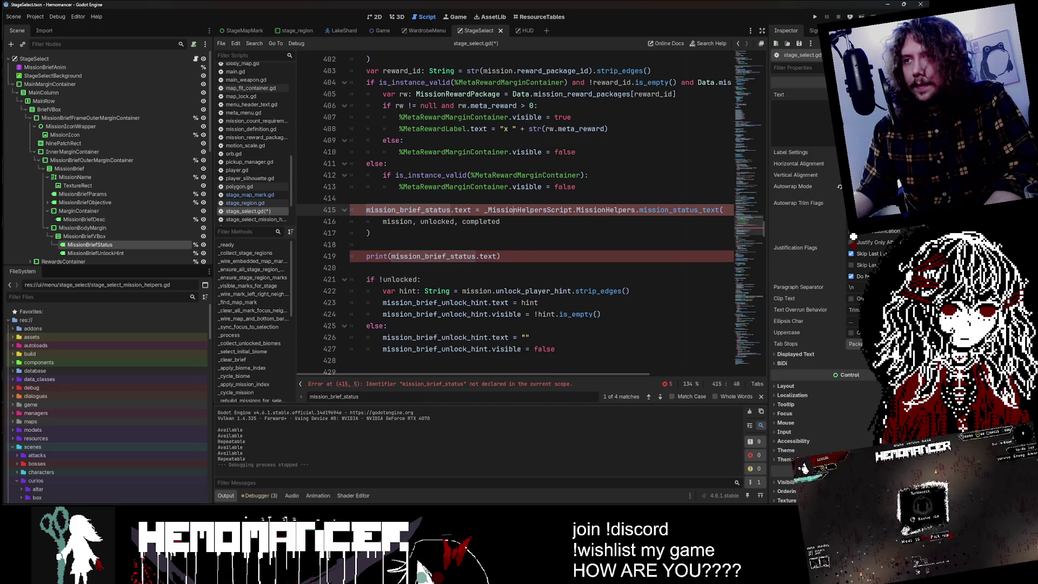
left_click(501, 256)
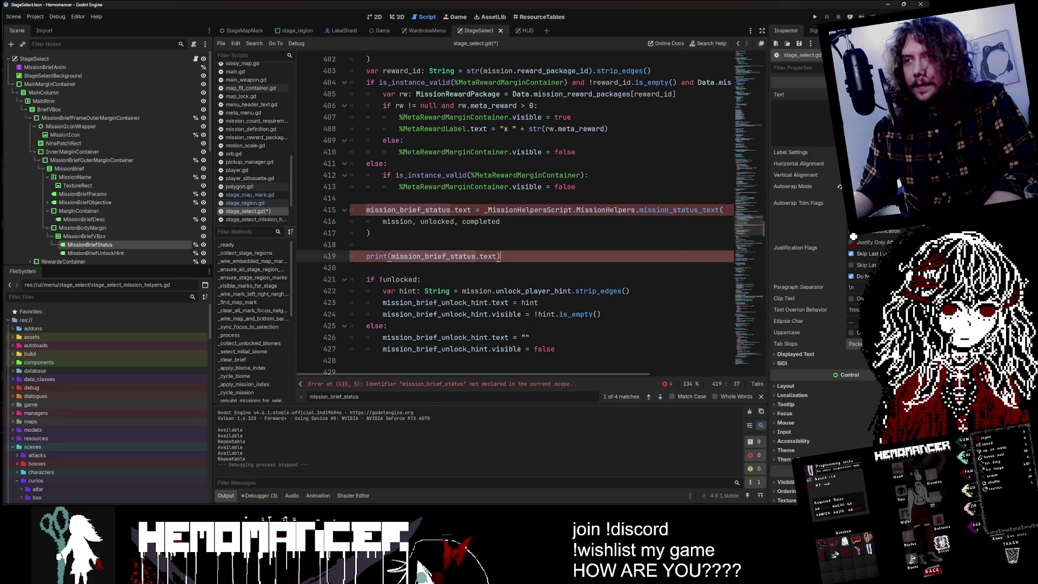
key("ctrl+shift+k")
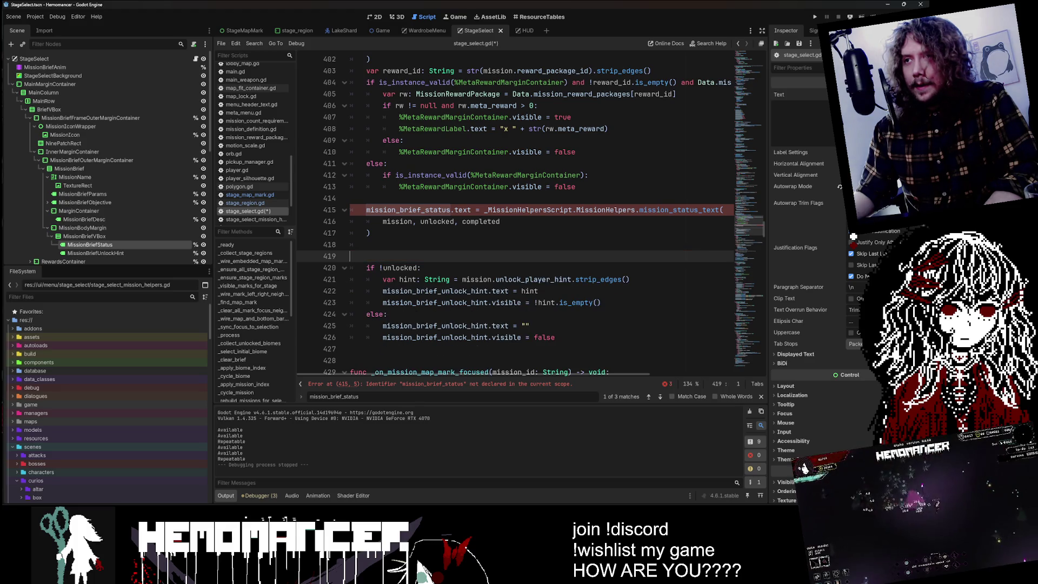
left_click(484, 210)
left_click_drag(399, 210, 366, 210)
key("BackSpace")
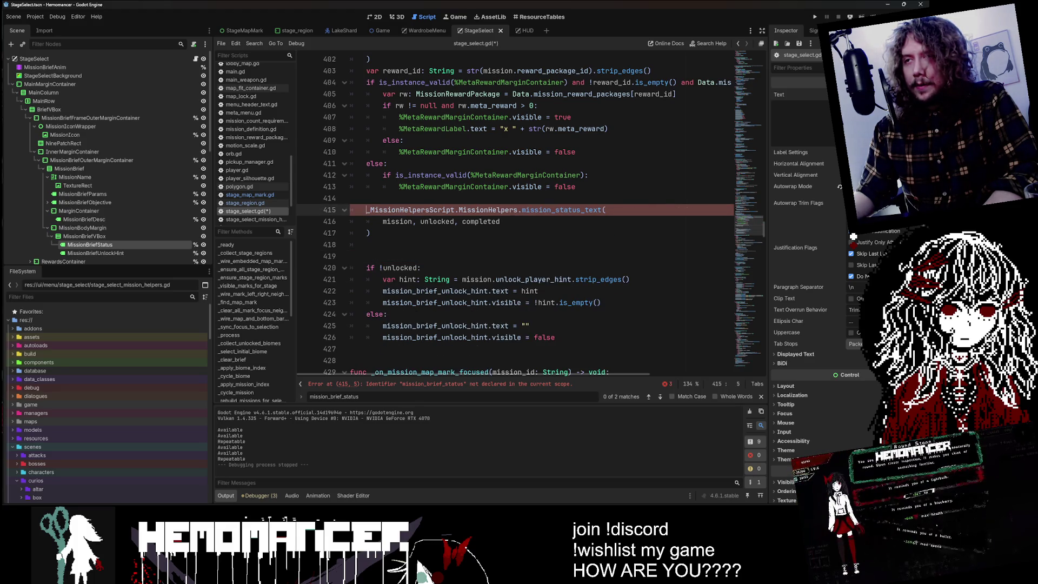
left_click(659, 397)
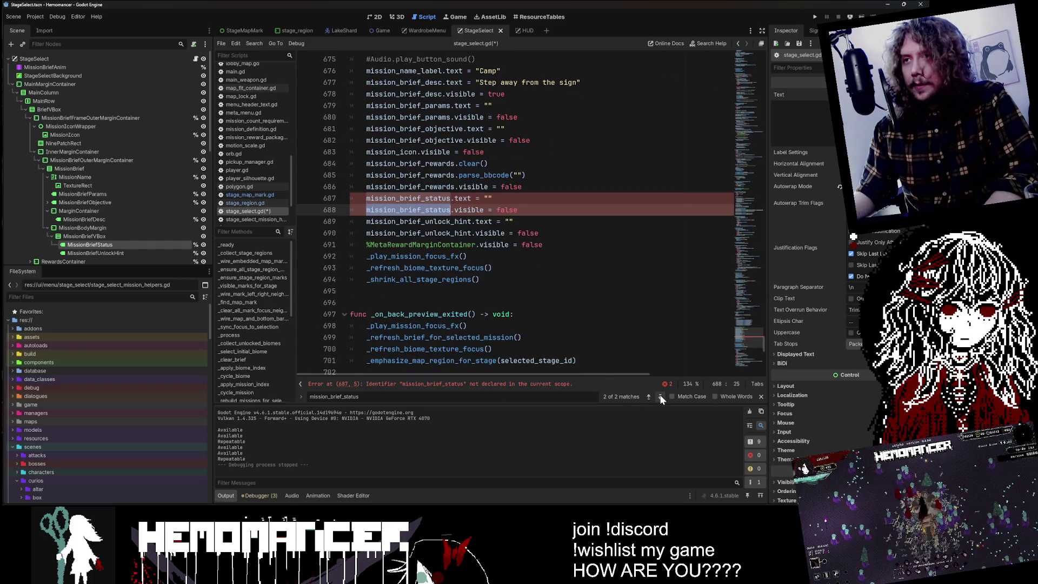
key("ctrl+shift+k")
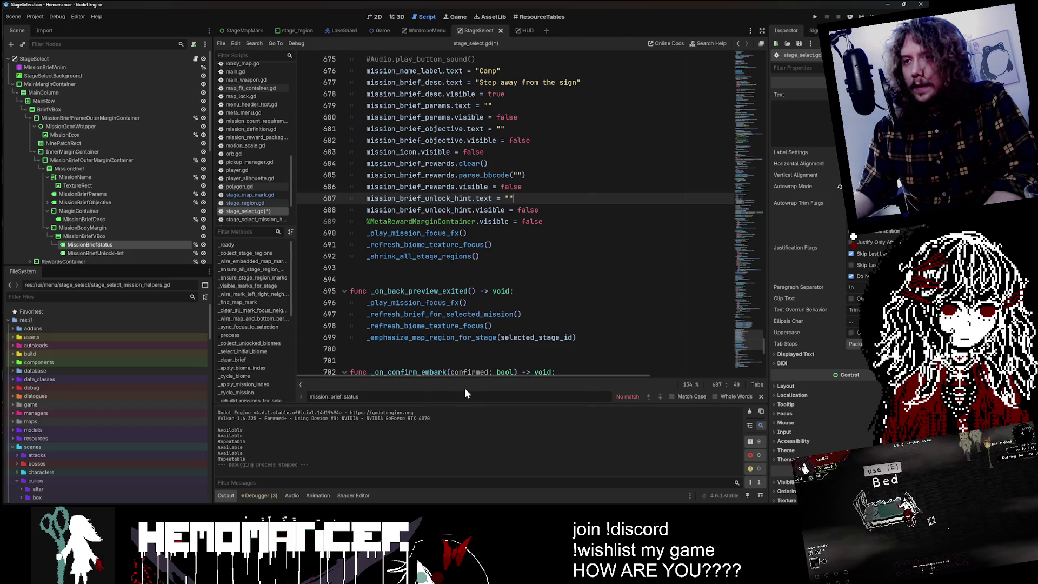
scroll(514, 216, "up", 15)
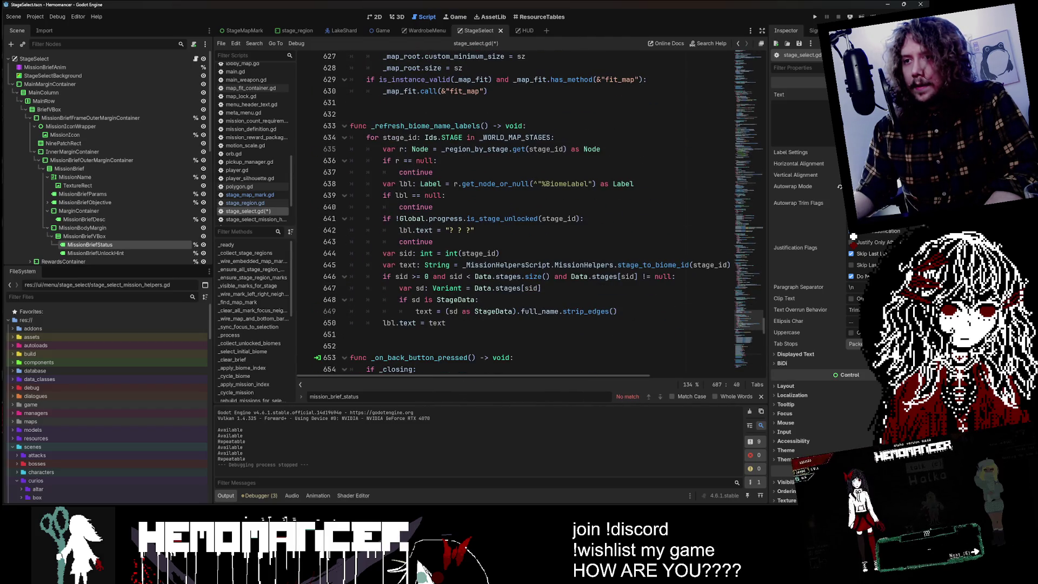
- Find 'complete' on line 416, delete the leftover blank line below the call, and save
type("complete")
key("Return")
key("shift+Return")
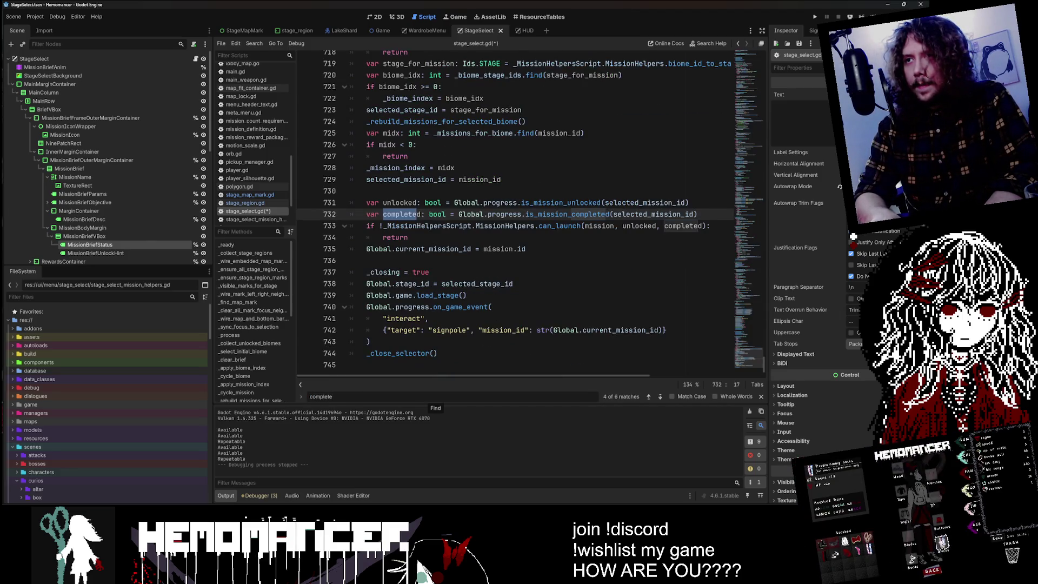
left_click(649, 397)
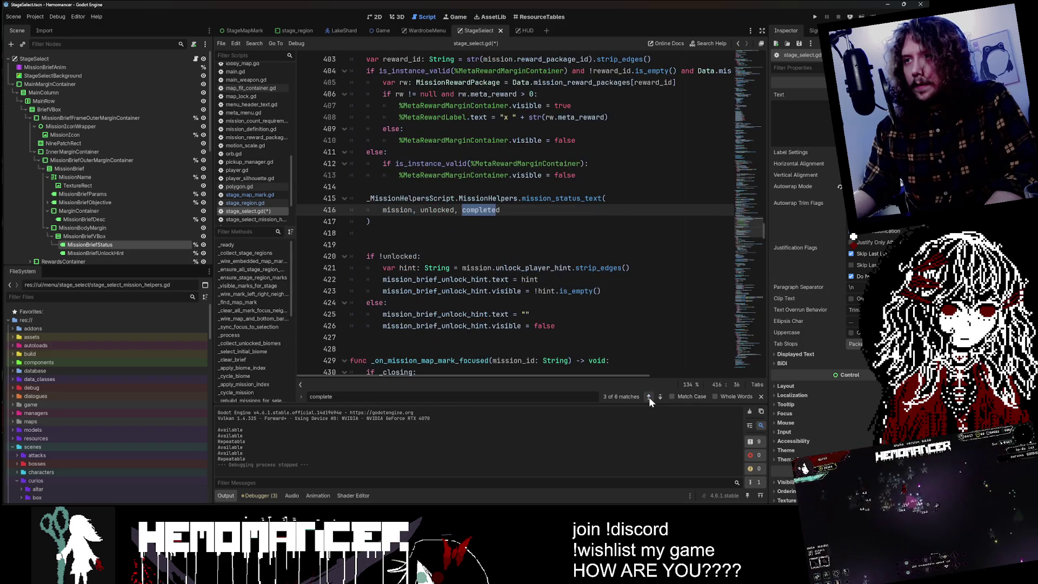
key("Escape")
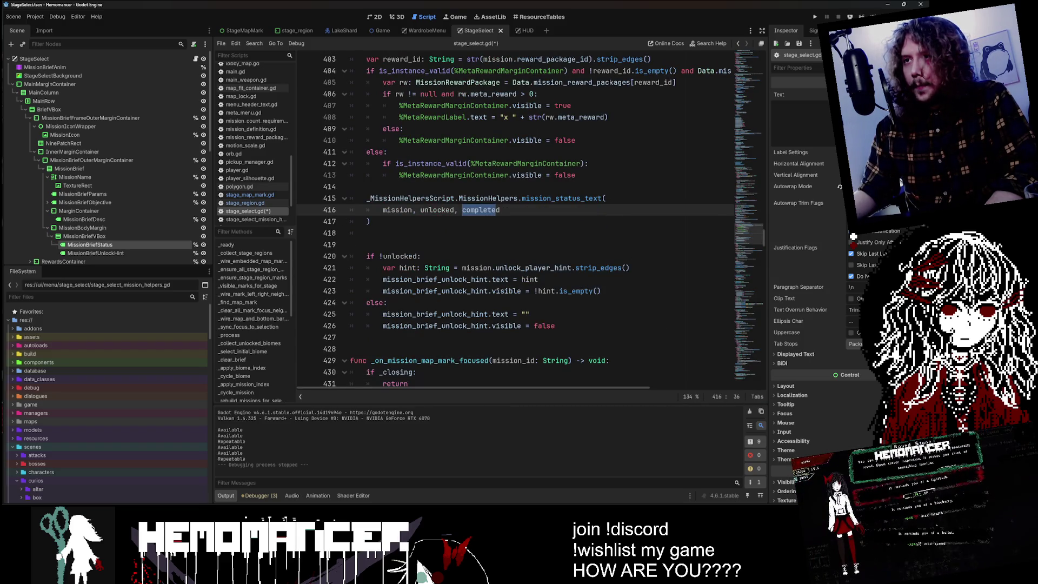
left_click(379, 268)
key("Delete")
key("ctrl+s")
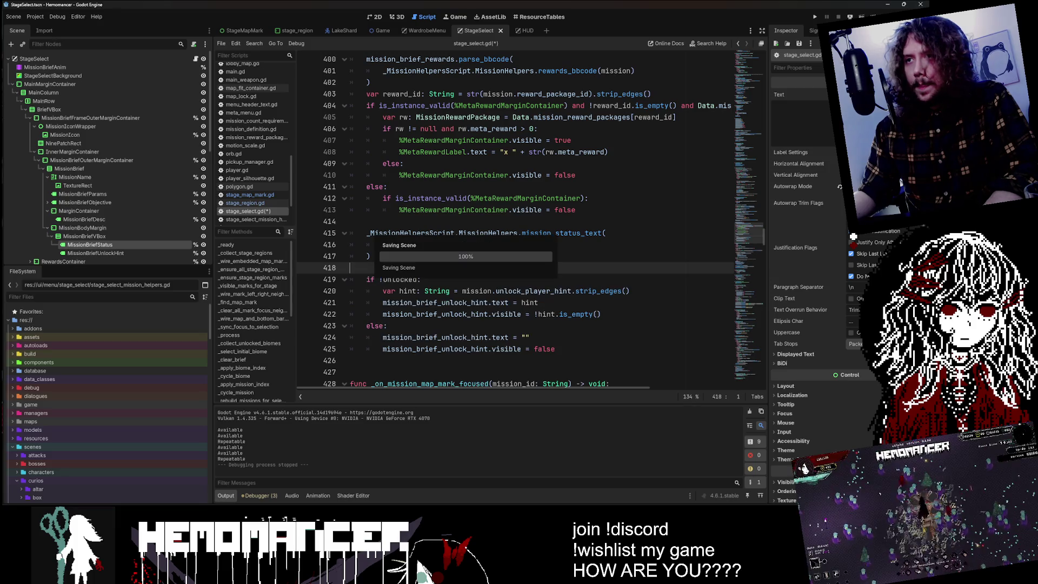
- Comment out the mission_status_text call on lines 415–417 and run the game to test
left_click_drag(367, 233, 370, 256)
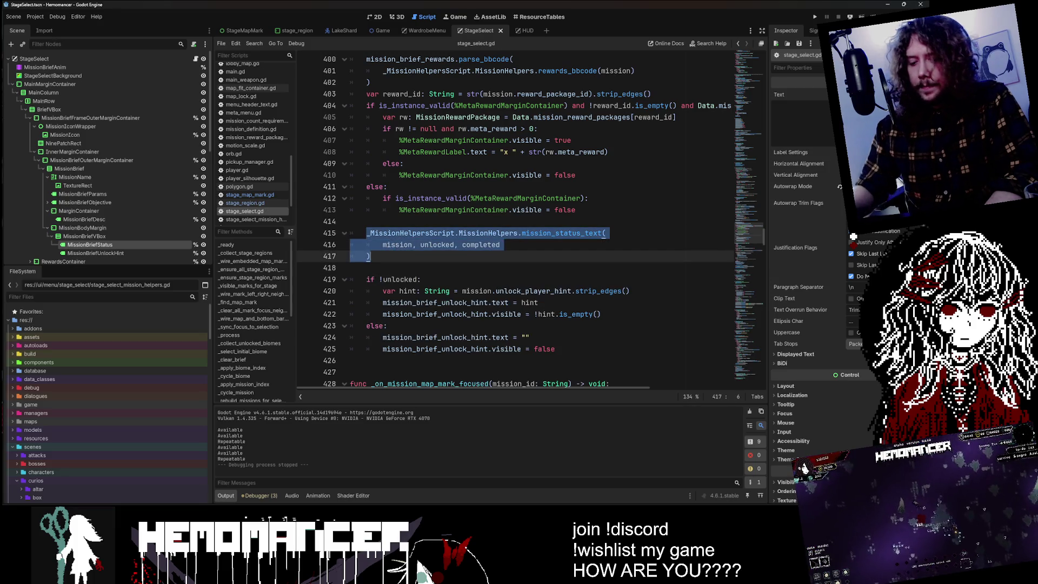
key("ctrl+k")
left_click(563, 233)
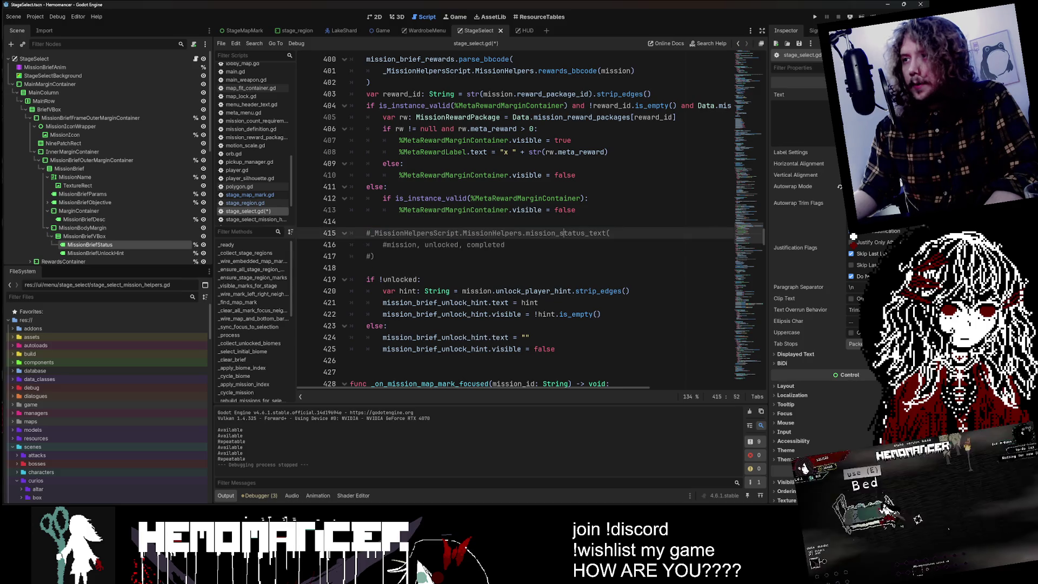
double_click(562, 233)
key("Up")
key("Up")
key("Up")
key("F6")
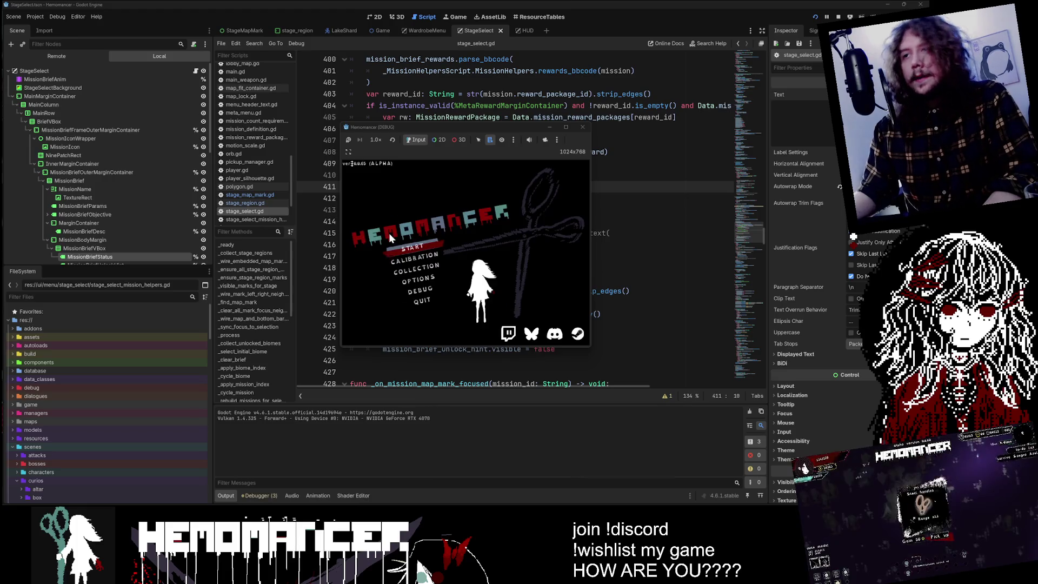
- Maximize the game and cycle through the Prelude, Cutting and Study mission briefs
left_click(565, 128)
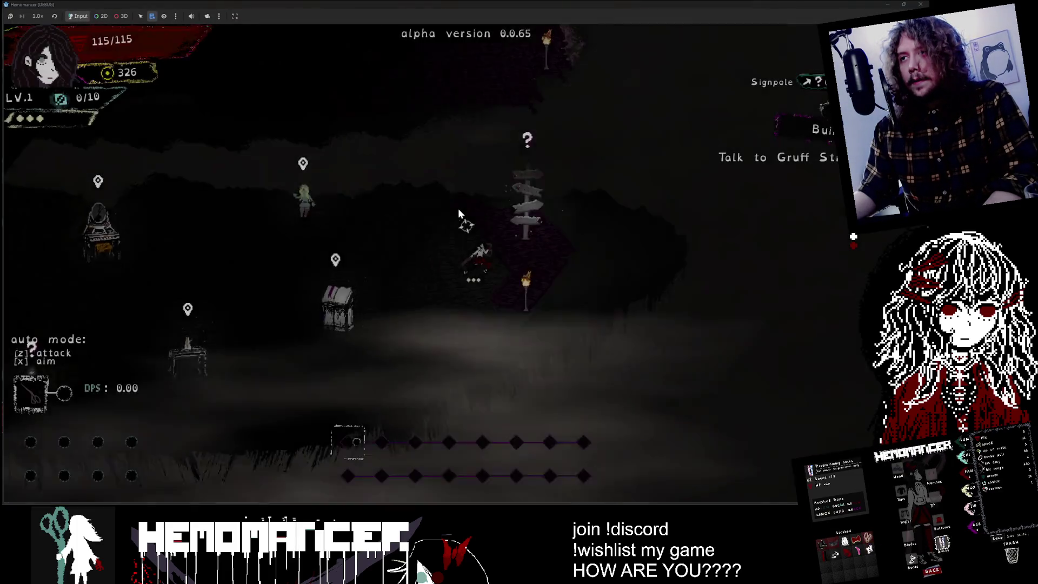
key("Left")
key("Right")
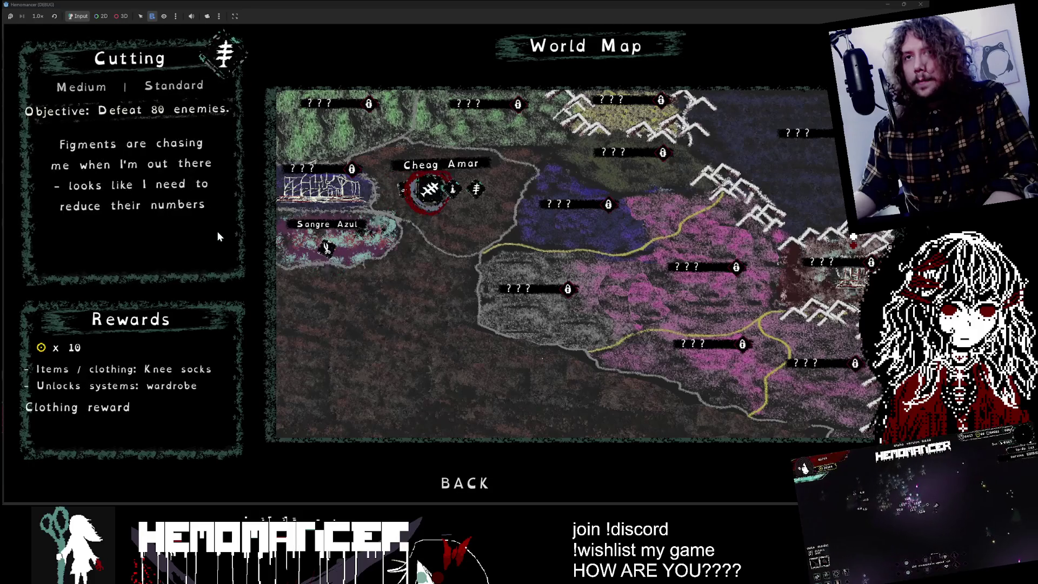
key("Left")
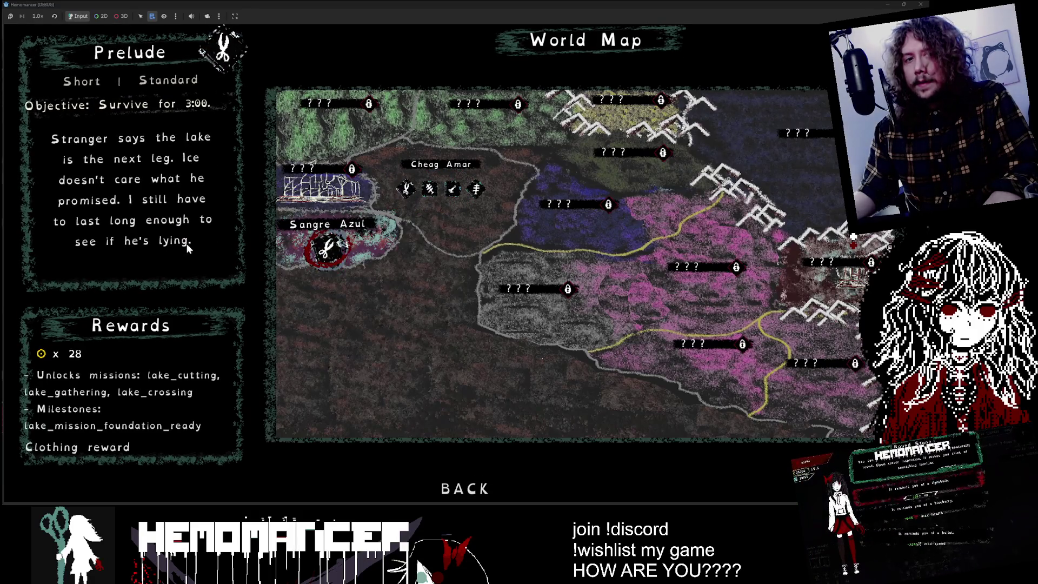
key("Right")
key("Right")
key("Right")
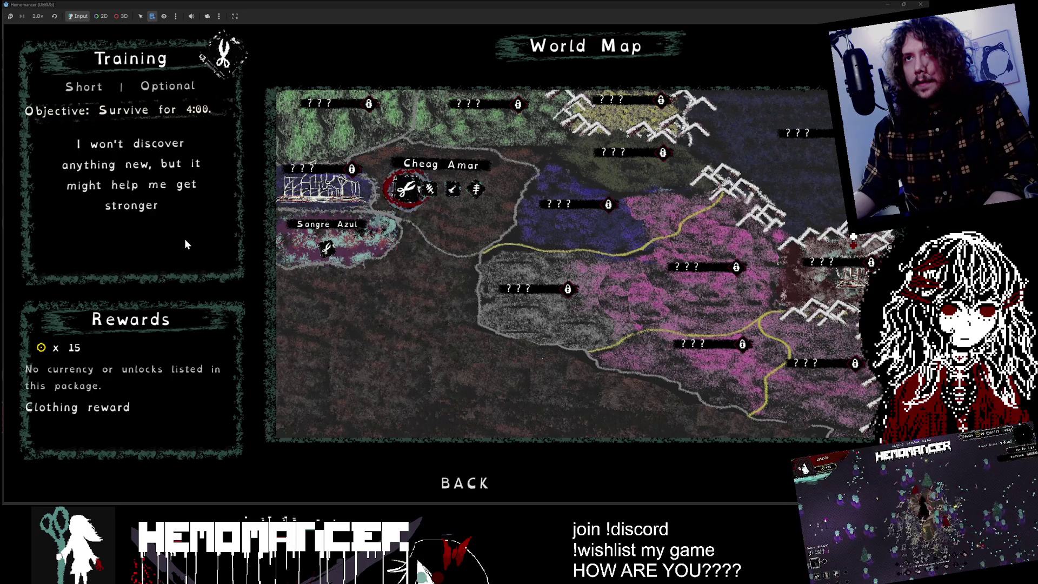
key("Right")
key("Left")
key("Left")
key("Left")
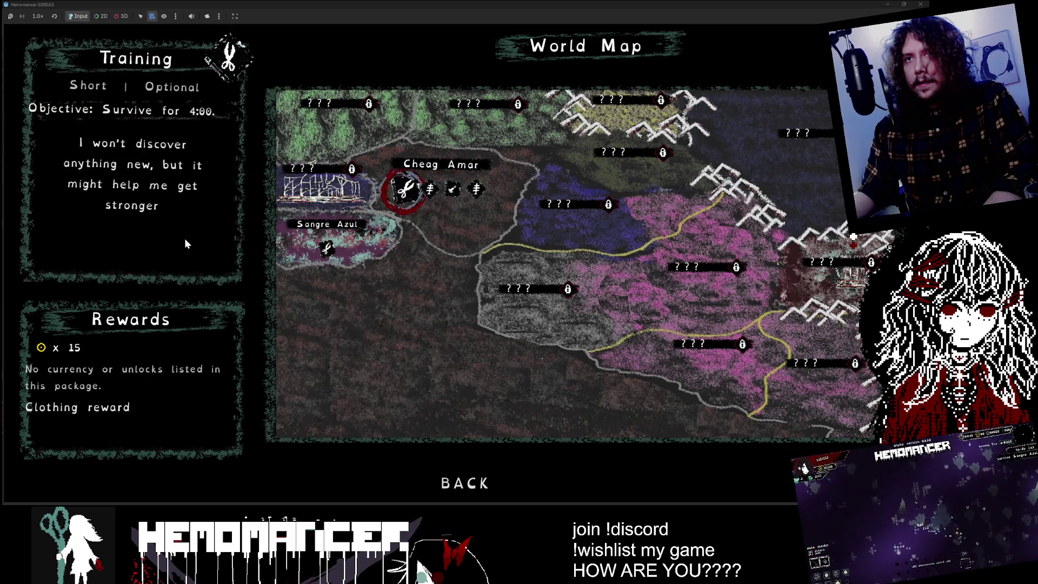
key("Left")
key("Right")
key("Right")
key("Right")
key("Right")
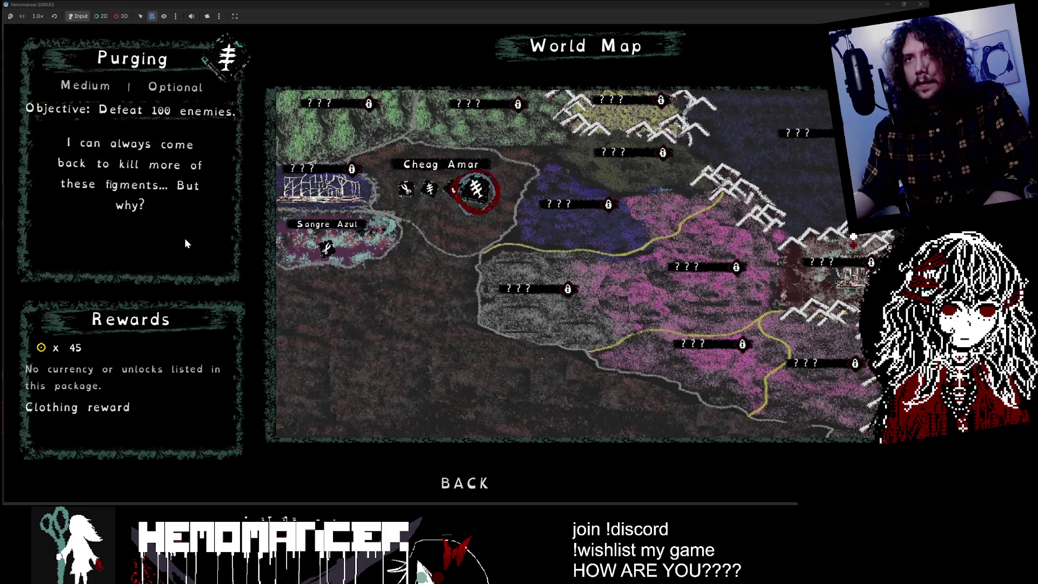
key("Left")
key("Left")
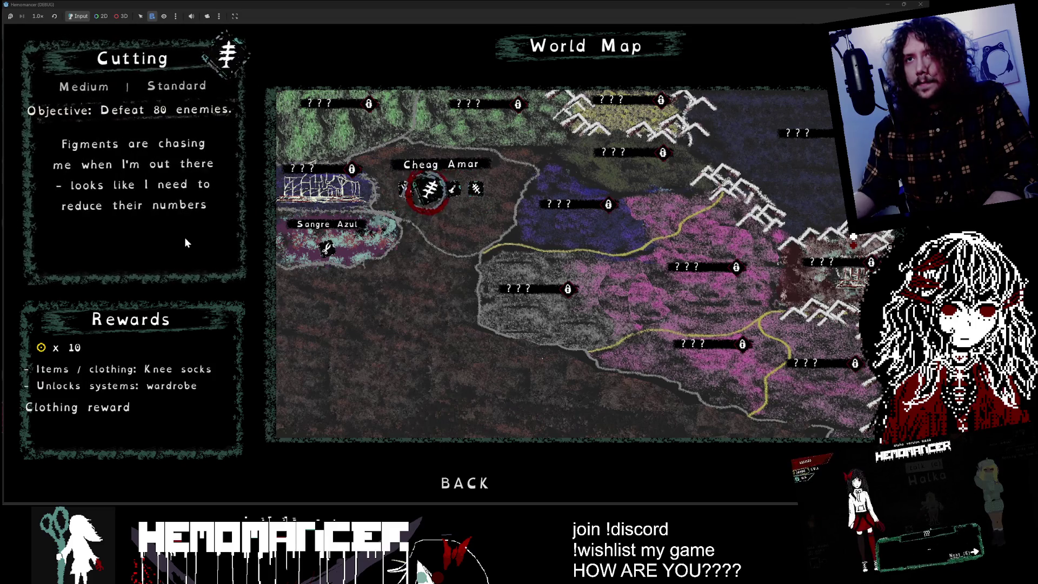
key("Right")
- Compare the Training, Purging, Study and Prelude brief lengths, then stop the debug run
key("Left")
key("Left")
key("Right")
key("Right")
key("Right")
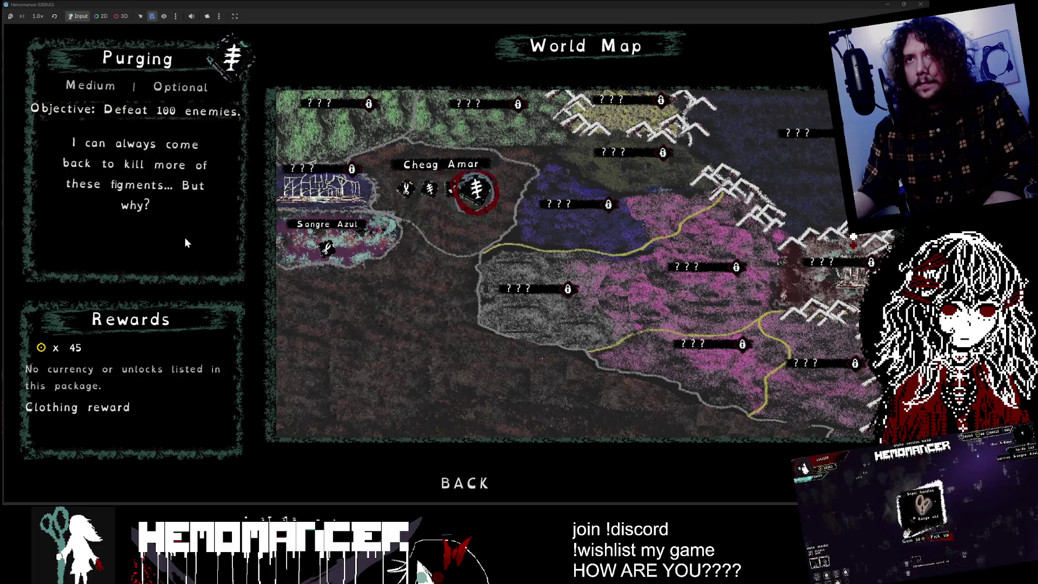
key("Left")
key("Left")
key("Left")
key("Right")
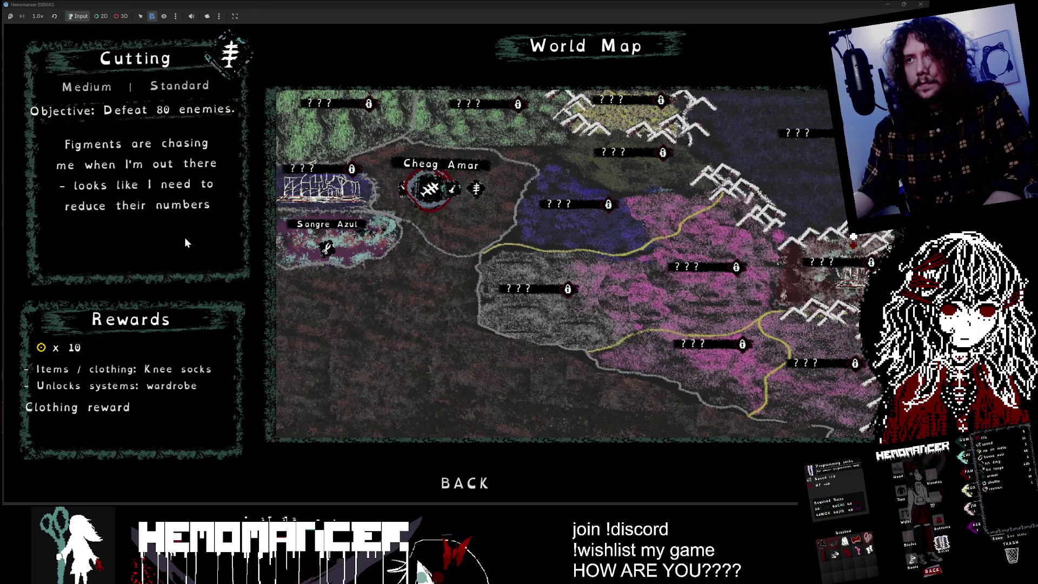
key("Left")
key("Left")
key("Left")
key("Right")
key("Right")
key("Left")
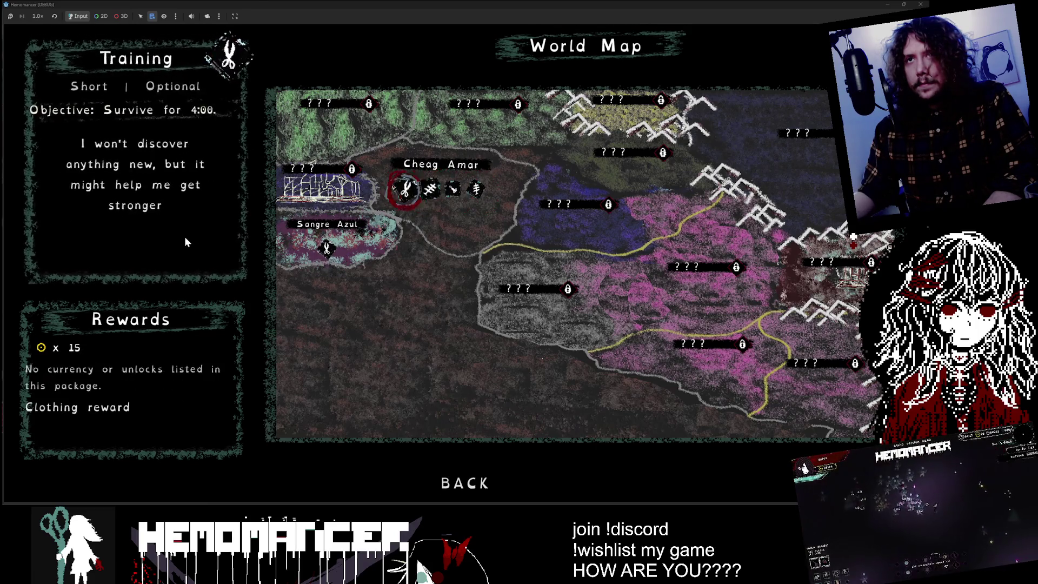
key("Right")
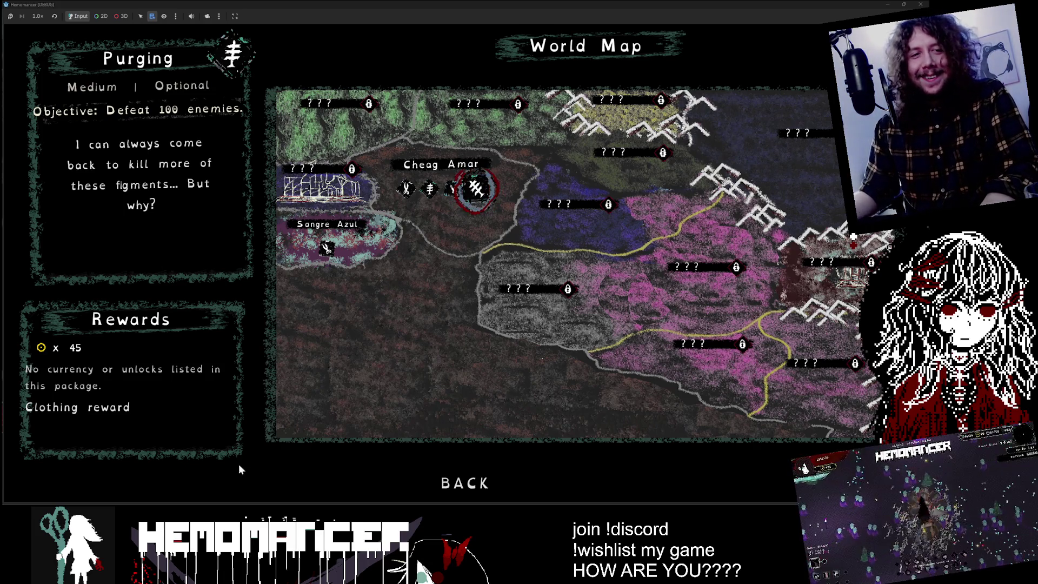
key("Left")
key("Left")
key("Left")
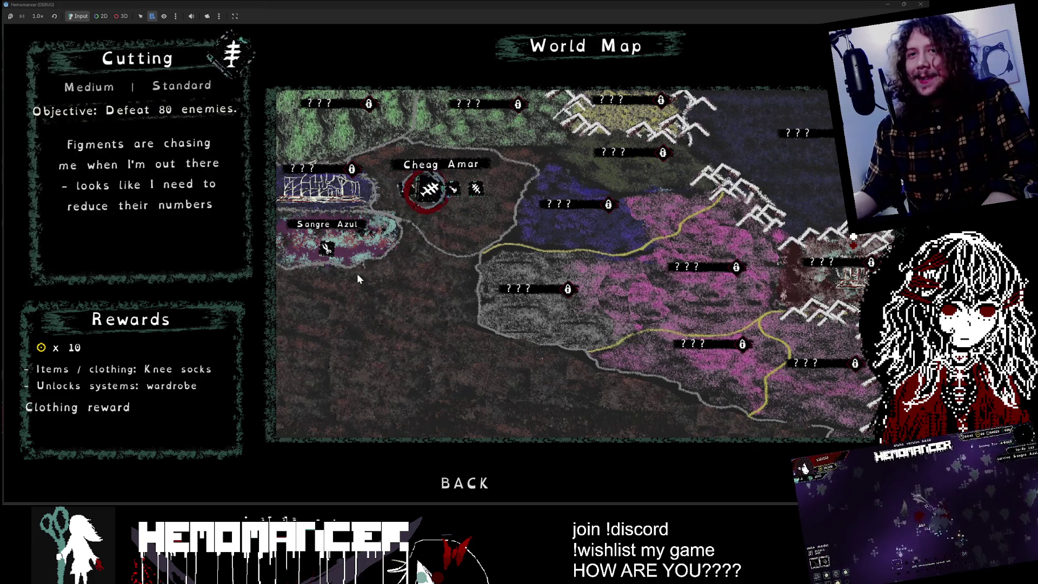
key("Right")
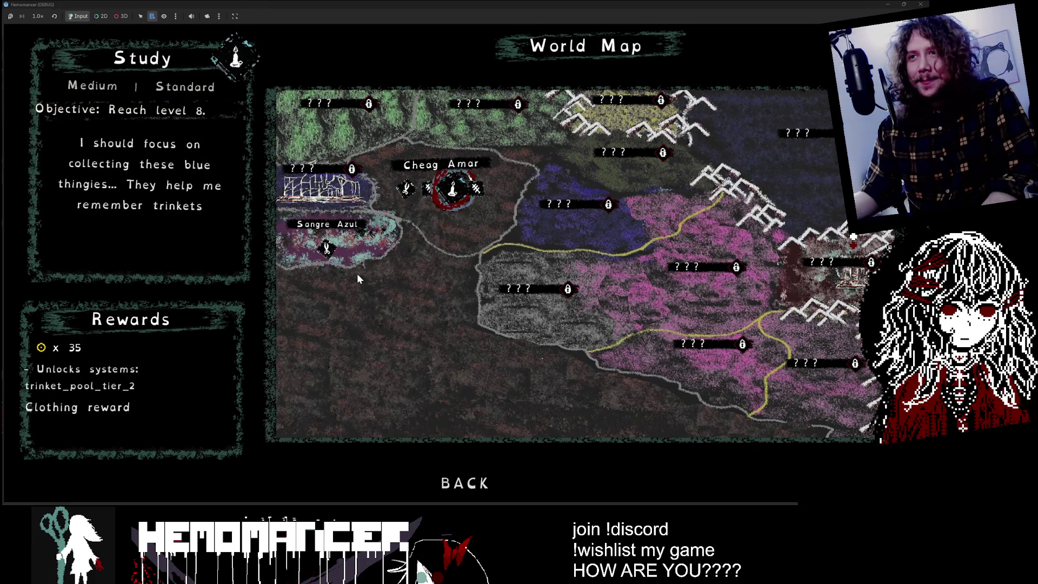
key("Left")
key("Left")
key("Right")
key("F8")
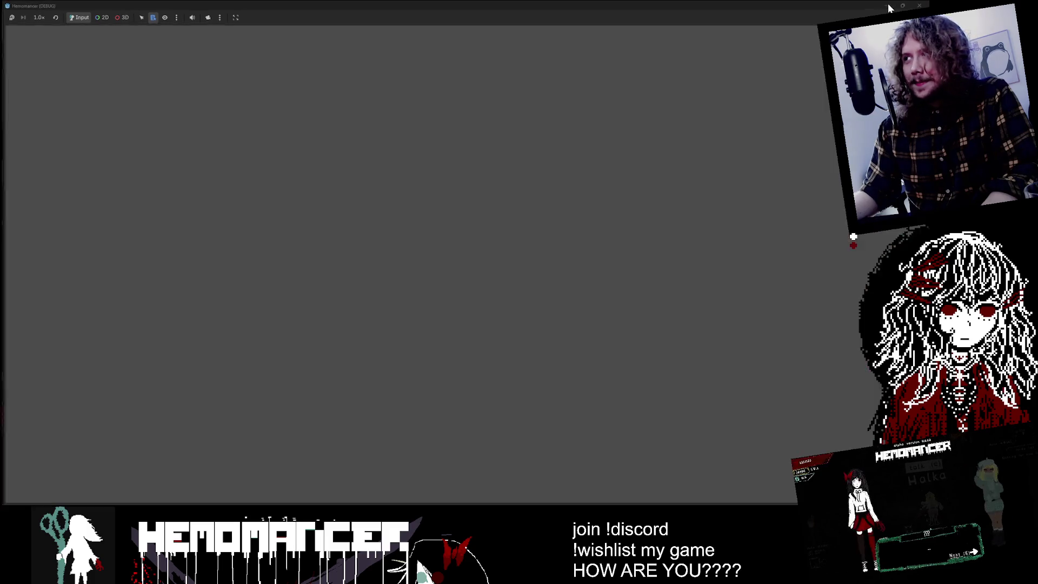
- Select mission_status_text on line 415, then bring up VS Code shrunk over Godot on the Hemomancer workspace
double_click(565, 233)
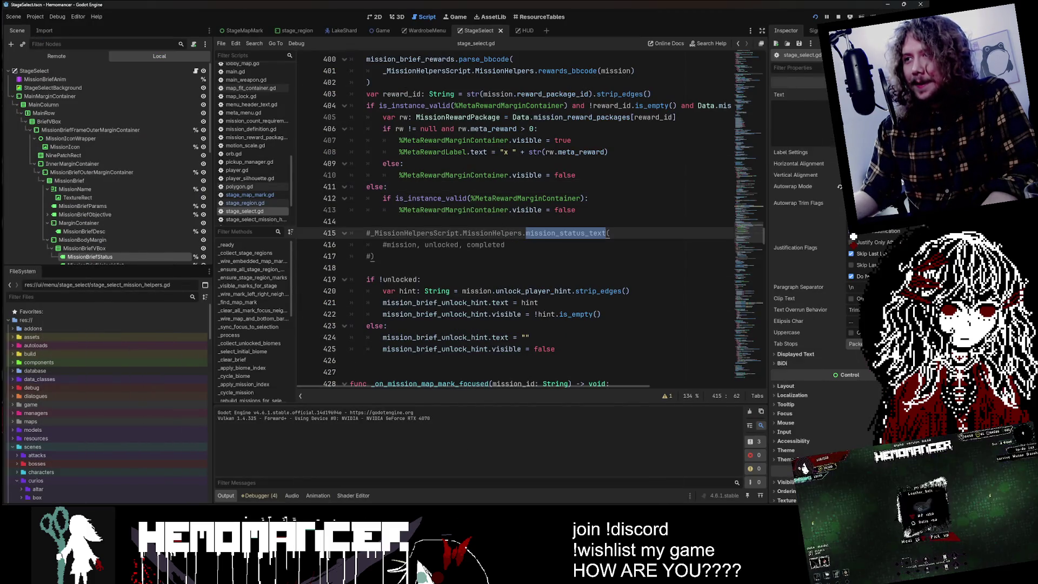
key("alt+Tab")
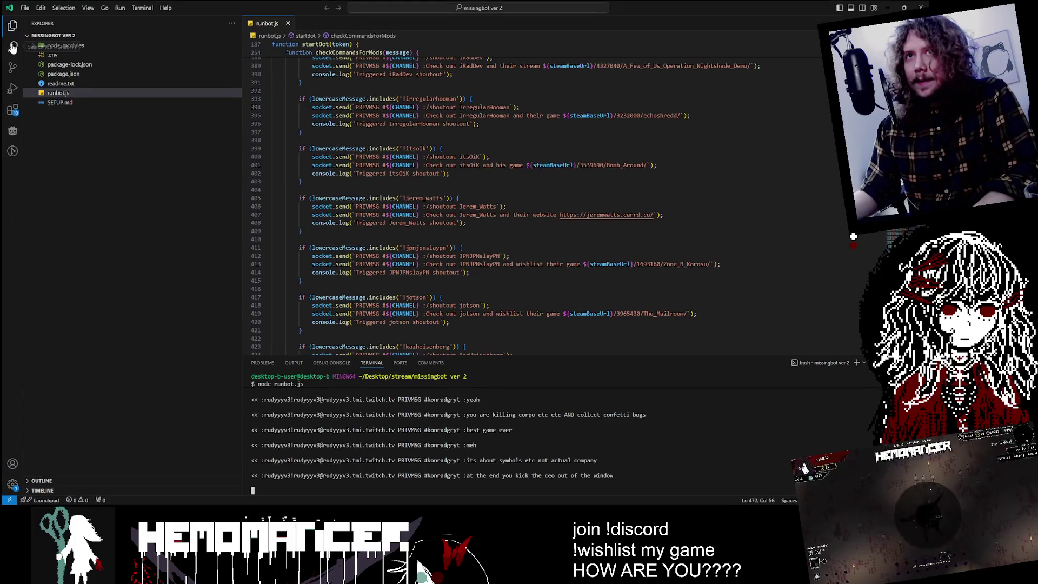
mouse_move(530, 506)
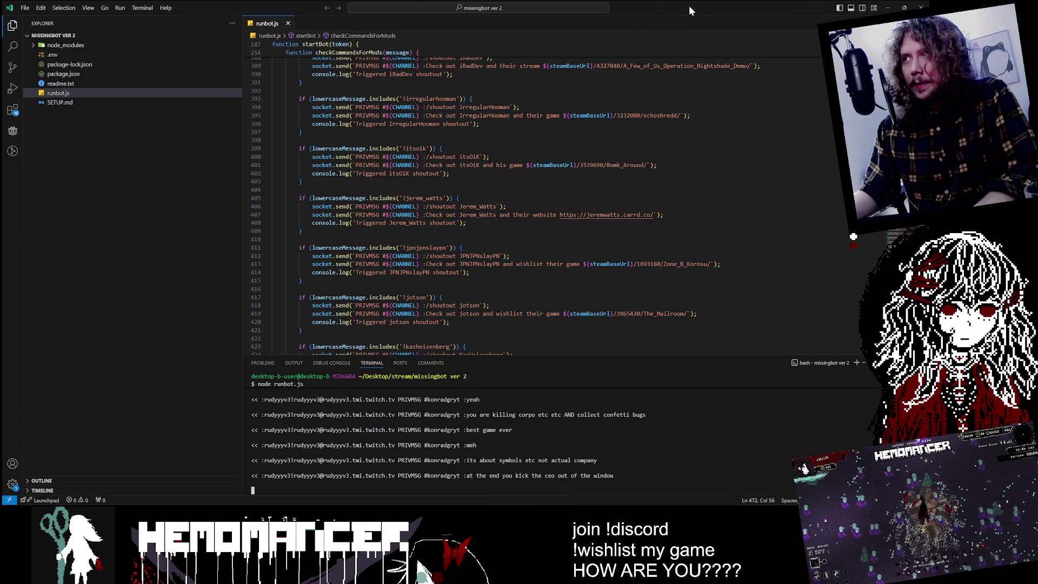
mouse_move(689, 5)
left_mouse_down()
mouse_move(601, 70)
mouse_move(3, 270)
left_mouse_up()
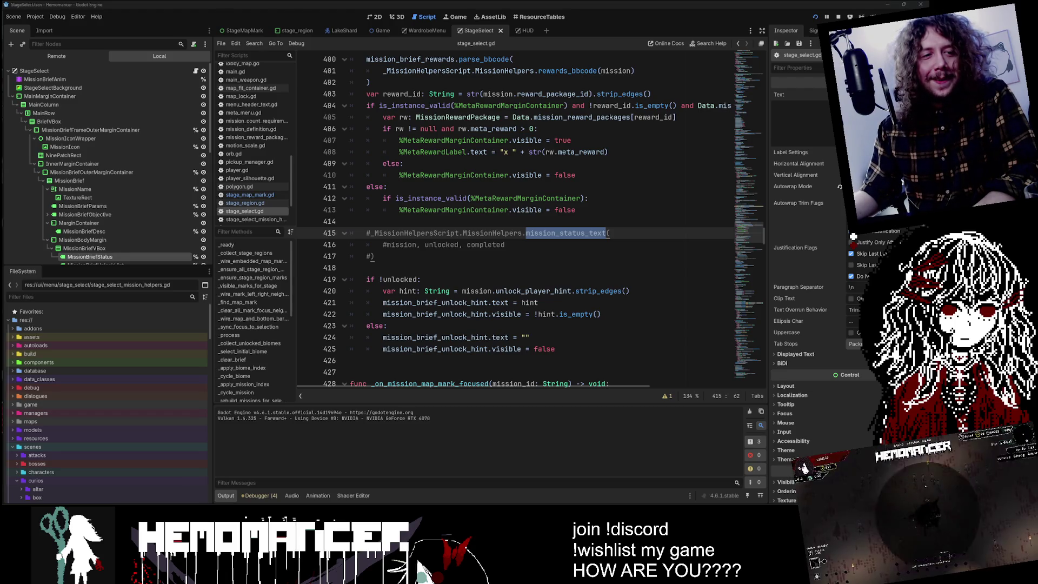
key("alt+Tab")
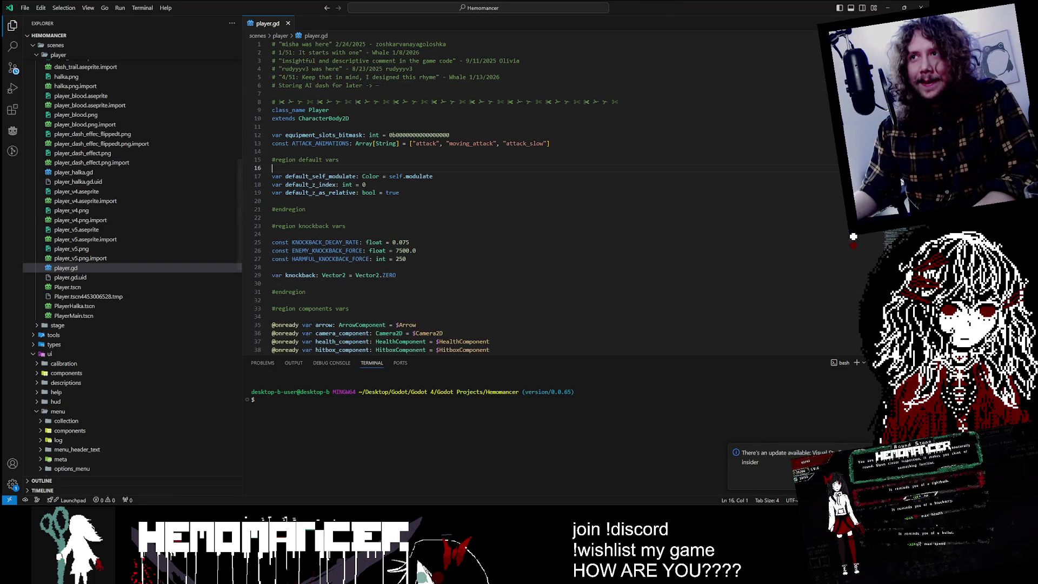
- Search mission_status_text and read its definition in stage_select_mission_helpers.gd, then return to the game
scroll(405, 216, "down", 3)
left_click(379, 225)
left_click(14, 49)
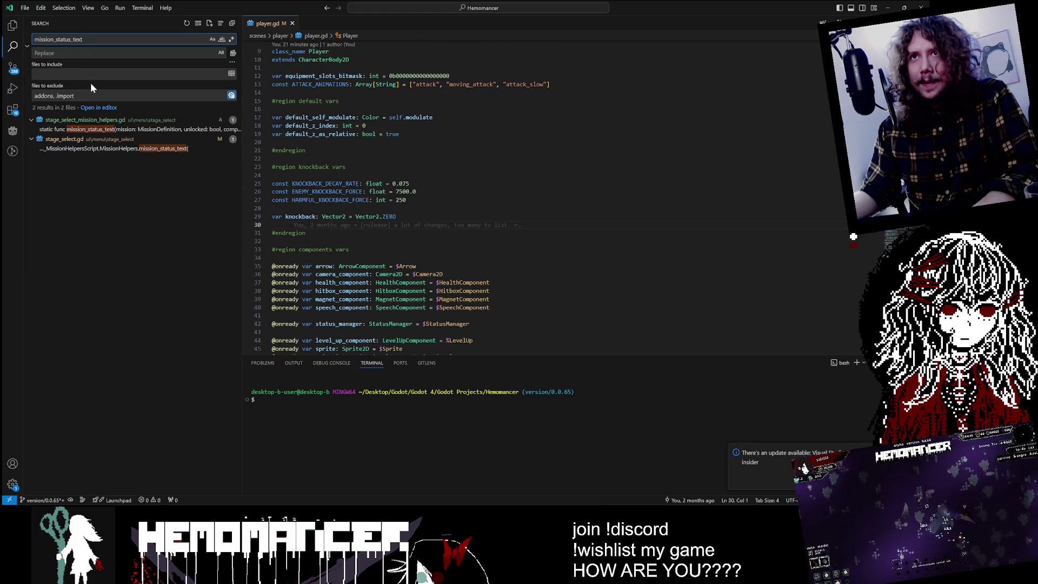
left_click(117, 130)
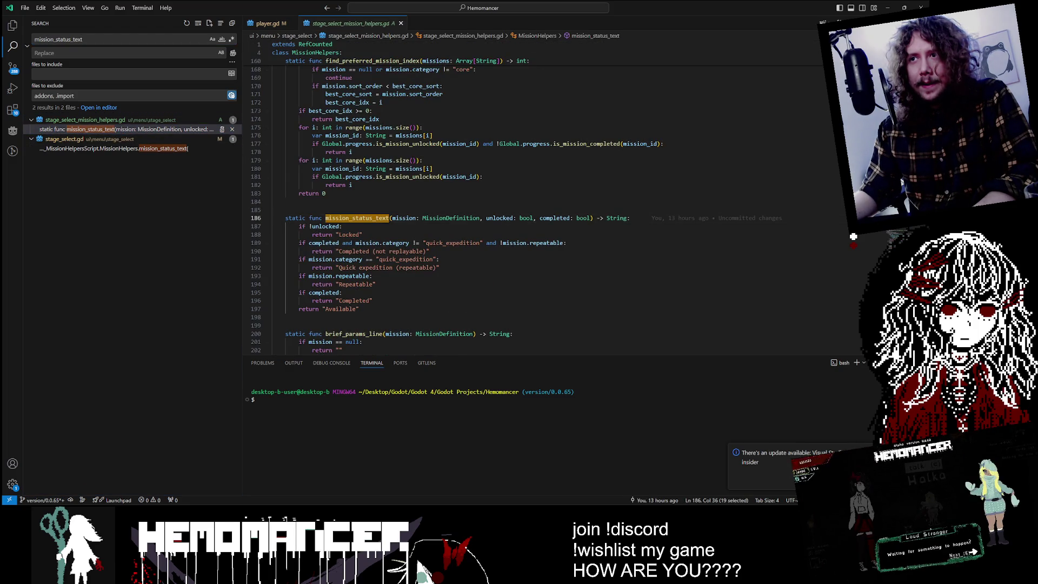
scroll(514, 210, "down", 1)
scroll(517, 210, "down", 2)
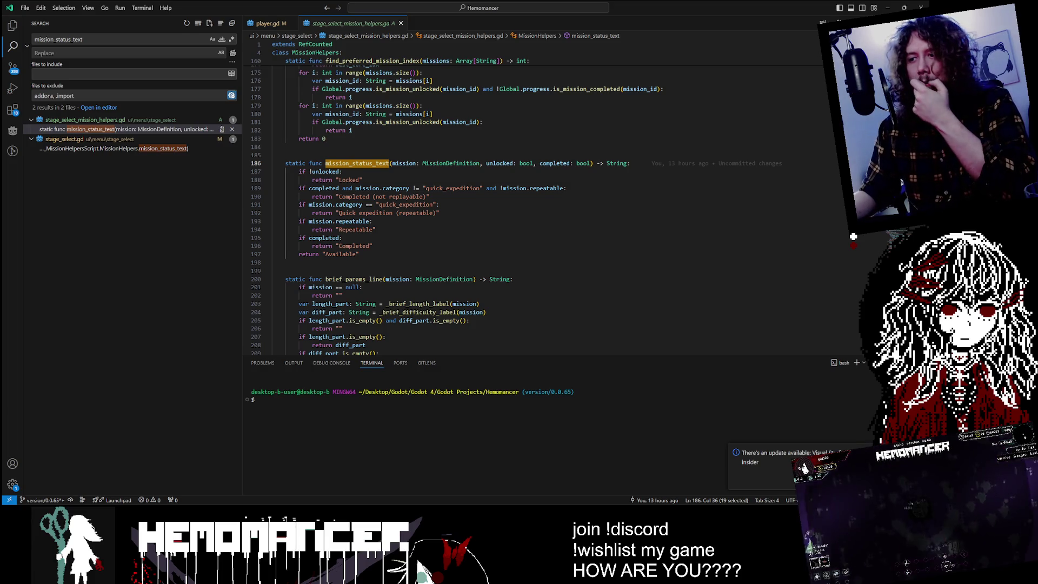
left_click(554, 479)
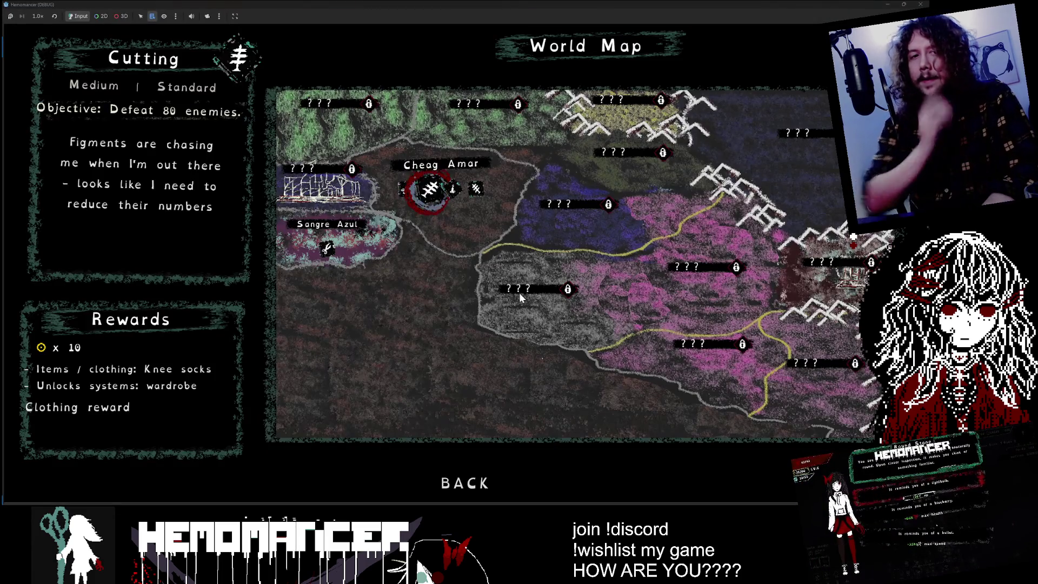
- Cycle the World Map briefs among Training, Cutting, Study and Sangre Azul's Prelude
key("Right")
key("Right")
key("Right")
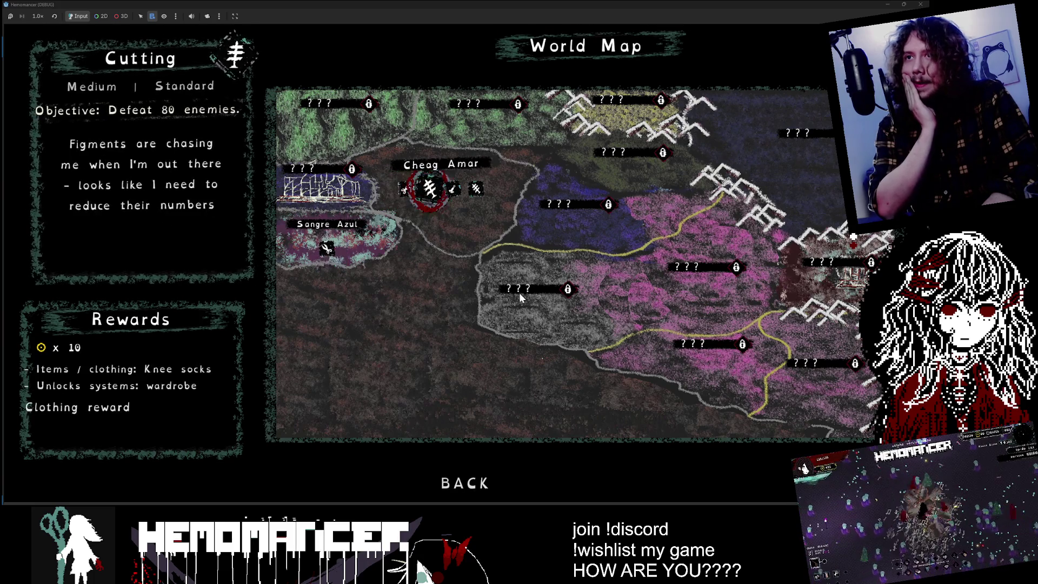
key("Right")
key("Right")
key("Left")
key("Left")
key("Left")
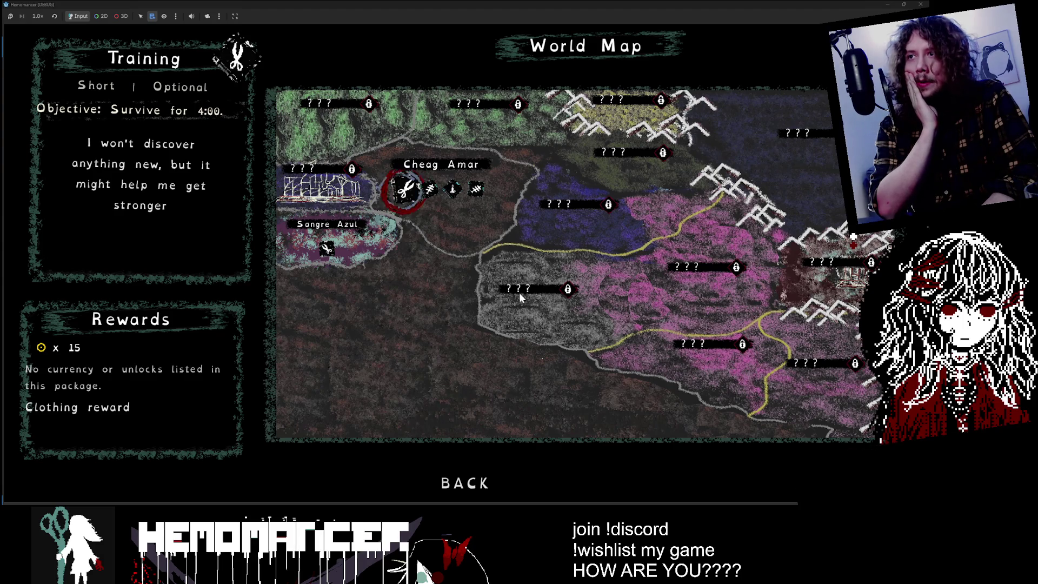
key("Right")
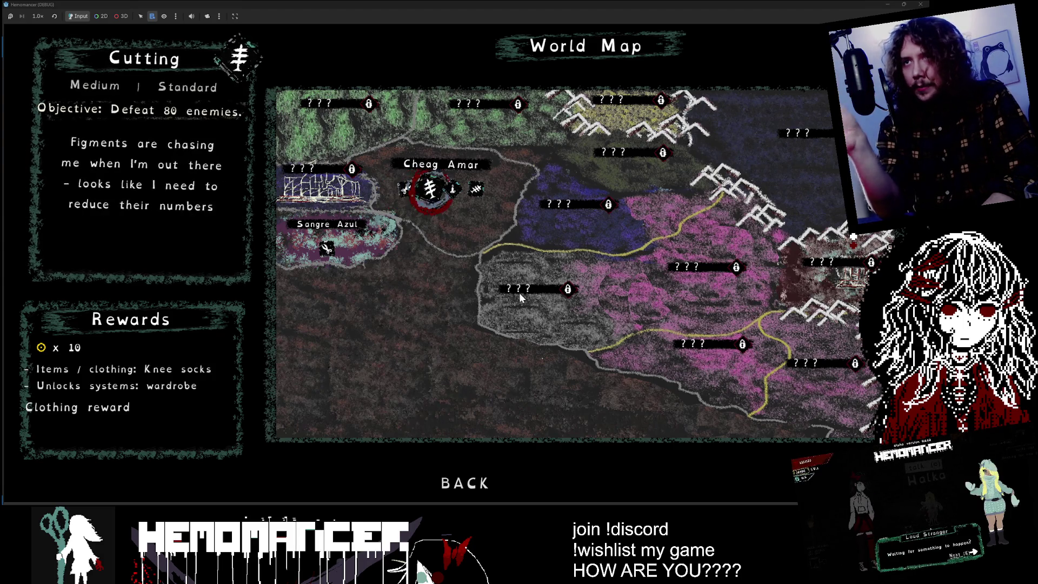
key("Right")
key("Right")
key("Left")
key("Left")
key("Left")
key("Left")
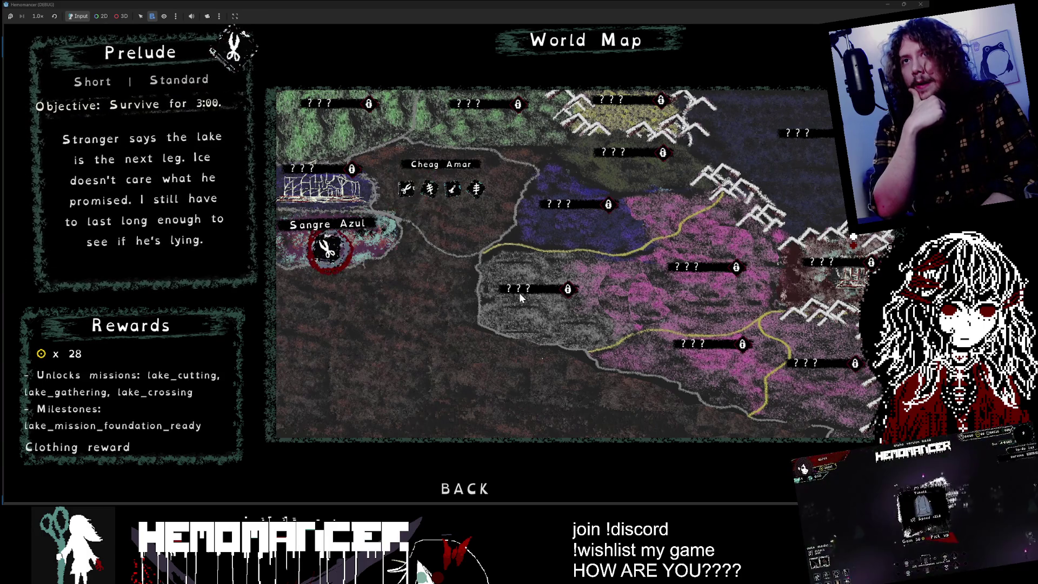
key("Right")
key("Right")
key("Right")
key("Right")
key("Left")
key("Right")
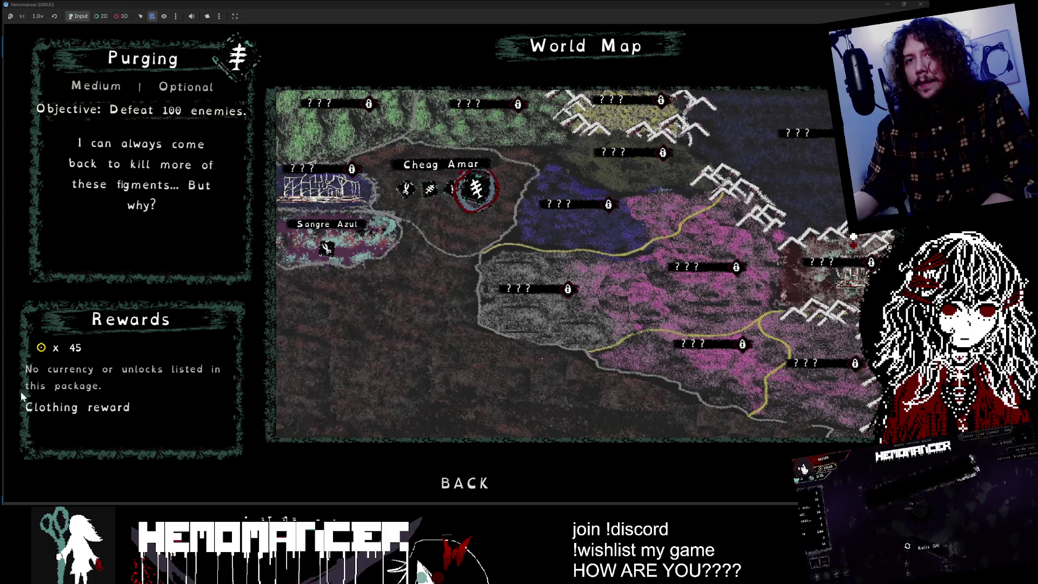
key("Left")
key("Left")
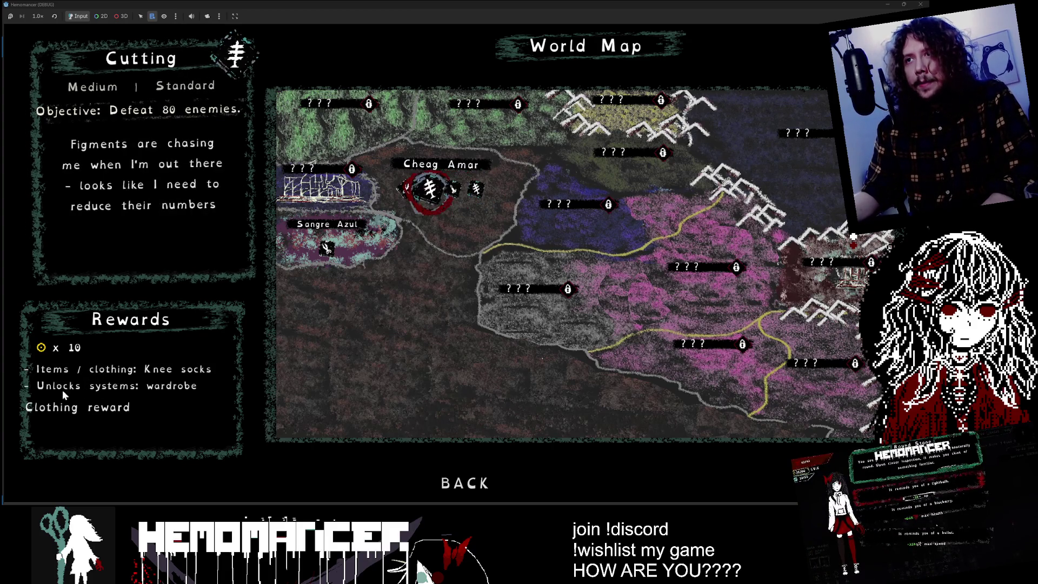
key("Left")
key("Right")
key("Right")
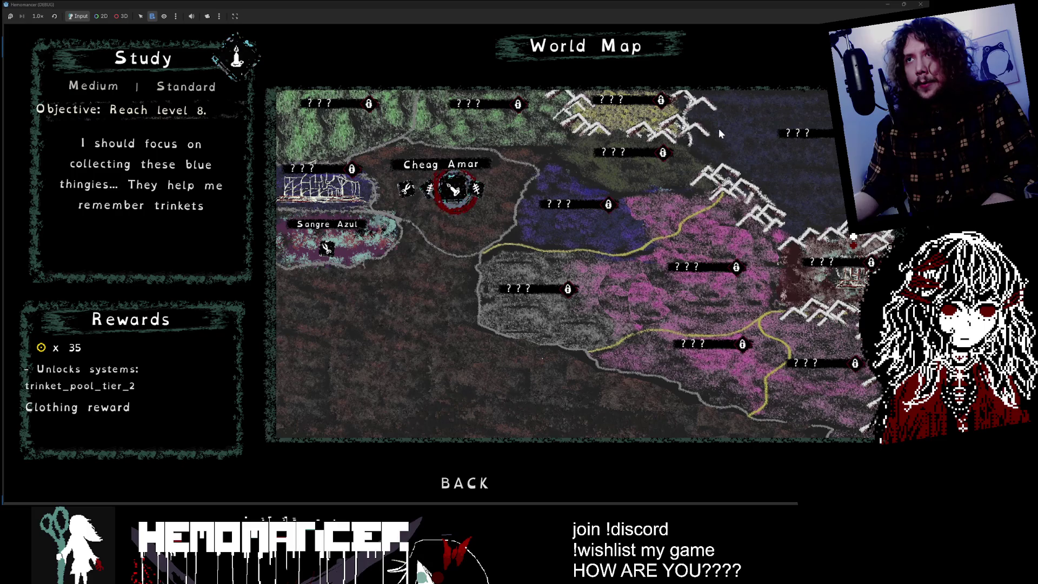
key("Left")
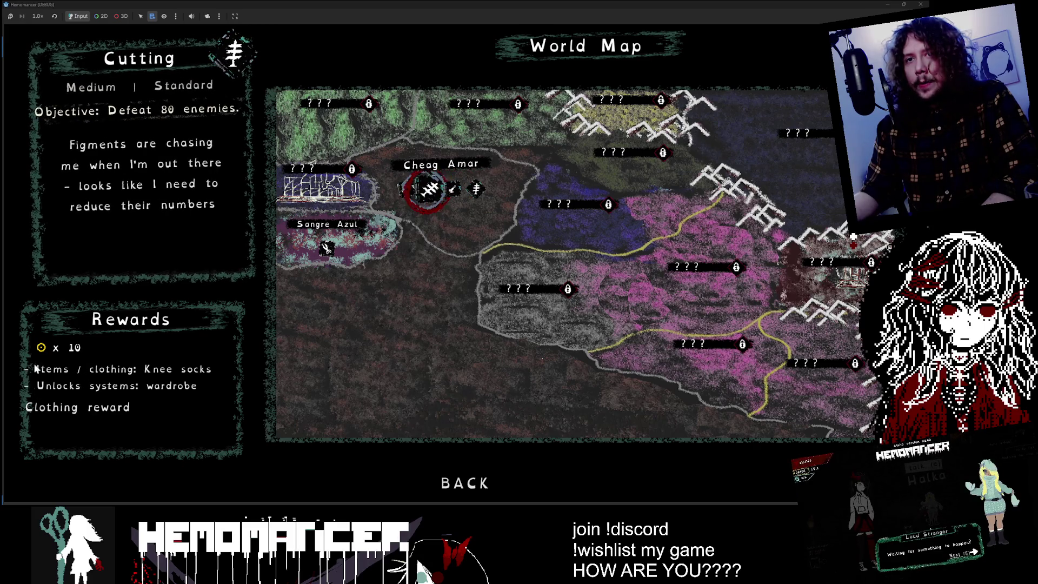
- Jump to the Sangre Azul Prelude, compare it with Cheag Amar Study, then leave the World Map
key("Down")
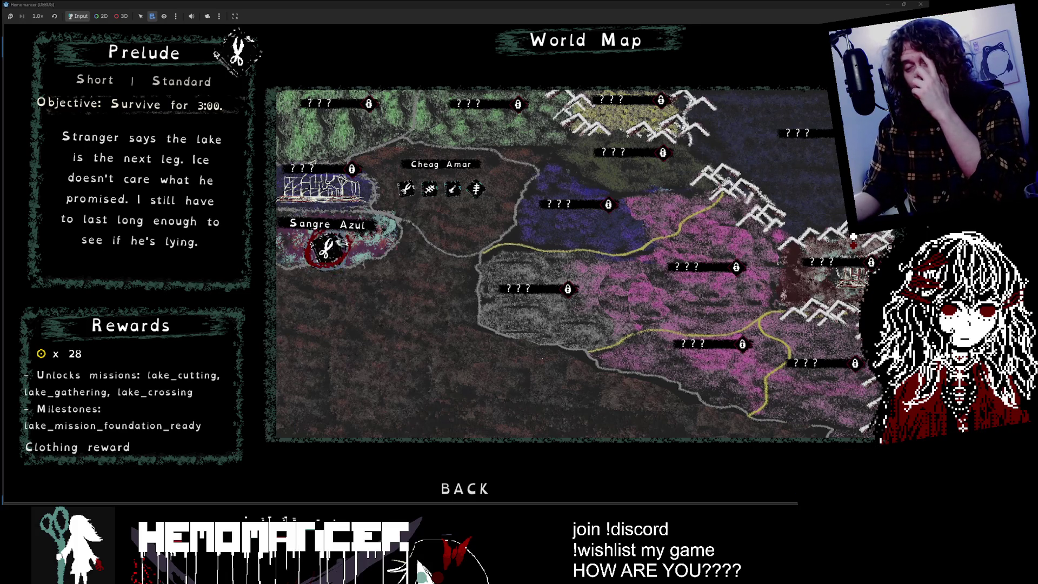
key("Right")
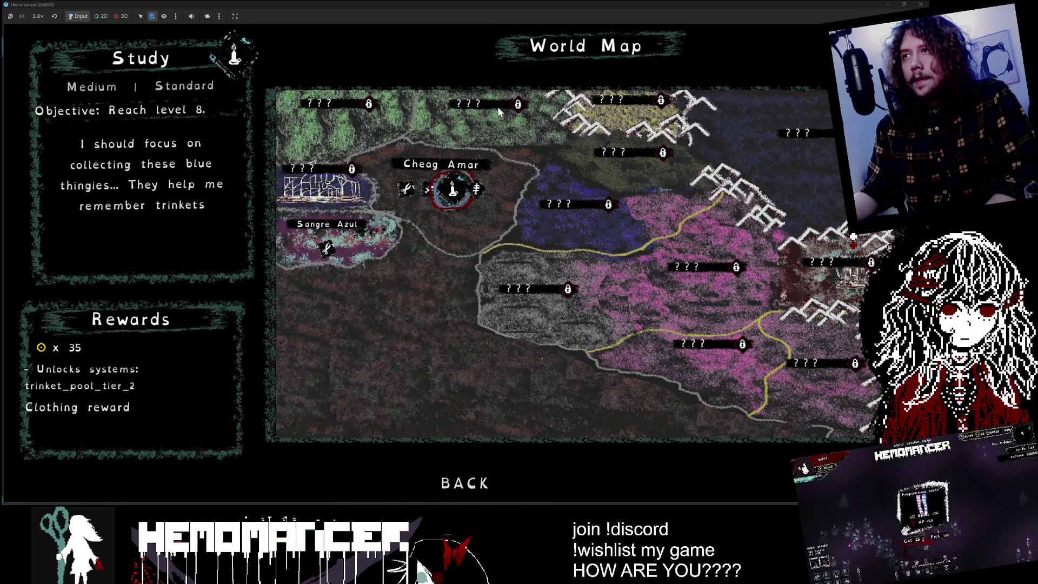
key("Left")
key("Left")
key("Left")
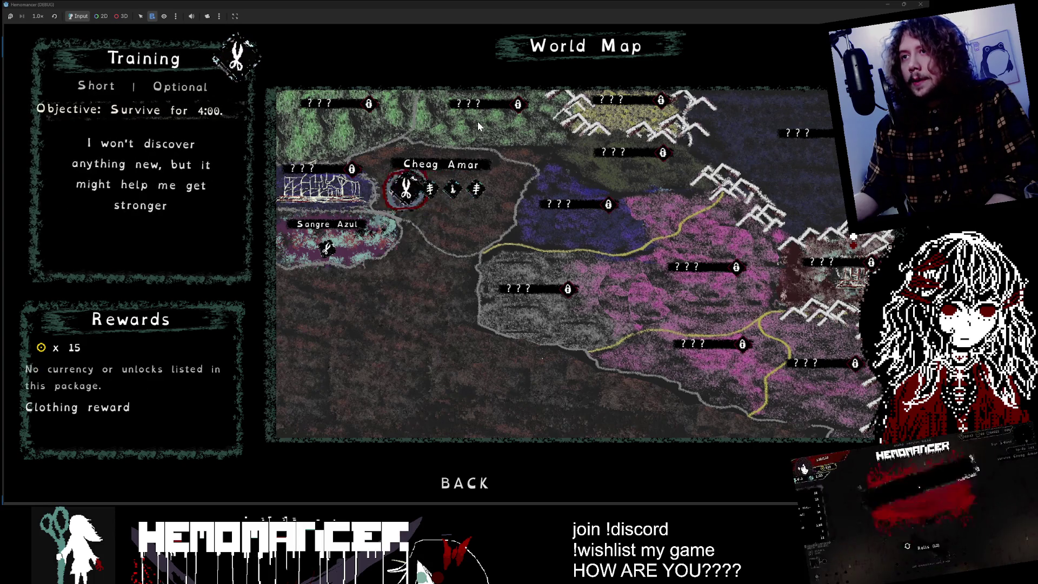
key("Escape")
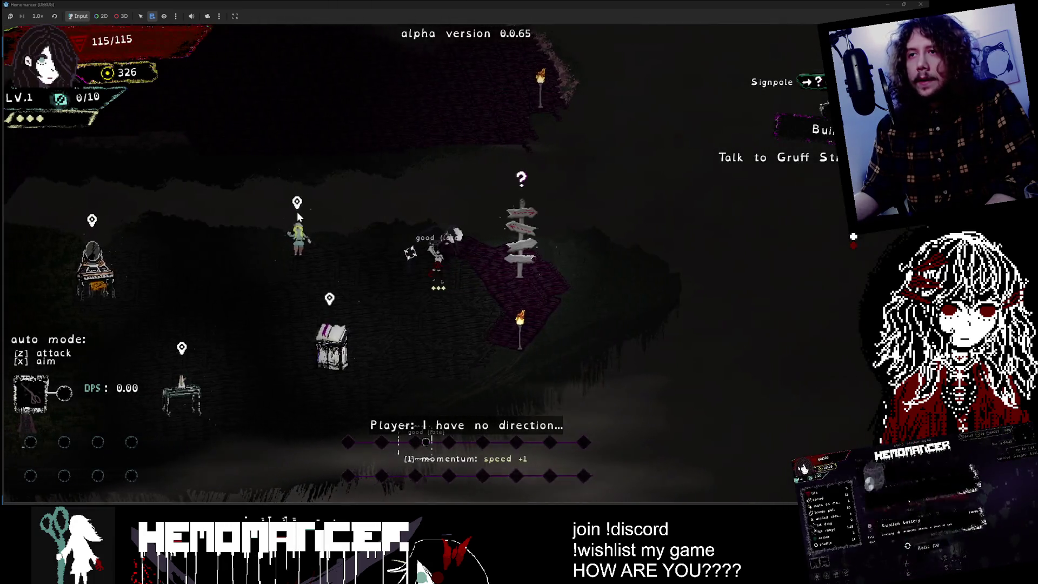
- Walk the player around camp to the signpost and open the World Map
key("Left")
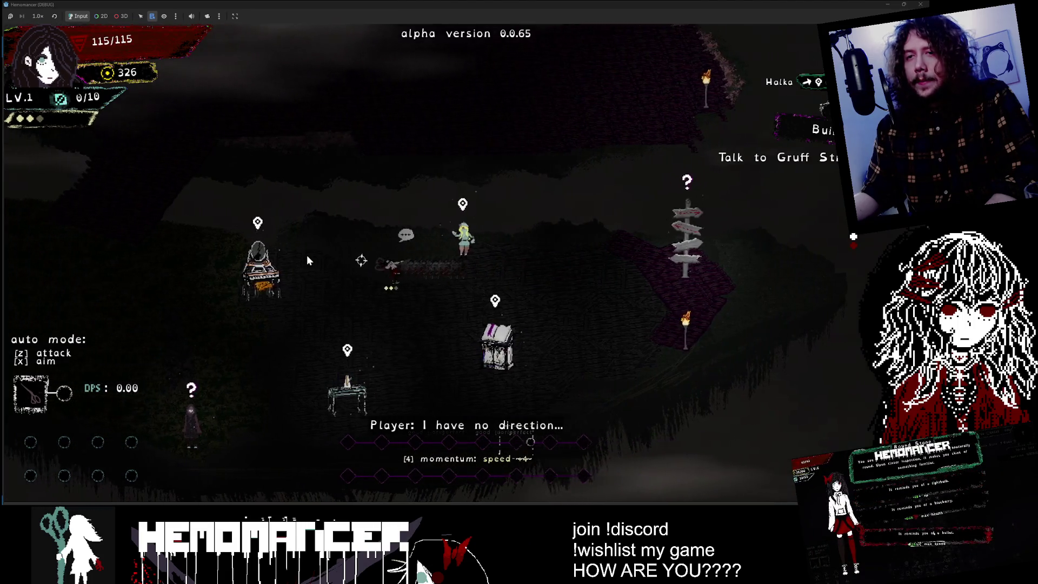
key("Down")
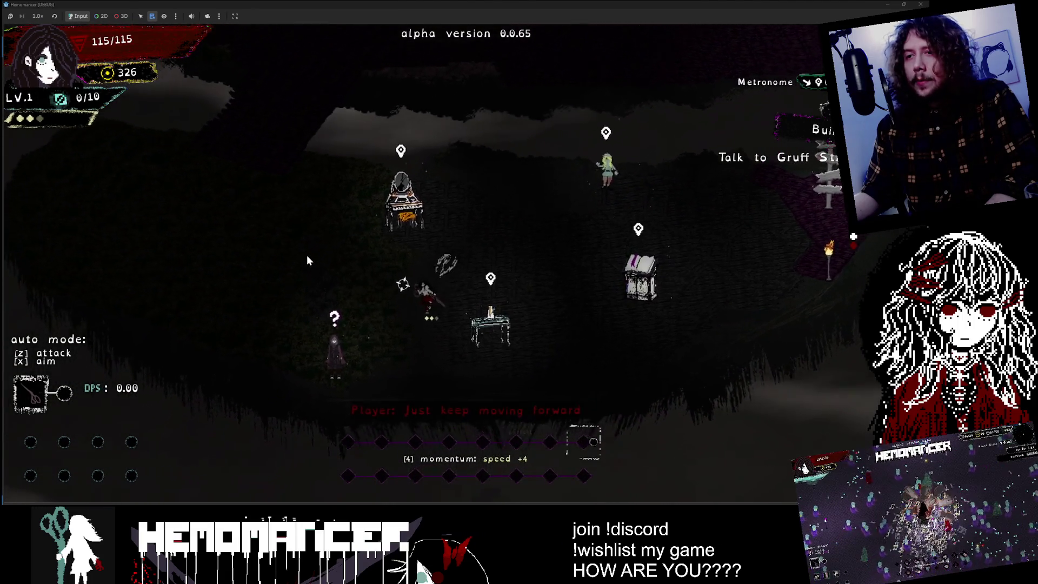
key("Up")
key("Right")
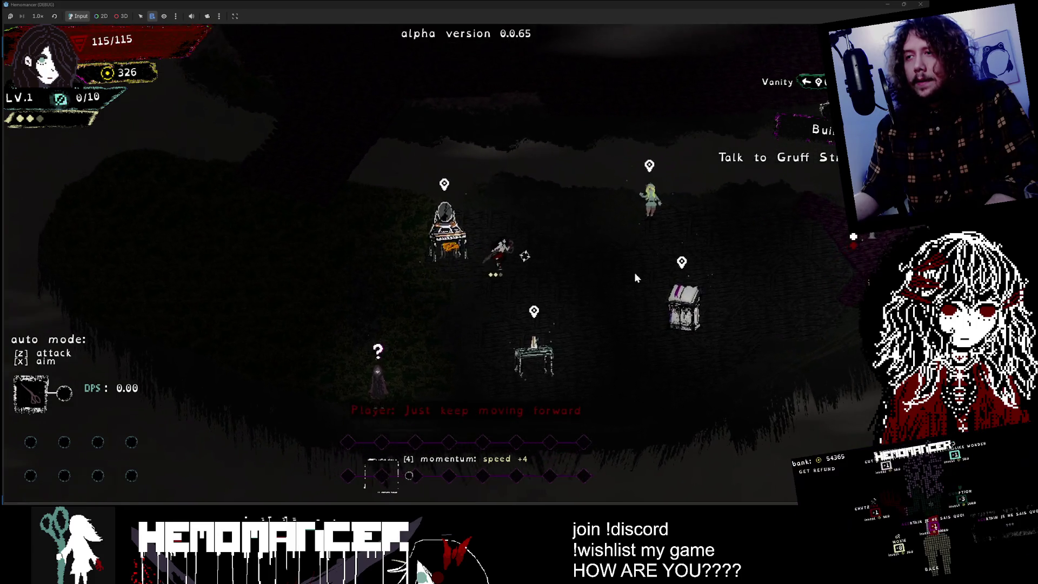
key("Right")
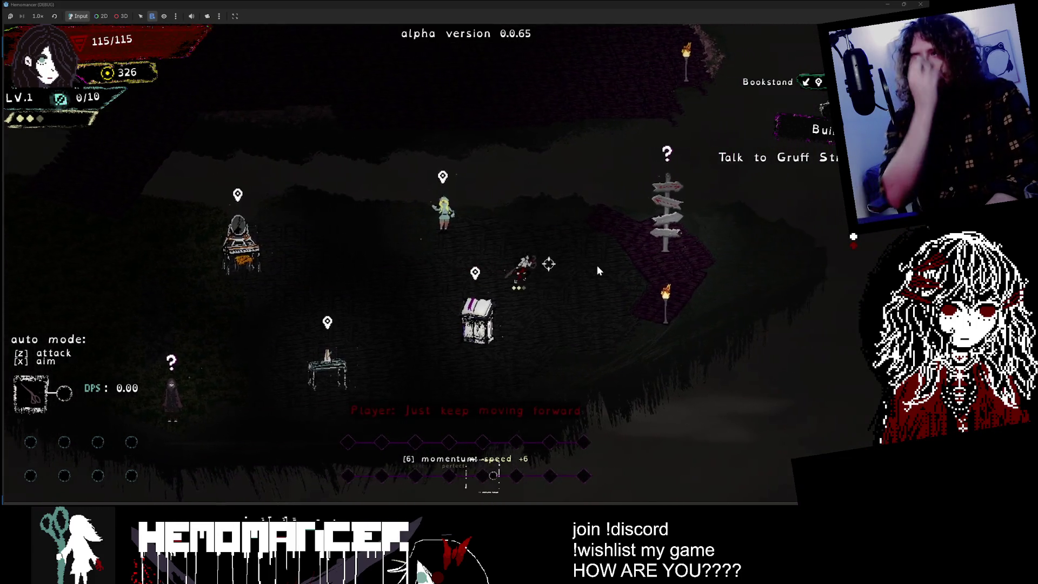
key("Right")
key("e")
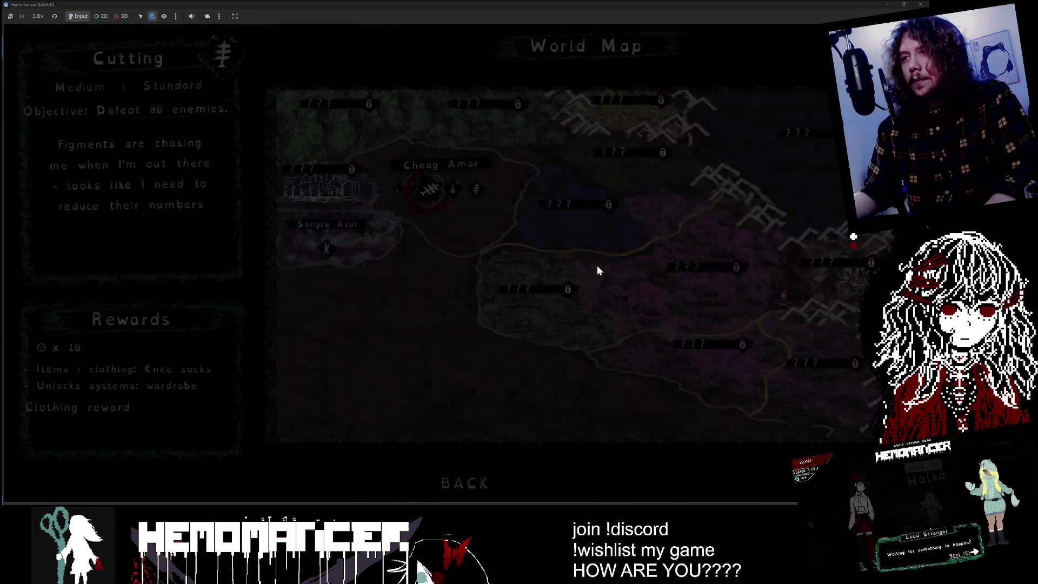
- Compare the Sangre Azul Prelude, Cutting and Purging mission briefs, then return to camp
key("Left")
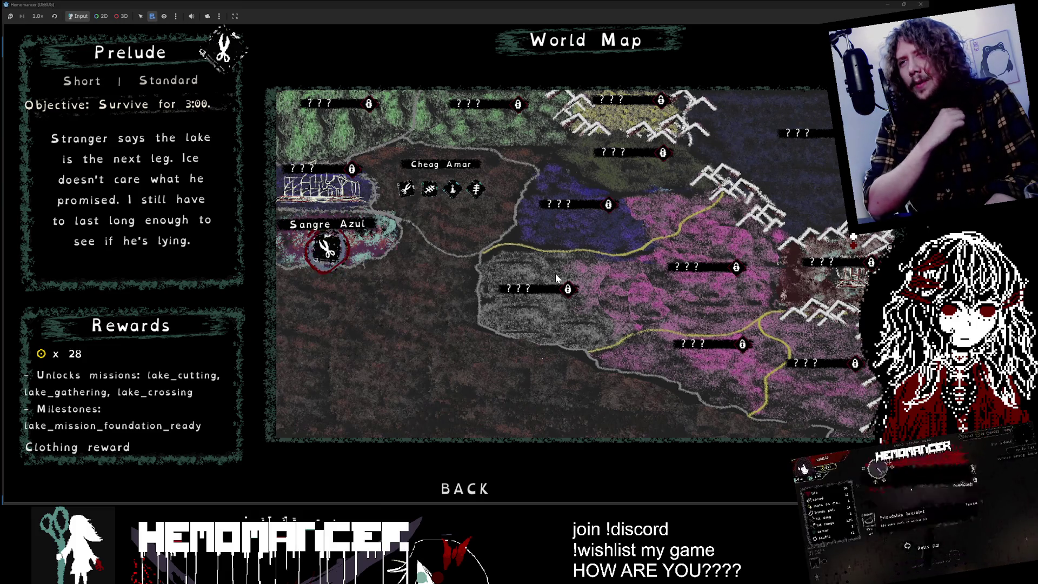
key("Right")
key("Right")
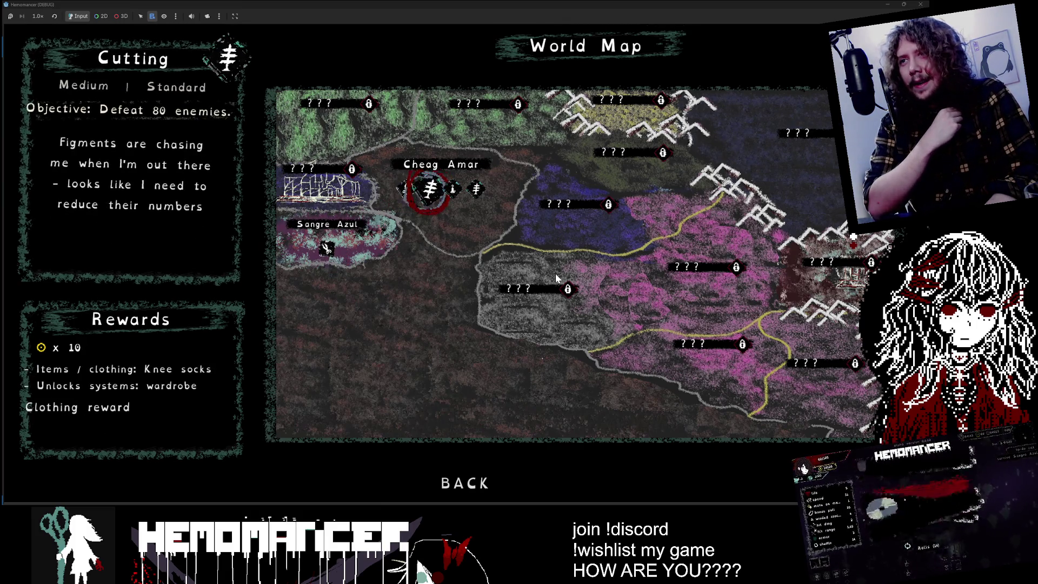
key("Right")
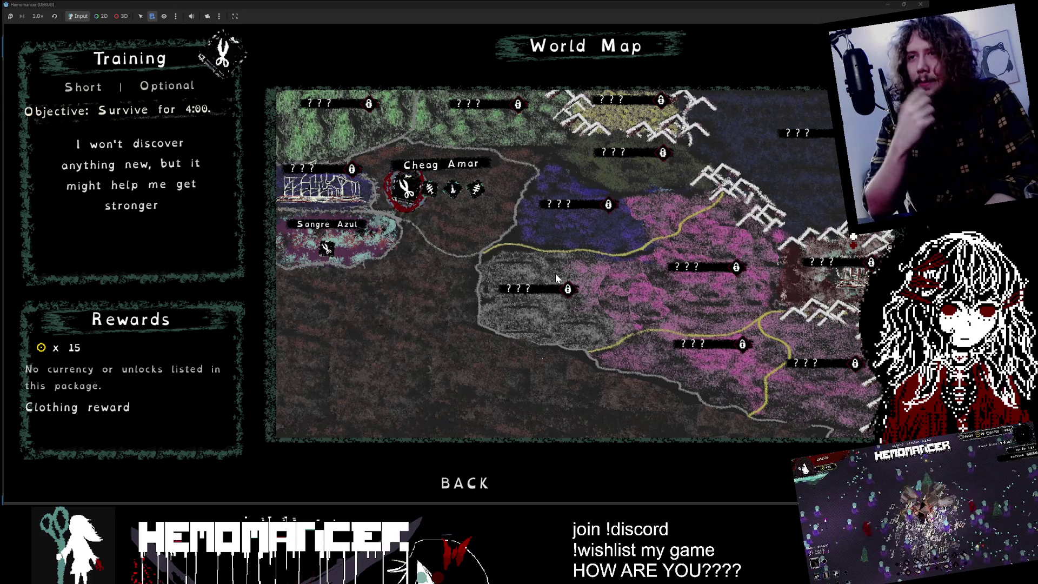
key("Right")
key("Right")
key("Right")
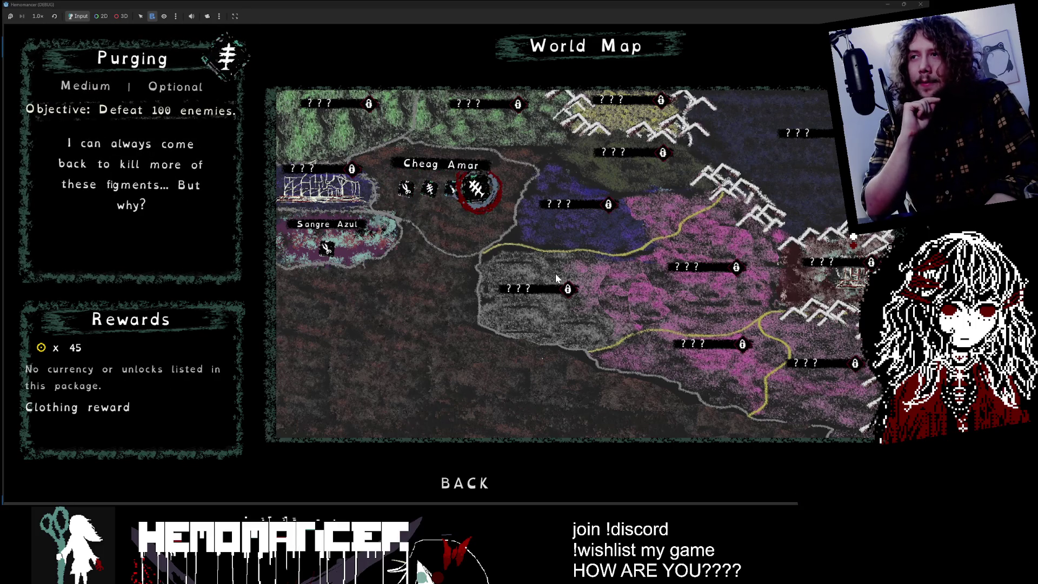
key("Left")
key("Left")
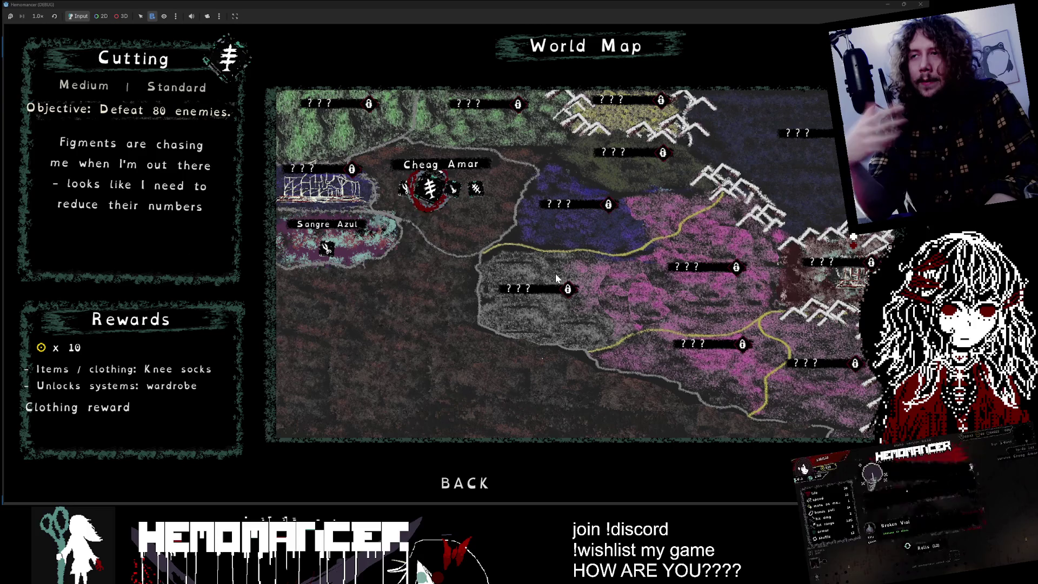
key("Right")
key("Right")
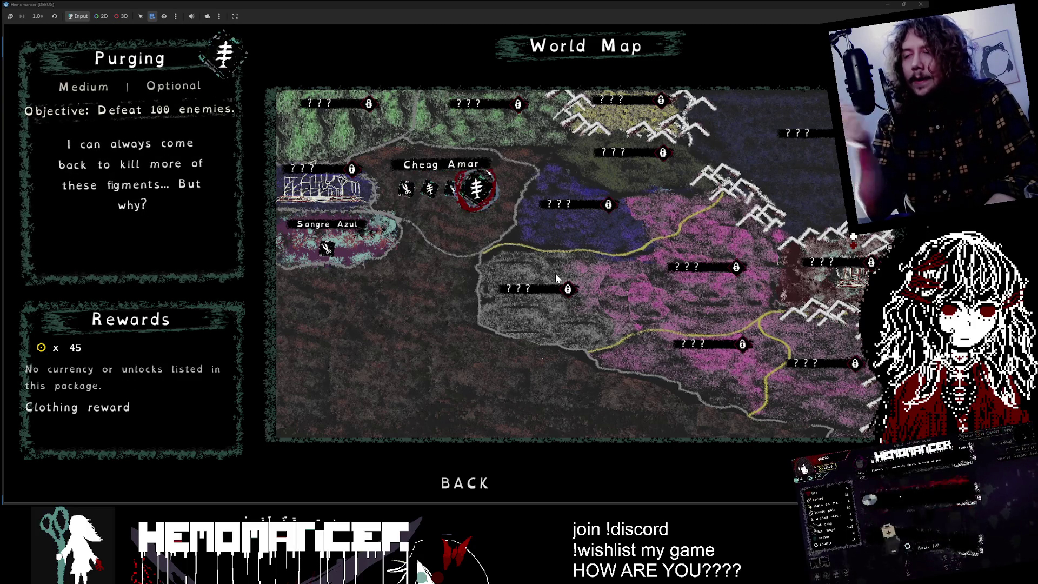
key("Left")
key("Left")
key("Left")
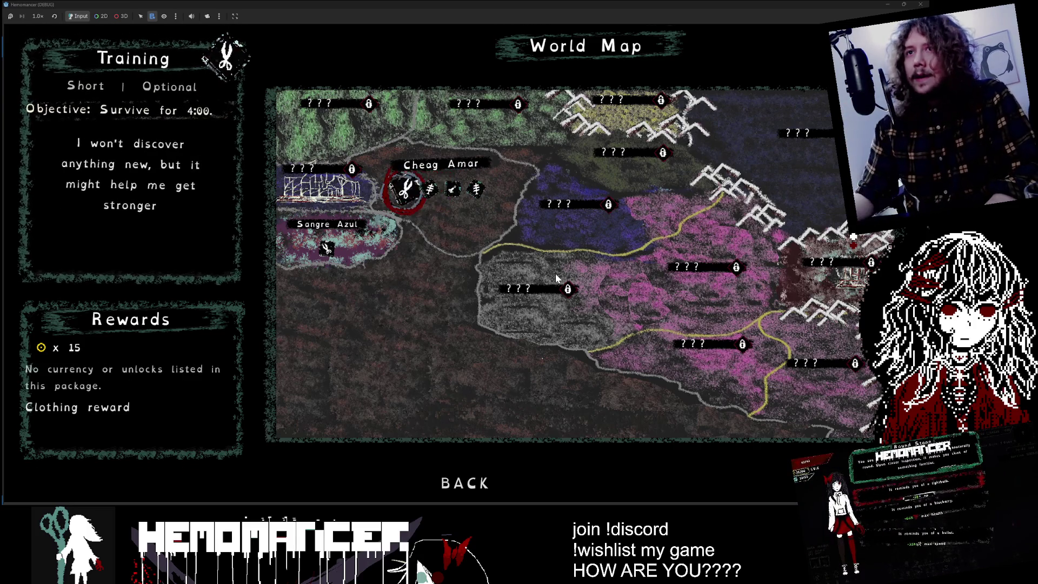
key("Left")
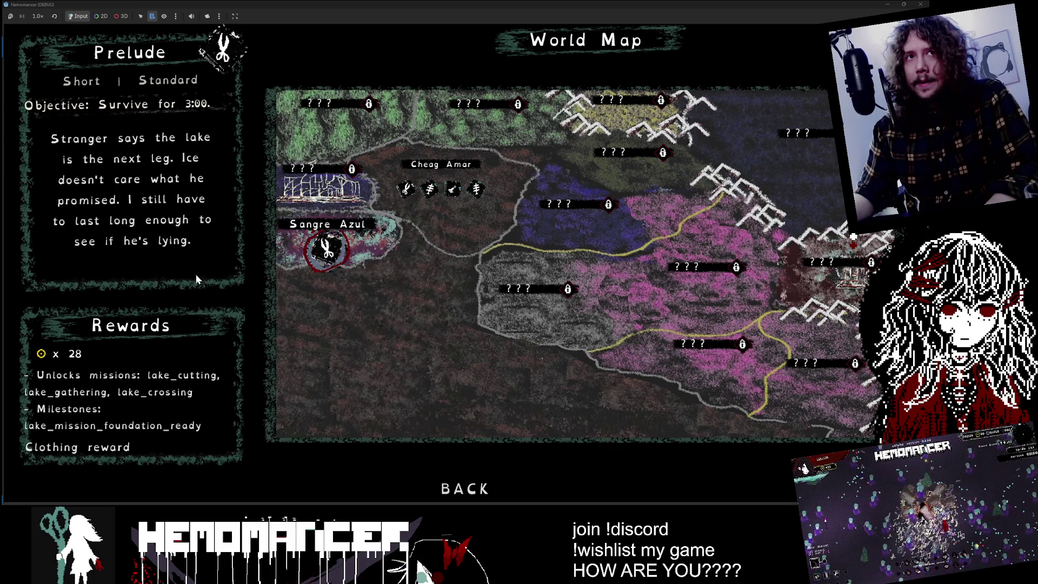
key("Right")
key("Right")
key("Right")
key("Right")
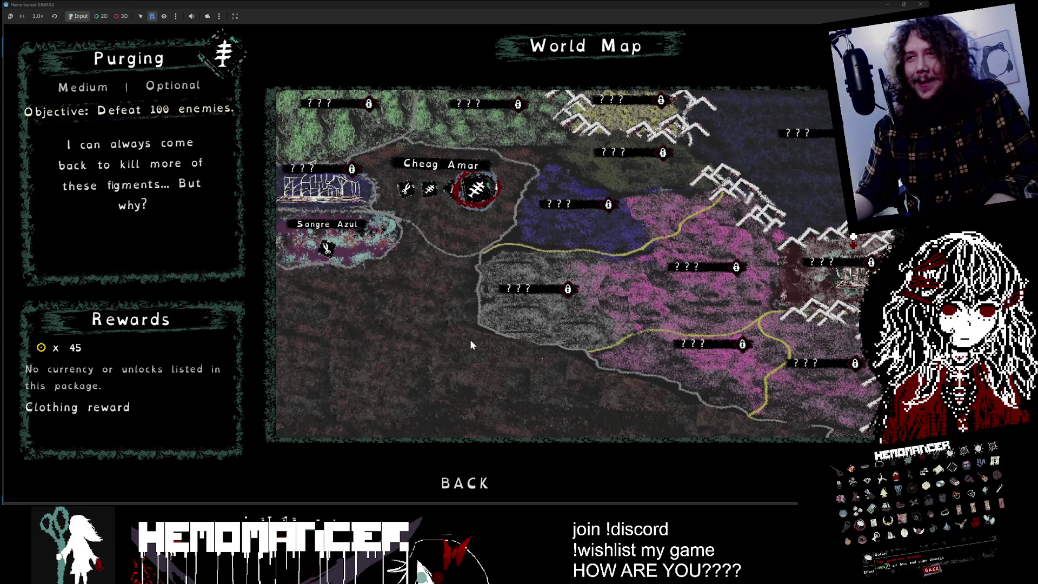
key("Left")
key("Left")
key("Down")
key("Return")
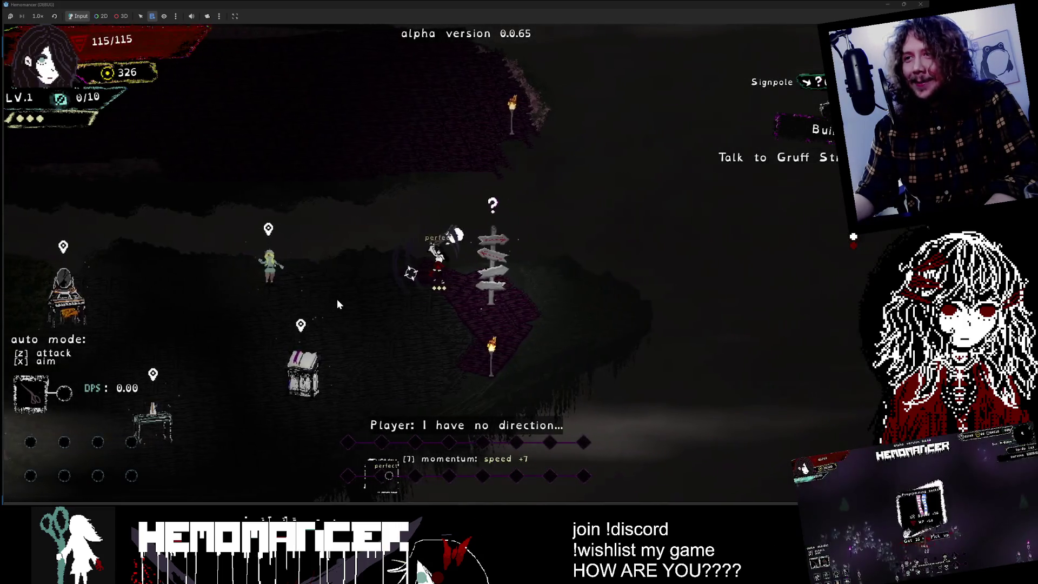
- Walk back to the signpole and open and close the World Map twice
key("Left")
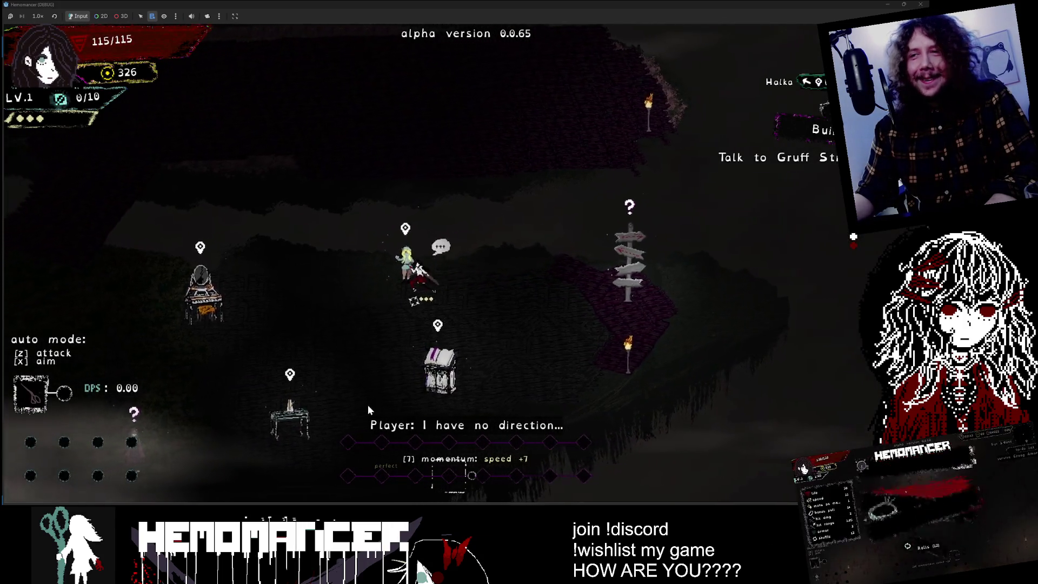
key("Down")
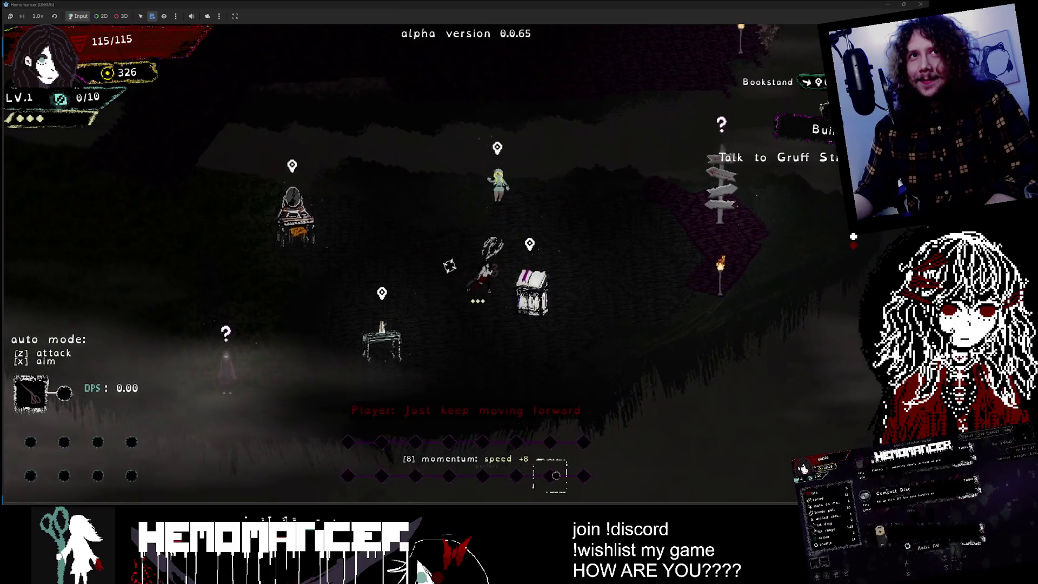
key("Right")
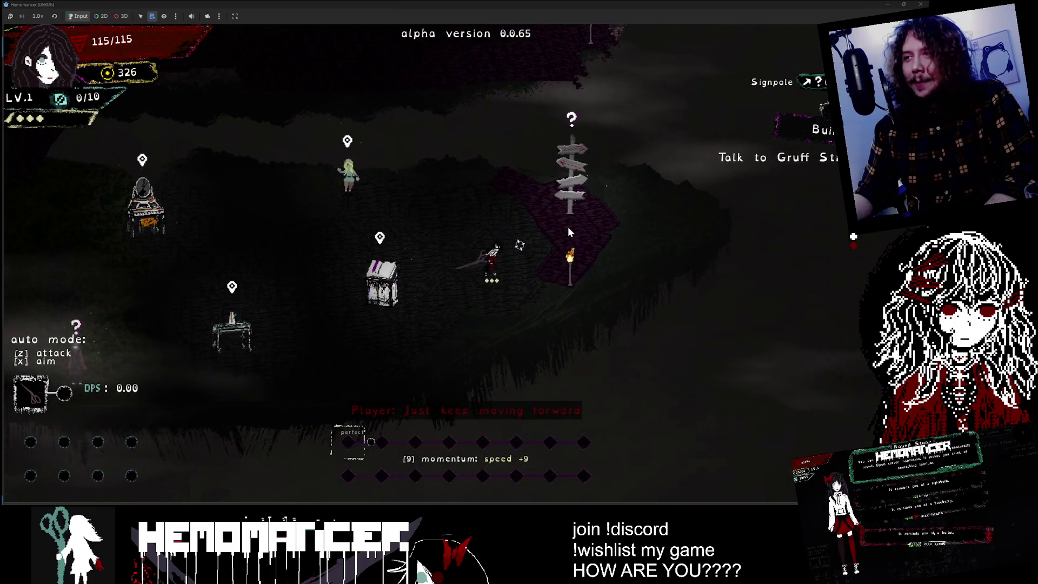
key("Up")
key("e")
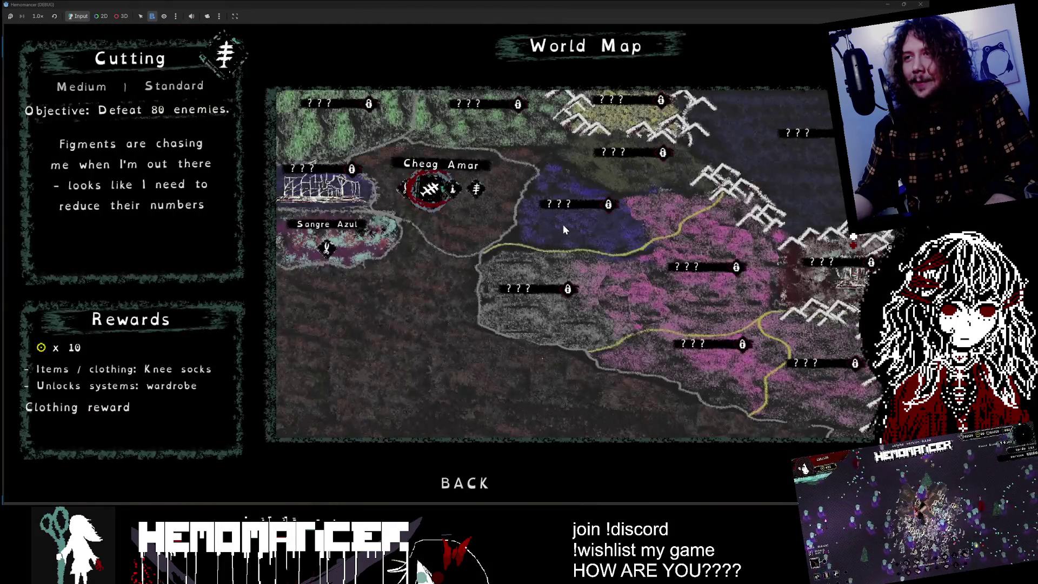
key("Escape")
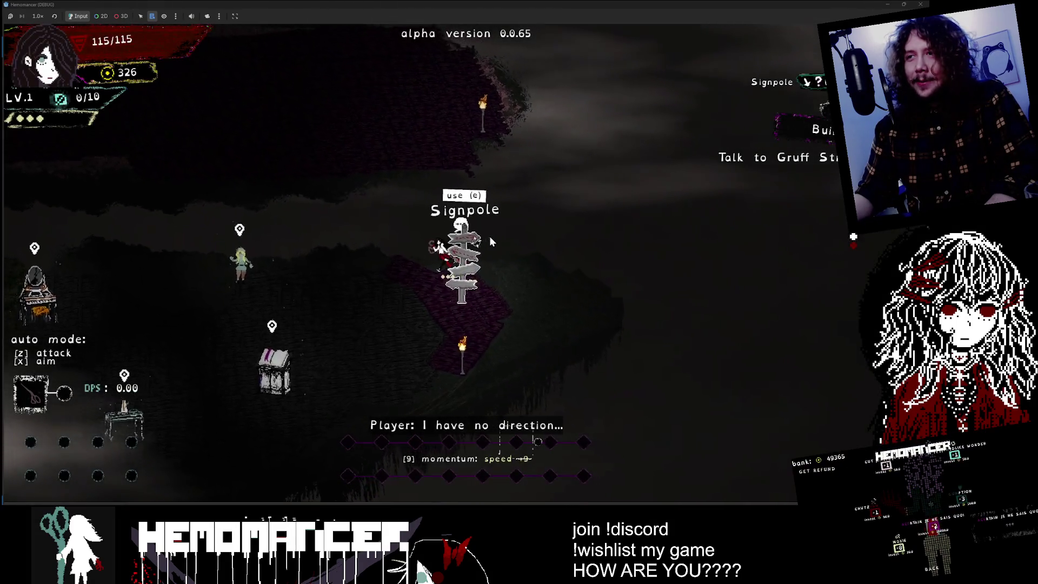
key("e")
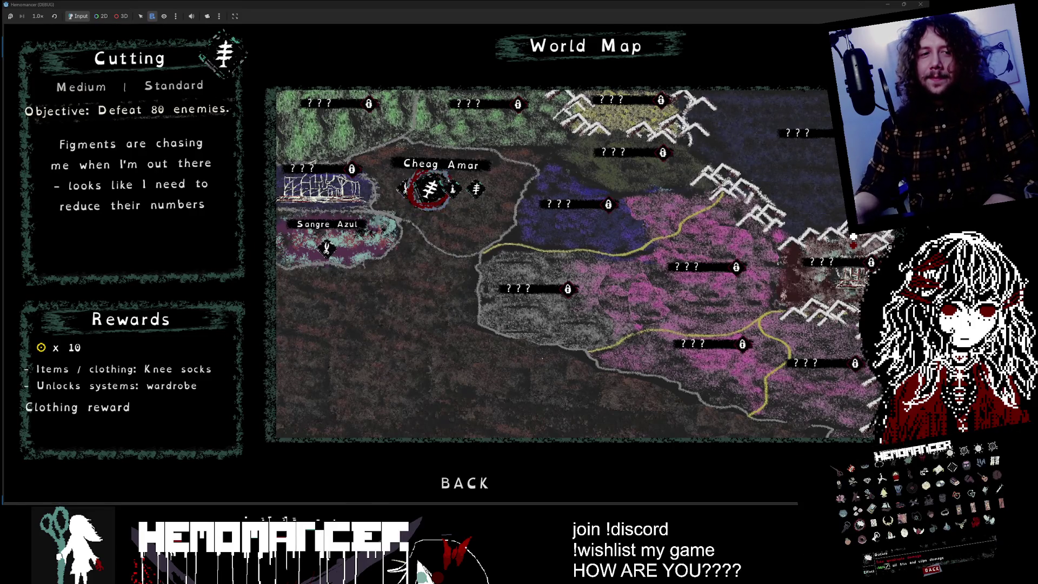
left_click(469, 480)
- Walk over to Halka and back to the signpole, using it to open the Steam store page
key("Left")
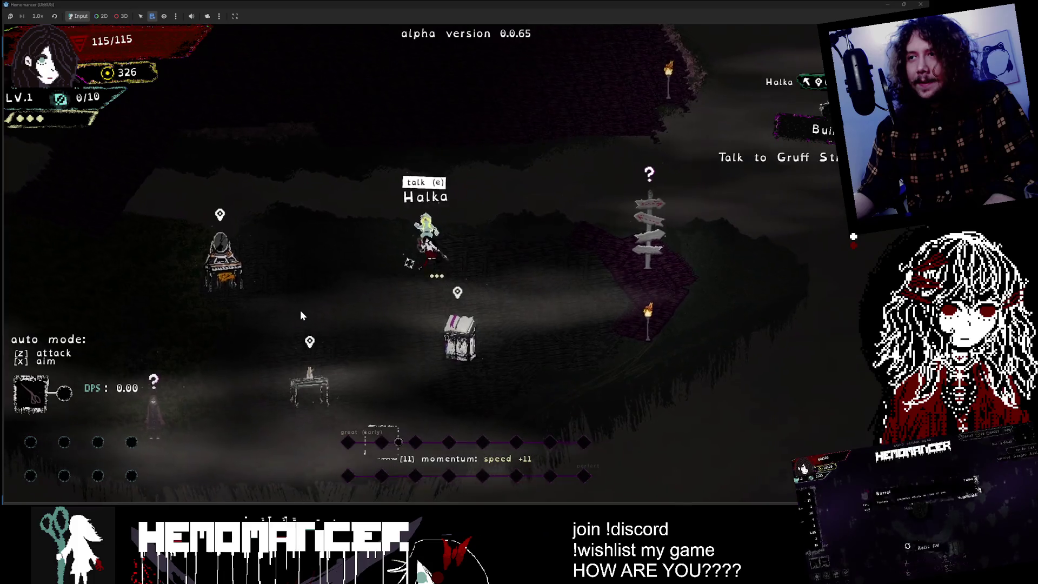
key("Right")
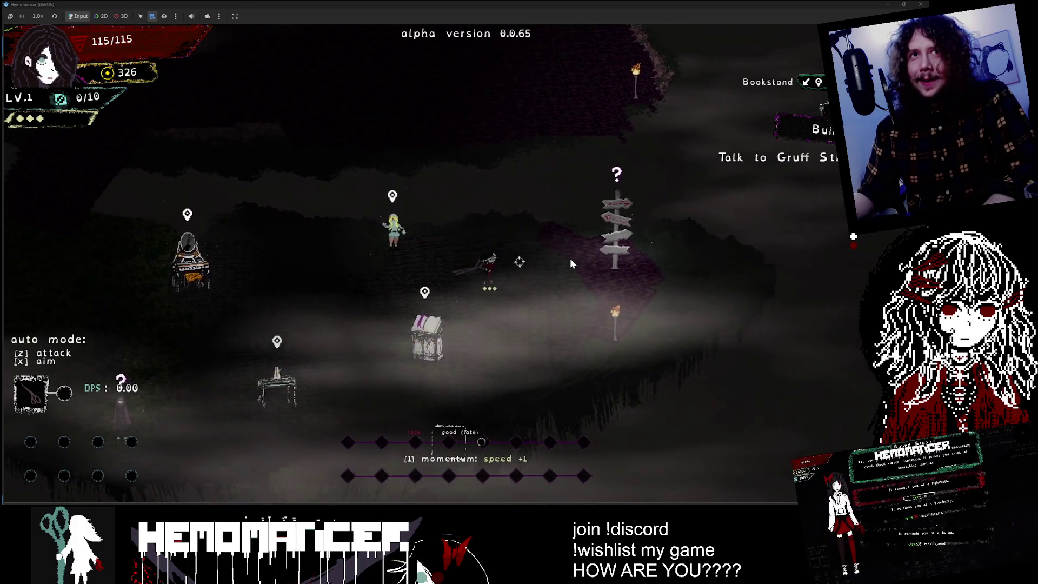
key("Right")
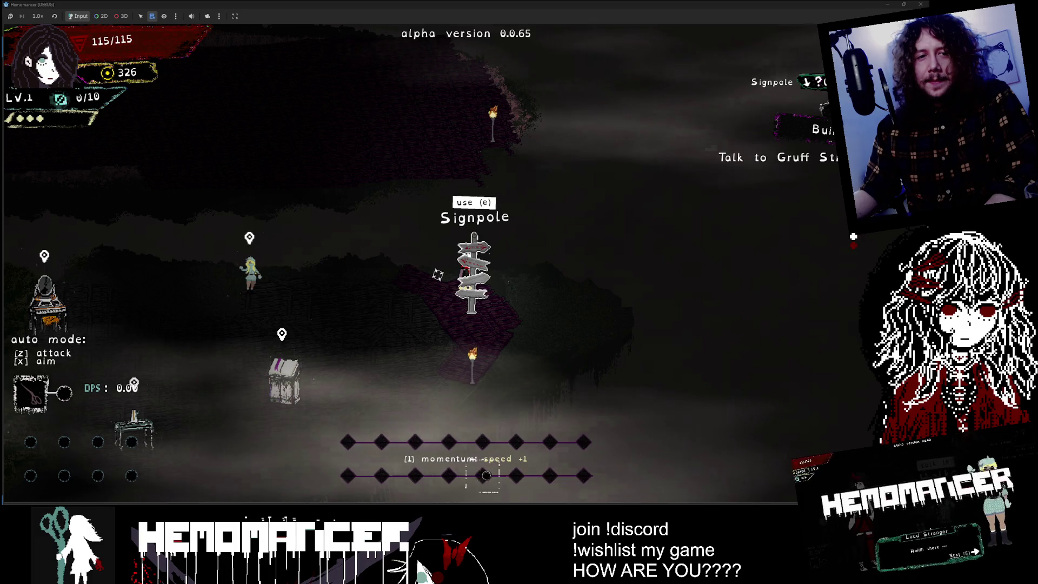
key("e")
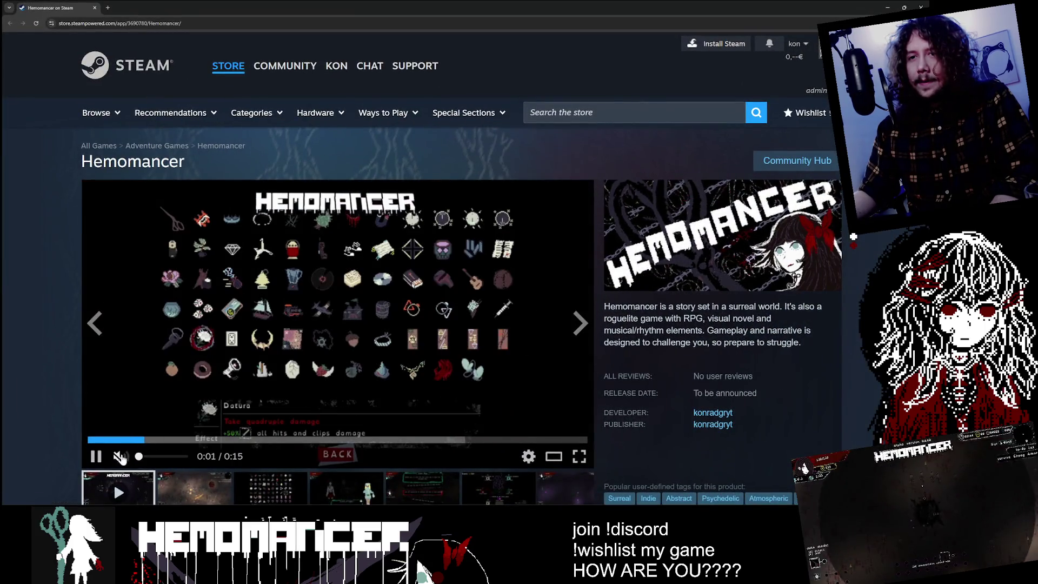
- Unmute the Hemomancer trailer, restart it and play it from the beginning
left_click(120, 458)
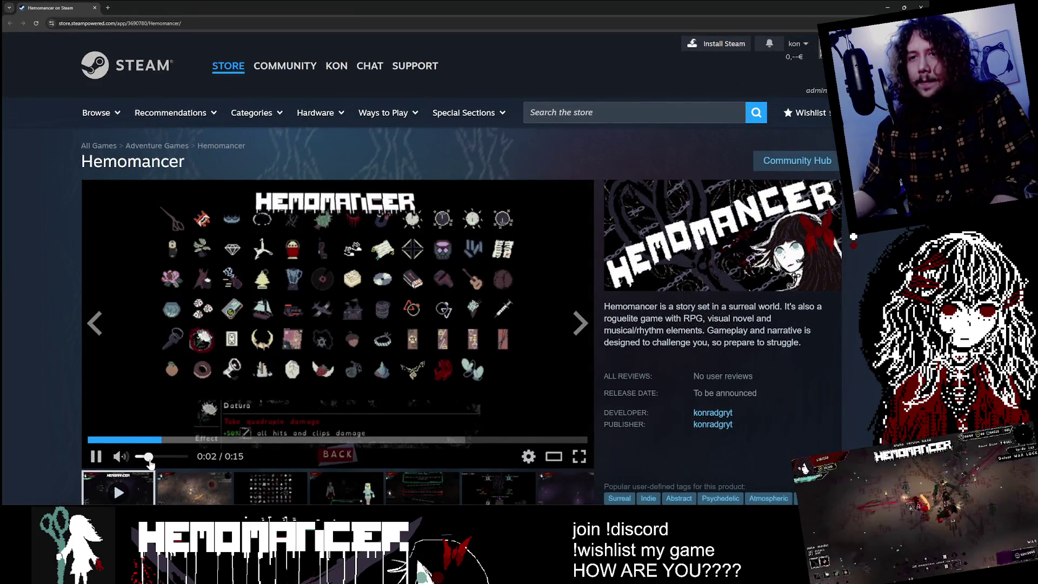
left_click(108, 441)
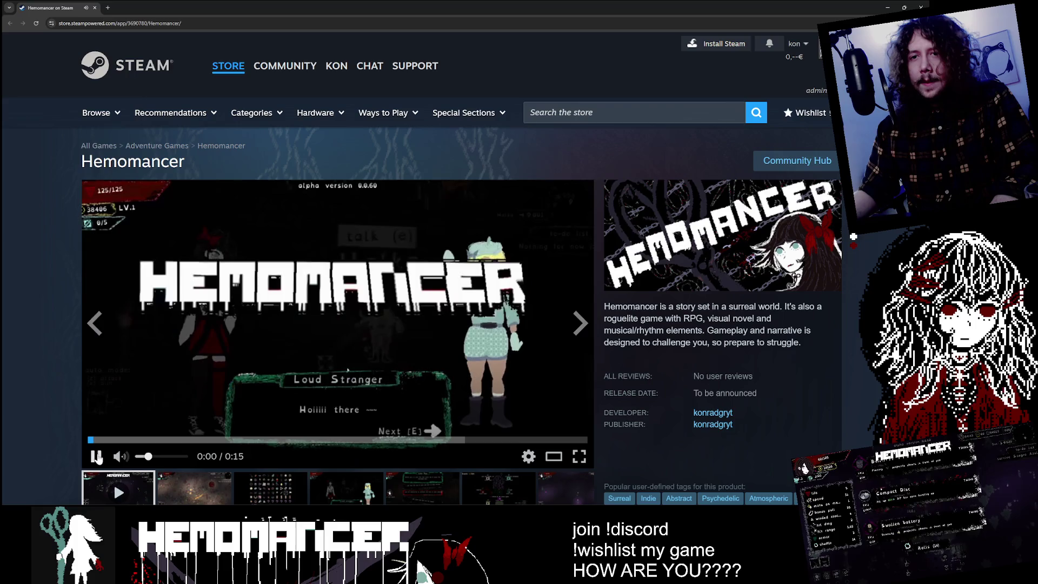
scroll(57, 421, "down", 1)
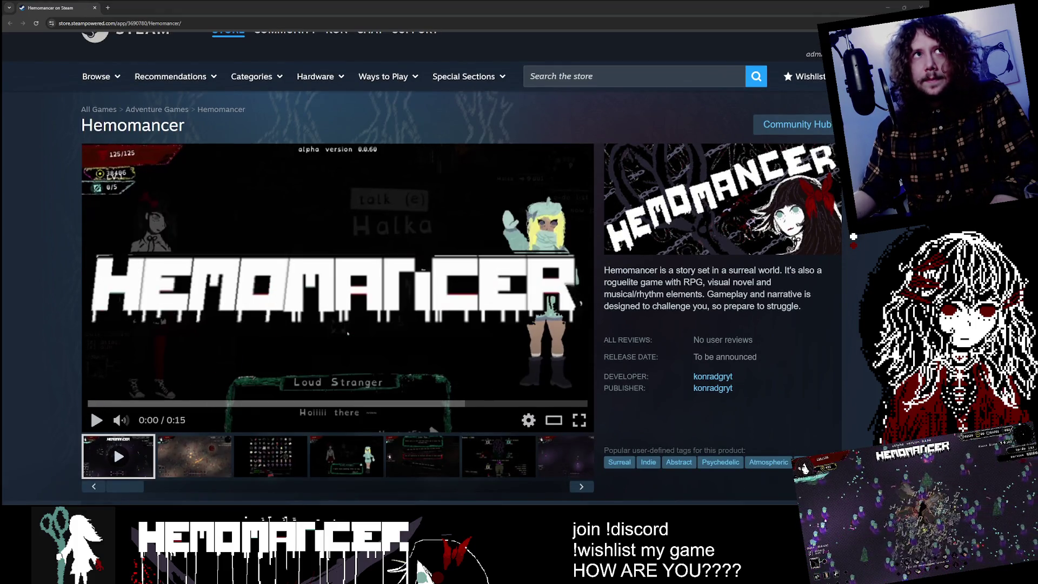
left_click(96, 420)
mouse_move(121, 420)
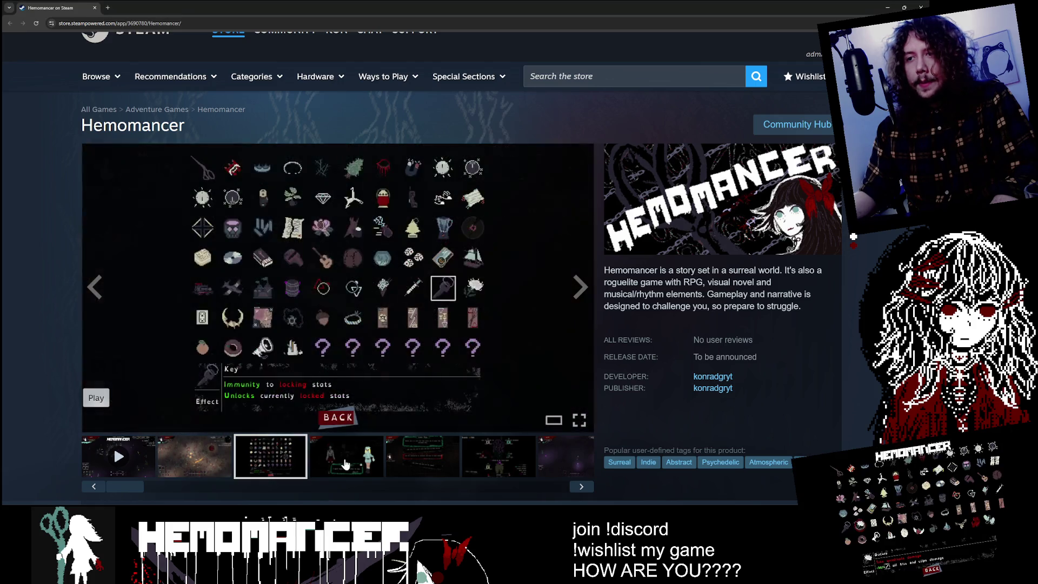
- Browse the Lone Tree and other gameplay screenshots, then return to the trailer video
left_click(423, 466)
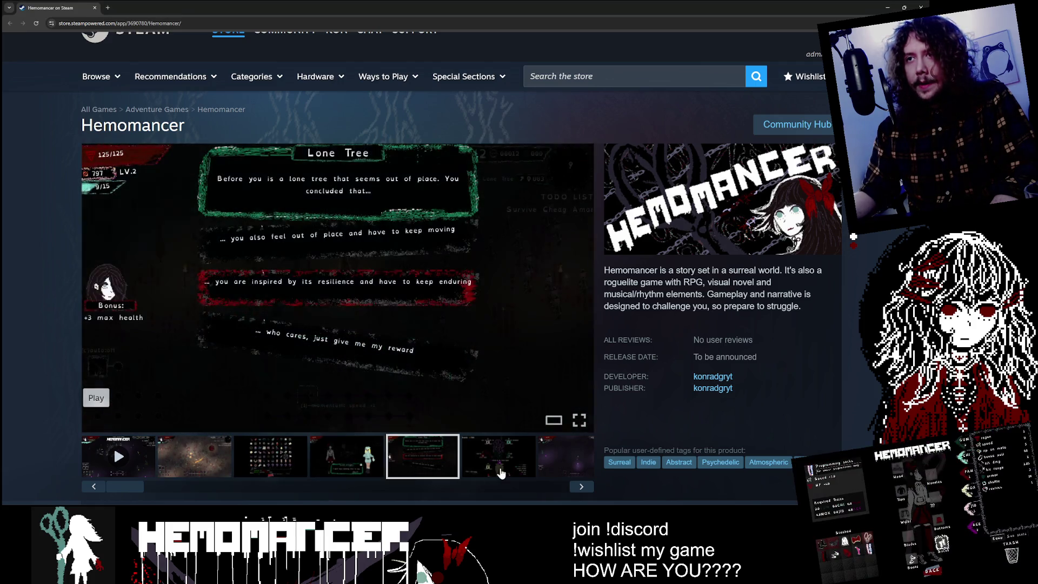
left_click(549, 476)
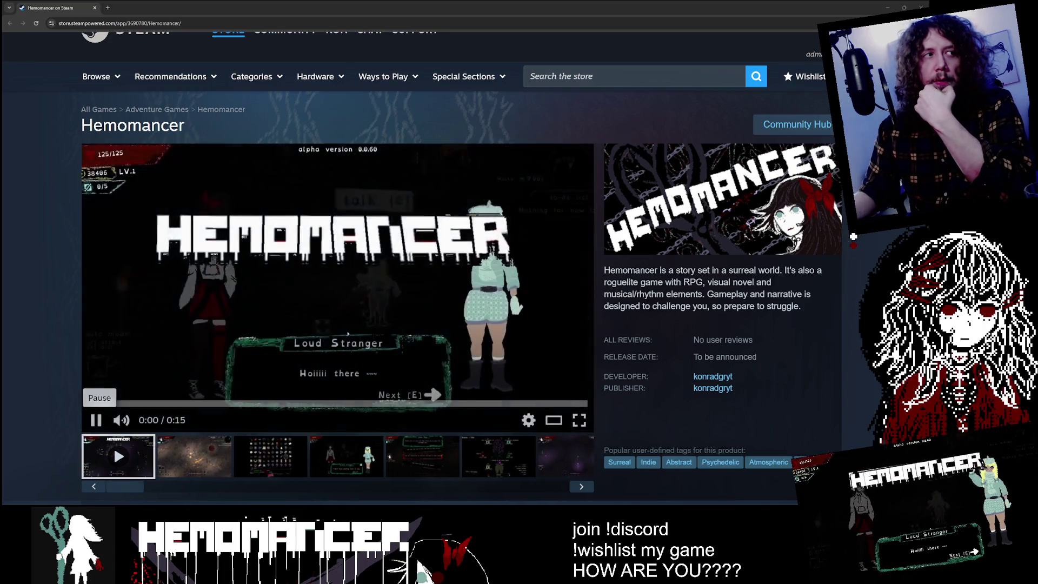
left_click(302, 261)
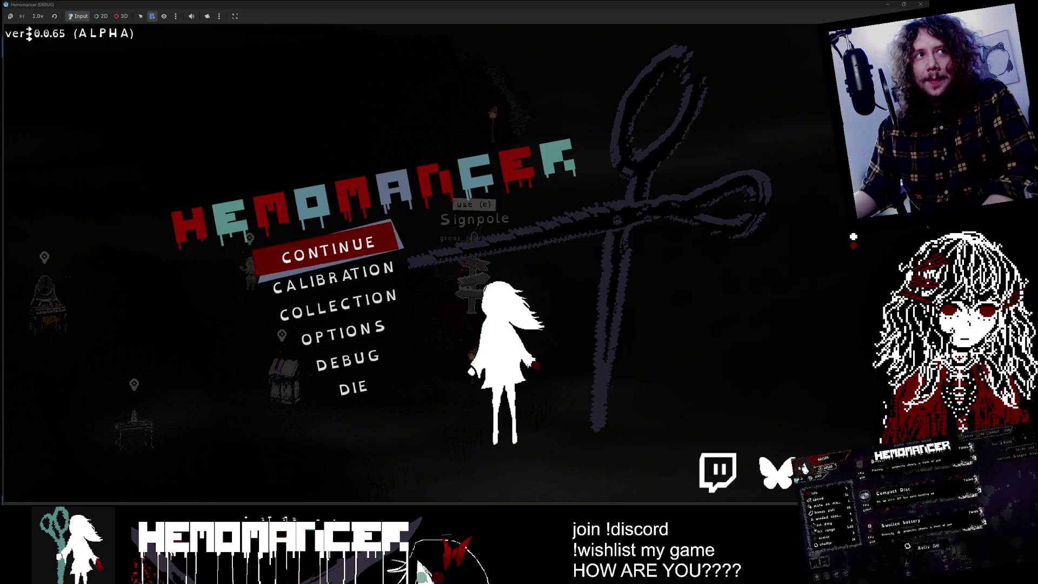
- Resume play from the main menu, walk to the signpost and open the World Map
key("Return")
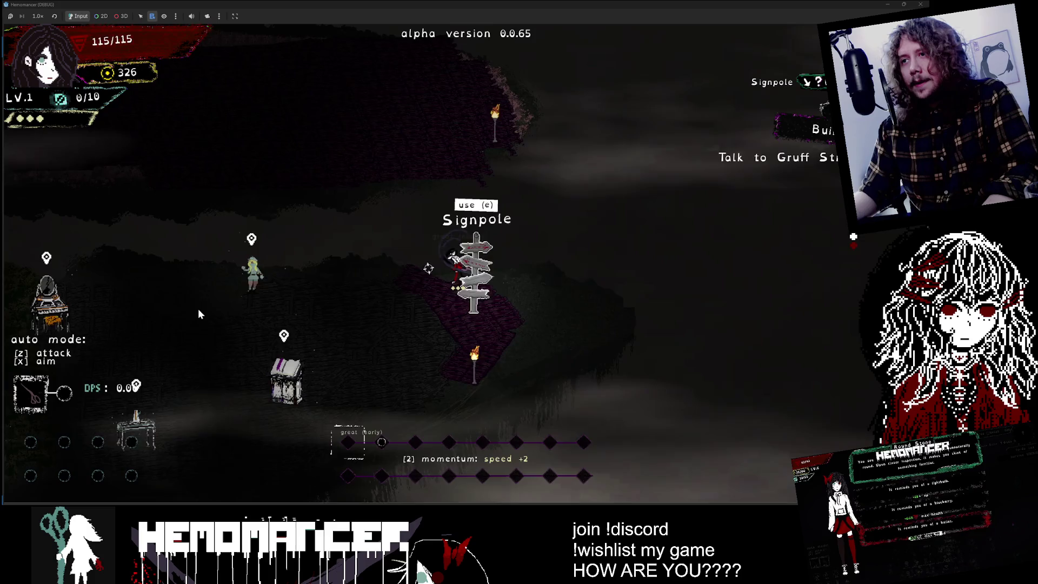
key("Left")
key("Down")
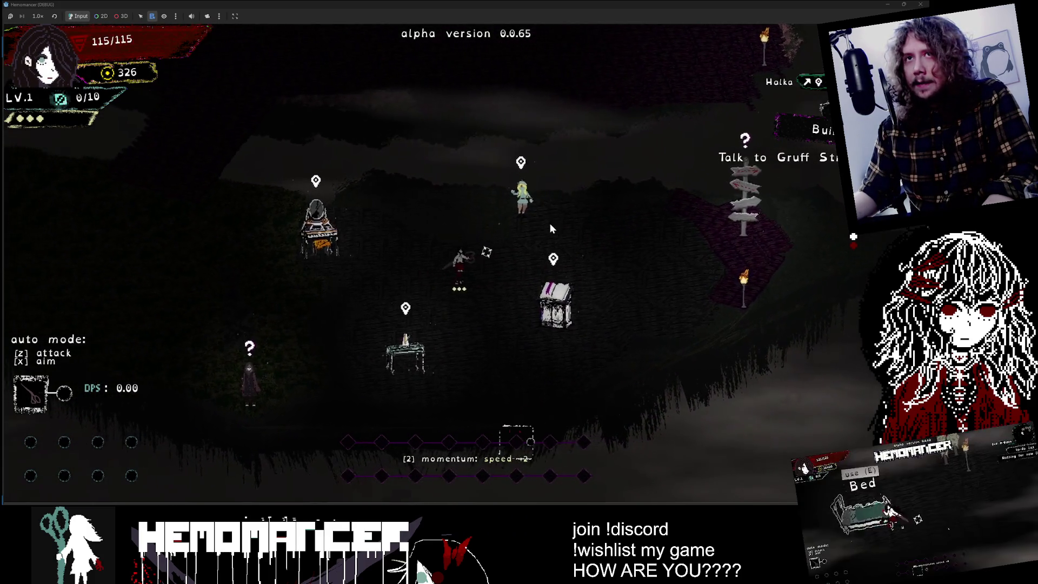
key("Right")
key("Right")
key("Right")
key("Right")
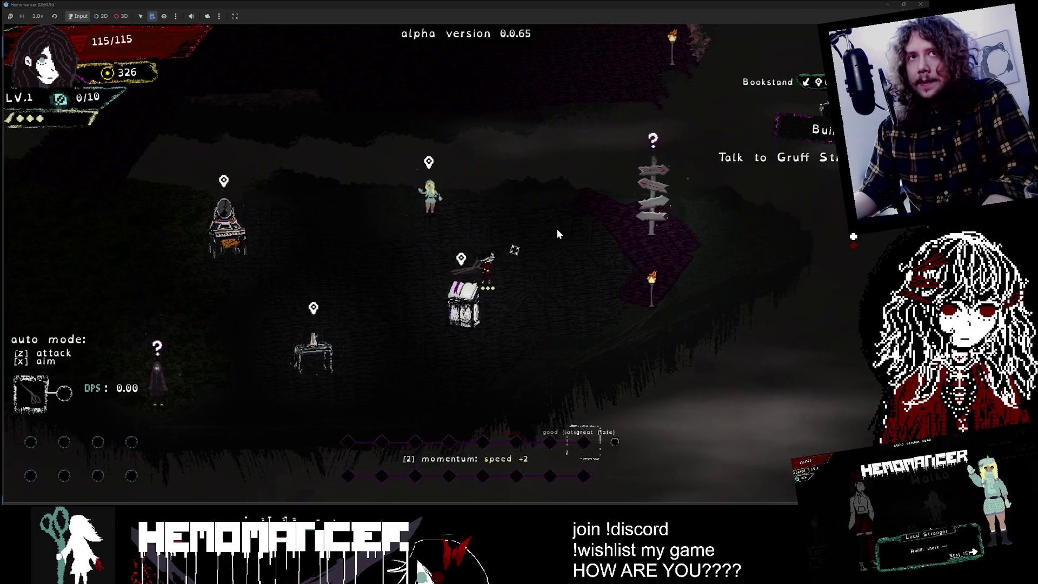
key("Right")
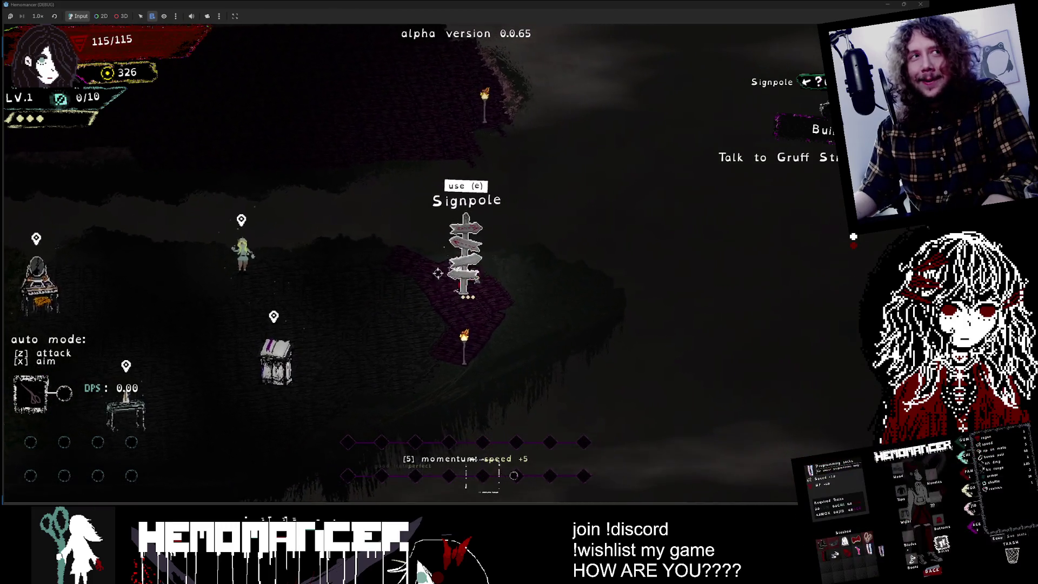
key("Left")
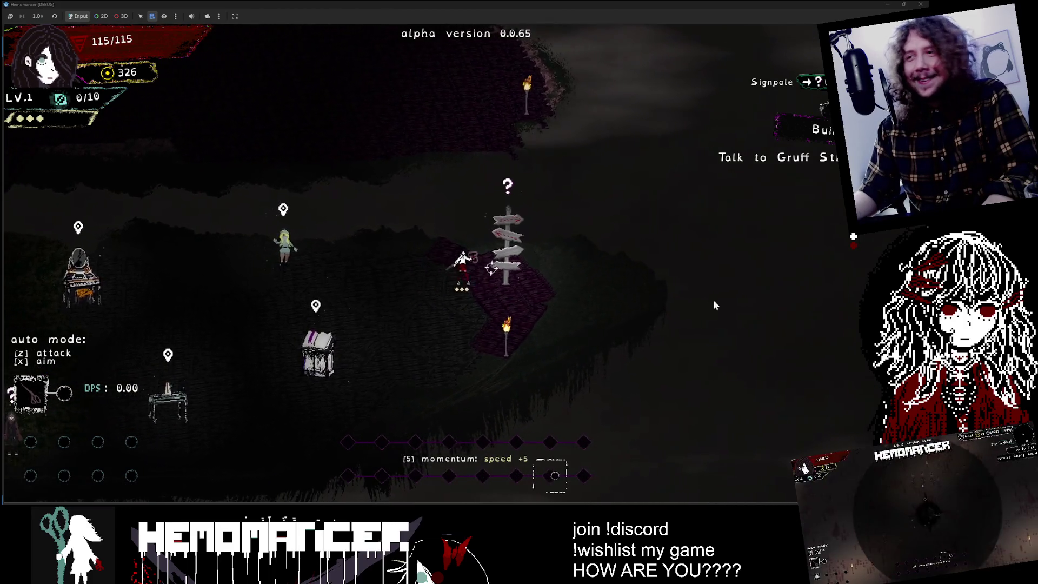
key("e")
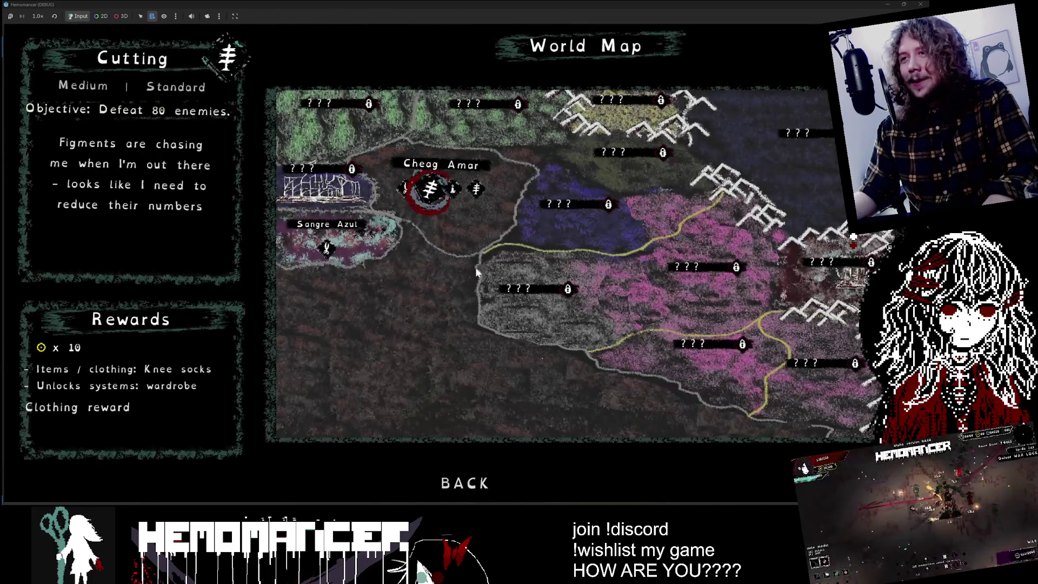
- Step through the Prelude, Cutting and Purging briefs, then close the map back to camp
key("Left")
key("Right")
key("Right")
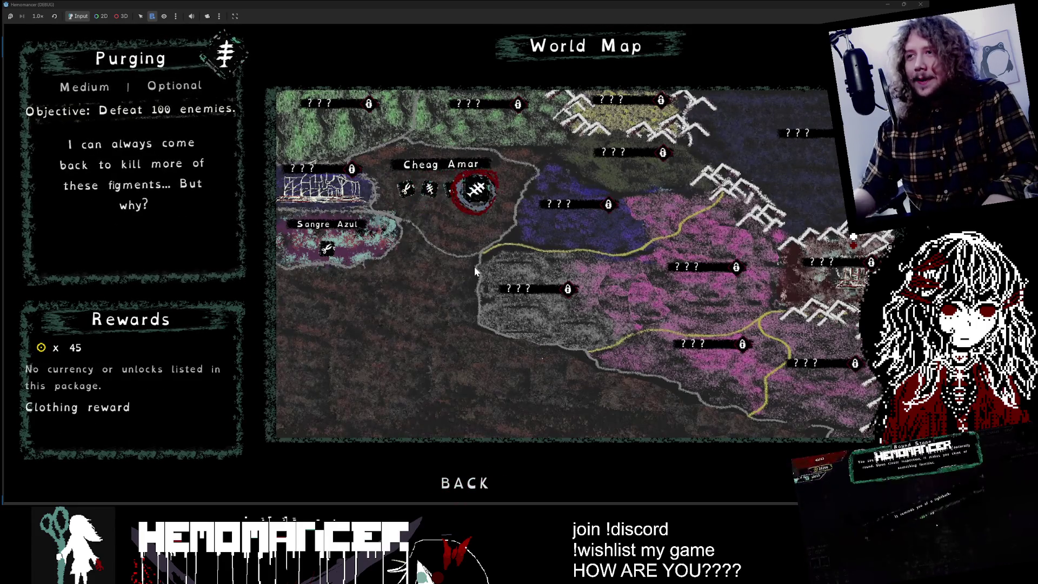
key("Left")
key("Left")
key("Down")
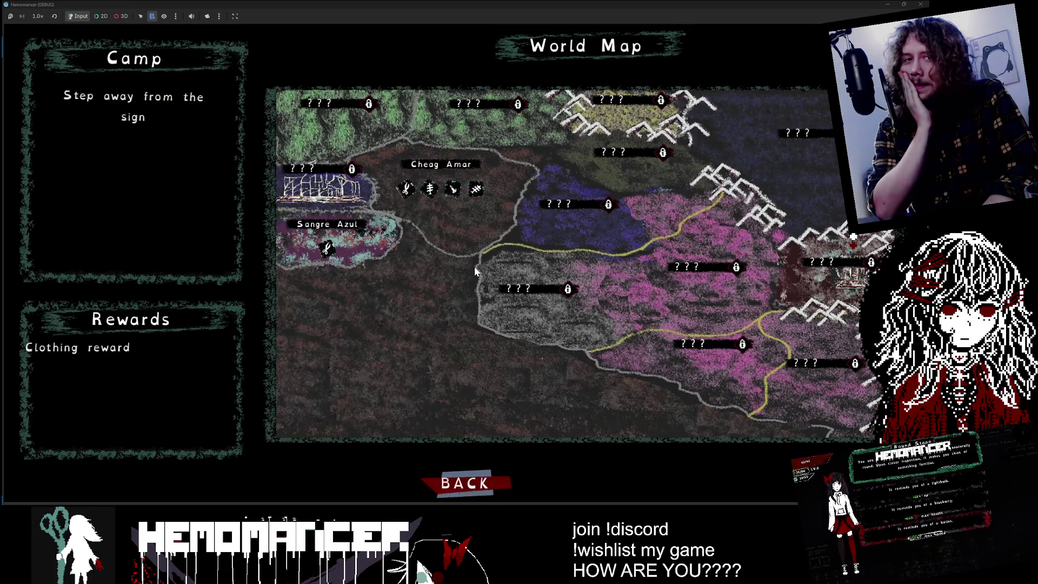
key("e")
- Walk around camp past the Vanity, reopen the World Map at the Signpole and head toward Purging
key("Left")
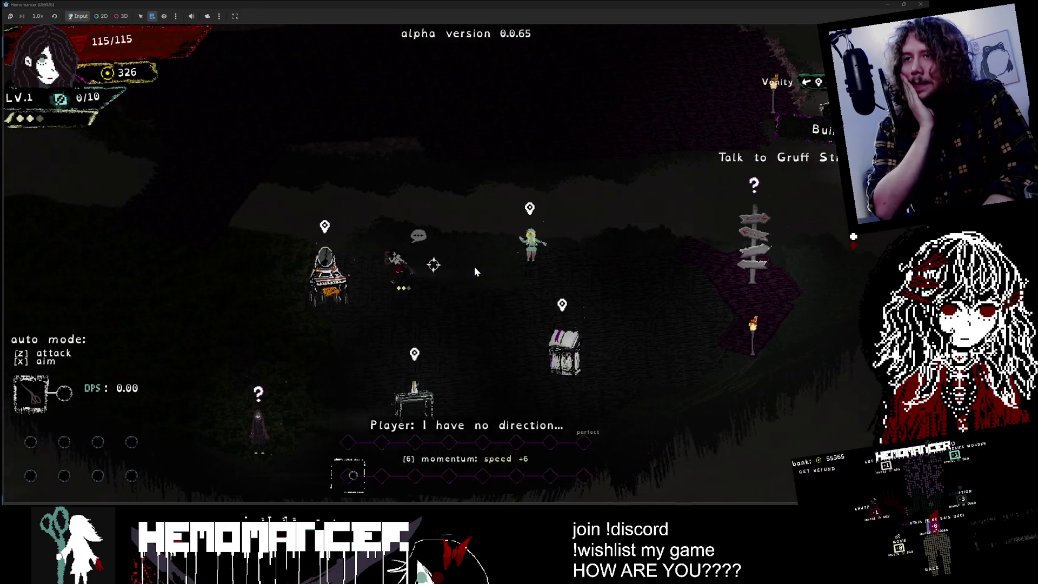
key("Left")
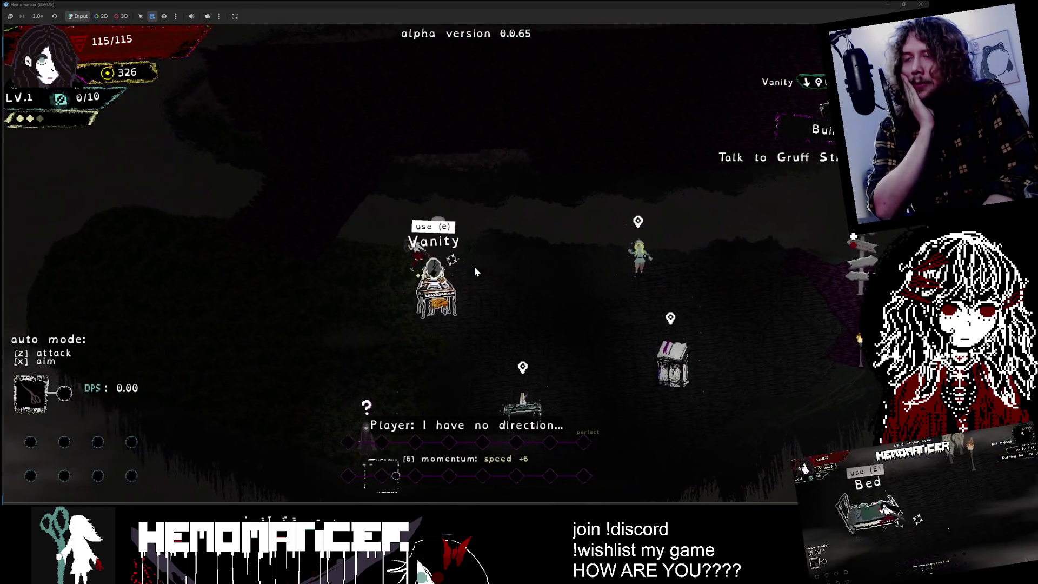
key("Up")
key("Up")
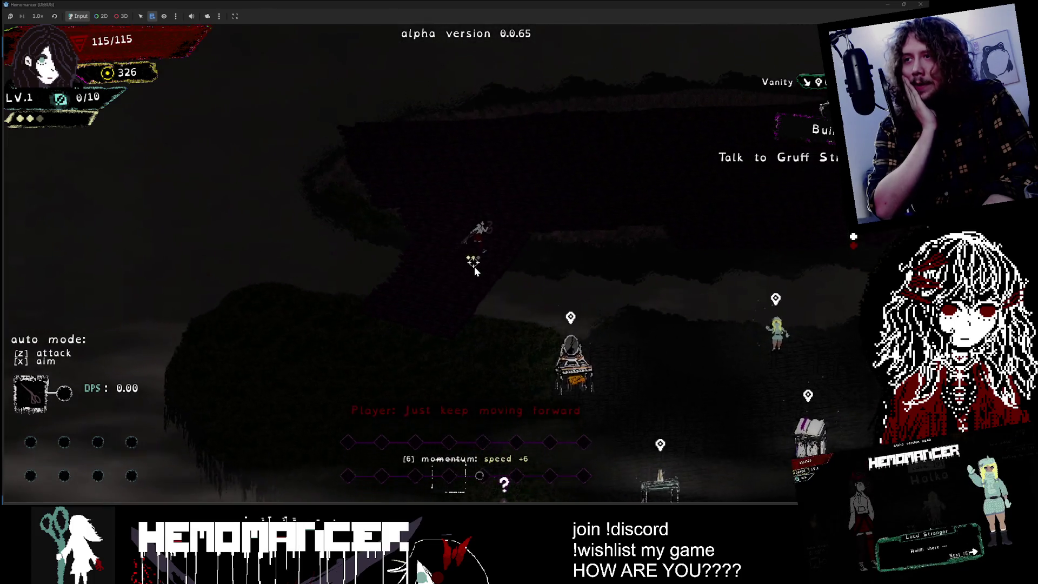
key("Down")
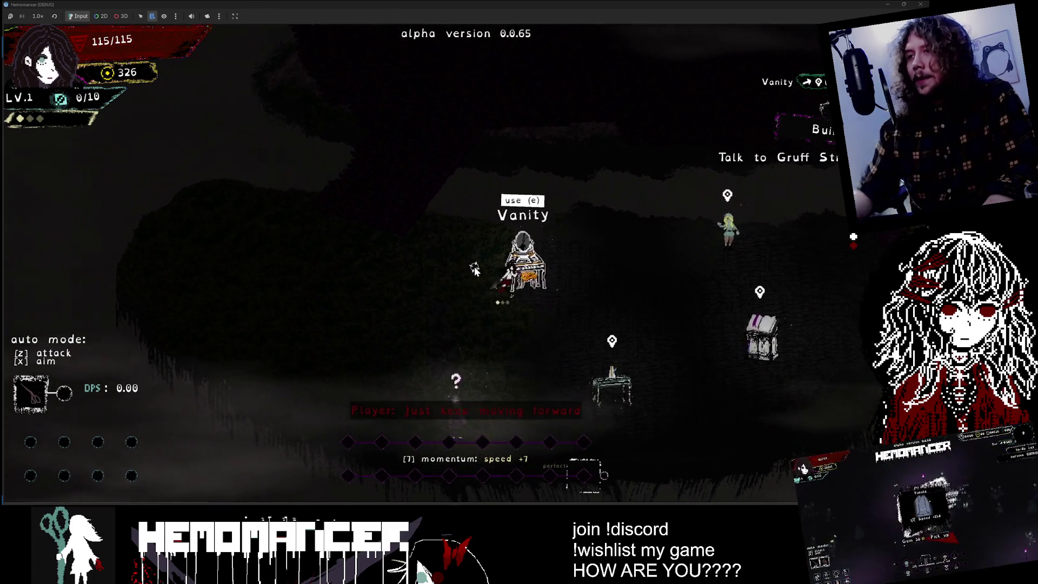
key("Right")
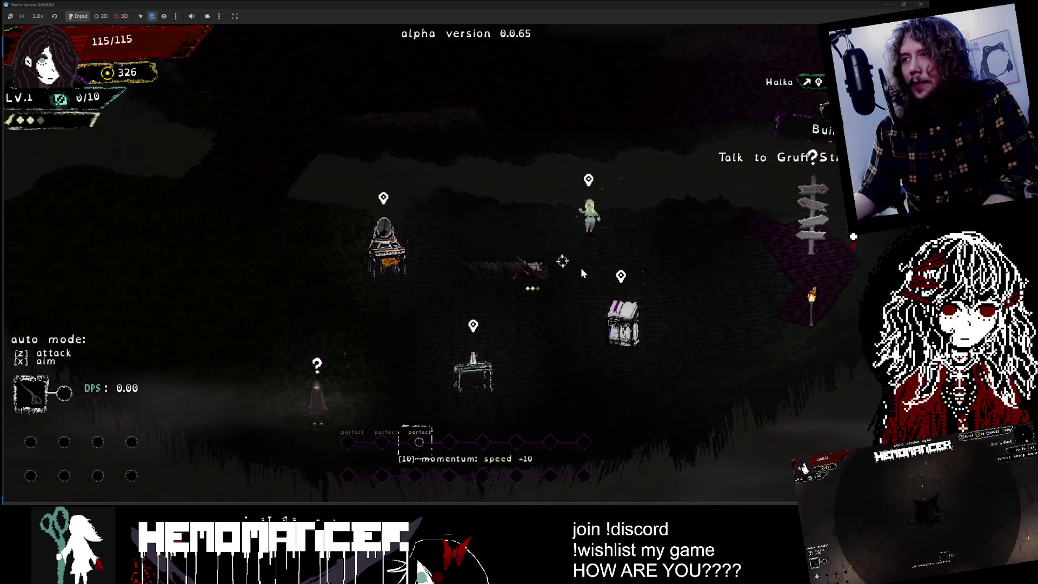
key("Right")
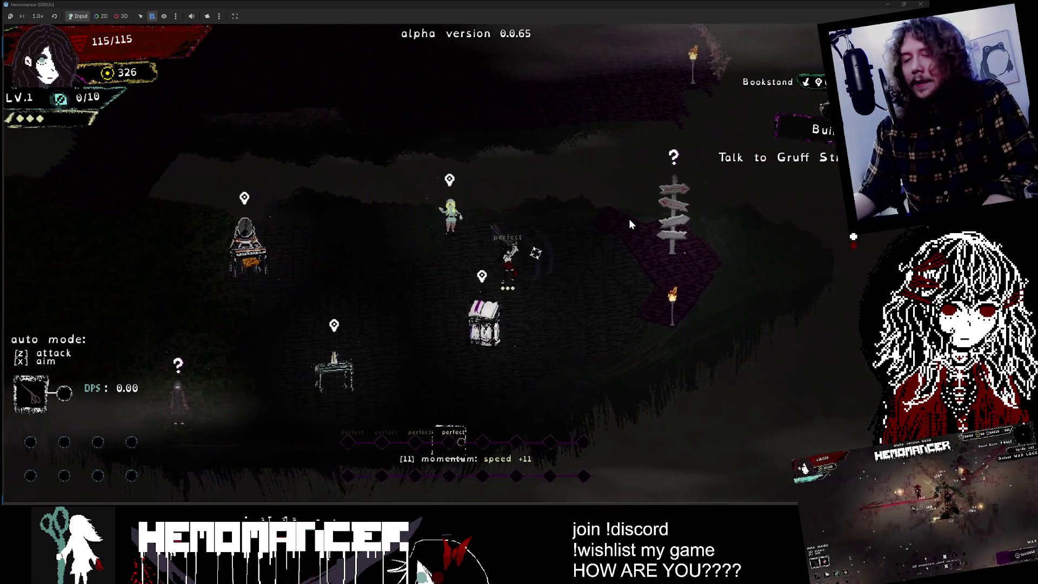
key("Right")
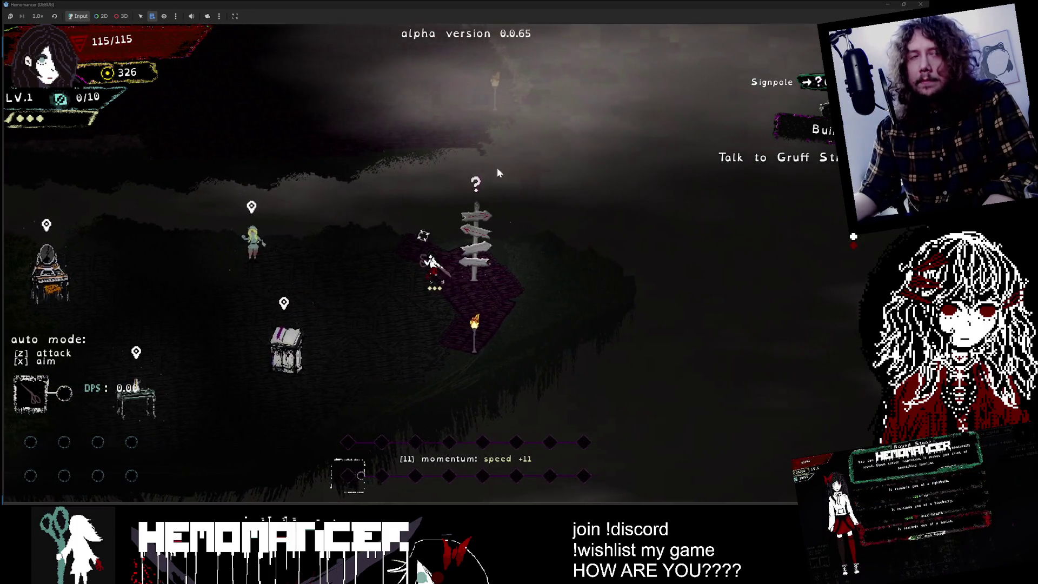
key("e")
key("Right")
key("Right")
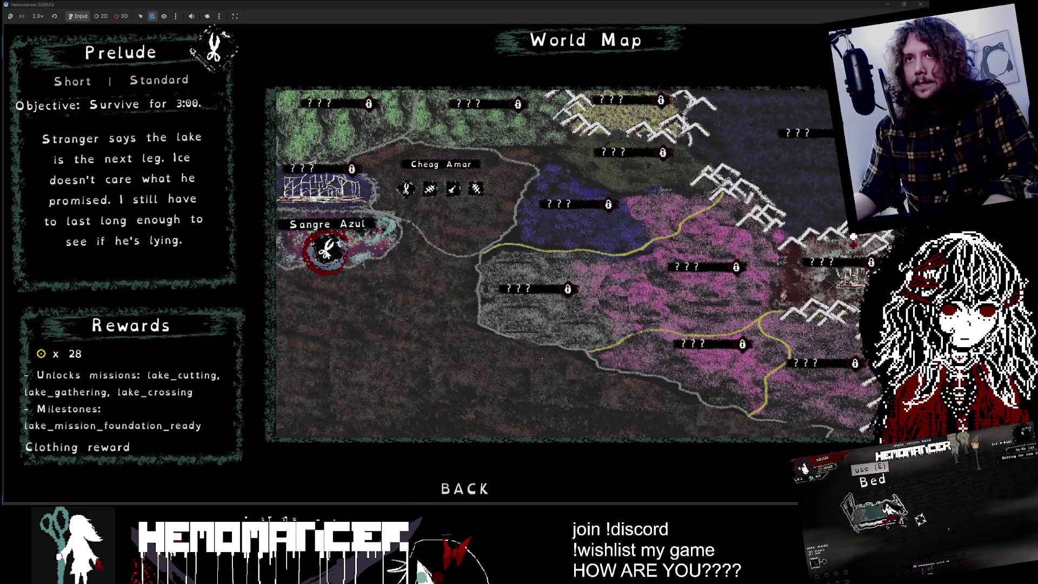
- Step from Prelude to Cutting and back to the Training brief (survive 4:00, clothing reward)
mouse_move(326, 265)
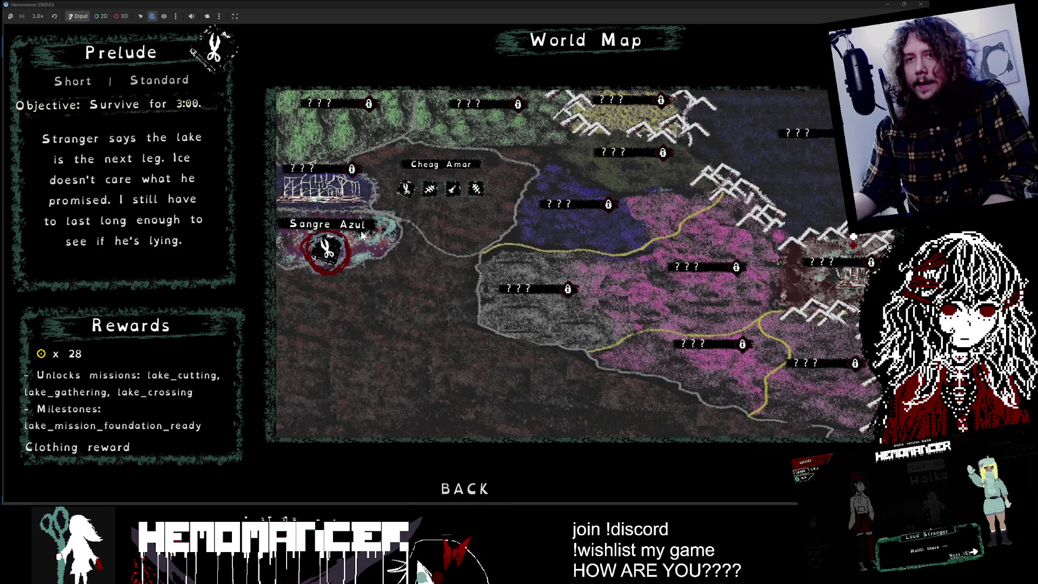
key("Right")
key("Right")
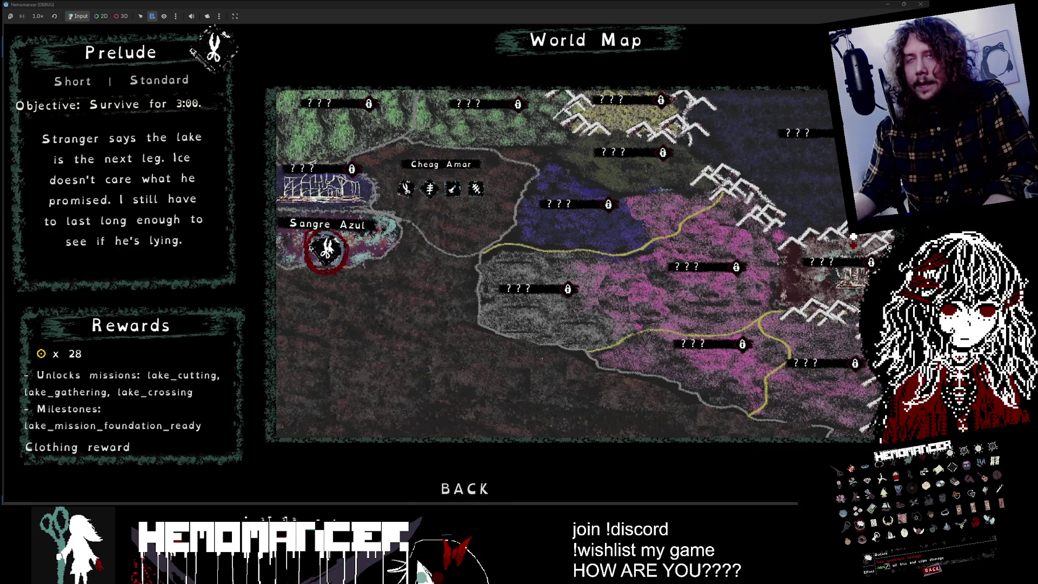
key("Right")
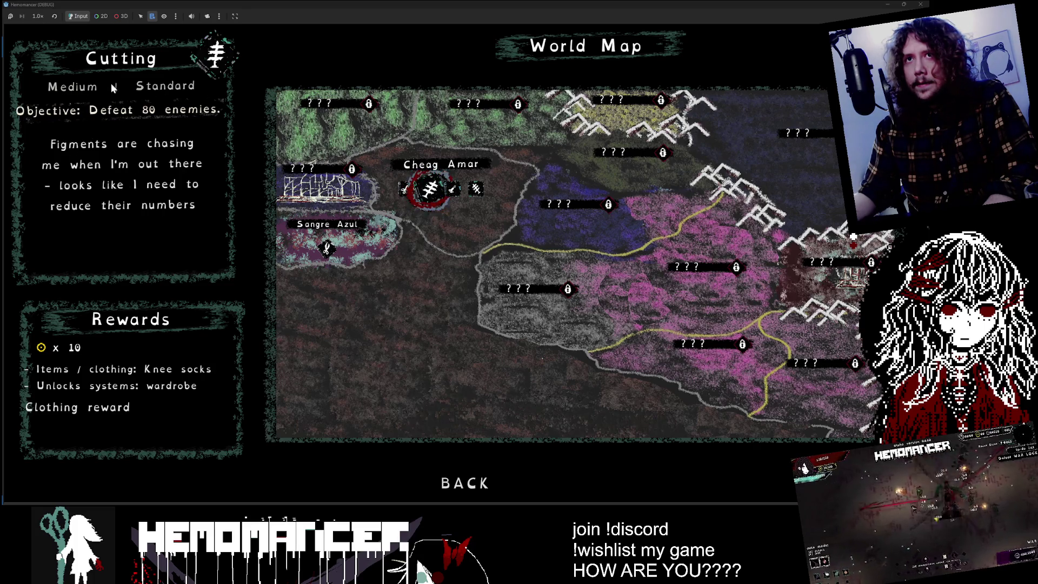
mouse_move(482, 191)
key("Left")
key("Left")
key("Left")
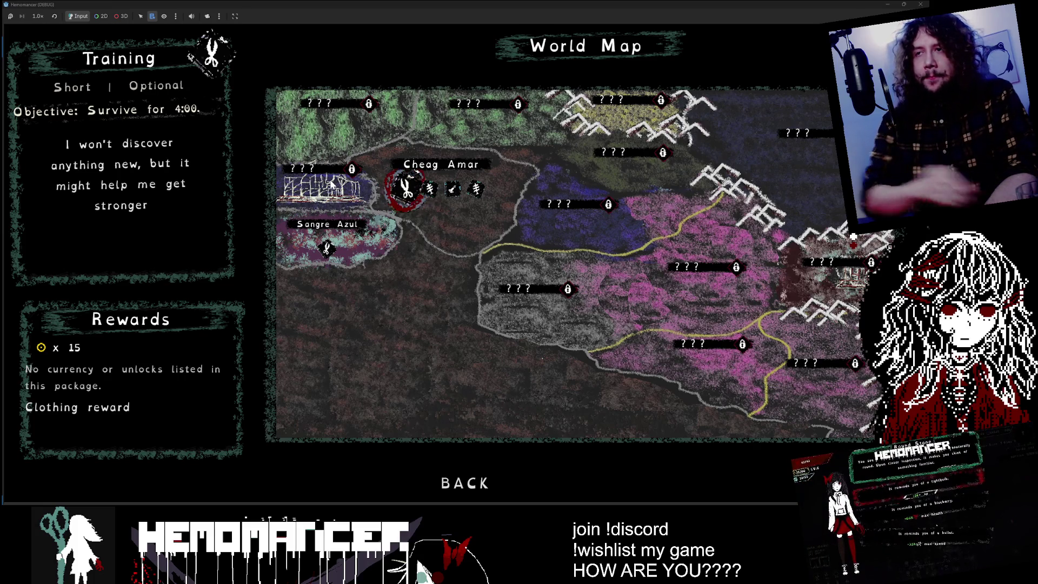
- Select the Sangre Azul Prelude and cycle the World Map selection over to Cutting
left_click(324, 265)
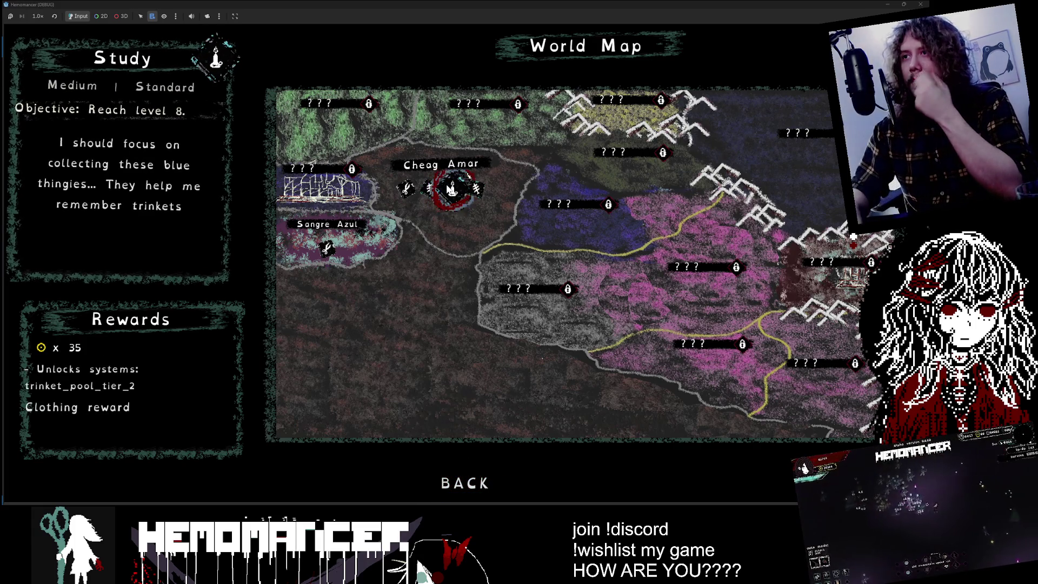
key("Left")
key("Down")
key("Up")
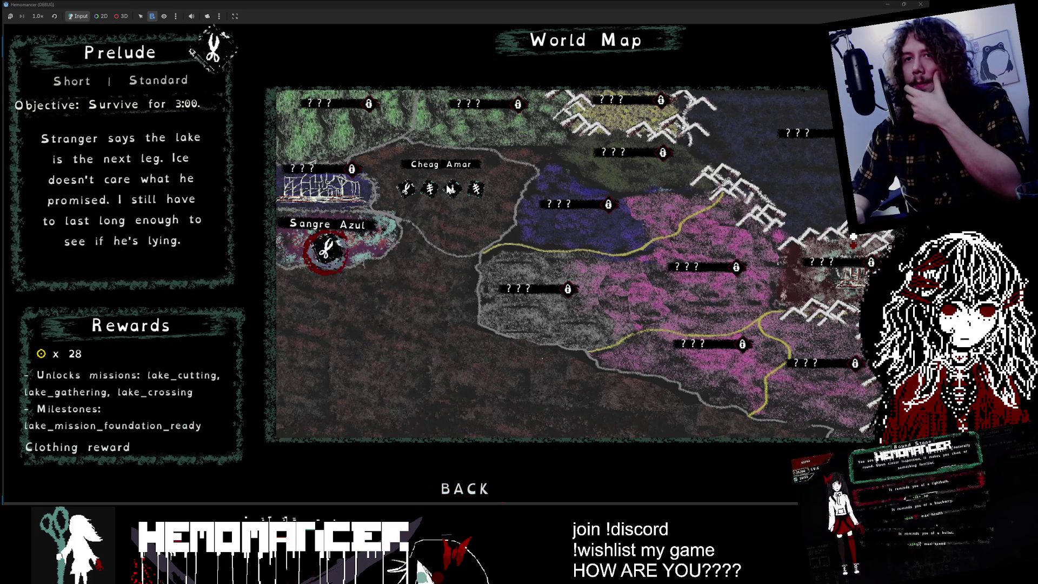
key("Right")
key("Right")
key("Left")
key("Left")
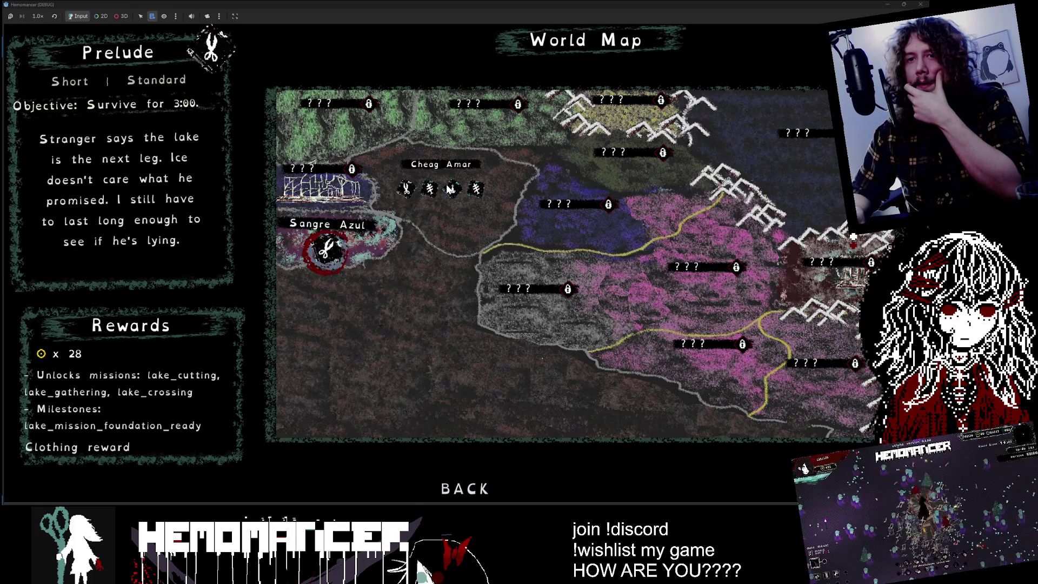
key("Right")
key("Right")
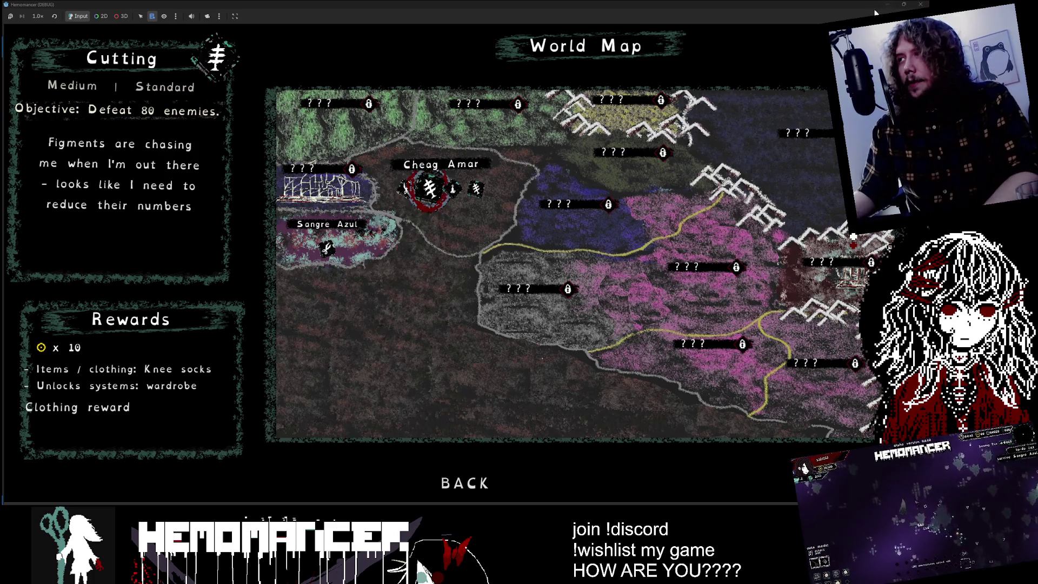
- Maximize VS Code on the mission_status_text search, then restore Godot as a window over the game
mouse_move(476, 499)
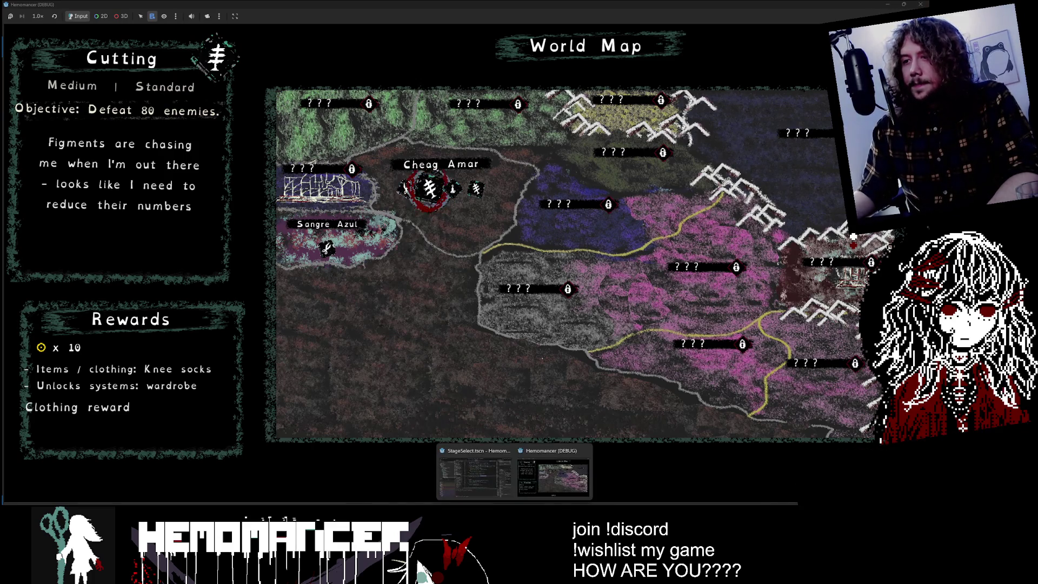
left_click(478, 454)
key("alt+Tab")
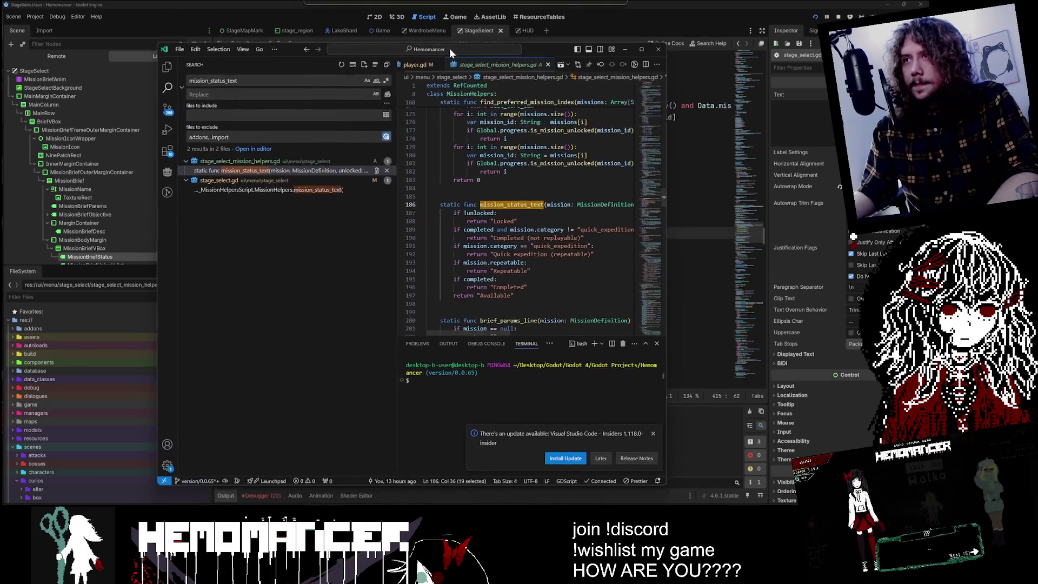
left_click(640, 39)
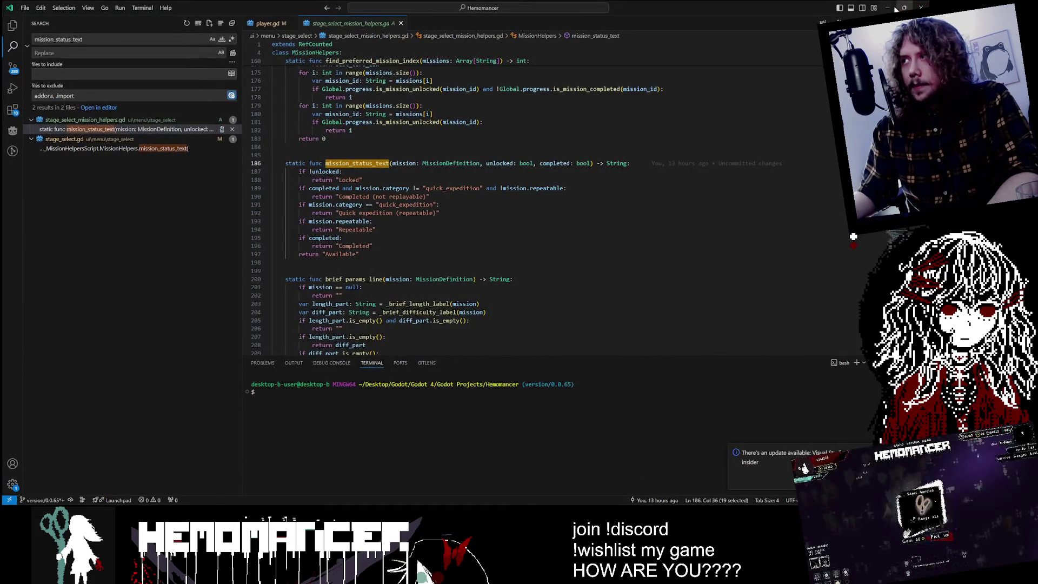
key("alt+Tab")
mouse_move(796, 5)
left_mouse_down()
mouse_move(796, 37)
mouse_move(449, 77)
mouse_move(332, 51)
left_mouse_up()
- Enlarge and reposition the Godot editor window, widening the code view and scene tree panel
left_click_drag(447, 274, 639, 451)
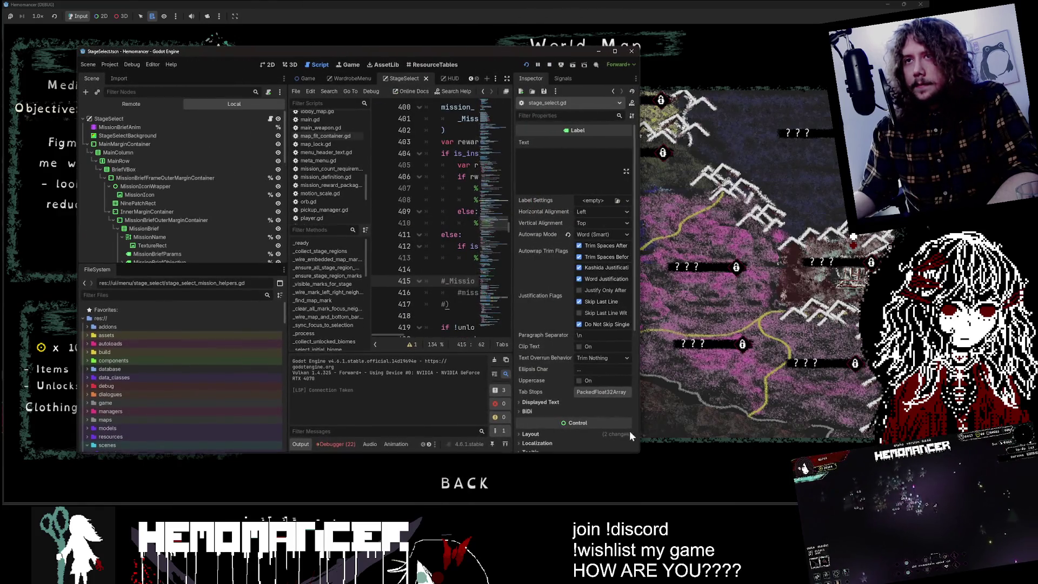
mouse_move(217, 65)
left_mouse_down()
mouse_move(438, 67)
mouse_move(326, 47)
mouse_move(249, 58)
left_mouse_up()
scroll(203, 132, "down", 5)
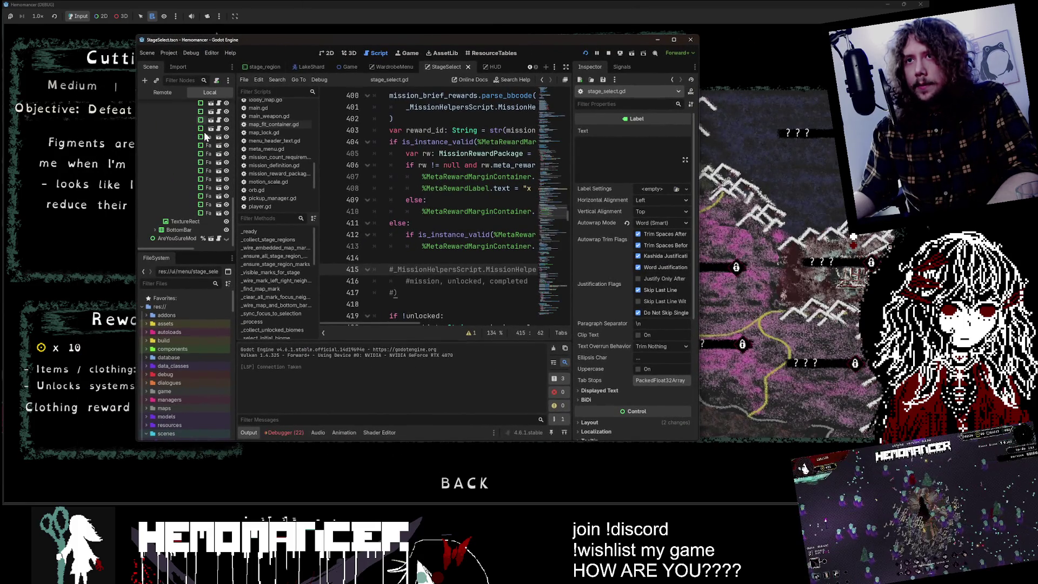
scroll(190, 220, "up", 5)
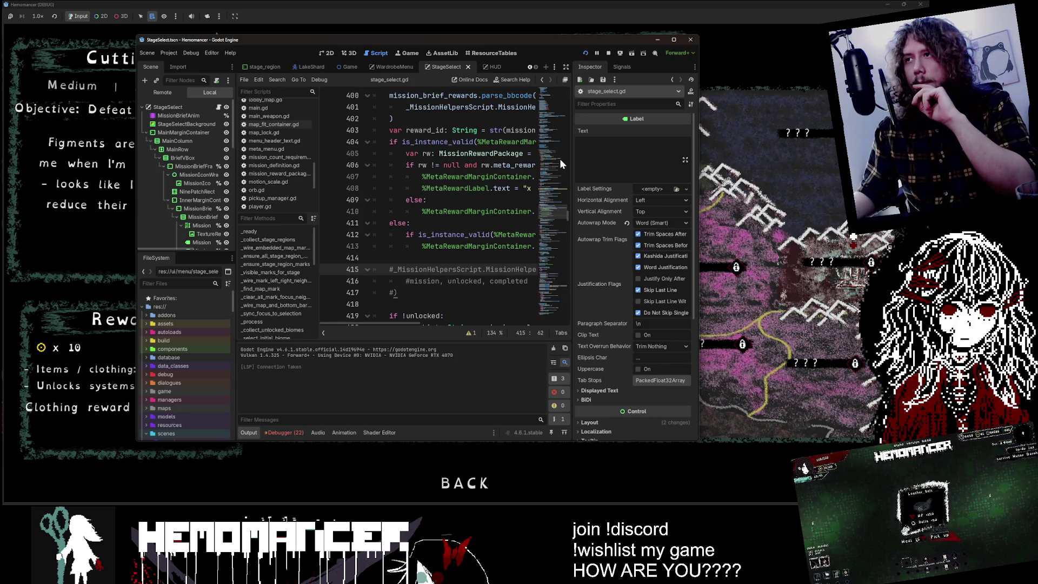
mouse_move(574, 164)
left_mouse_down()
mouse_move(725, 176)
mouse_move(826, 169)
left_mouse_up()
left_click_drag(237, 218, 324, 218)
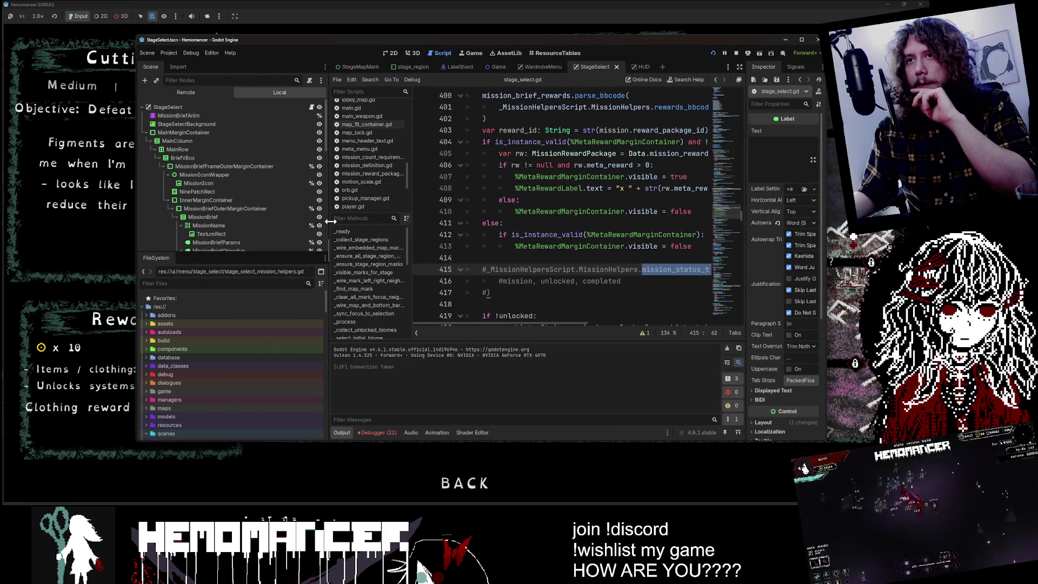
- Expand MainColumn, MainRow and BriefVBox to inspect MissionBriefFrameOuterMarginContainer and its children
left_click(151, 140)
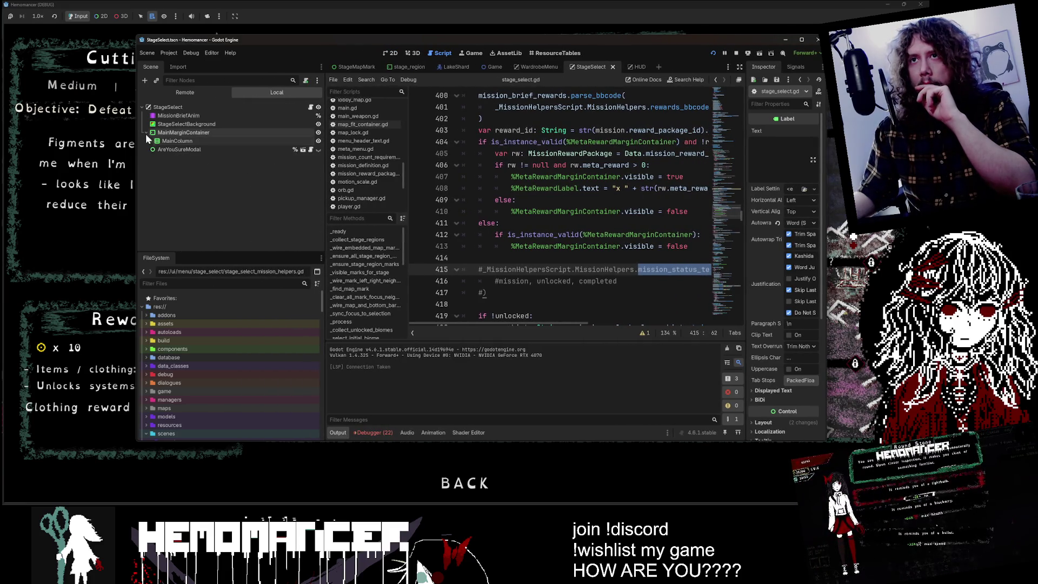
left_click(151, 140)
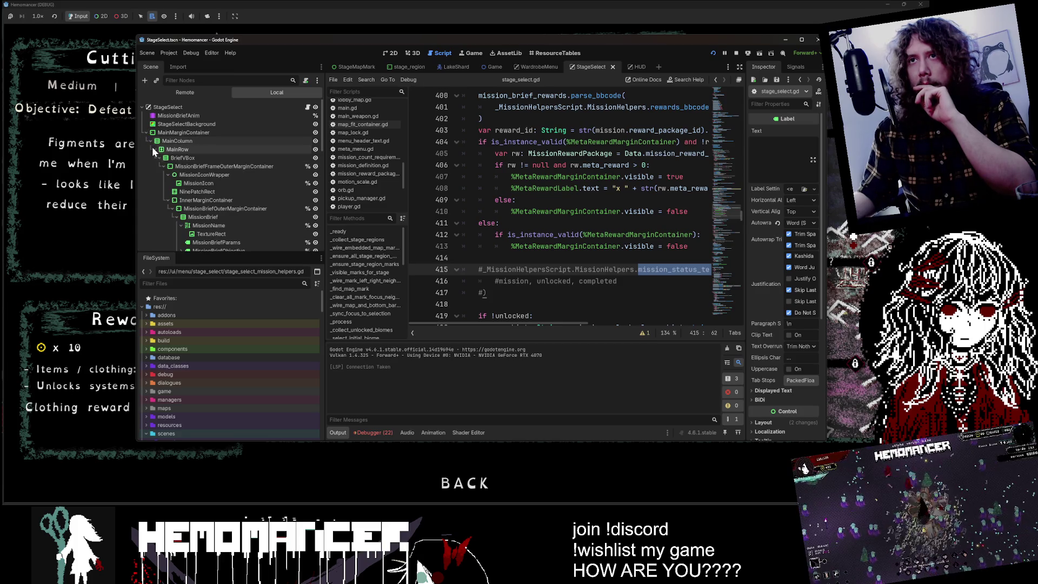
left_click(155, 149)
left_click(156, 157)
left_click(155, 149)
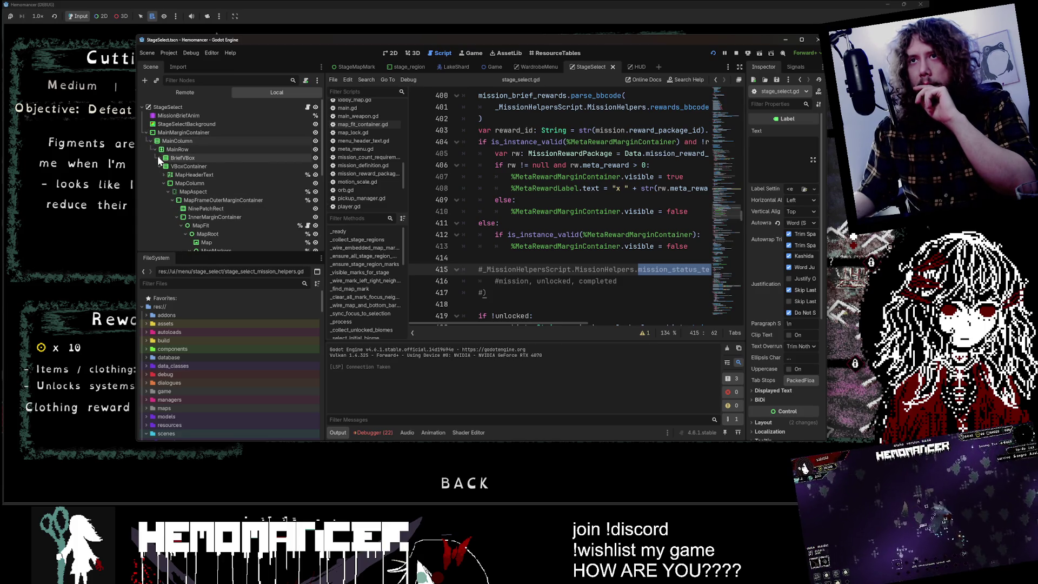
left_click(160, 158)
left_click(160, 158)
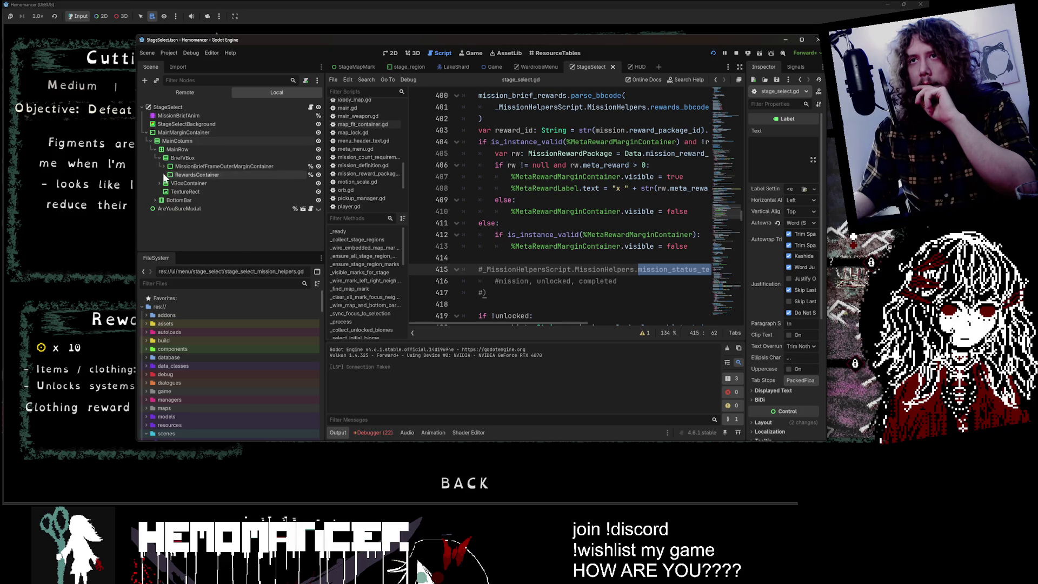
left_click(166, 166)
left_click(165, 167)
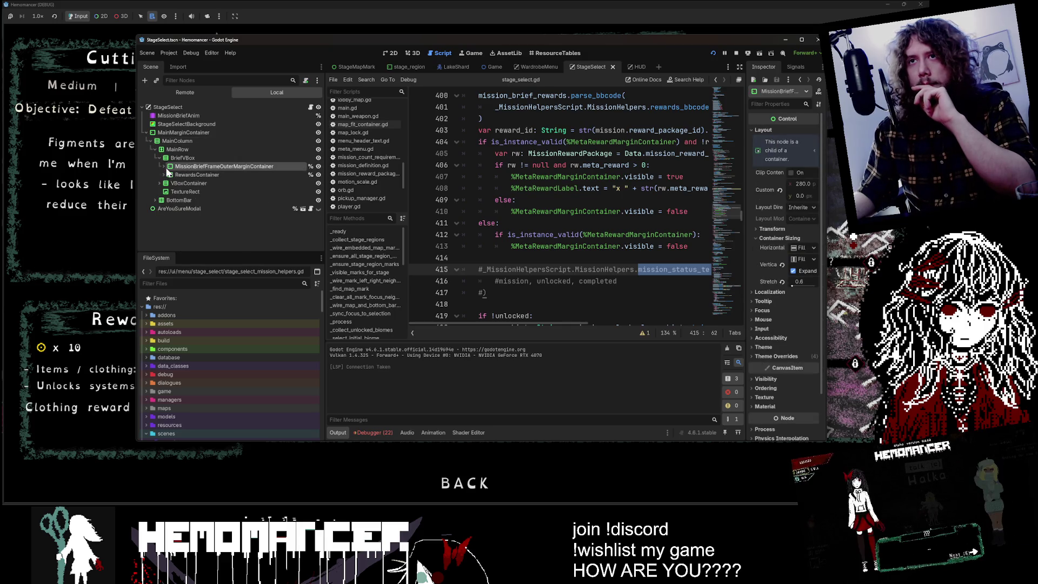
left_click(168, 175)
left_click(169, 191)
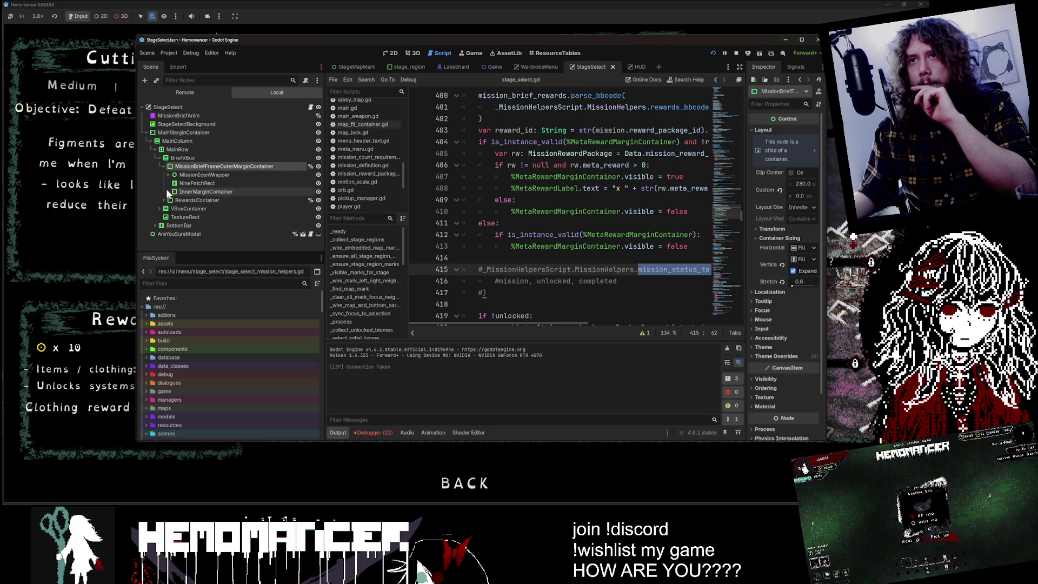
left_click(164, 167)
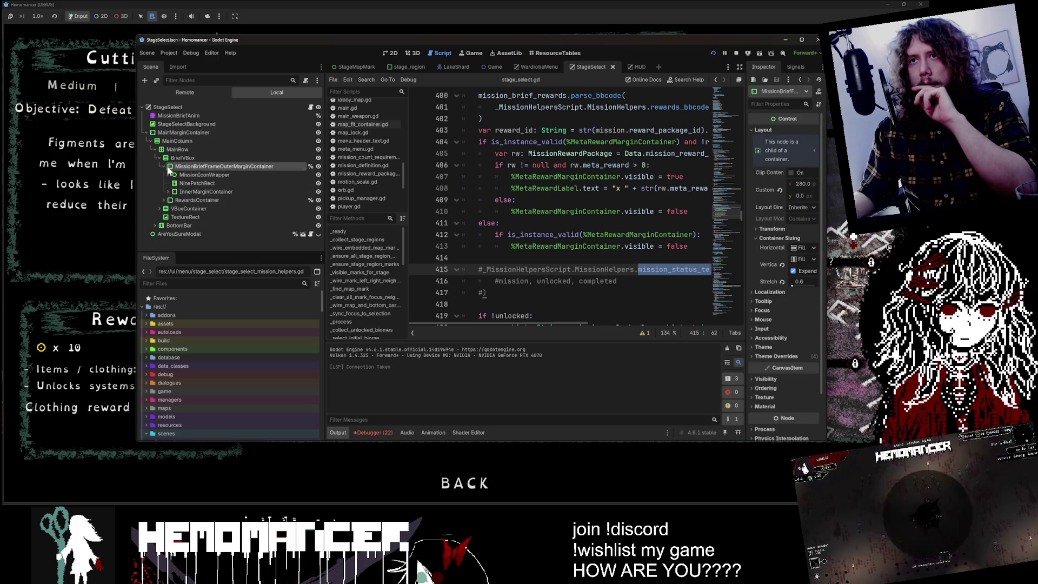
- Expand RewardsContainer, InnerMarginContainer and RewardsOuterMarginContainer, then switch the Scene dock to Remote
left_click(164, 175)
left_click(172, 193)
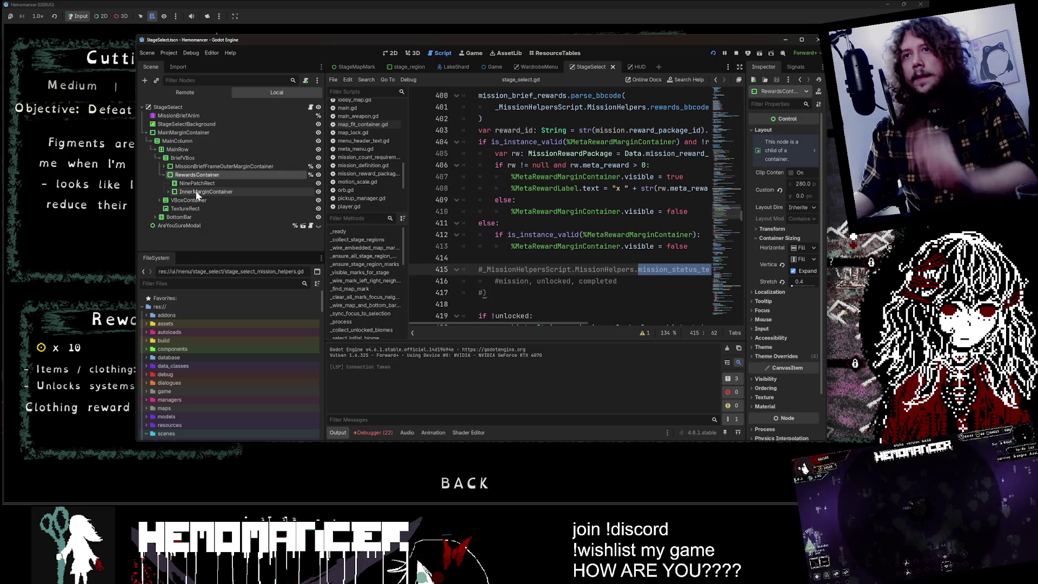
left_click(169, 192)
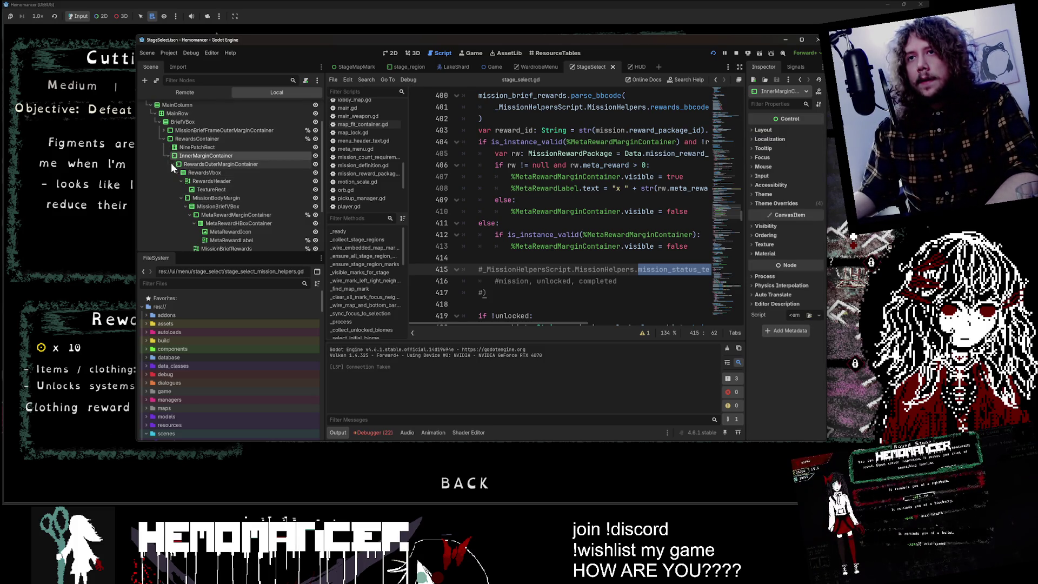
left_click(211, 200)
left_click(180, 200)
scroll(180, 202, "down", 1)
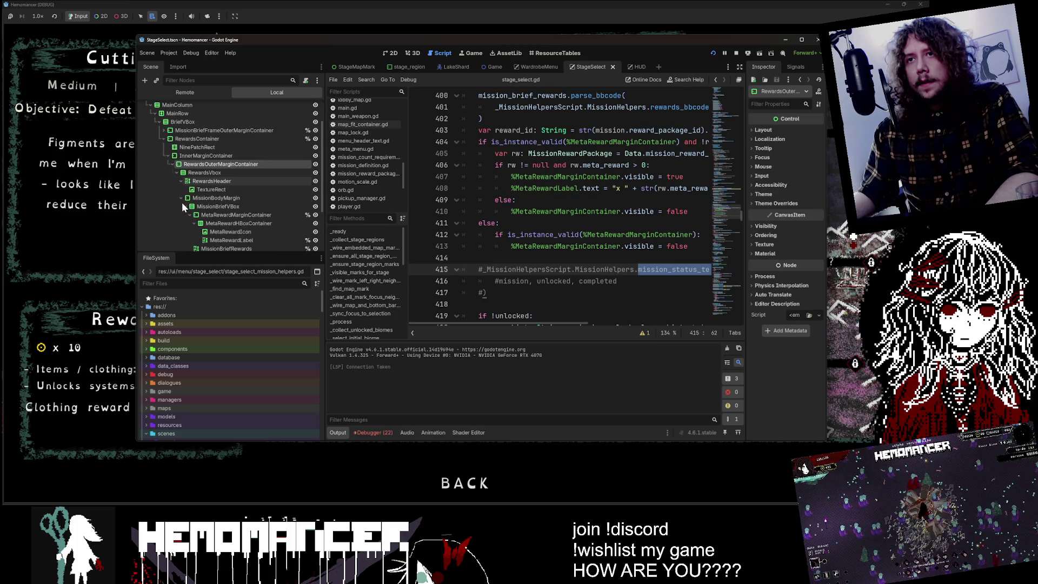
scroll(180, 184, "up", 2)
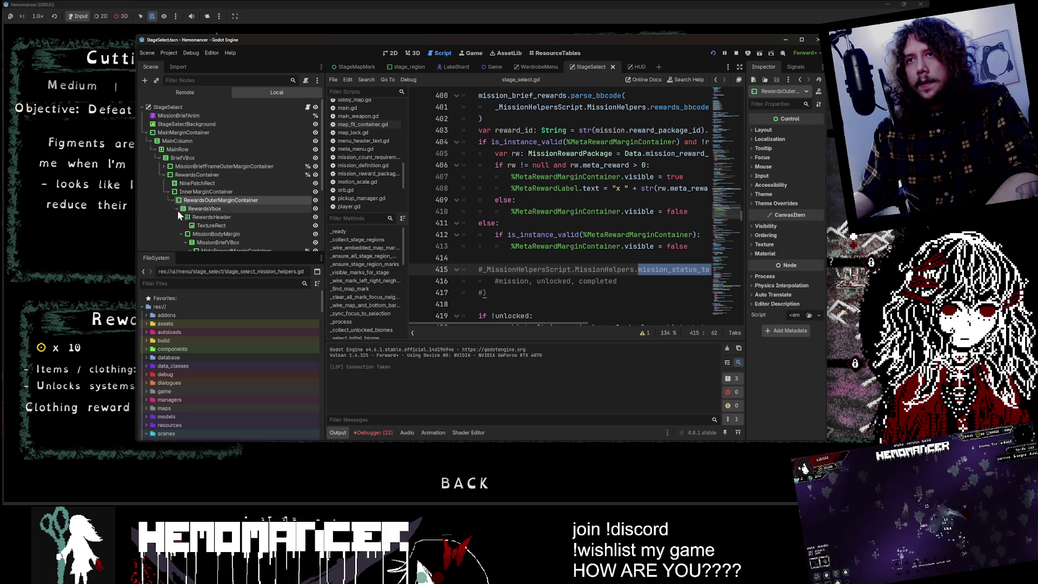
scroll(216, 214, "down", 4)
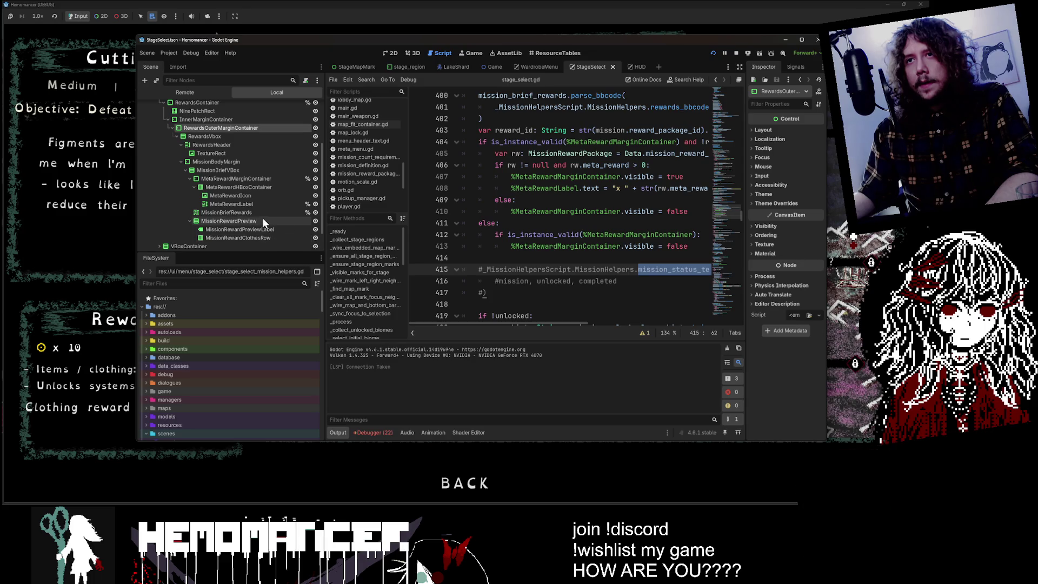
mouse_move(215, 35)
left_mouse_down()
mouse_move(260, 135)
mouse_move(175, 213)
mouse_move(183, 73)
mouse_move(173, 67)
left_mouse_up()
left_click(156, 125)
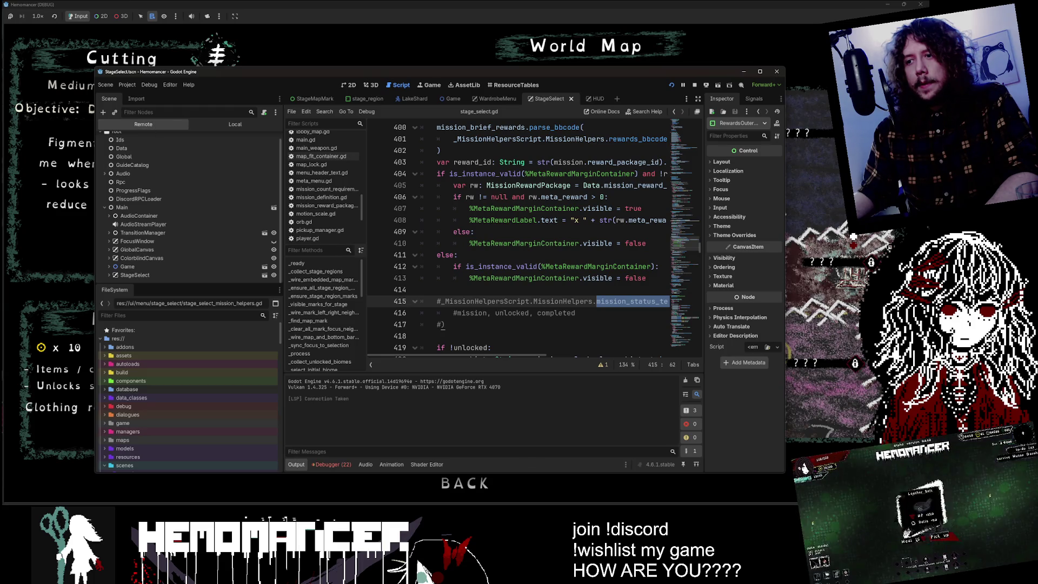
- Bring the game's World Map screen forward and enlarge its window over the editor
left_click(553, 485)
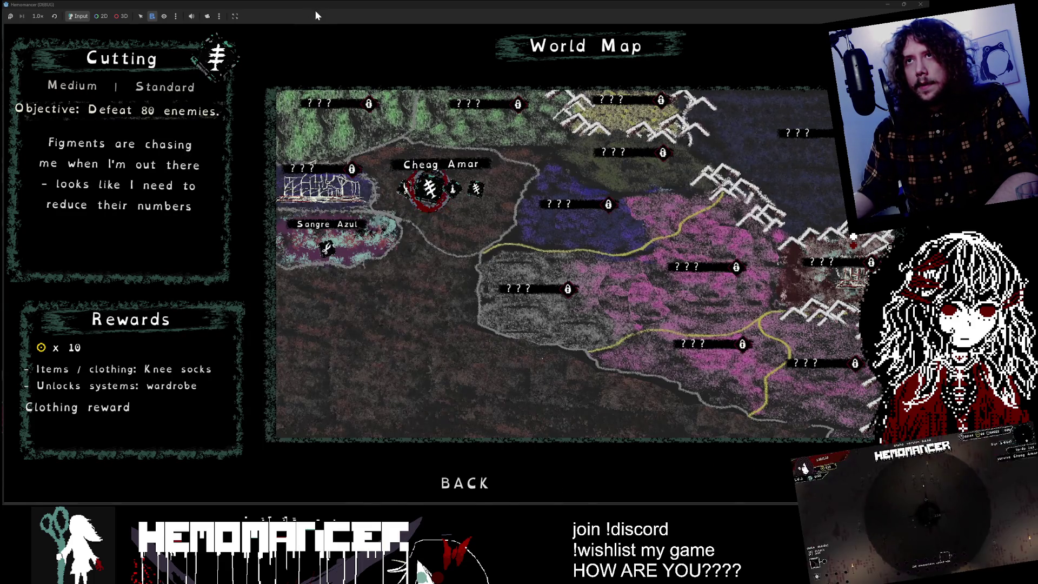
mouse_move(345, 6)
left_mouse_down()
mouse_move(377, 61)
mouse_move(388, 113)
mouse_move(414, 105)
mouse_move(517, 130)
mouse_move(403, 90)
mouse_move(369, 57)
left_mouse_up()
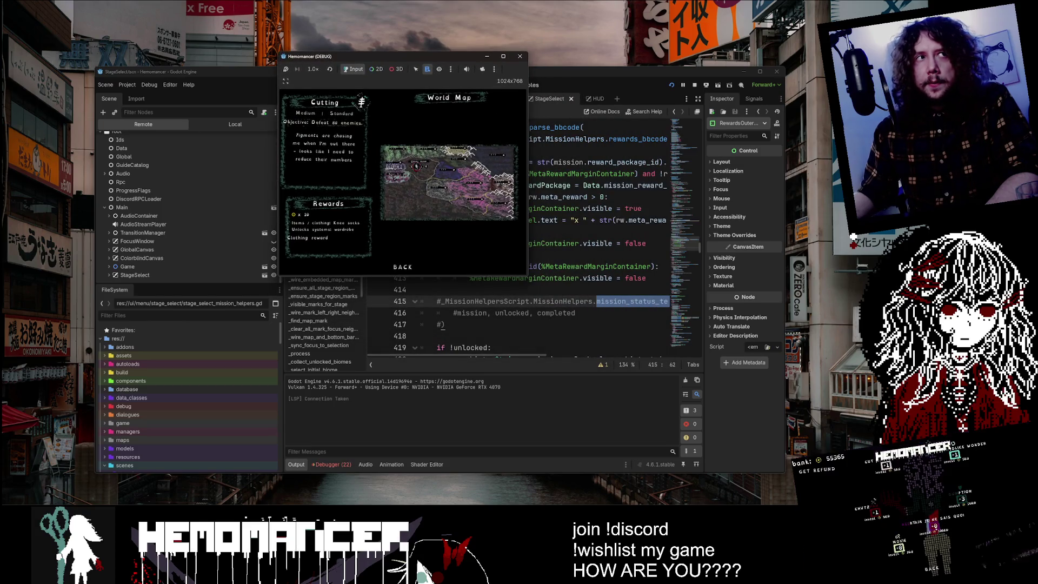
mouse_move(526, 275)
left_mouse_down()
mouse_move(760, 456)
mouse_move(810, 461)
left_mouse_up()
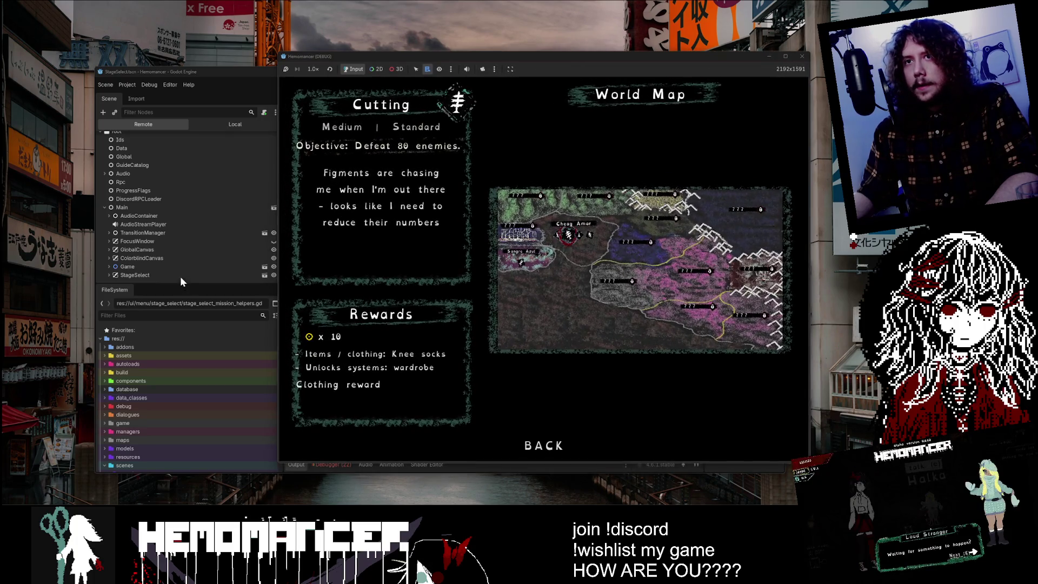
- Expand StageSelect, try the game toolbar's single-pick, list-all and selection-outline modes, then stop the run
left_click(165, 276)
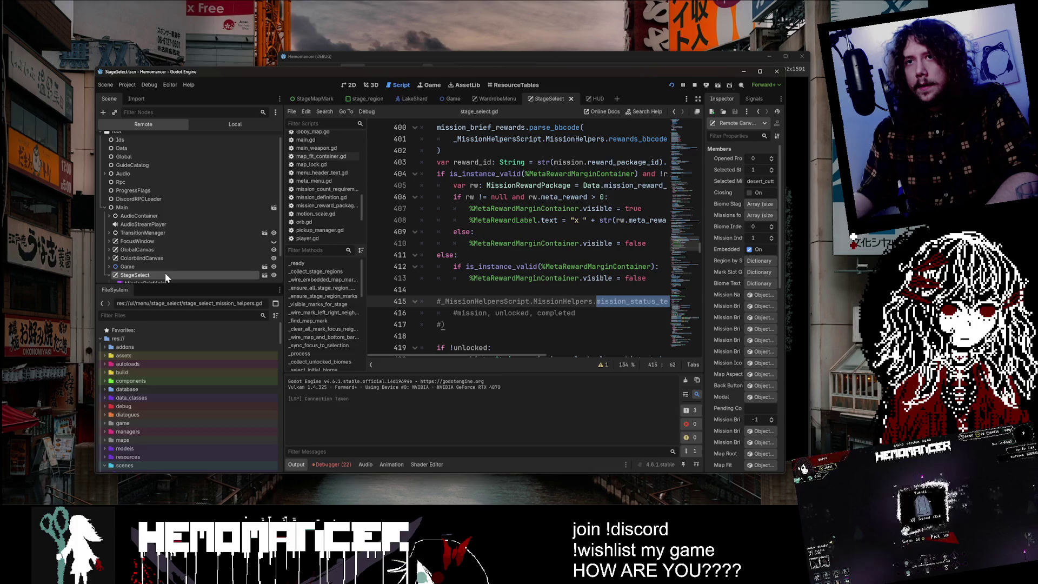
scroll(155, 268, "down", 2)
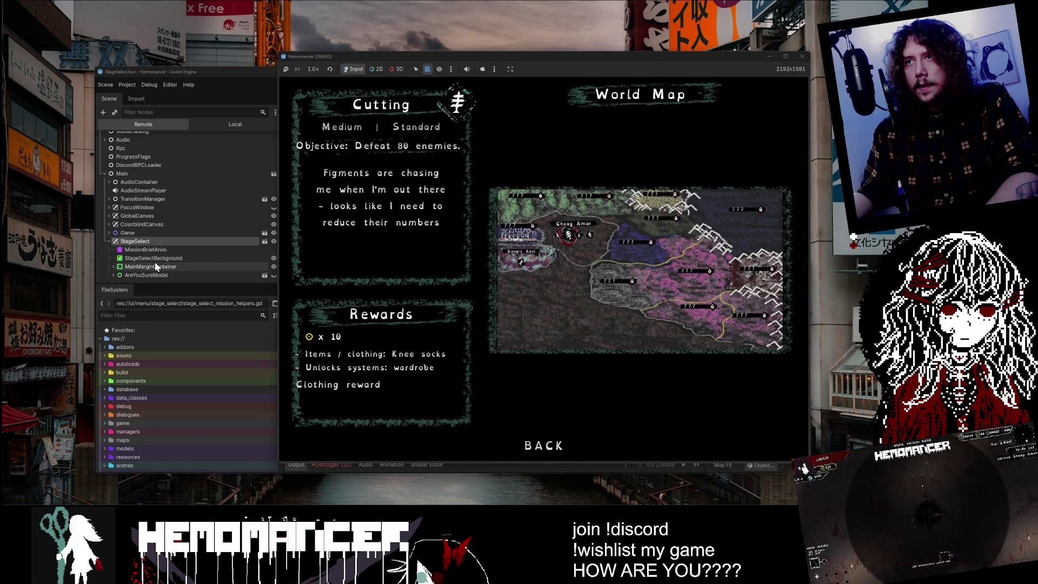
left_click(417, 68)
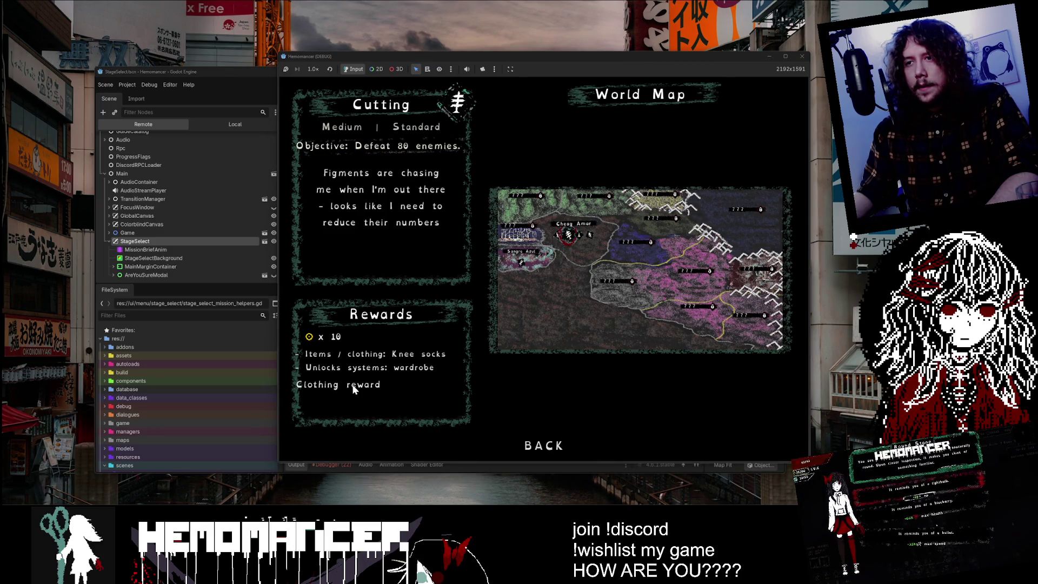
left_click(428, 69)
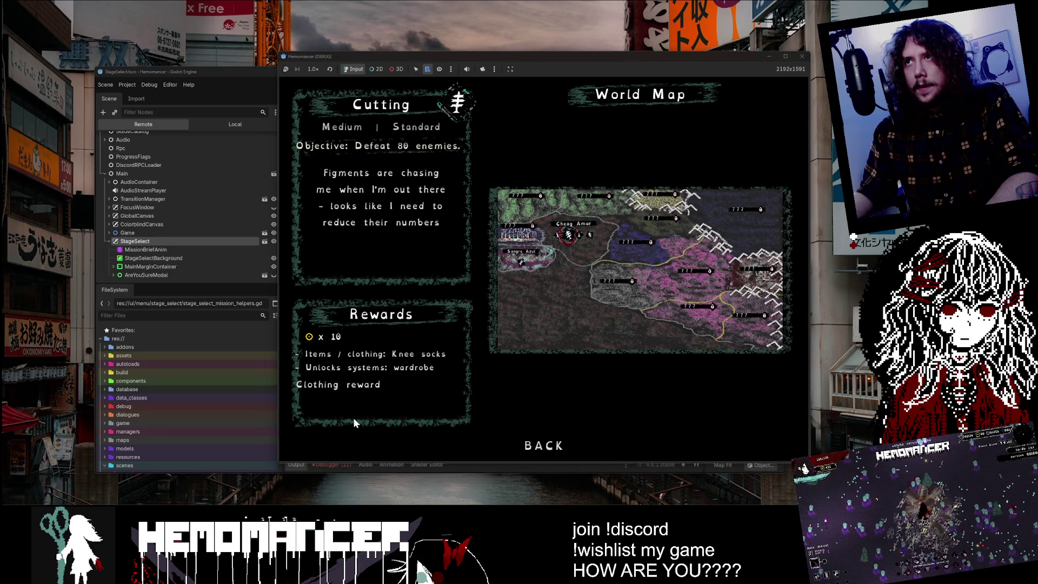
left_click(438, 70)
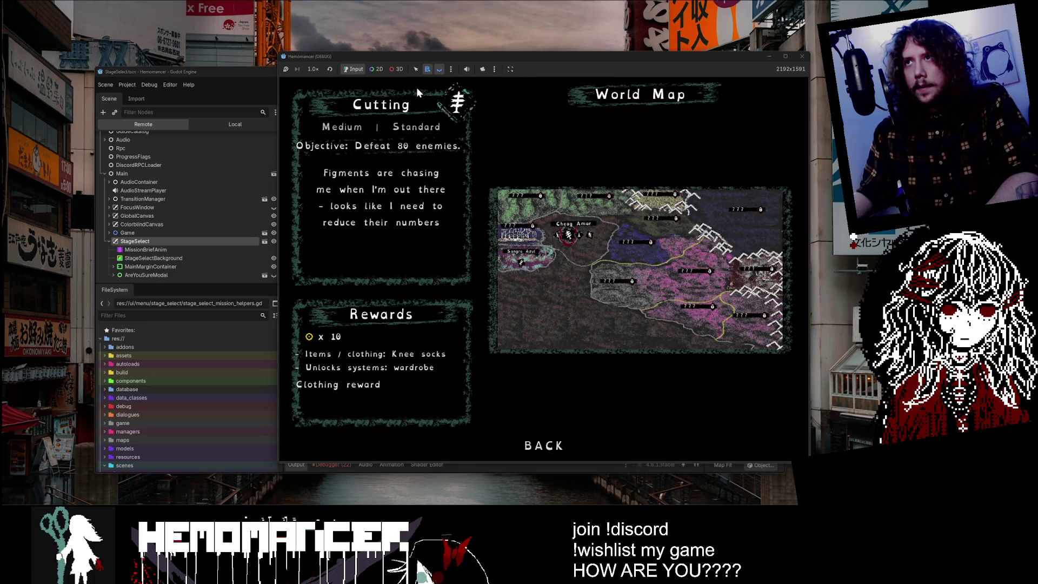
left_click(438, 70)
left_click(417, 70)
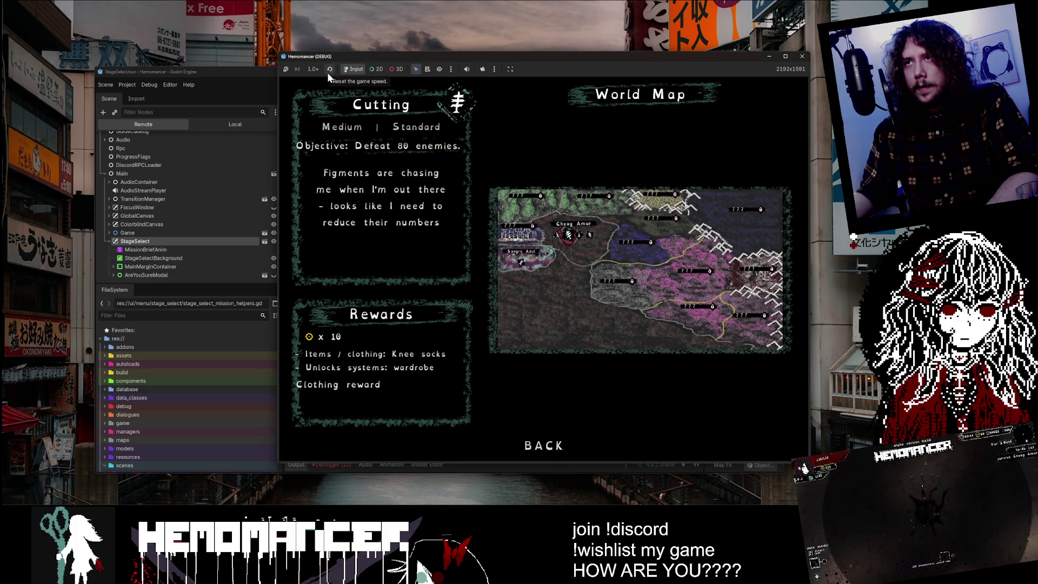
left_click(428, 70)
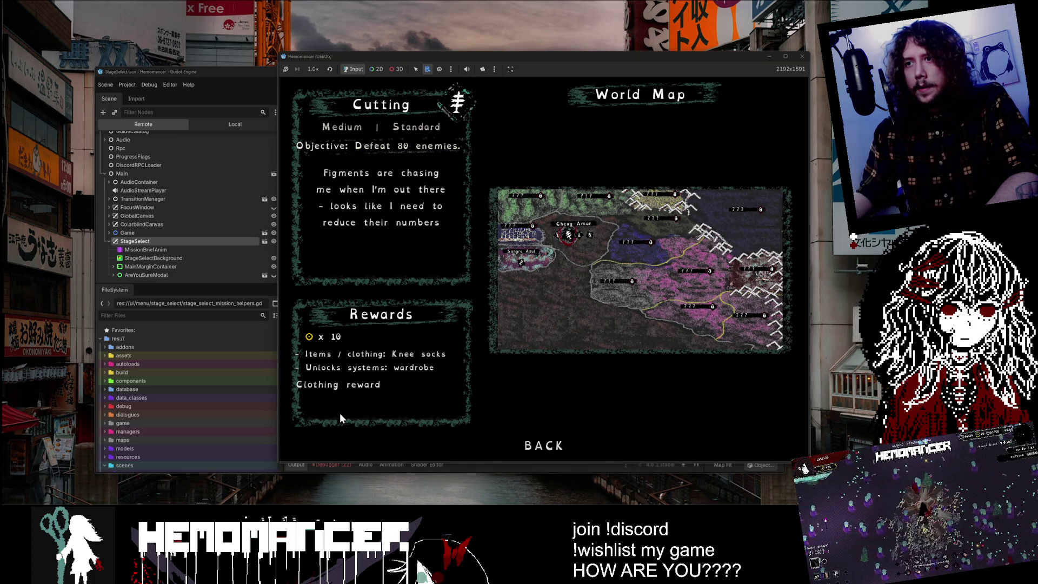
left_click(430, 68)
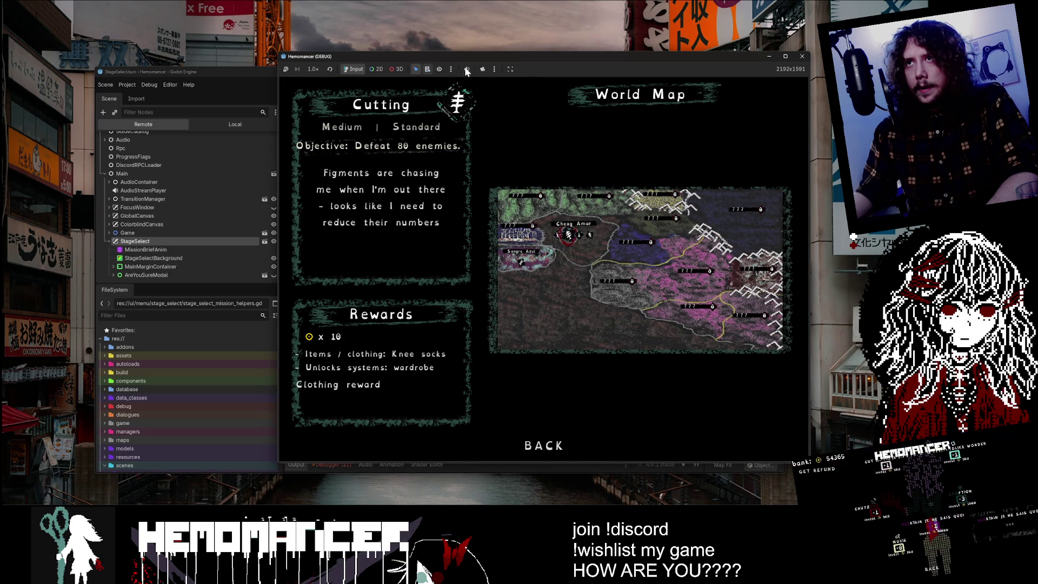
left_click(804, 57)
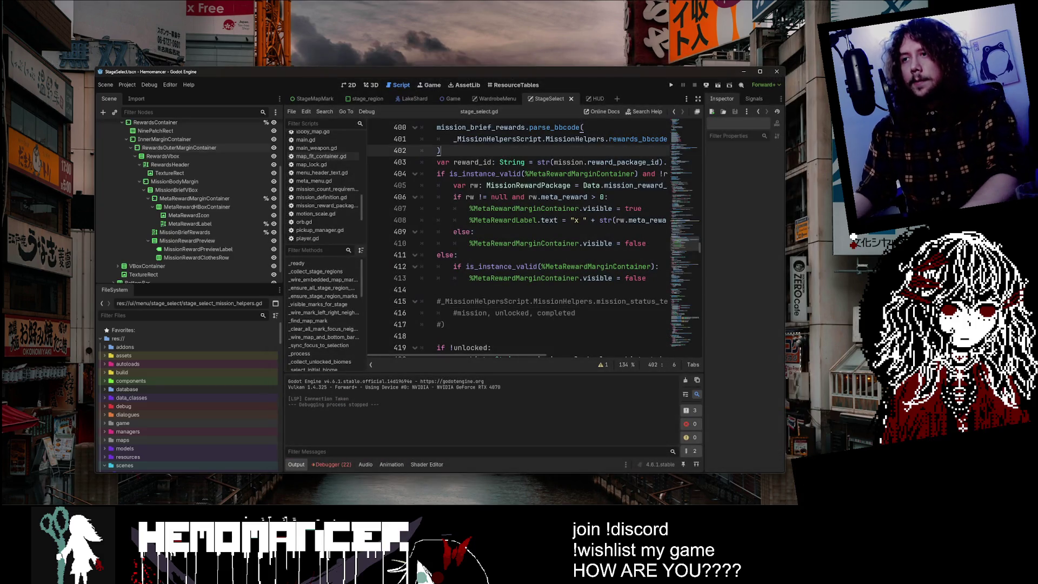
- Relaunch the game maximized, start it, and open the World Map to the Purging mission brief
key("F5")
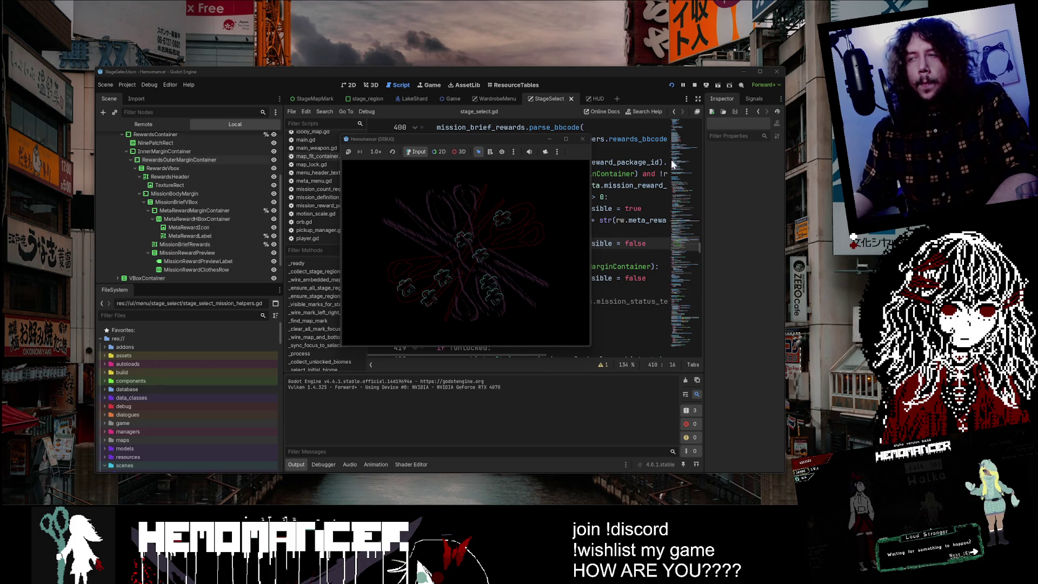
left_click(565, 139)
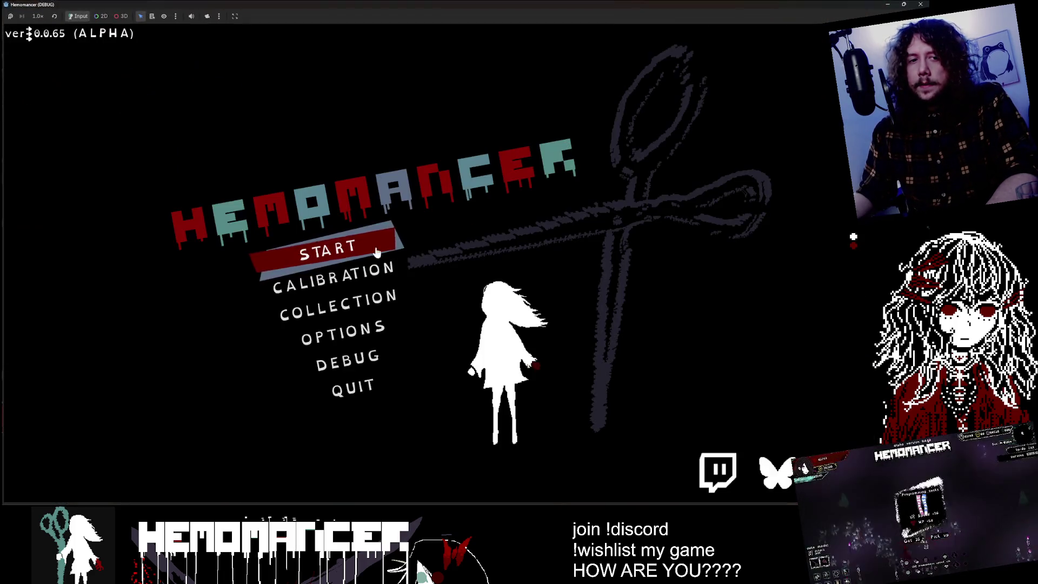
left_click(348, 262)
key("e")
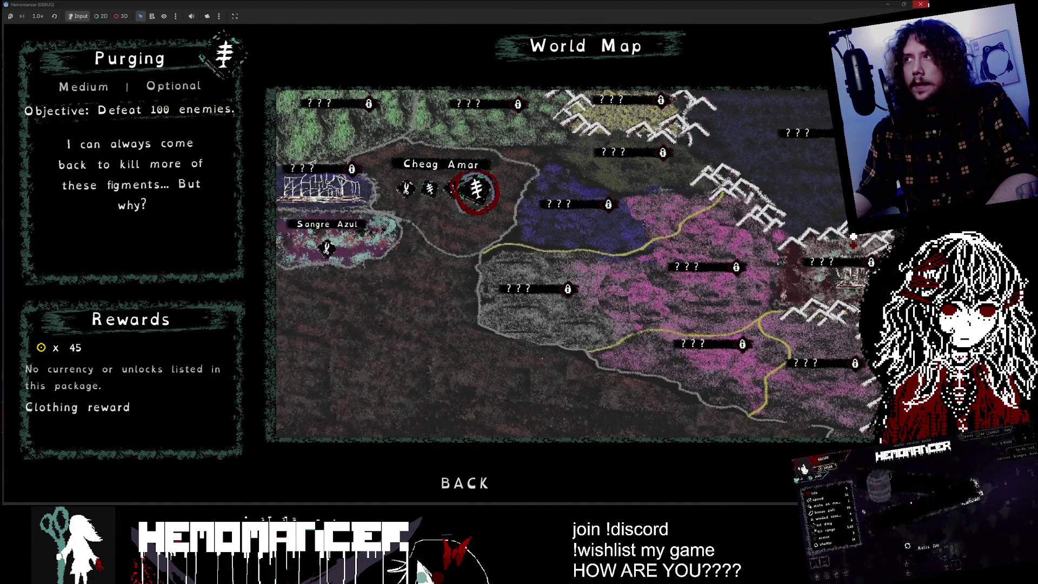
key("F8")
- Maximize the editor and show StageSelect in the 2D workspace with the Map node selected
double_click(454, 75)
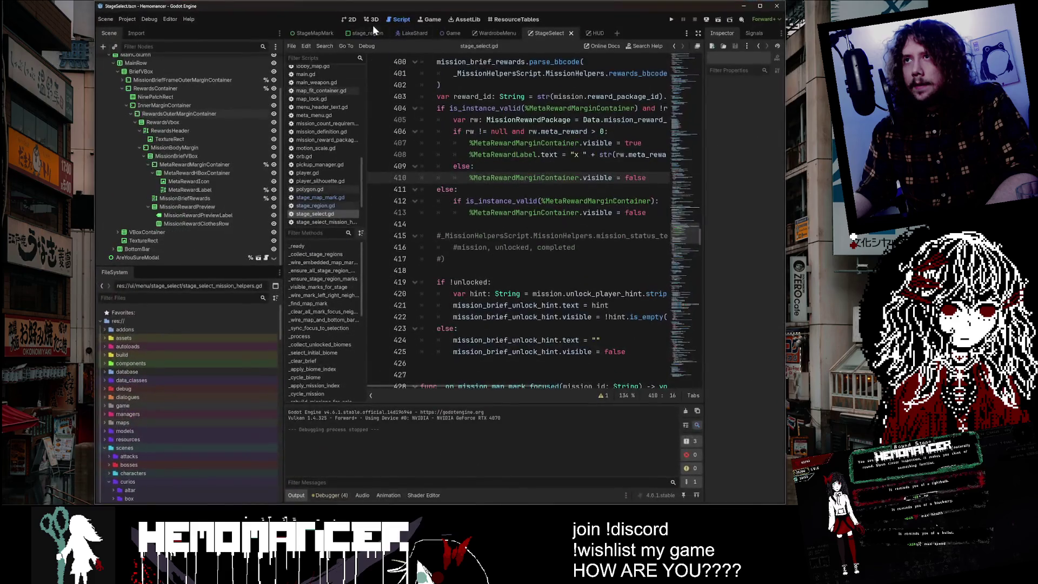
left_click(349, 20)
left_click(763, 6)
scroll(410, 345, "down", 5)
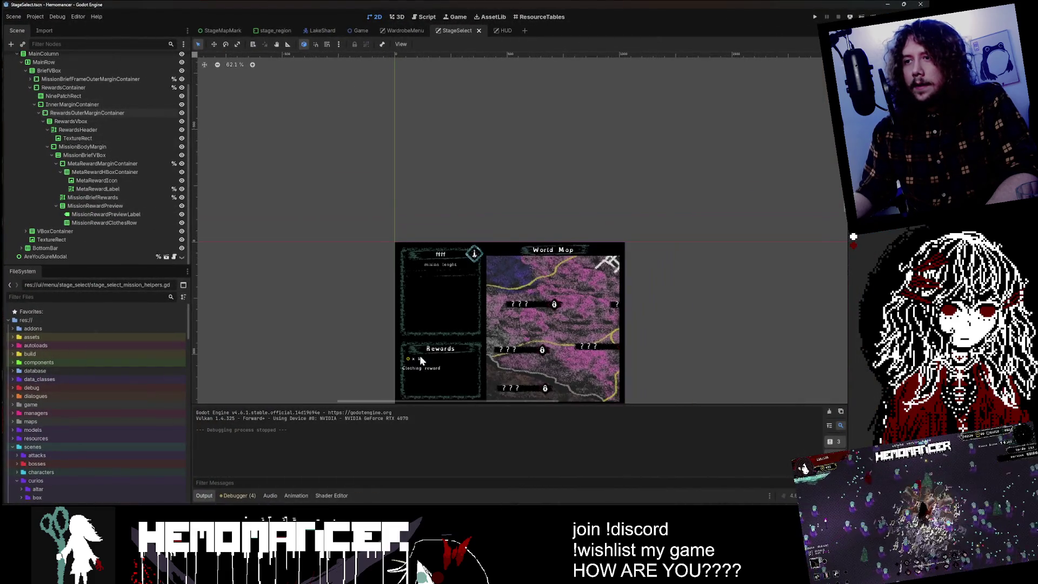
- Zoom into the Rewards panel and pick MainRow from the nodes stacked there
left_click(428, 372)
scroll(378, 264, "up", 9)
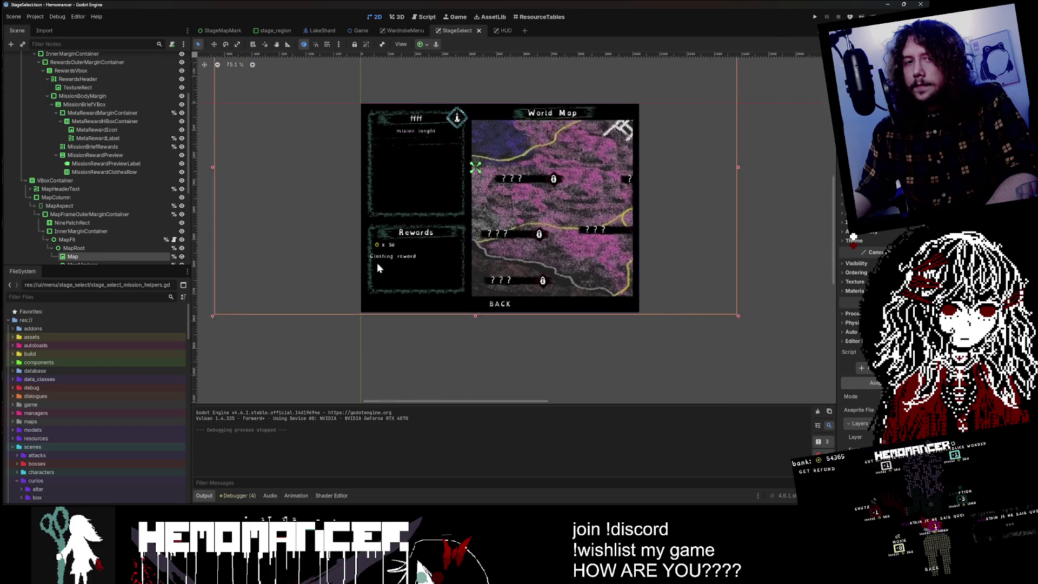
right_click(407, 267, "alt")
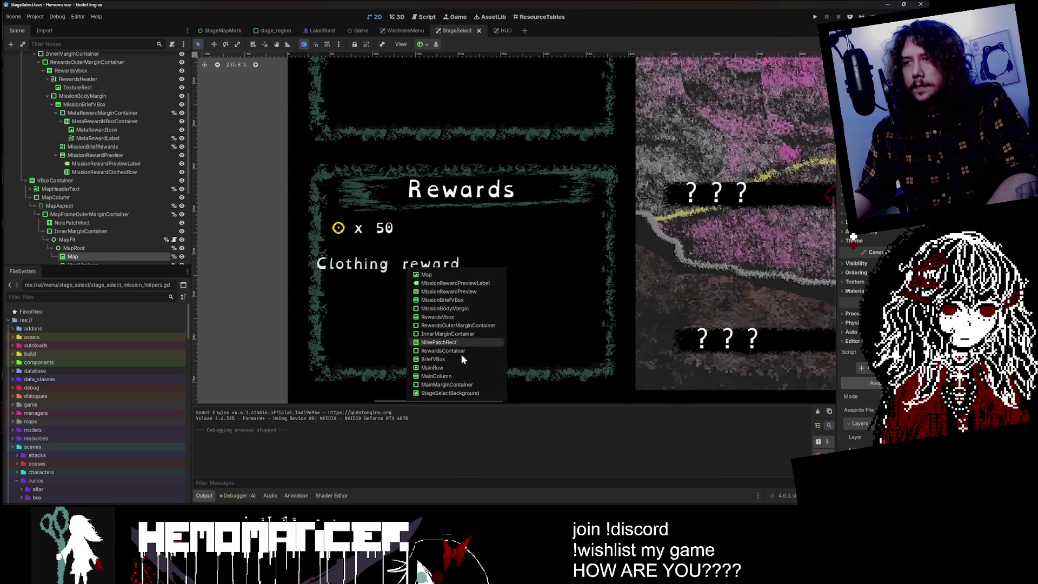
left_click(466, 370)
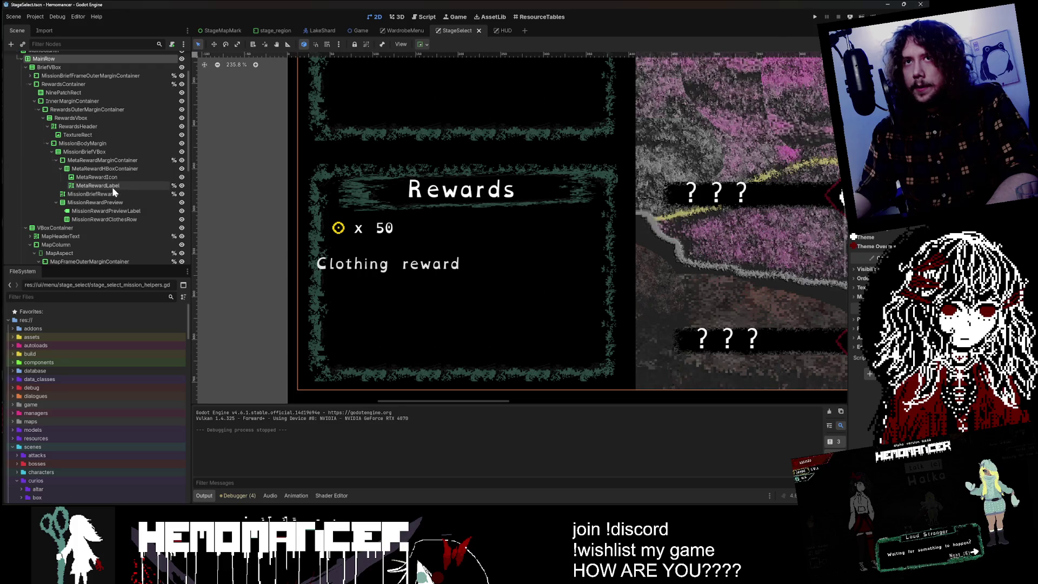
- Trace the Clothing label through MissionRewardClothesRow up to MissionRewardPreview, then open stage_select.gd
left_click(112, 211)
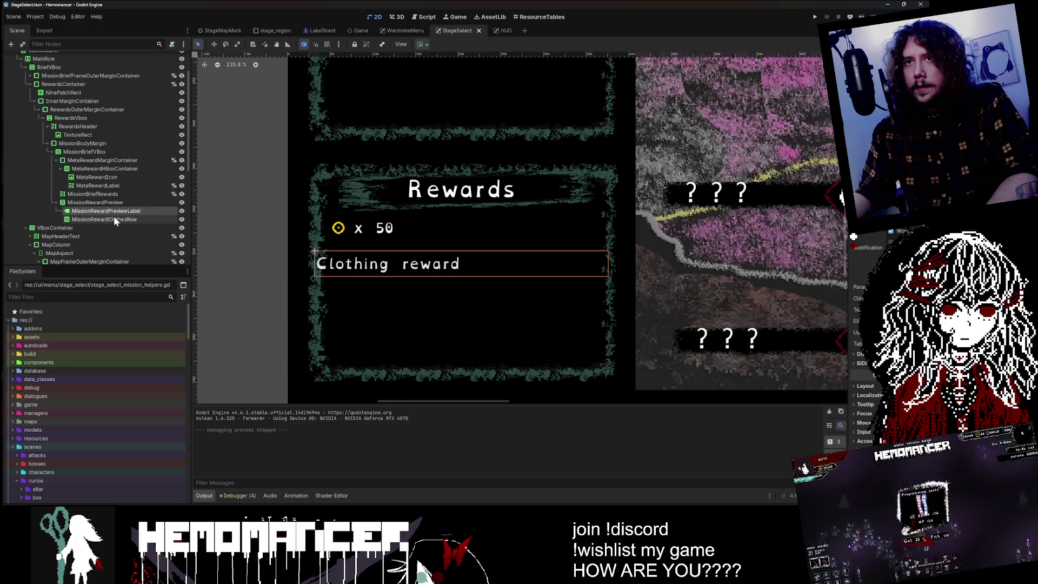
left_click(112, 217)
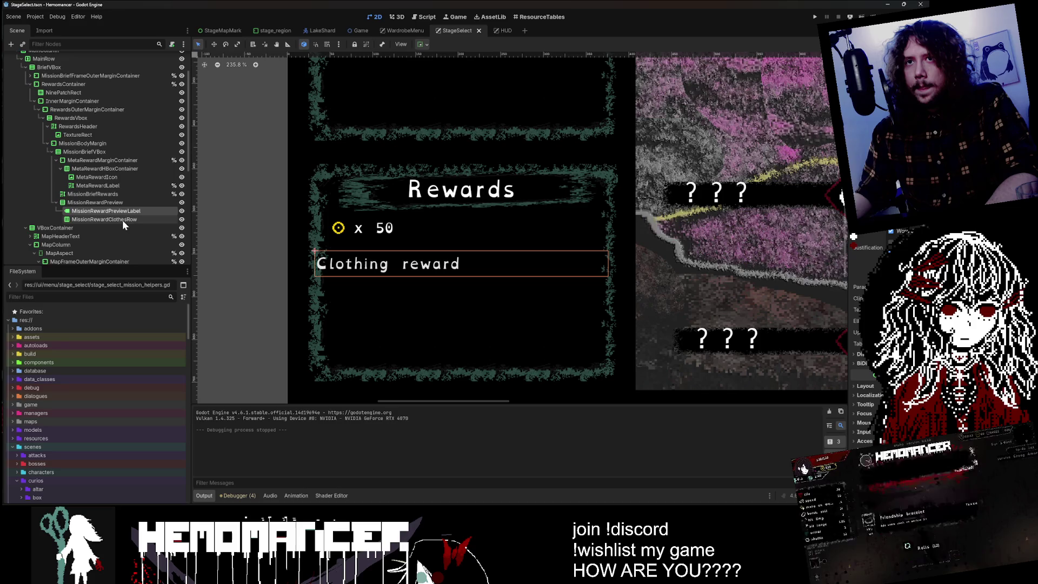
left_click(122, 202)
double_click(122, 203)
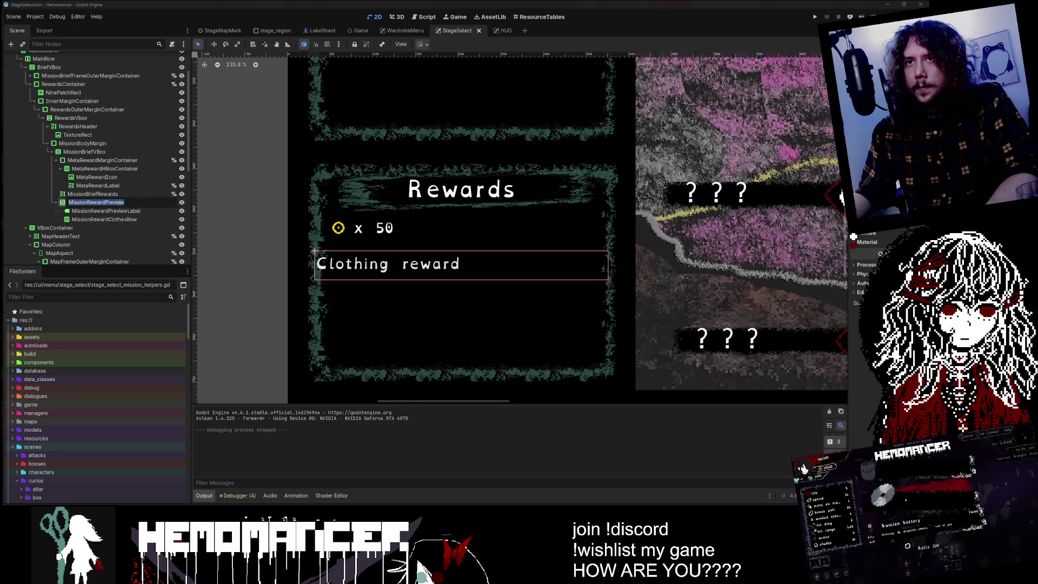
key("Escape")
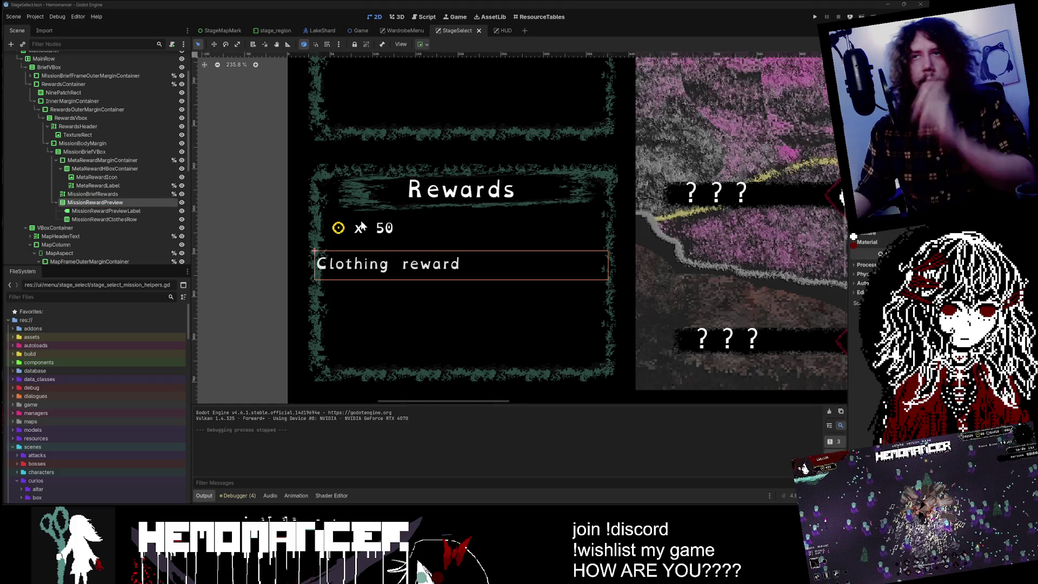
scroll(97, 162, "up", 3)
left_click(174, 59)
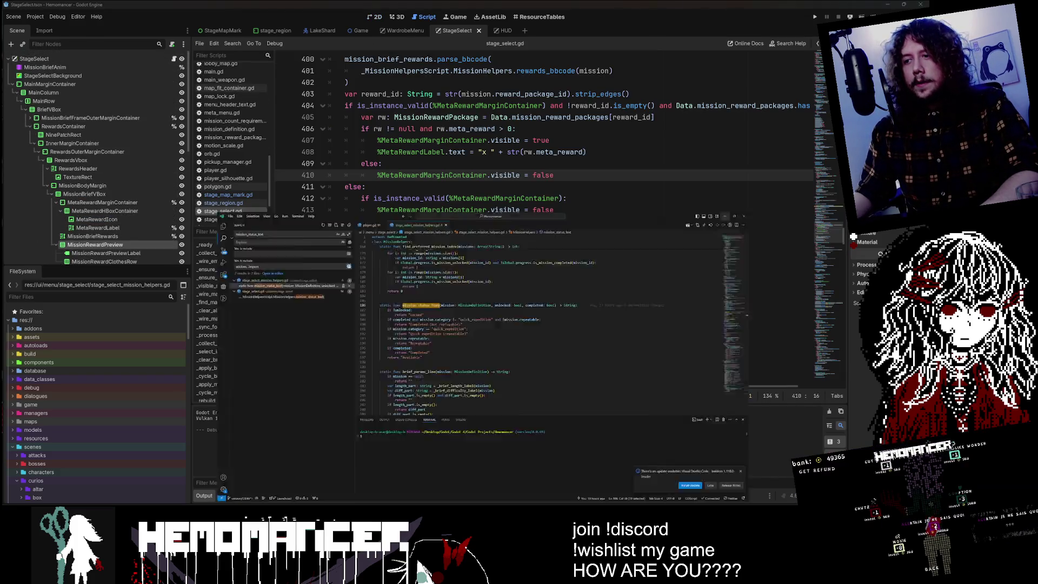
- Locate MissionRewardPreview's definition in StageSelect.tscn using the Visual Studio Code search results
key("alt+Tab")
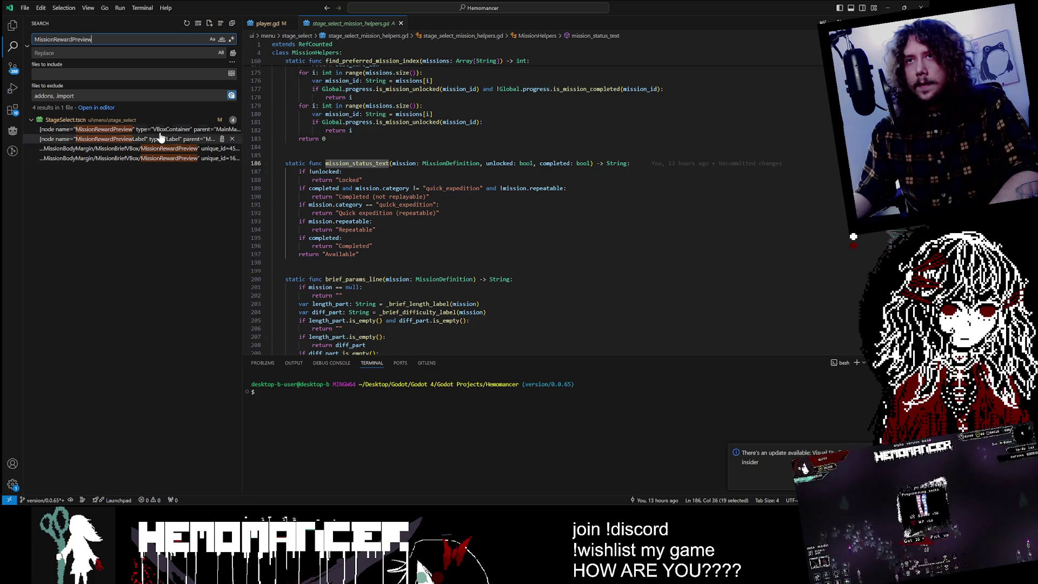
left_click(143, 131)
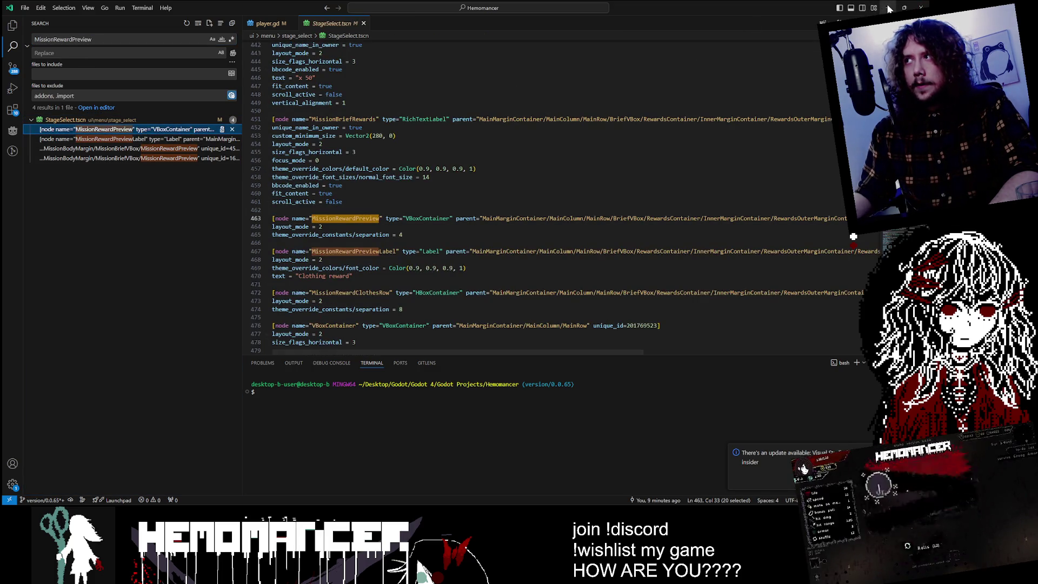
key("alt+Tab")
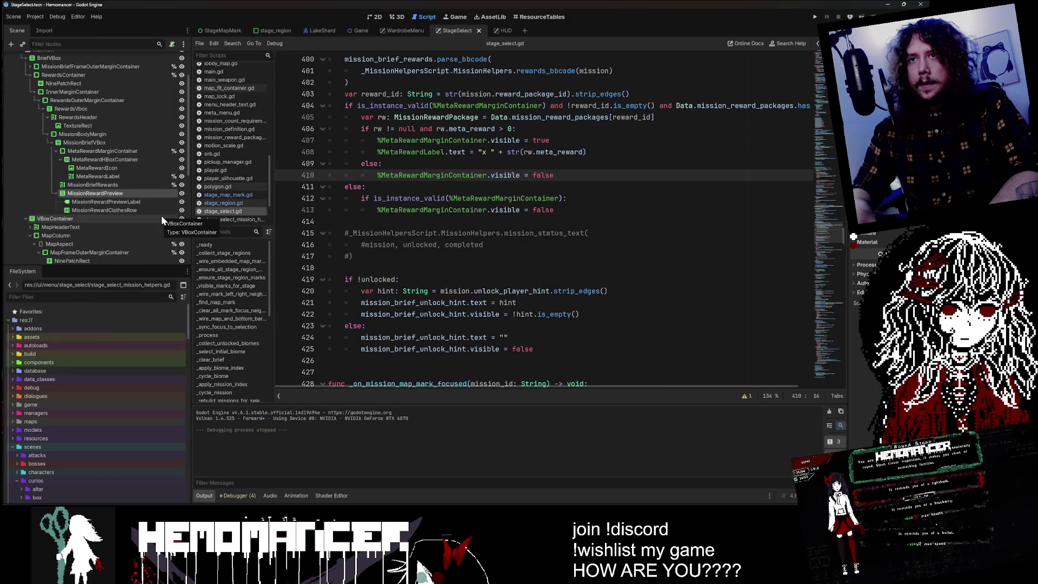
- Delete MissionRewardPreview and its children from StageSelect, then run the game with F5
key("Delete")
left_click(436, 268)
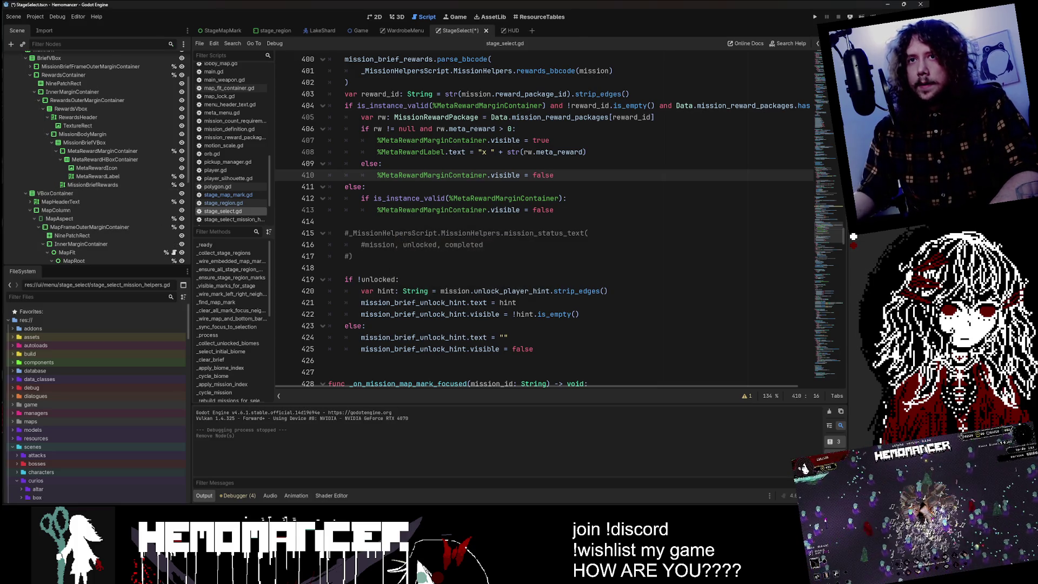
left_click(512, 152)
key("F5")
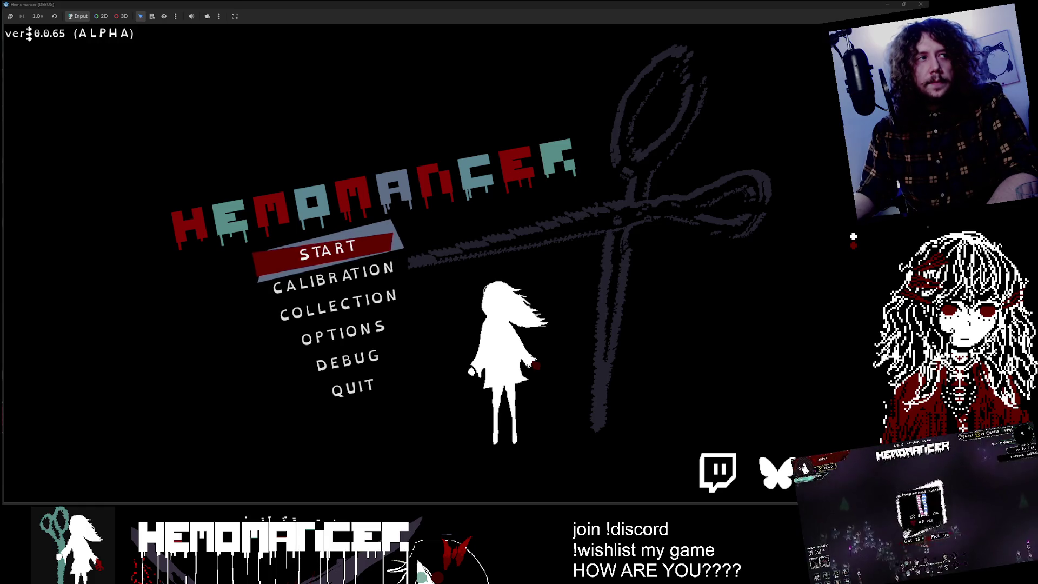
- Start the game, open the World Map, and compare the text-only Prelude, Training and Cutting briefs
left_click(306, 260)
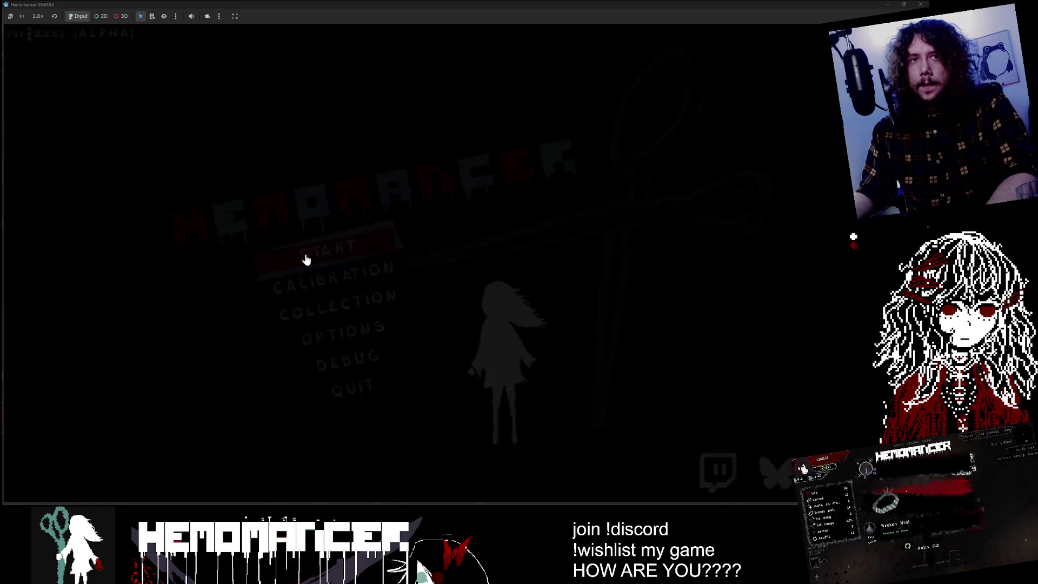
key("e")
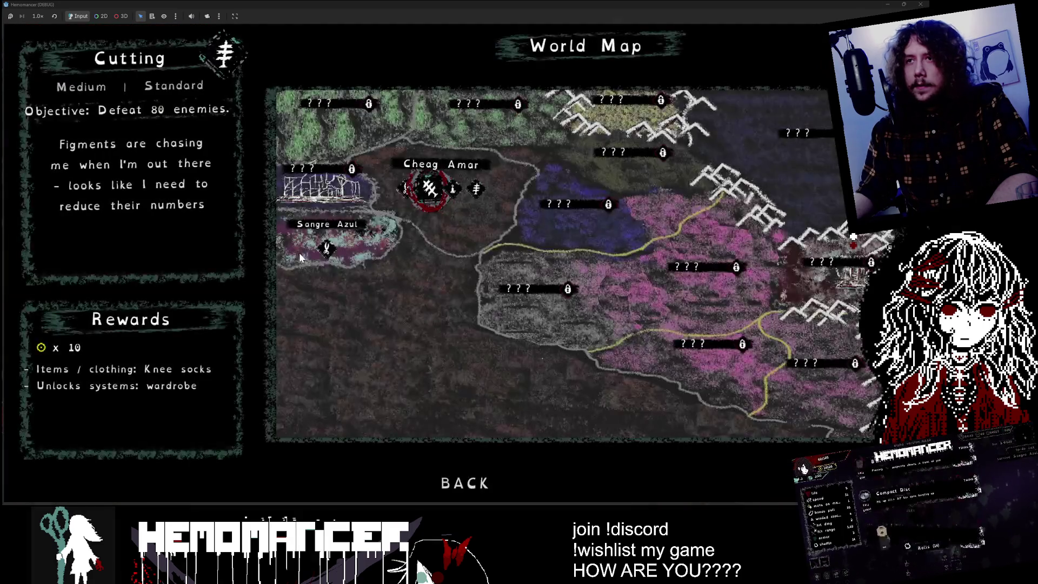
left_click(298, 252)
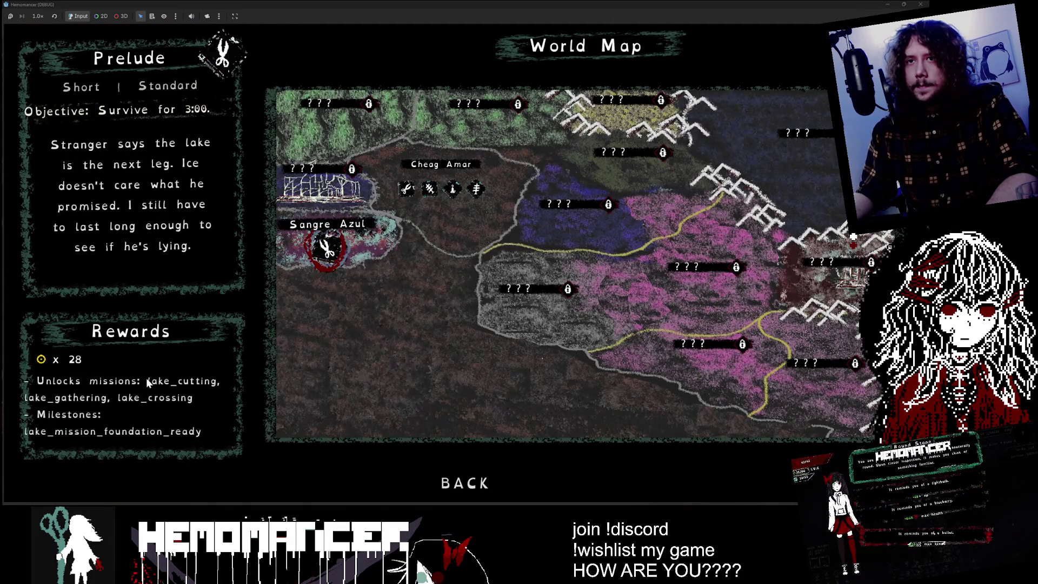
key("Up")
key("Right")
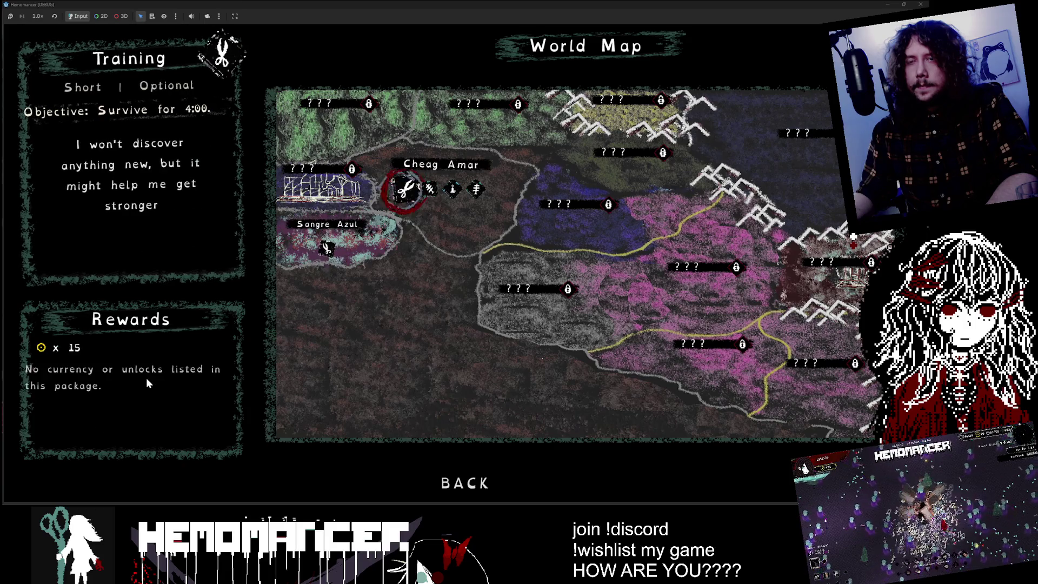
key("Left")
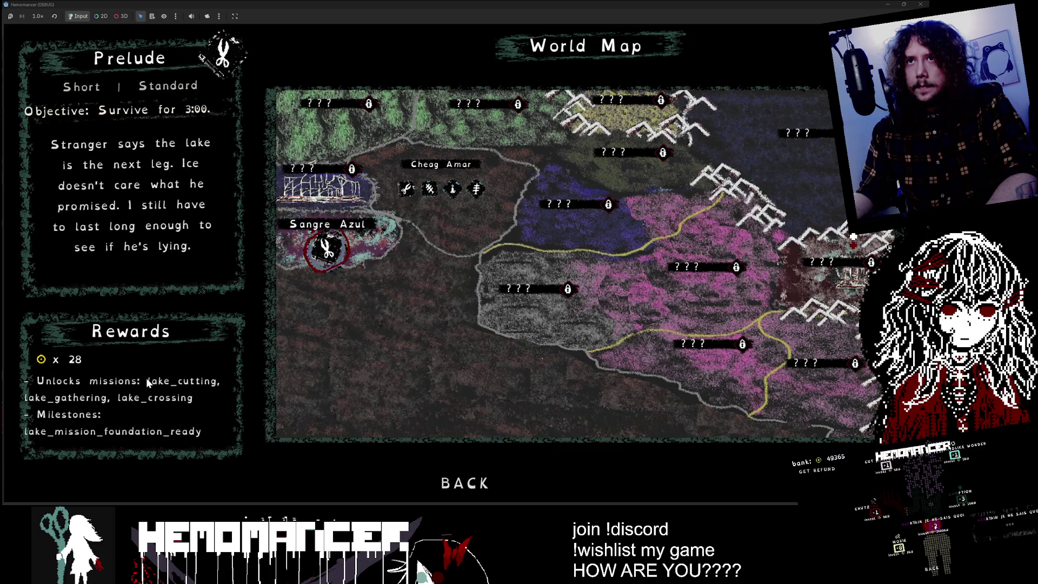
key("Right")
key("Left")
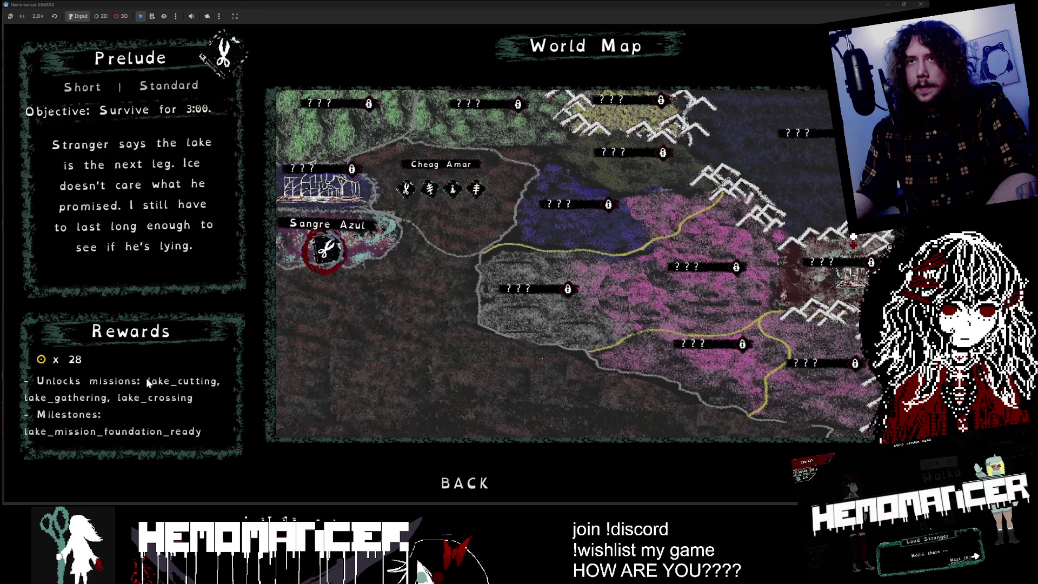
key("Right")
key("Right")
key("Right")
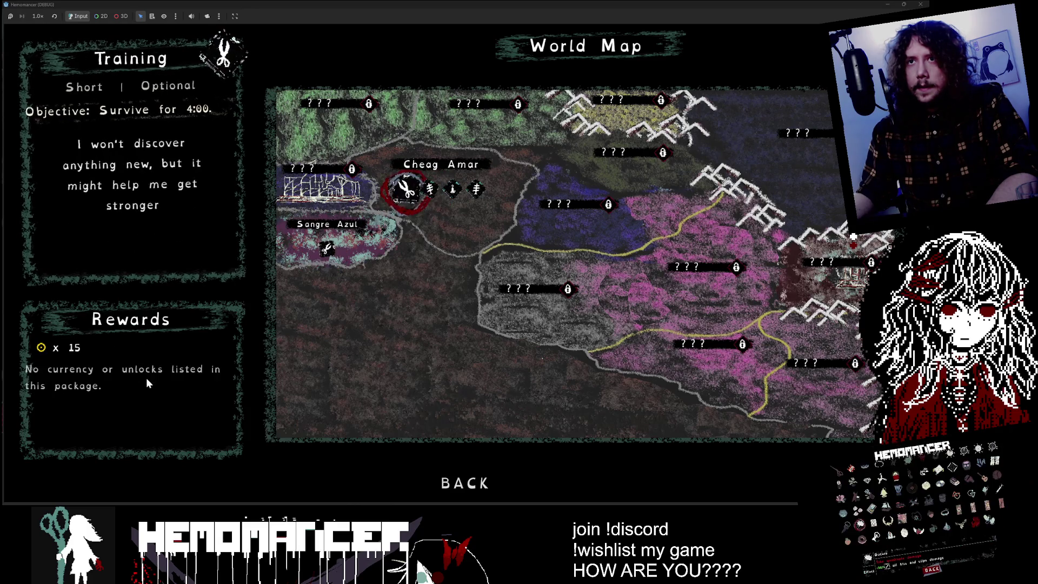
left_click(883, 5)
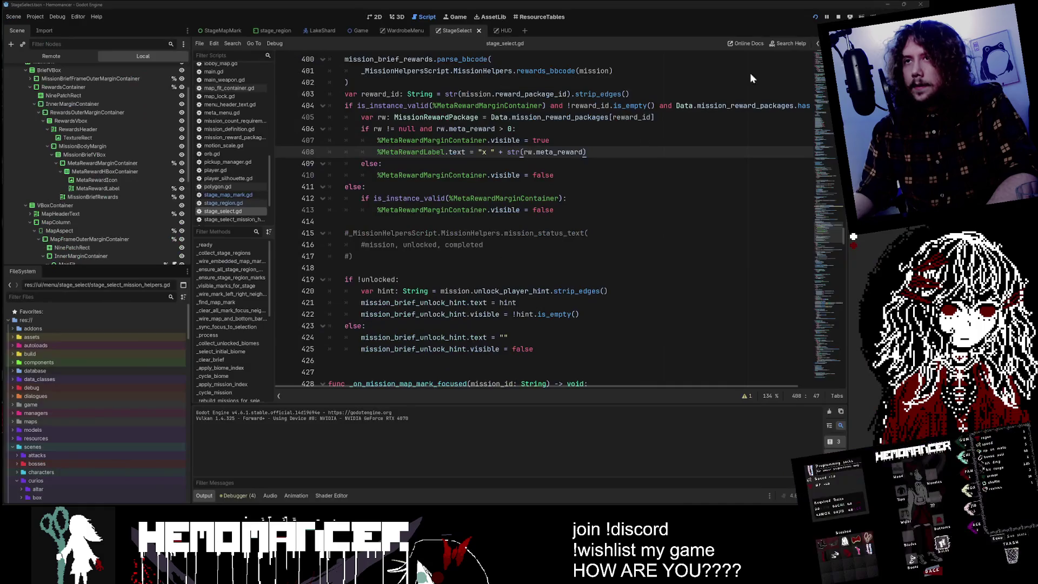
- In Visual Studio Code, quick-open lake_quick_expedition.tres by searching 'lake_'
key("alt+Tab")
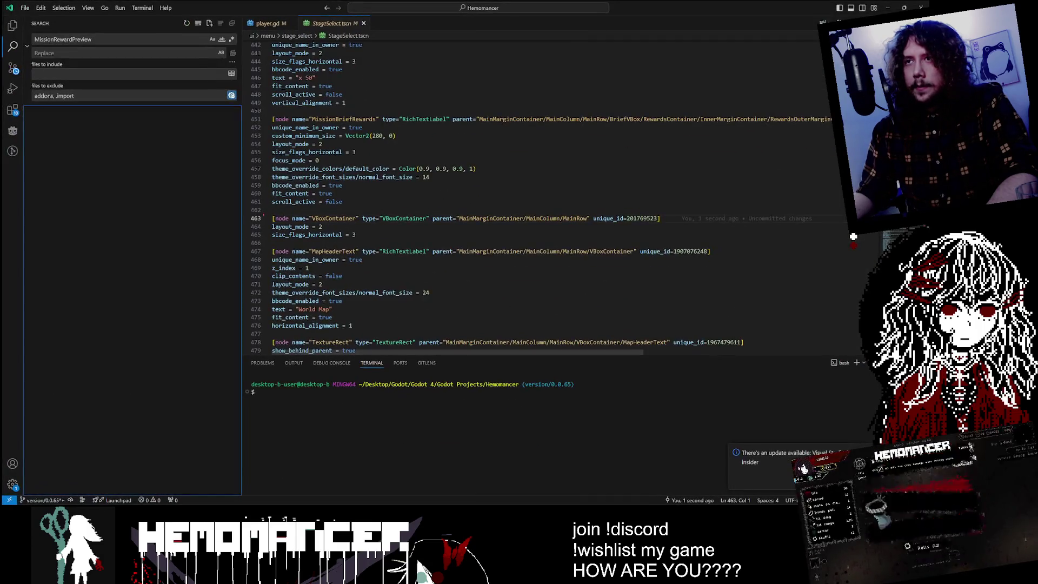
key("ctrl+p")
type("lake")
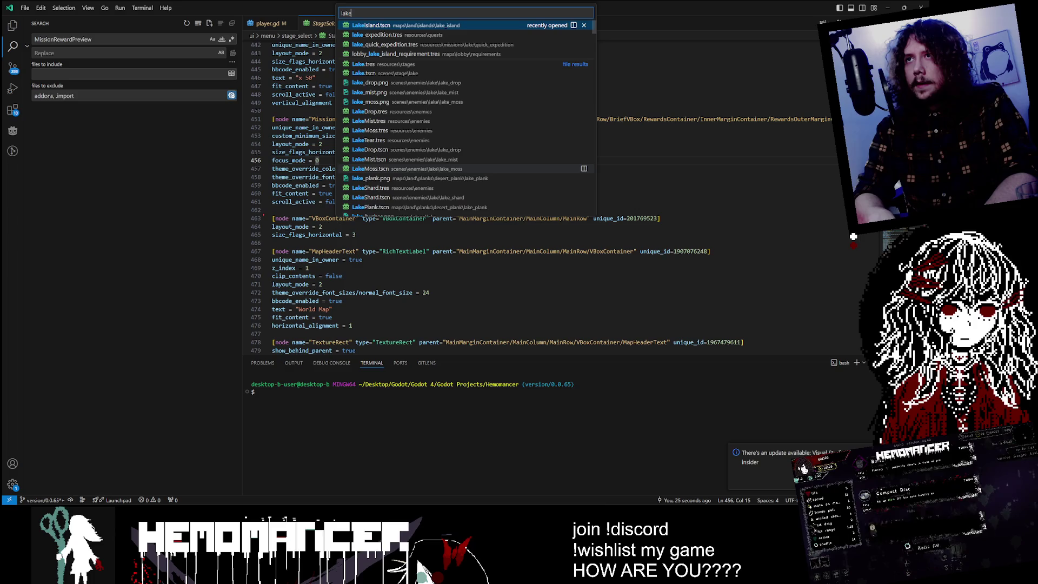
key("Down")
key("Down")
key("Down")
key("Down")
key("Up")
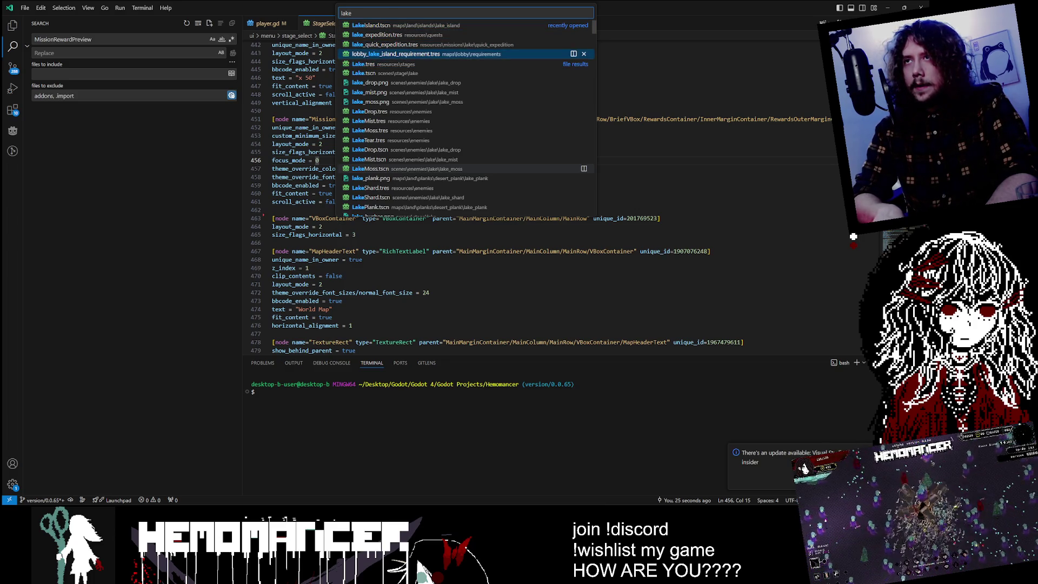
type("_")
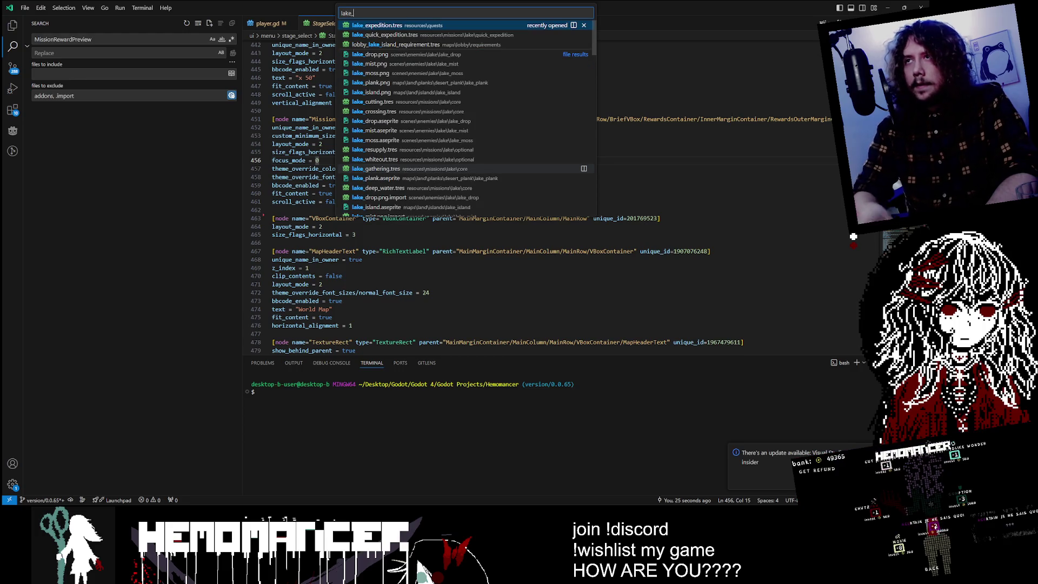
left_click(457, 35)
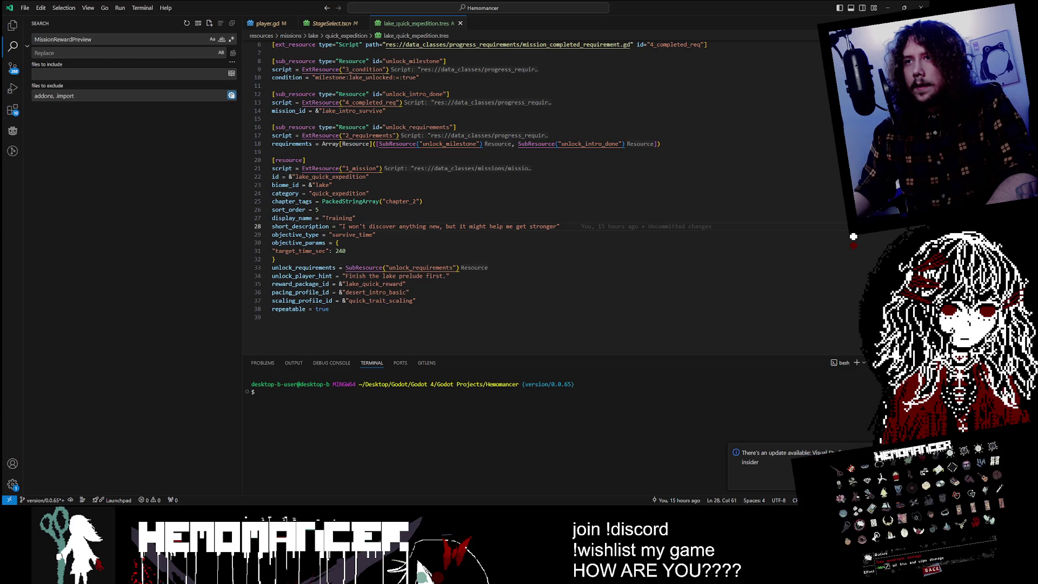
- Open lake/core/lake_intro_survive.tres and delete the short_description text on line 23
left_click(11, 27)
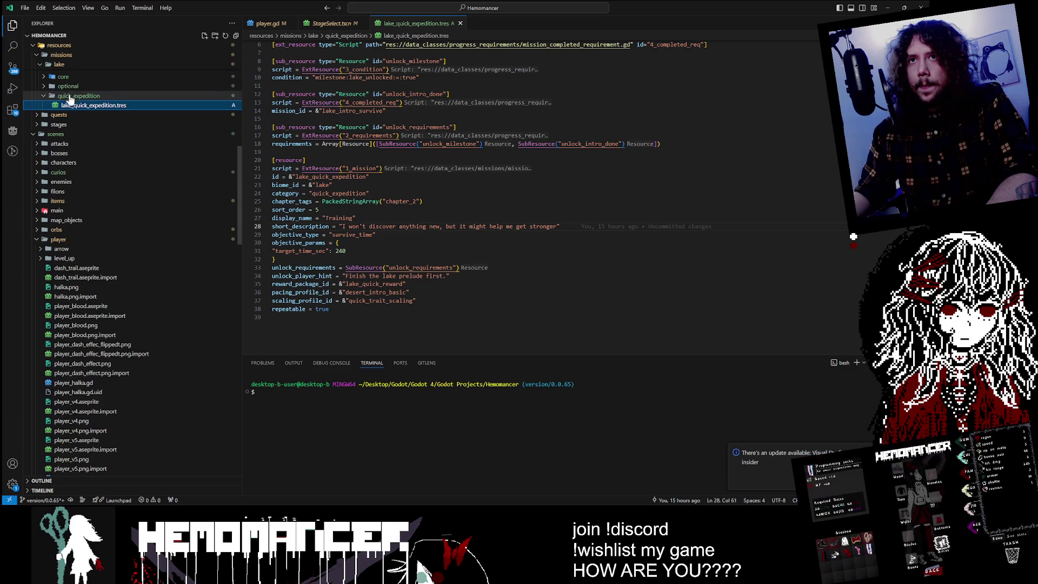
scroll(83, 108, "up", 2)
left_click(87, 132)
left_click(116, 179)
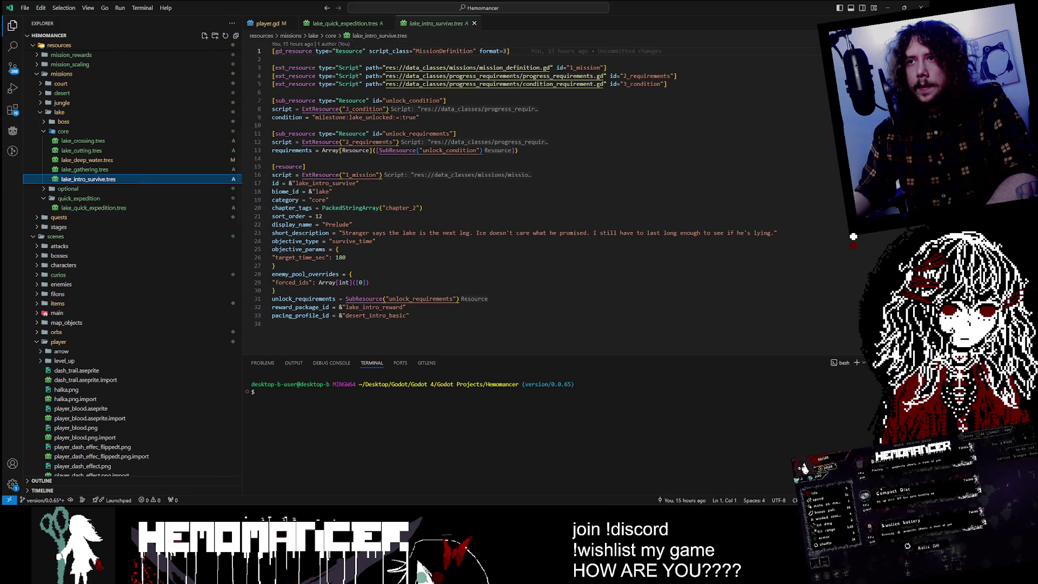
triple_click(342, 232)
left_click_drag(343, 232, 777, 233)
key("BackSpace")
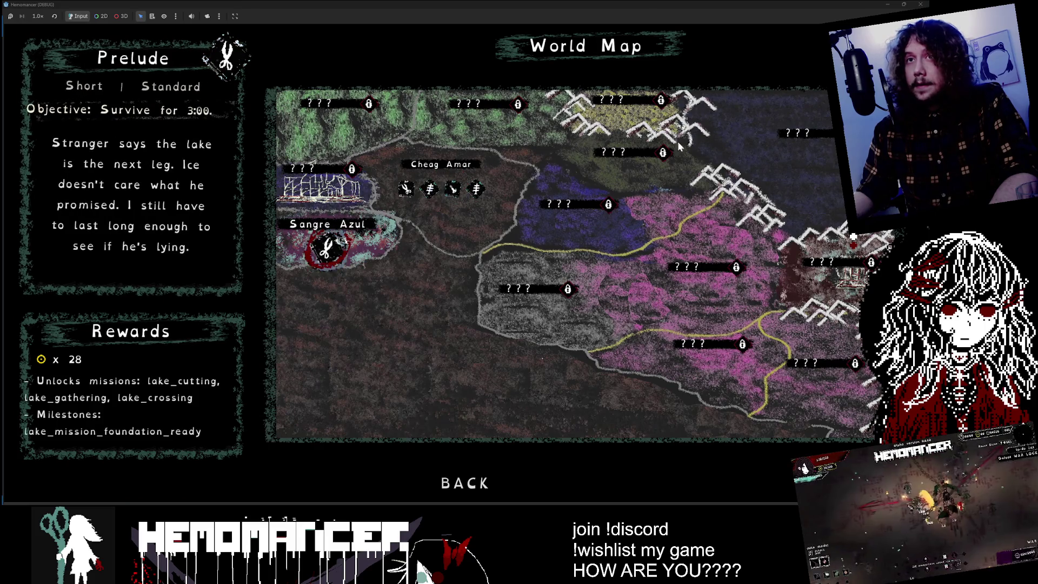
- Run the game and view the Prelude brief reading 'Shorter text here', comparing it with Cutting
key("alt+Tab")
key("alt+Tab")
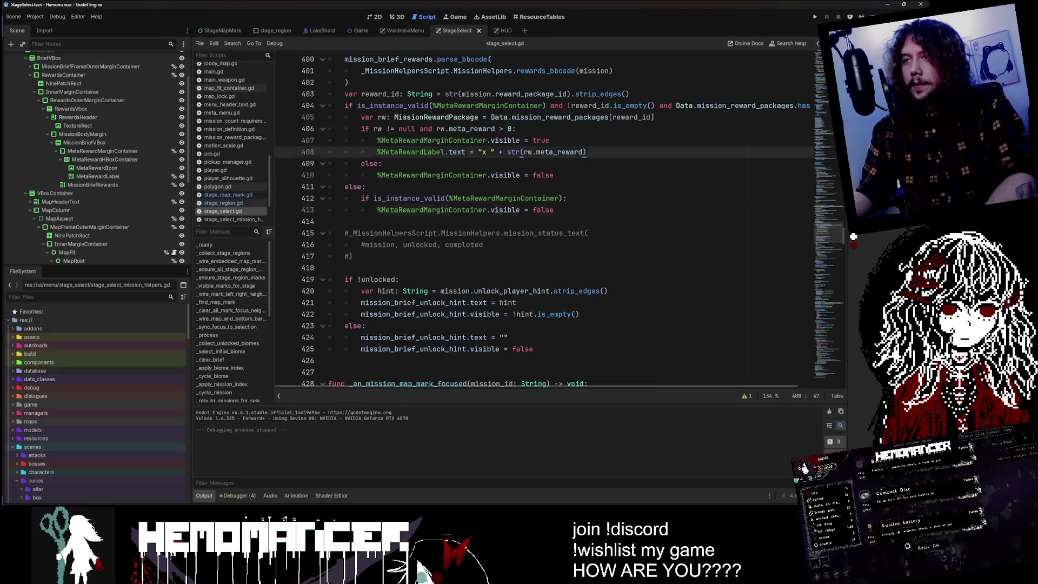
key("F5")
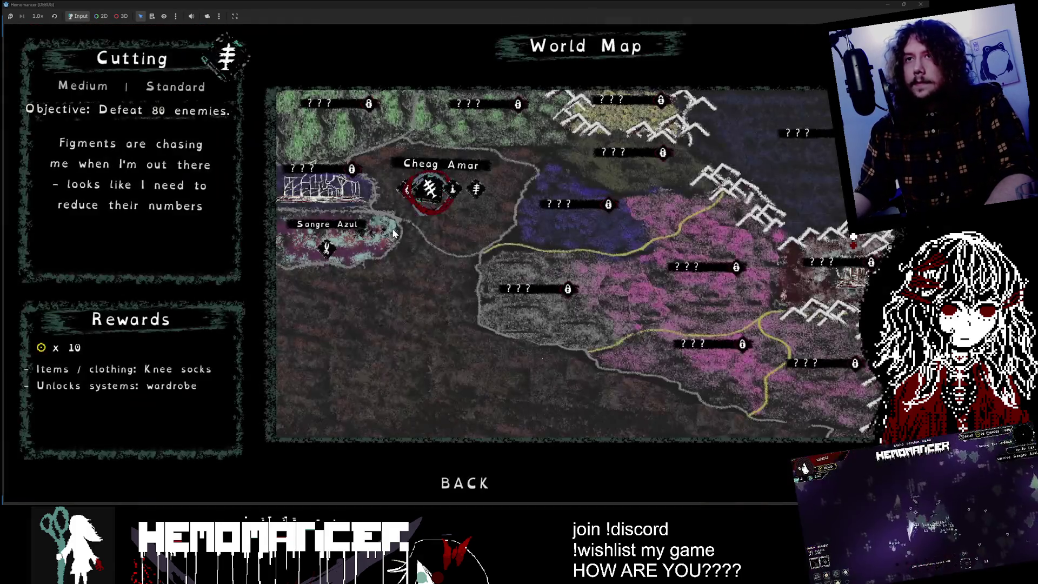
left_click(394, 234)
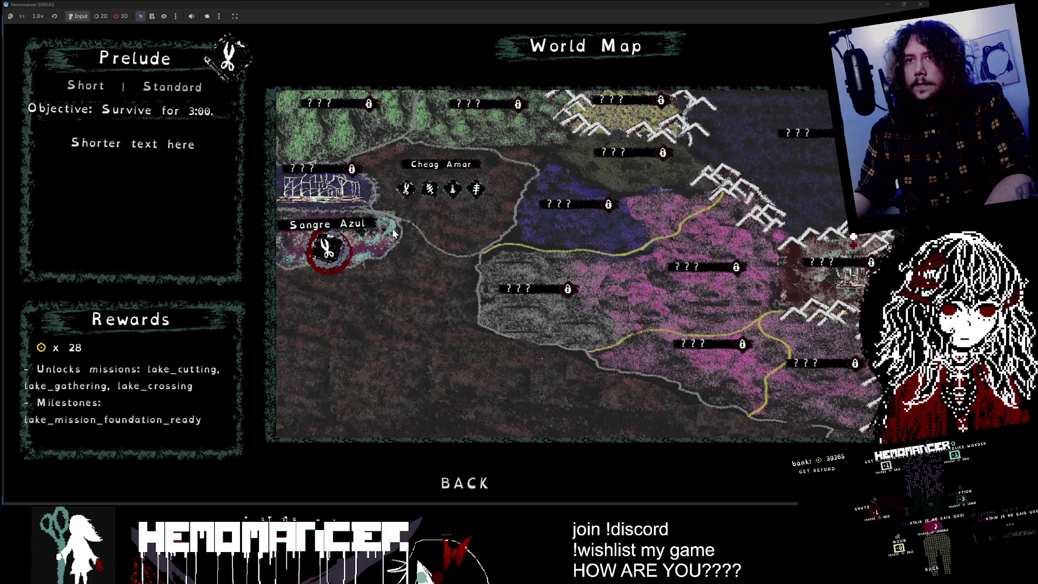
left_click(406, 189)
left_click(381, 252)
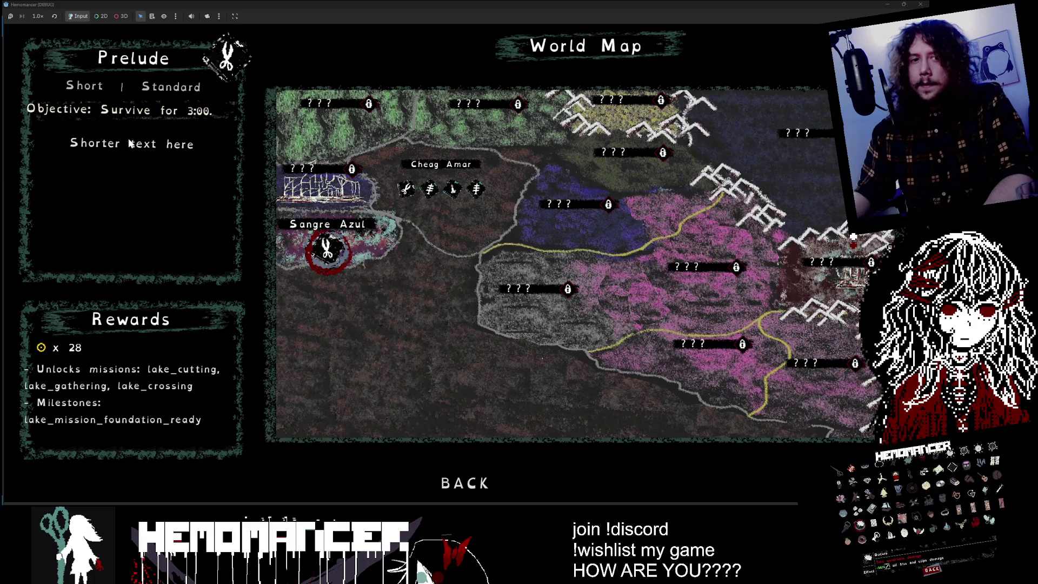
- Cycle through Cheag Amar's missions and back to the Prelude brief, then return to the code editor
key("Up")
key("Down")
key("Up")
key("Left")
key("Right")
key("Down")
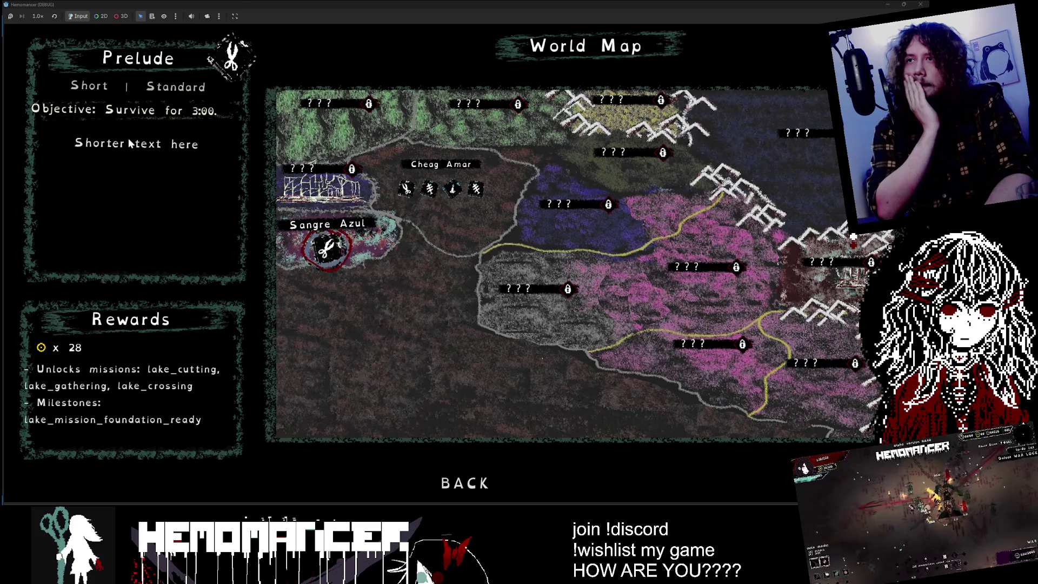
key("alt+Tab")
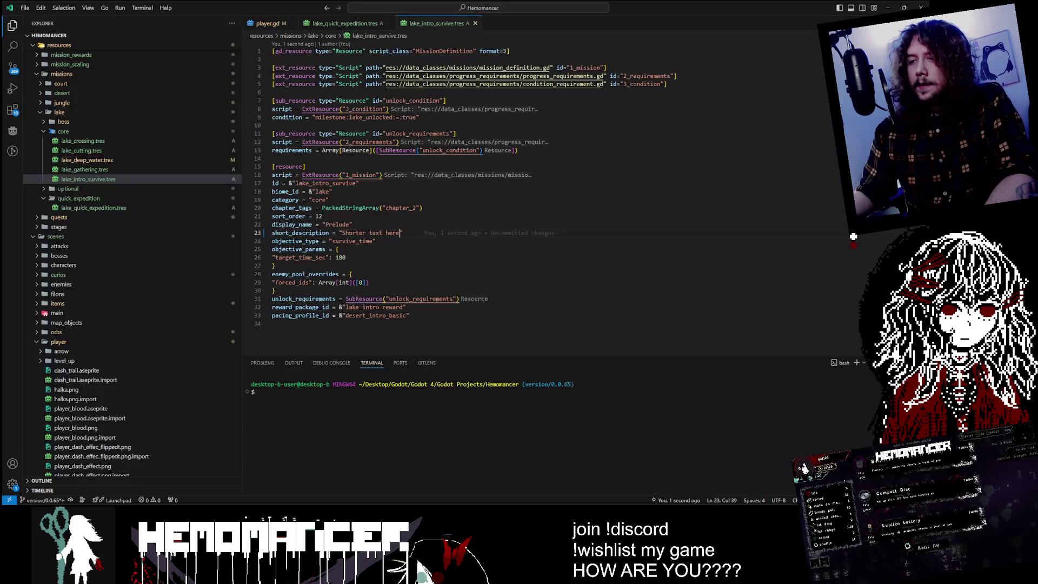
- Replace line 23's short_description with a repeated 'Very long text here...' placeholder and save the file
key("ctrl+d")
type("Very long")
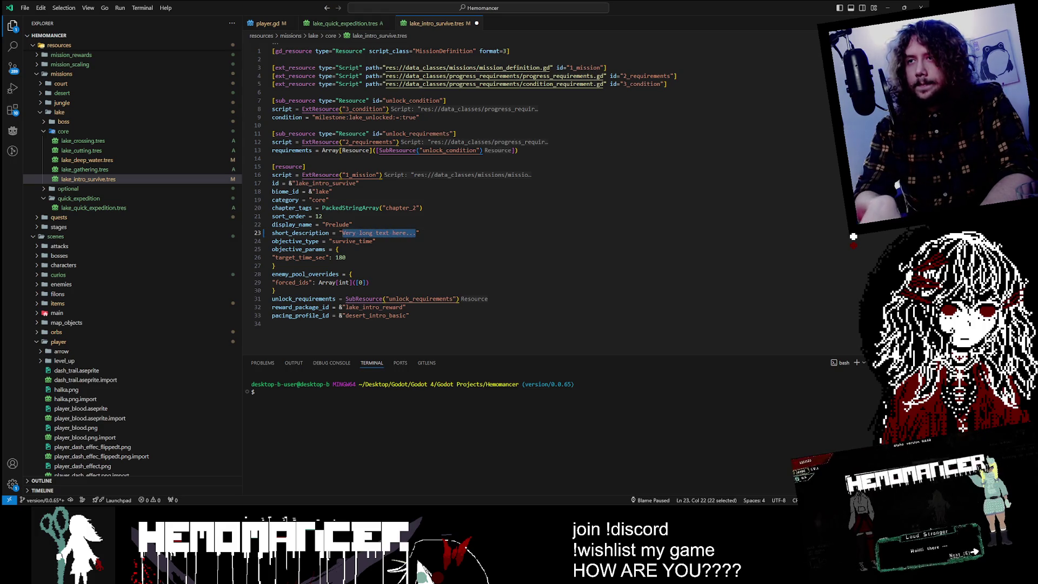
key("End")
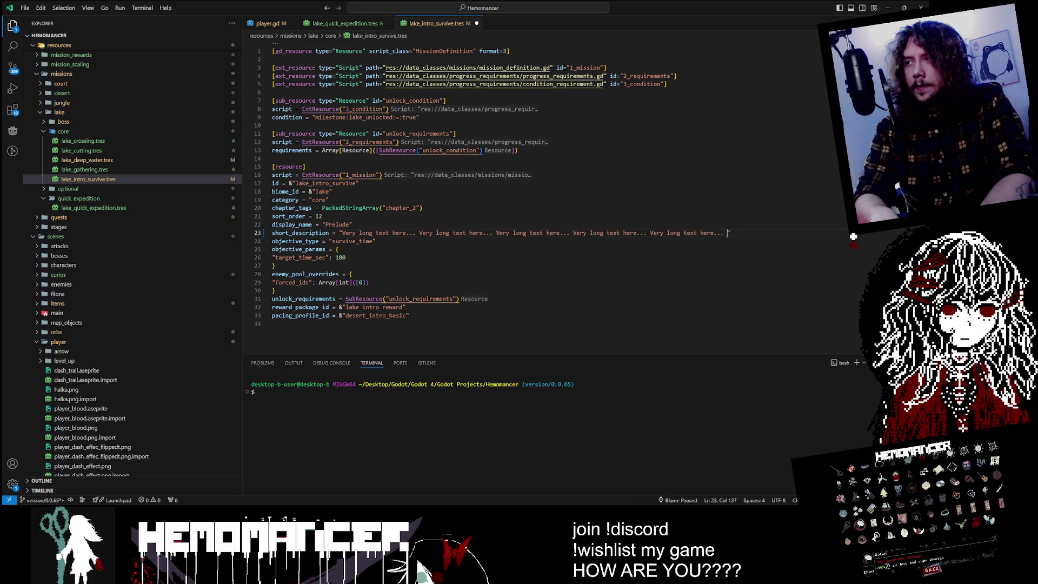
key("ctrl+v")
key("ctrl+v")
key("ctrl+v")
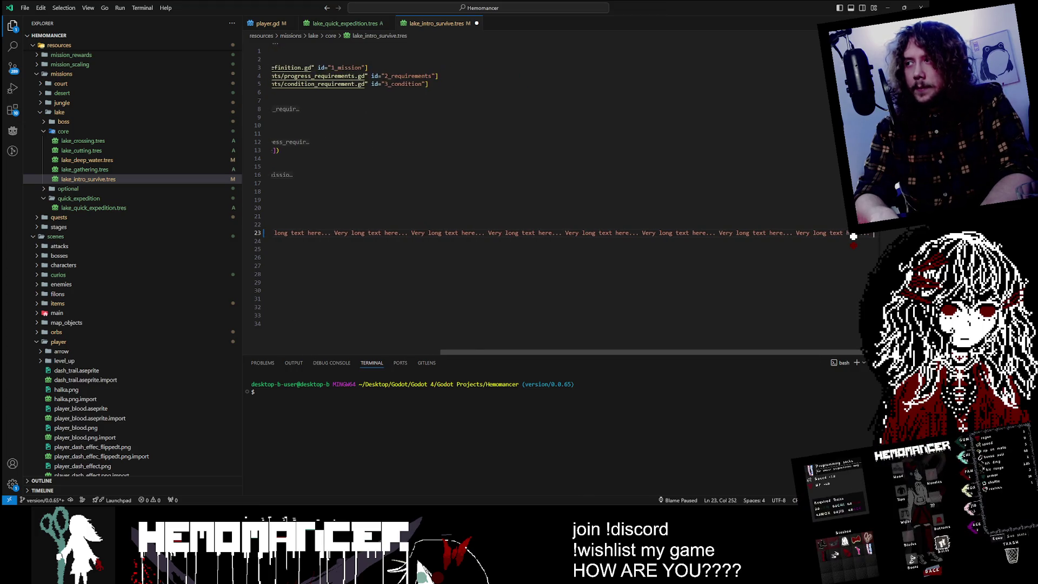
key("ctrl+v")
key("ctrl+s")
key("Up")
key("Up")
key("Up")
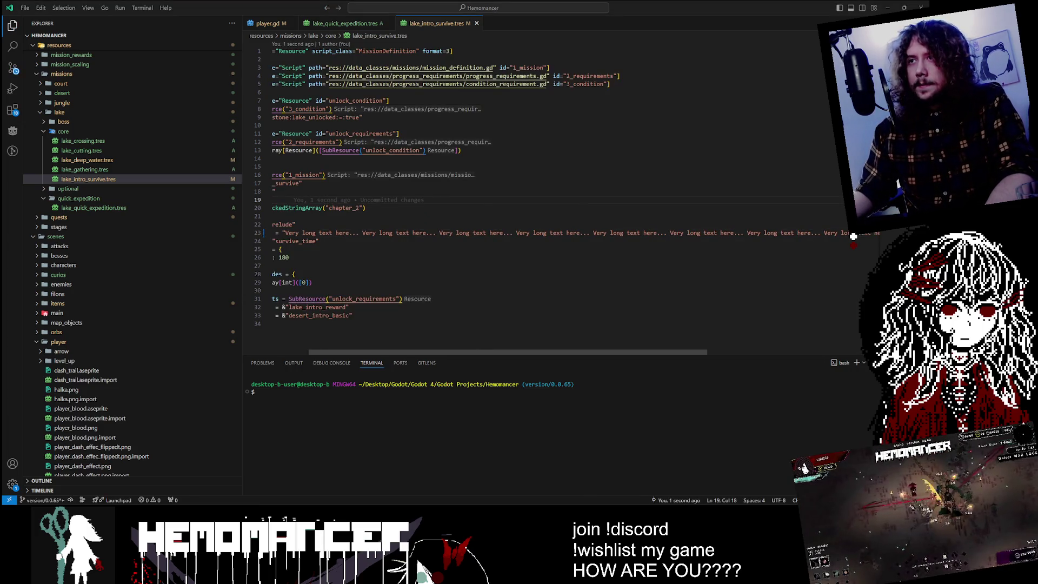
left_click(489, 468)
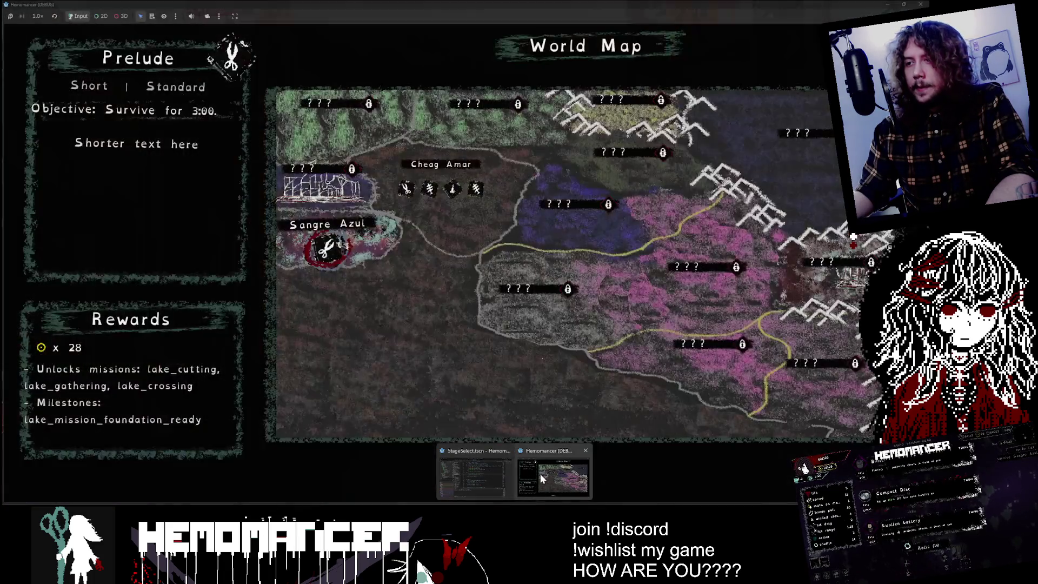
- Leave the World Map, check the pause and options menus, then stop and relaunch the debug run
left_click(470, 482)
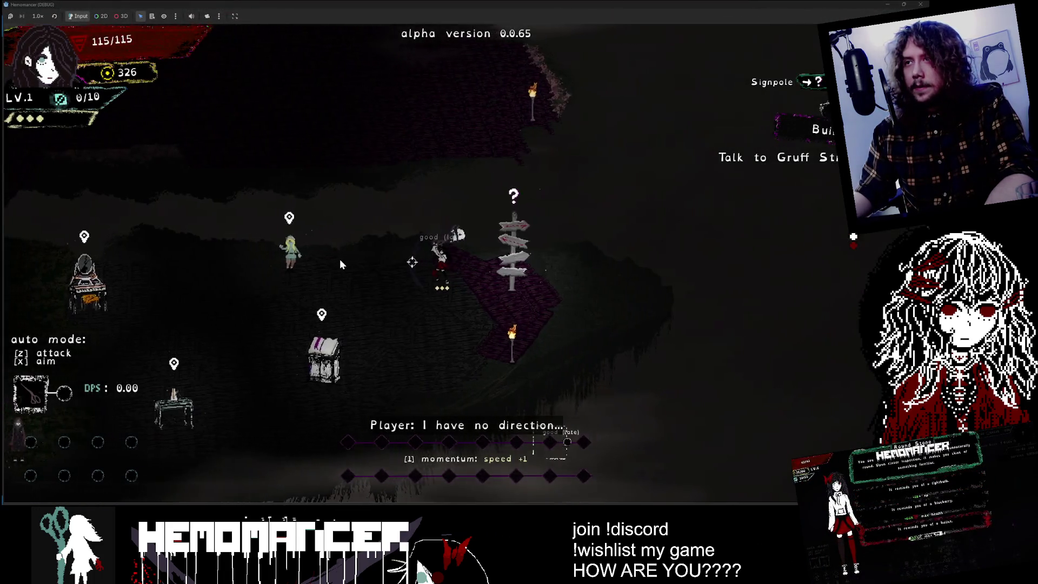
key("Escape")
left_click(343, 332)
key("Escape")
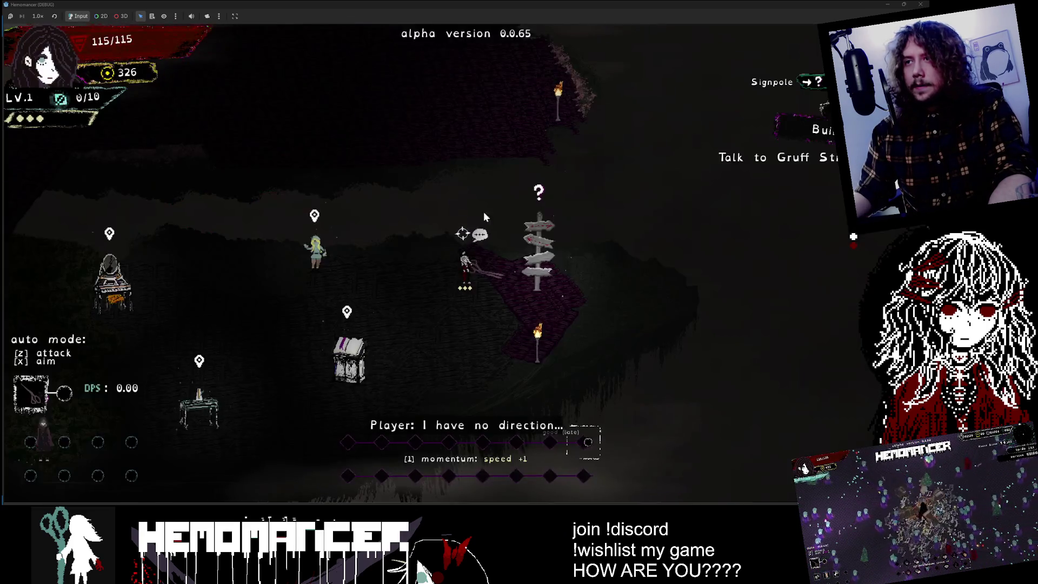
left_click(921, 4)
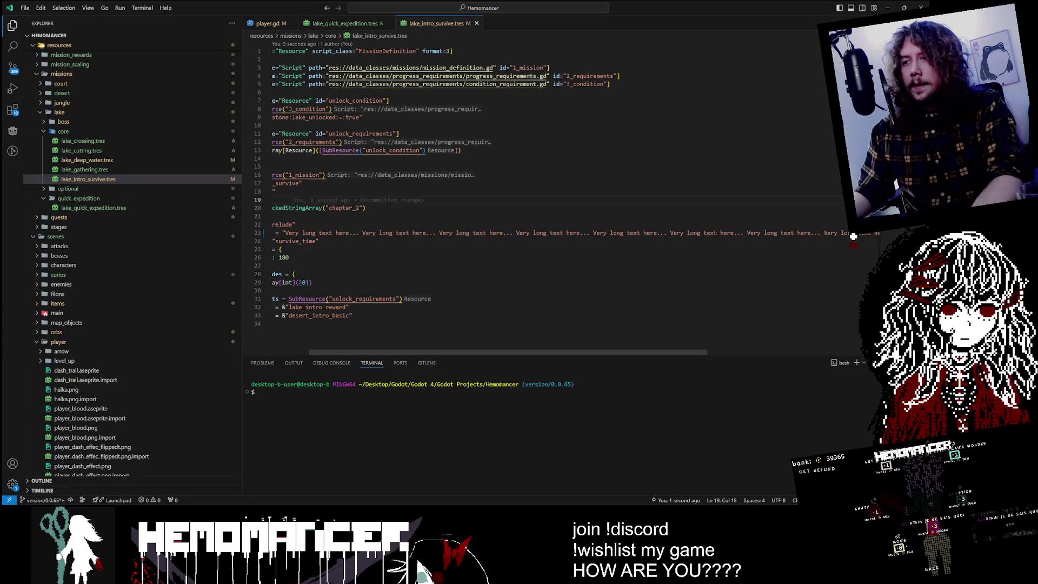
key("F5")
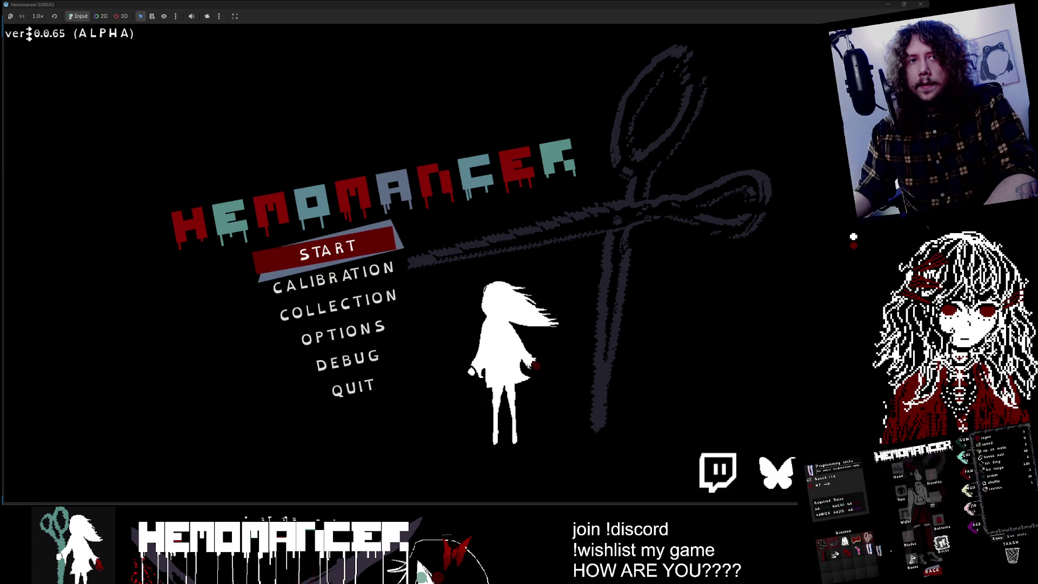
- Start the game, open the World Map, and select Purging, Training, then Prelude's long brief
key("Down")
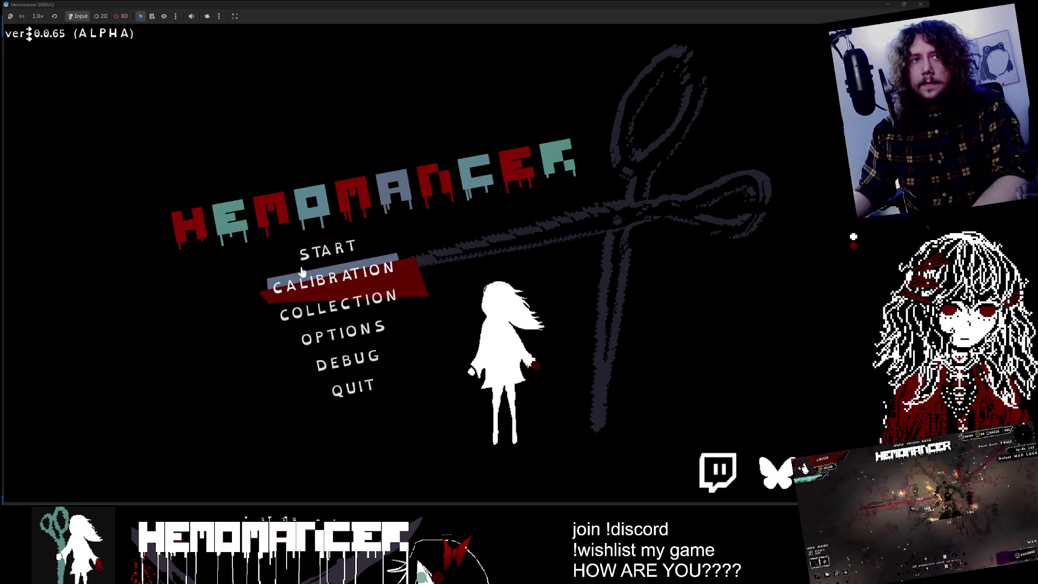
key("Up")
key("Return")
key("Return")
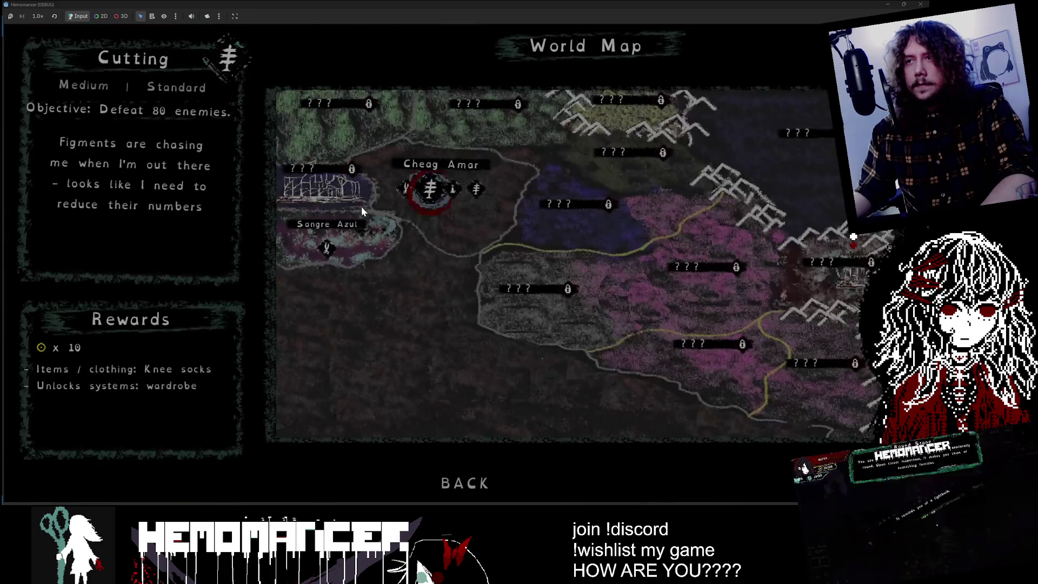
key("Left")
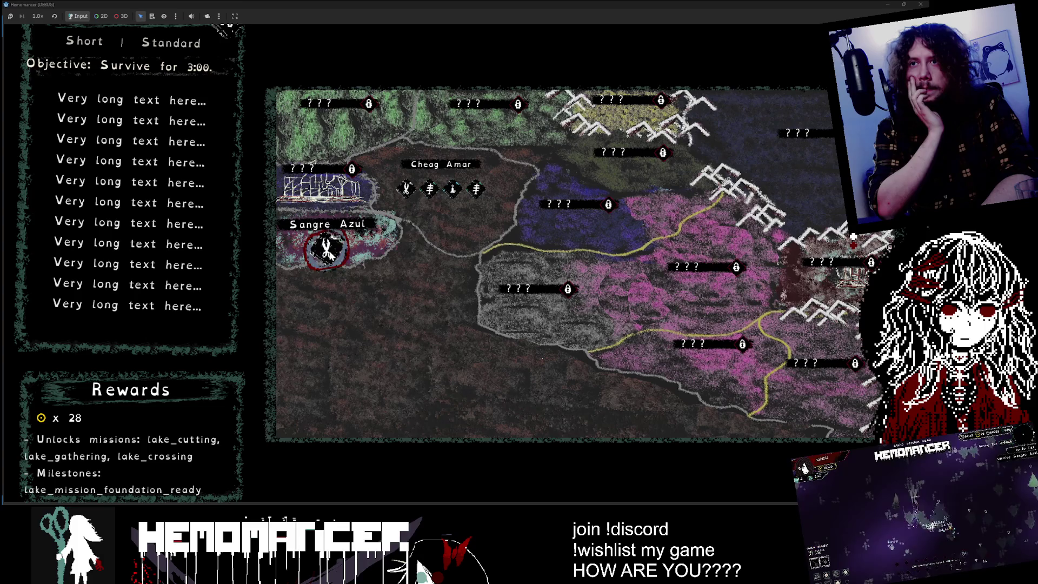
left_click(476, 189)
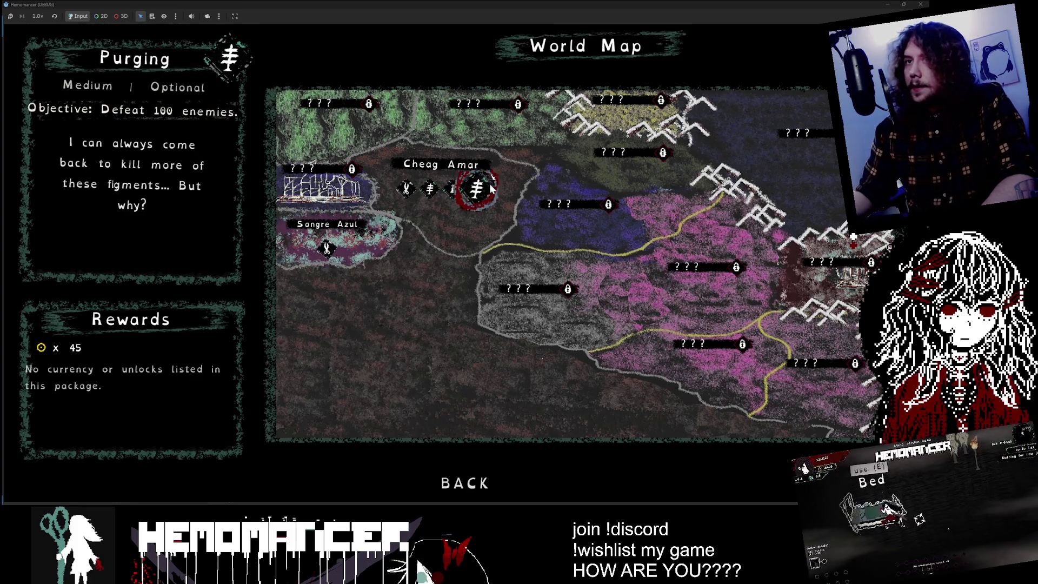
left_click(405, 190)
left_click(299, 261)
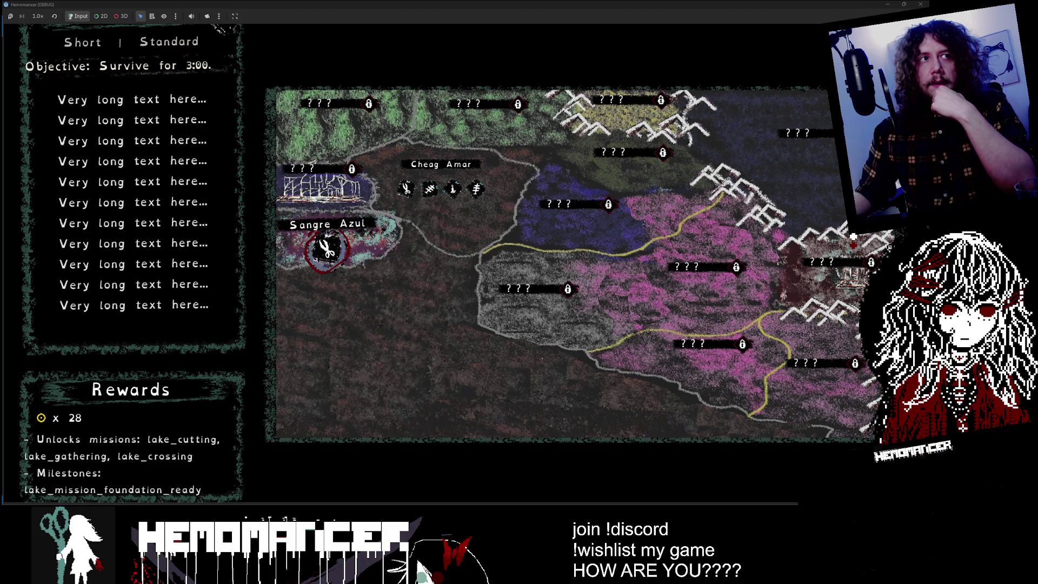
- Arrow between the Training, Purging, Study, Cutting and Prelude briefs to compare the overflowing Prelude description
key("Up")
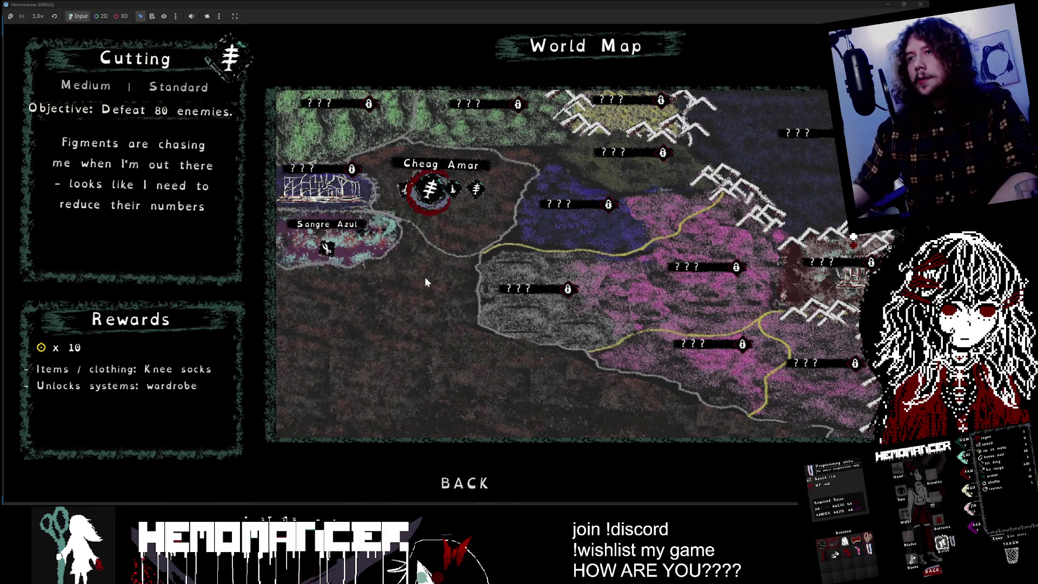
key("Right")
key("Right")
key("Left")
key("Left")
key("Left")
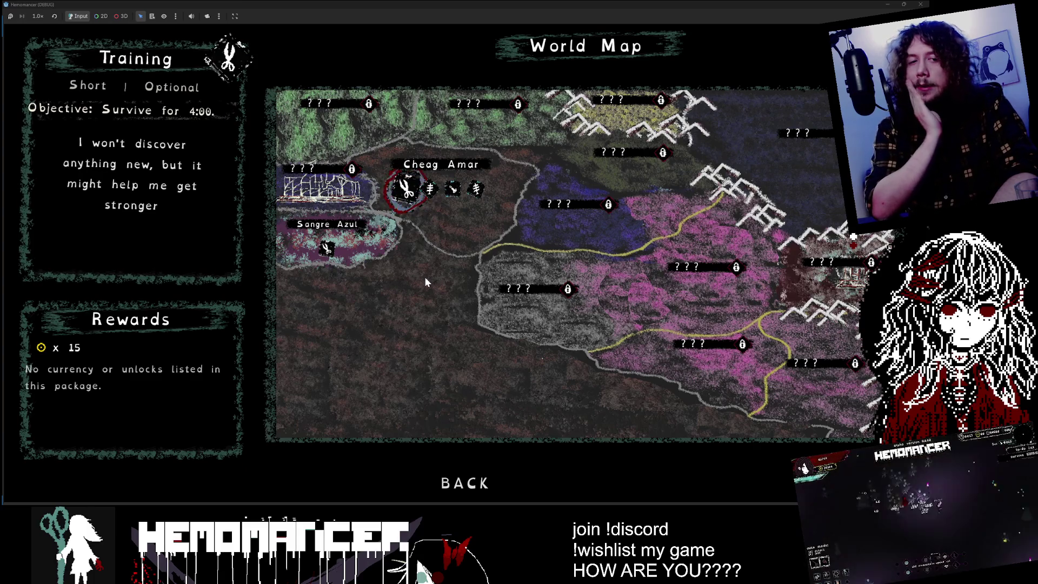
key("Down")
key("Up")
key("Right")
key("Right")
key("Down")
key("Up")
key("Right")
key("Right")
key("Right")
key("Left")
key("Left")
key("Down")
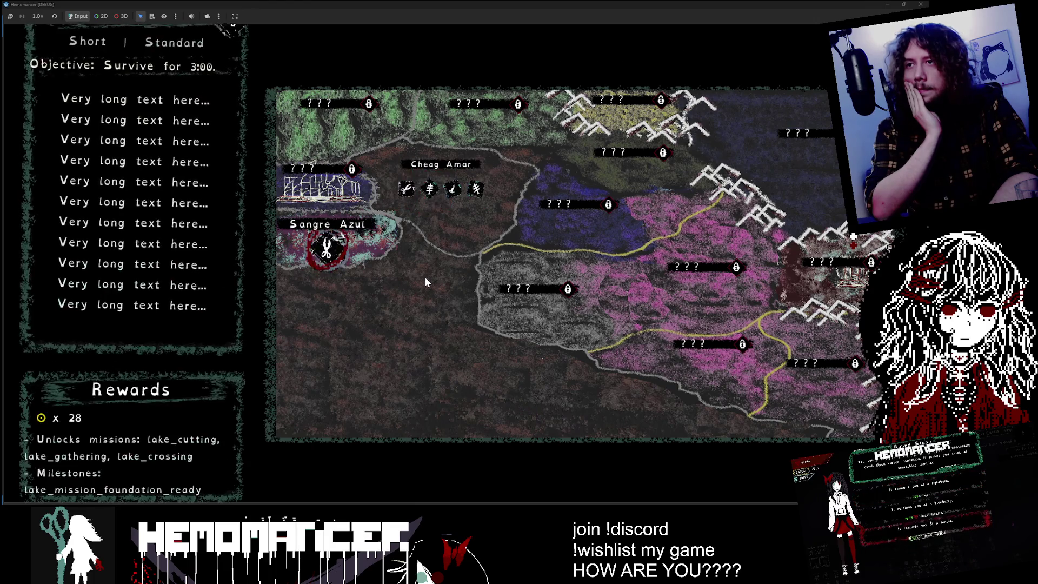
key("Down")
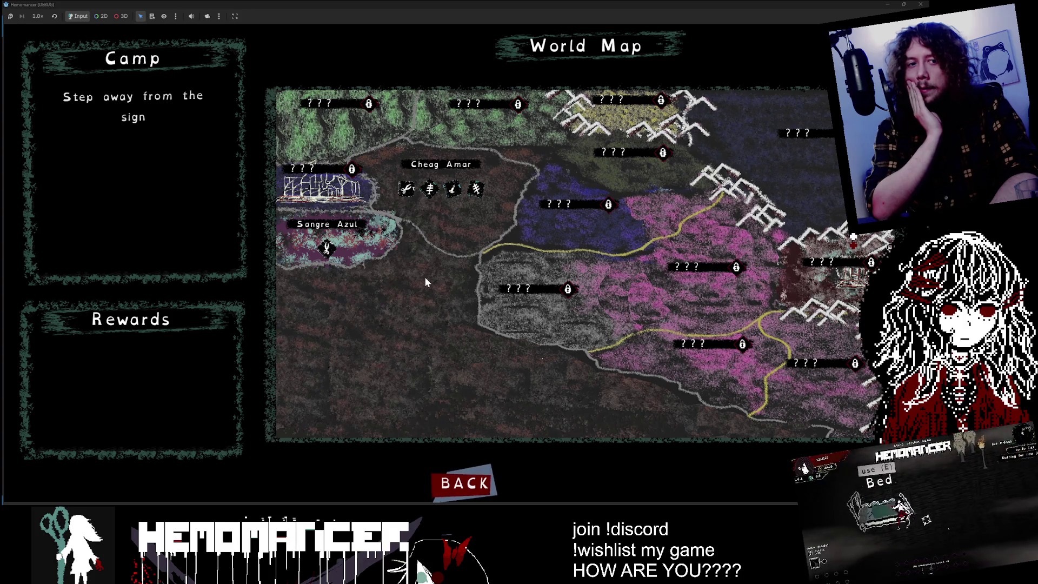
key("Up")
key("Right")
key("Down")
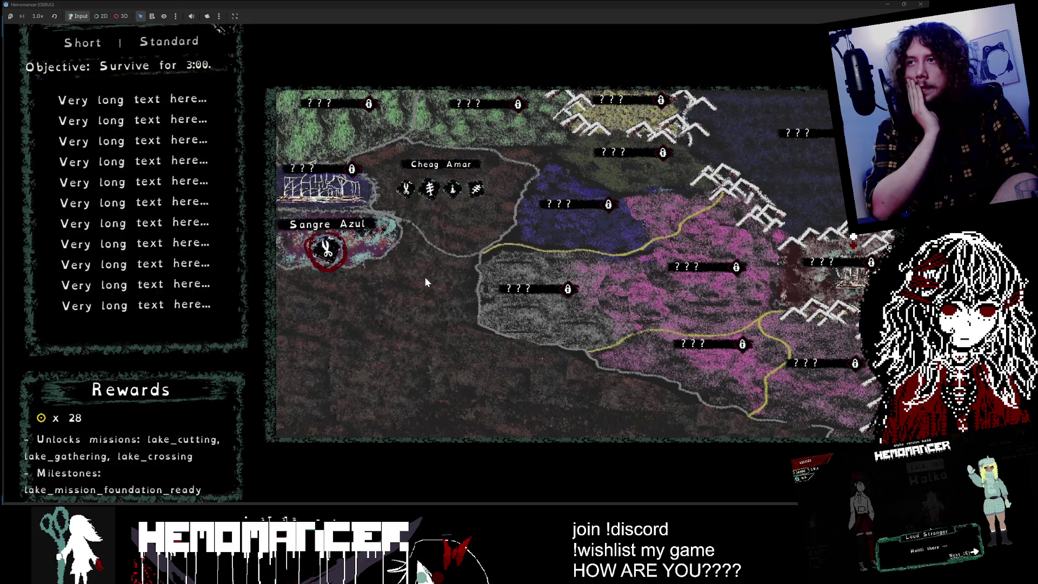
key("Down")
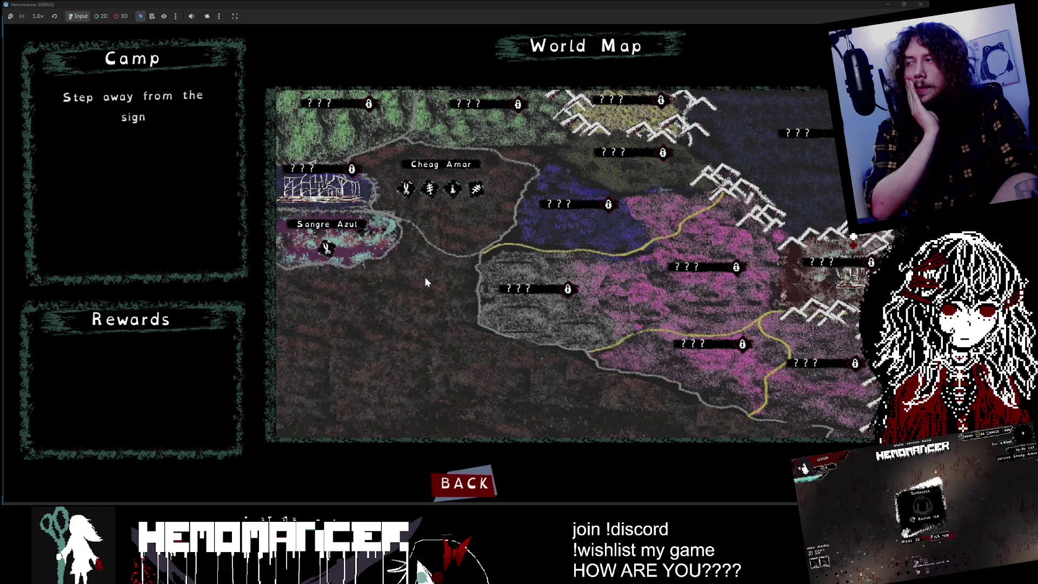
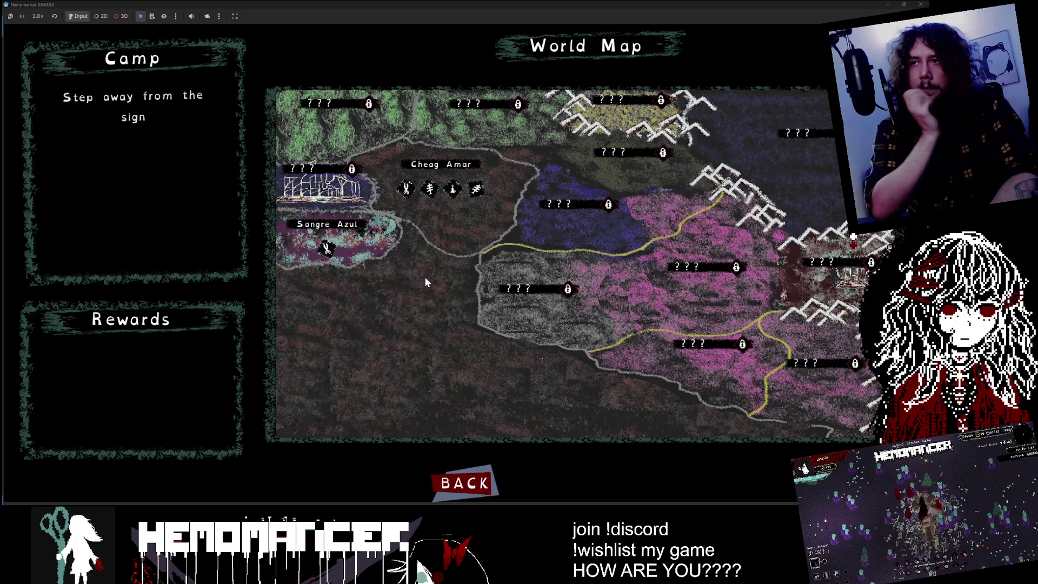
- Select the Purging mission on the World Map and start it
key("Up")
key("Right")
key("Right")
key("Right")
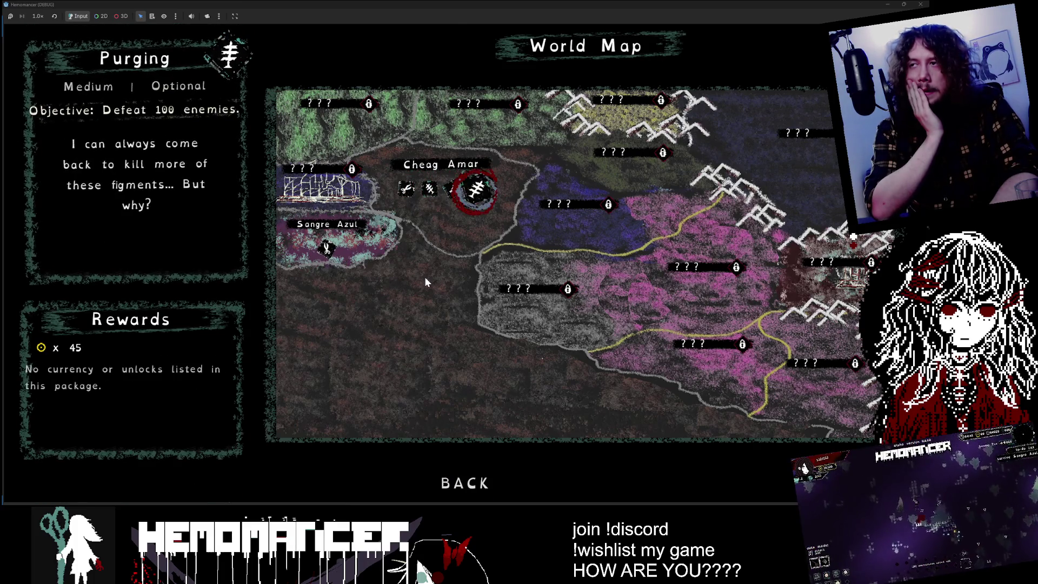
key("Return")
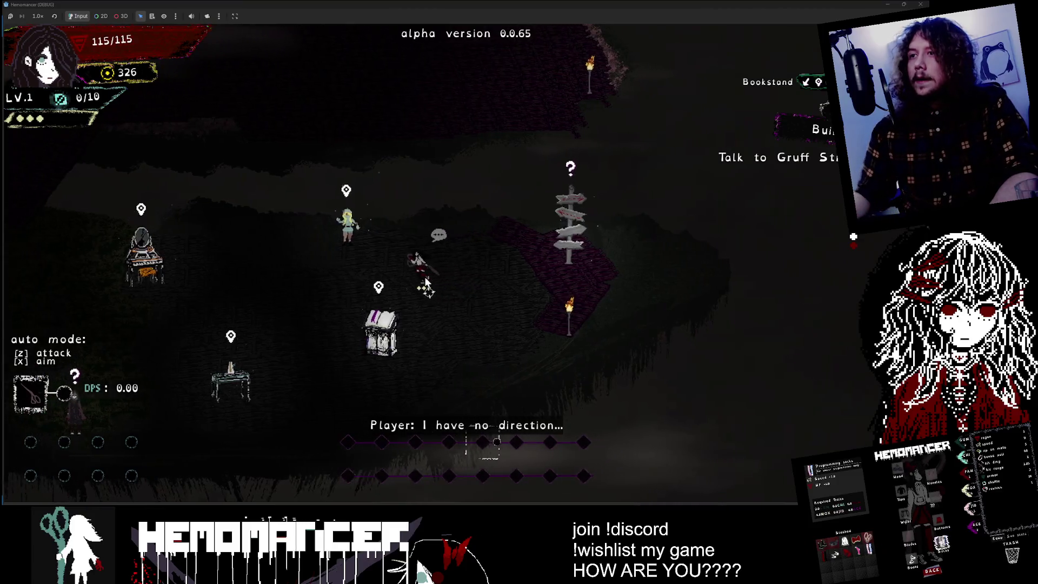
- Walk the character back and forth between the Signpole and Halka
key("Right")
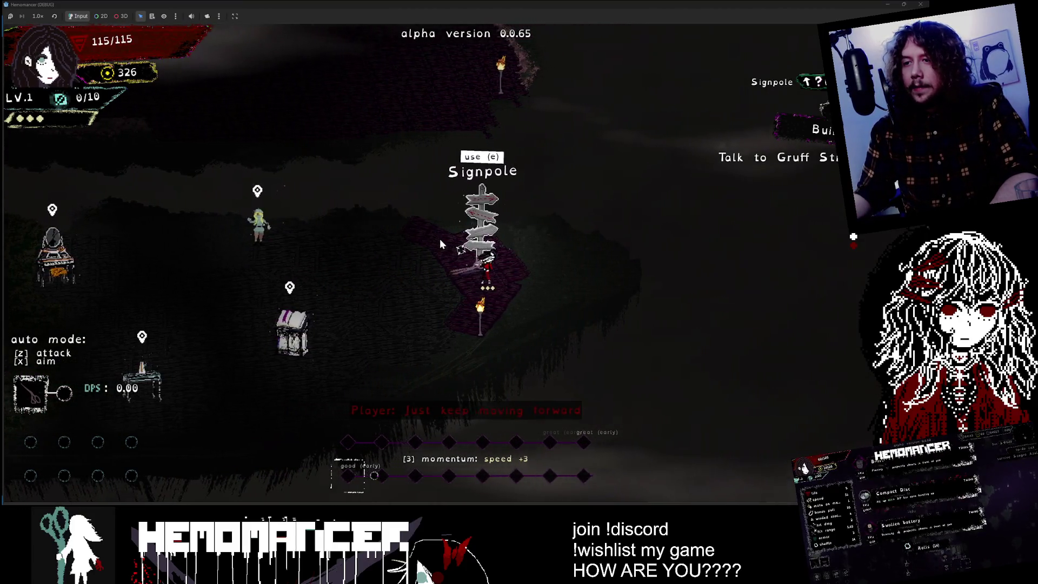
key("Left")
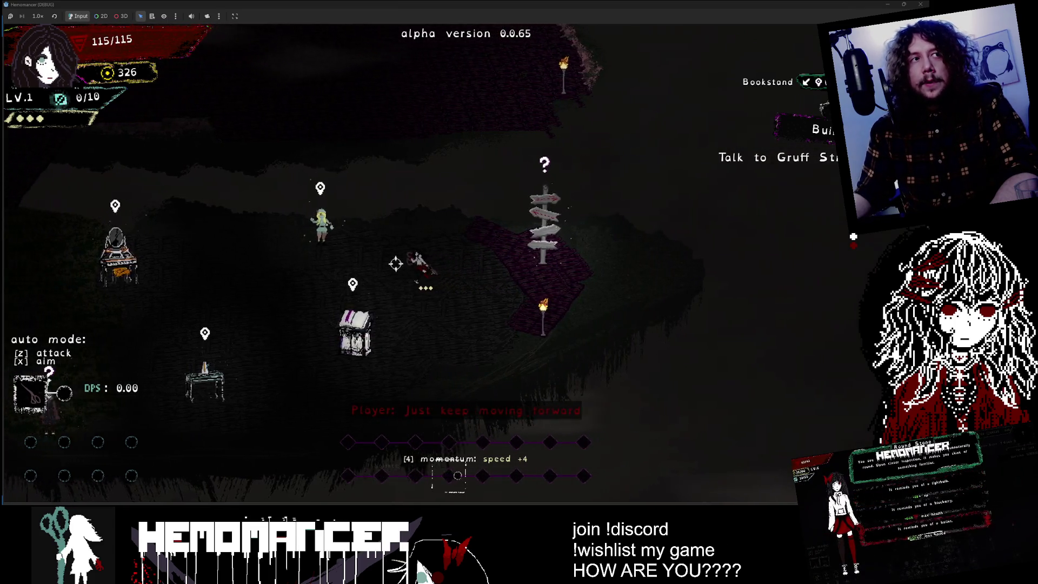
key("Right")
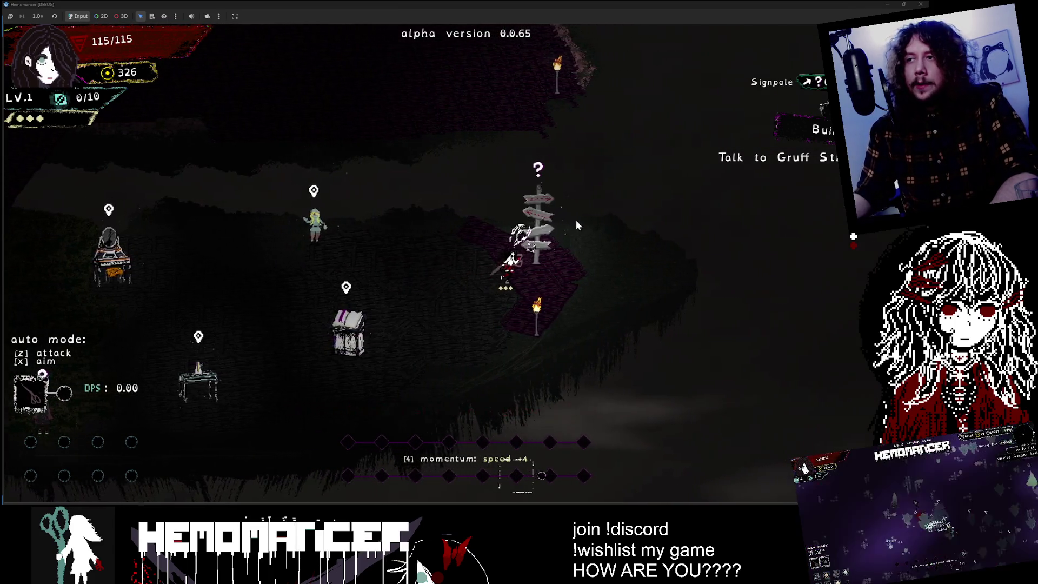
key("Left")
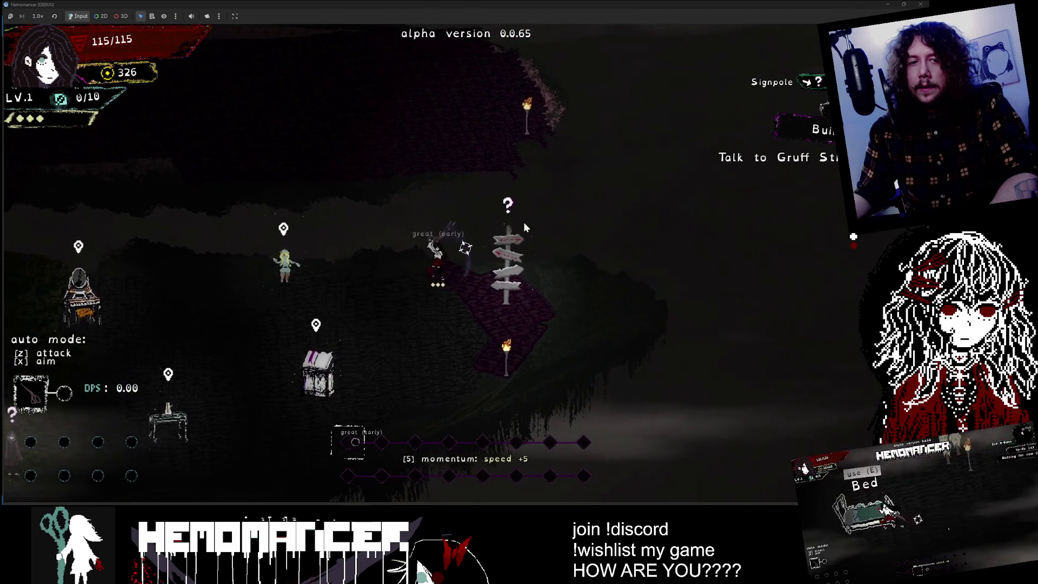
key("Right")
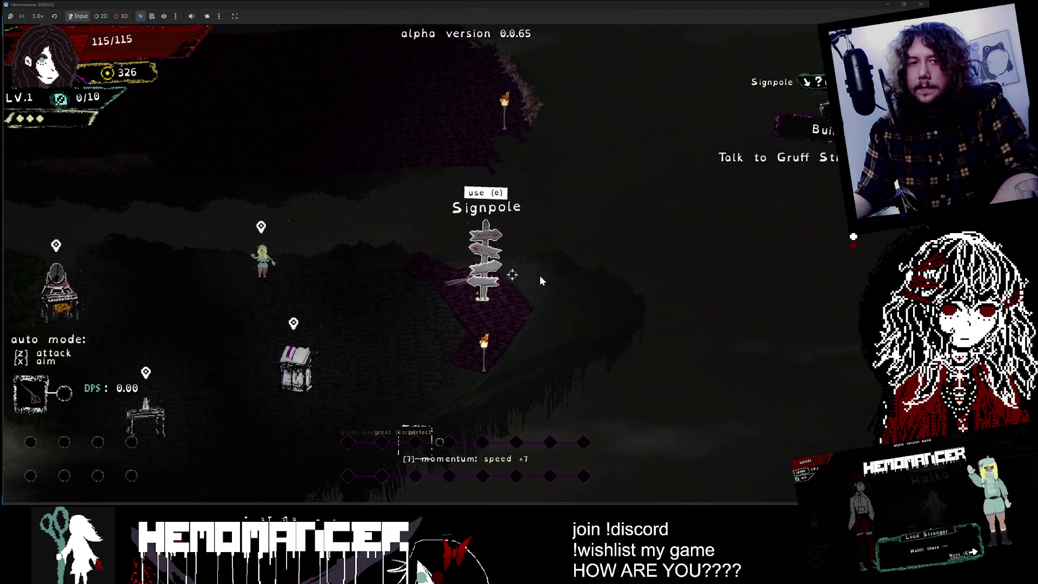
key("Left")
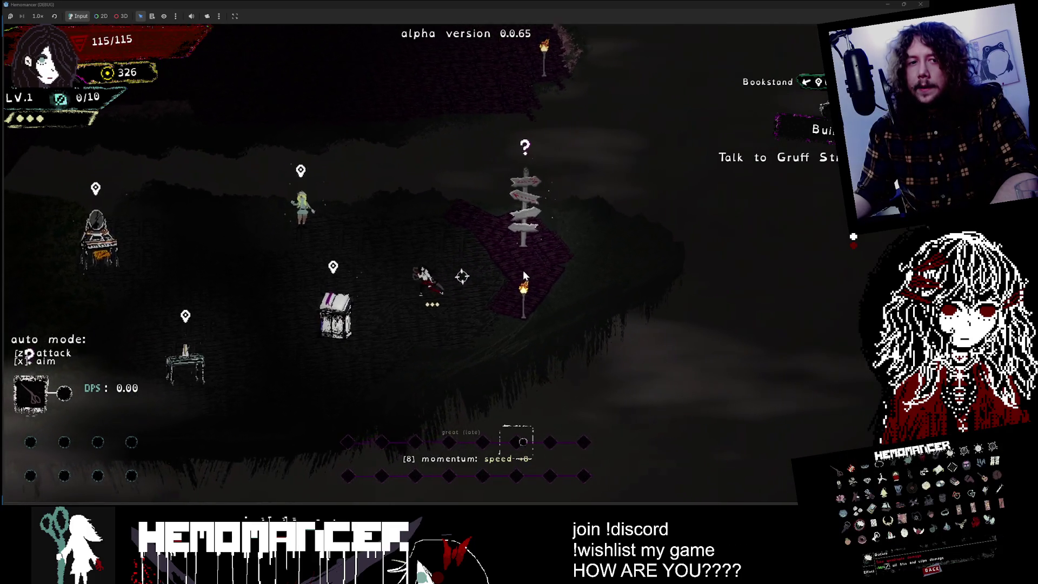
key("Up")
key("Left")
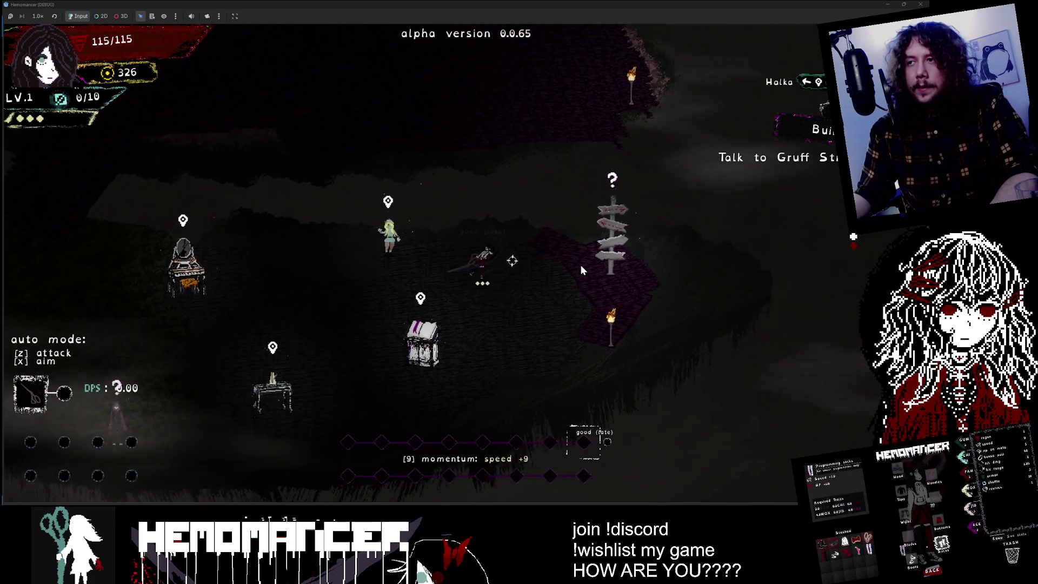
key("Right")
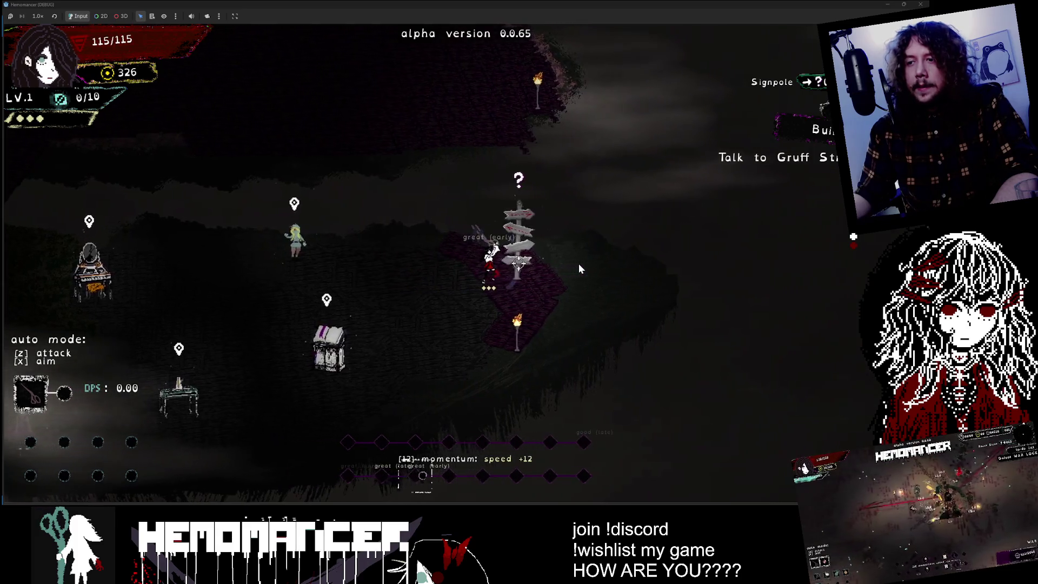
key("Right")
key("Right")
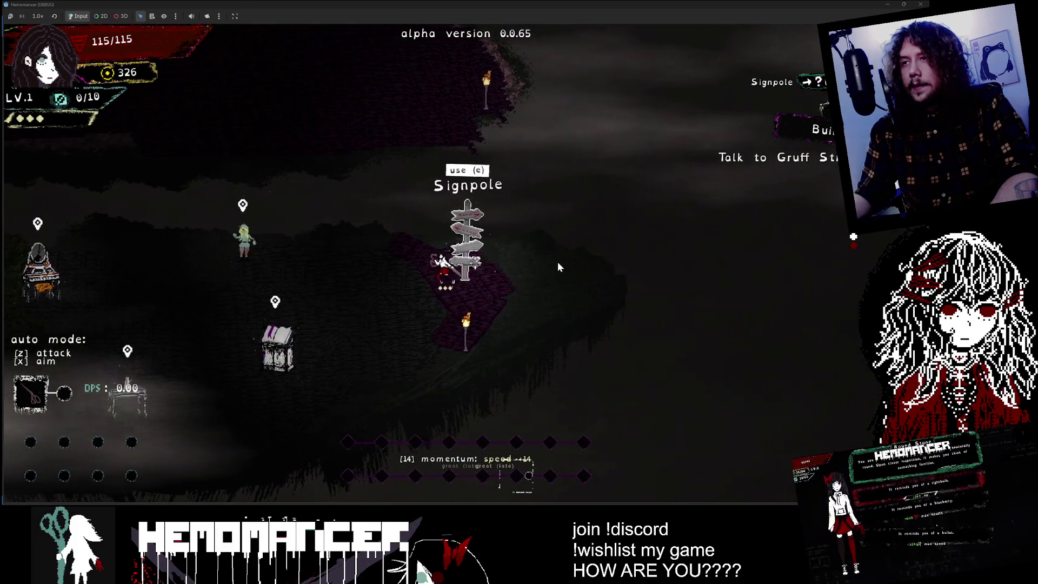
key("Left")
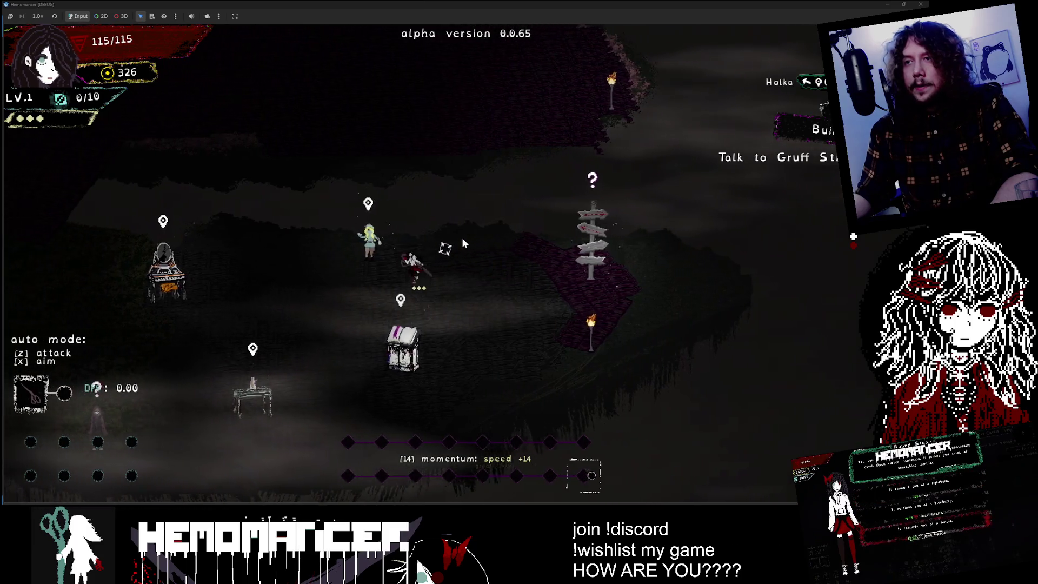
- Walk past the Bookstand back to the Signpole, reopen the world map and browse the missions
key("Left")
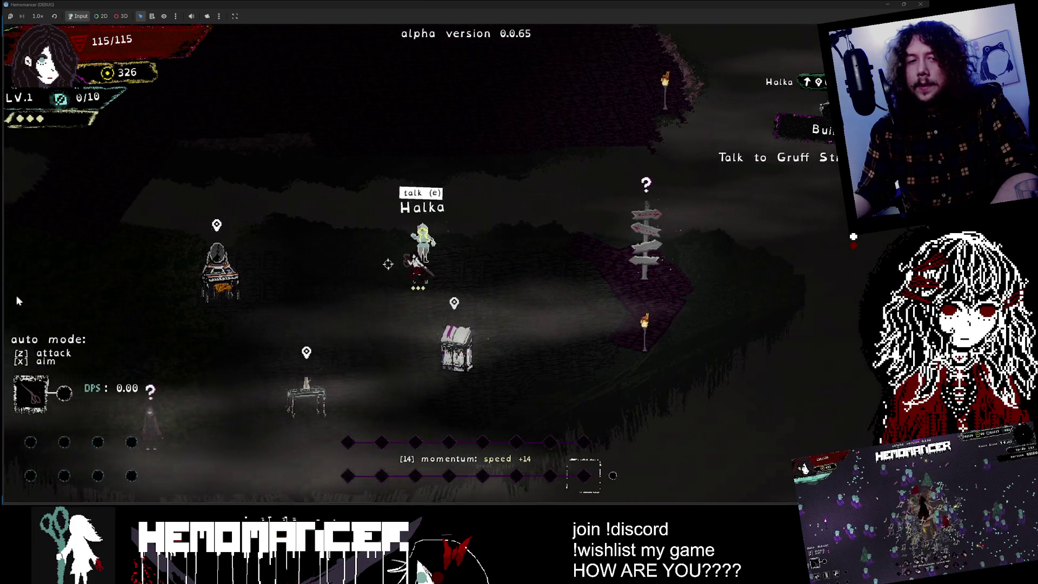
key("Left")
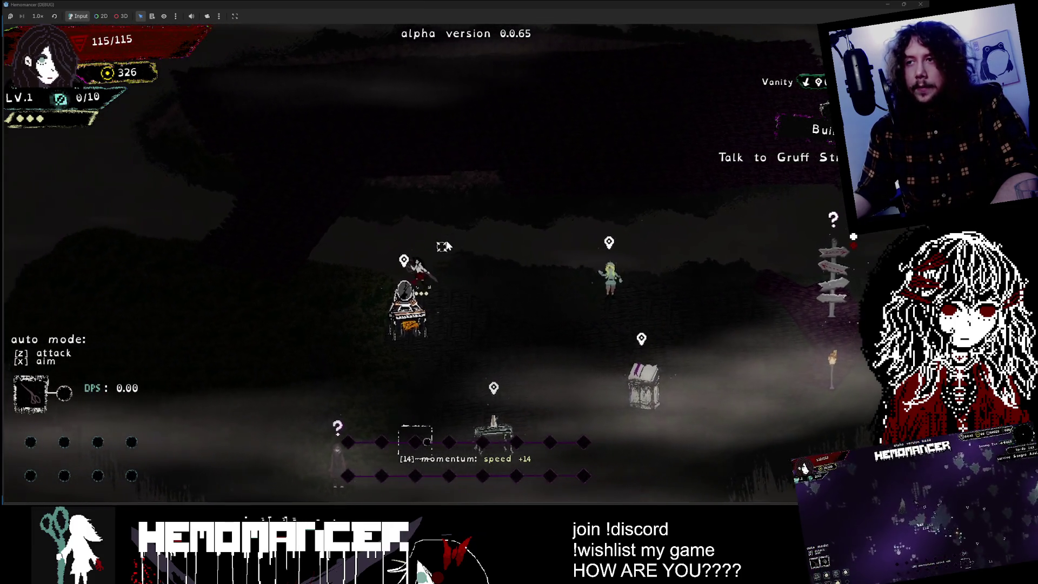
key("Right")
key("Down")
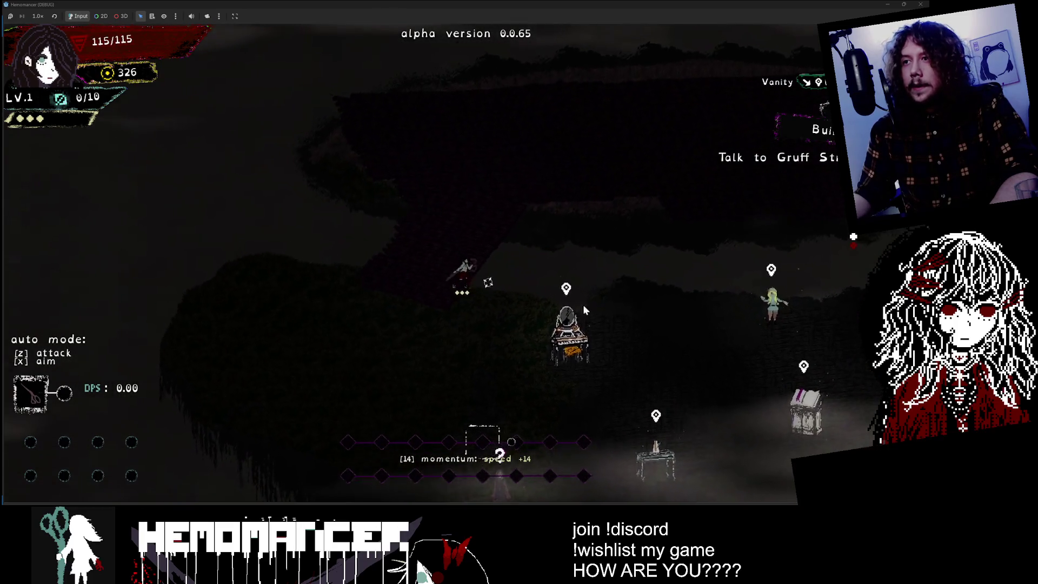
key("Right")
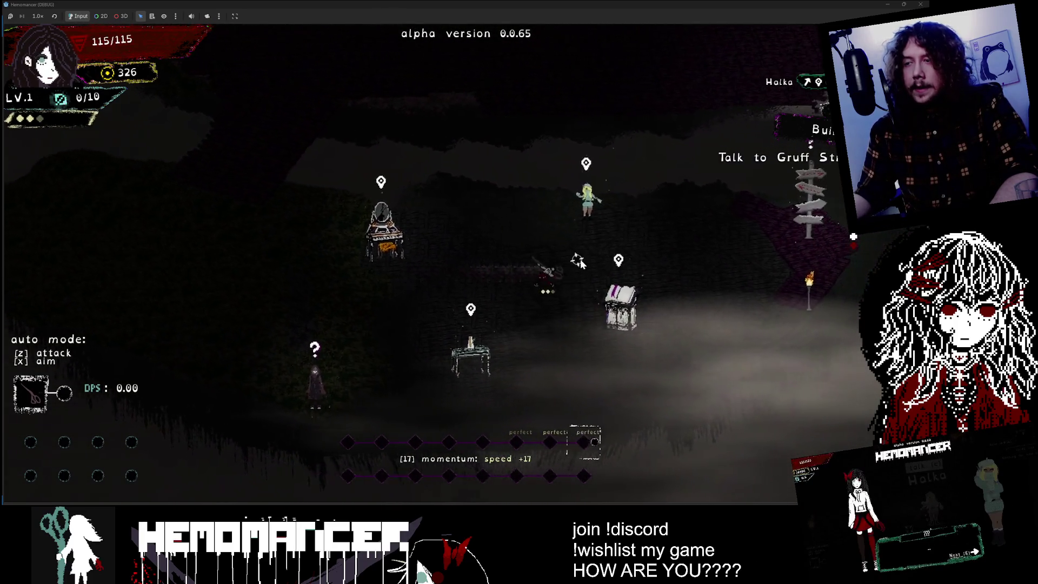
key("Right")
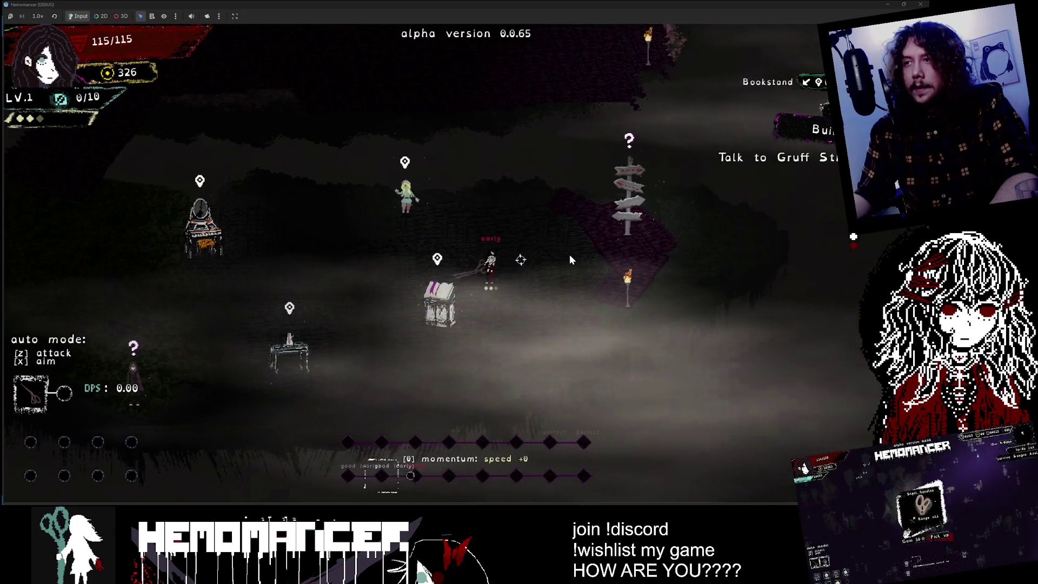
key("Up")
key("Right")
key("Up")
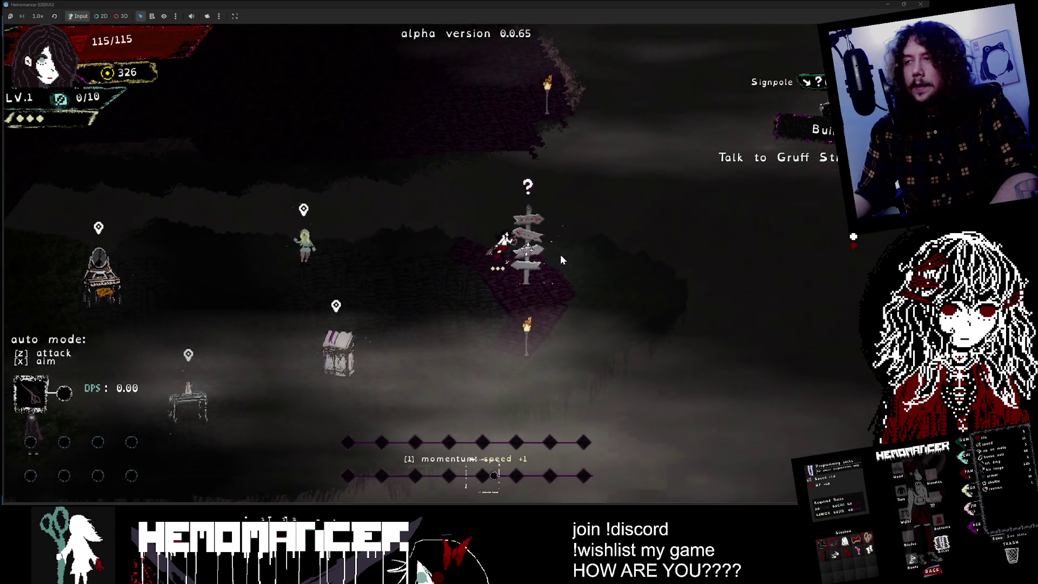
key("e")
key("Left")
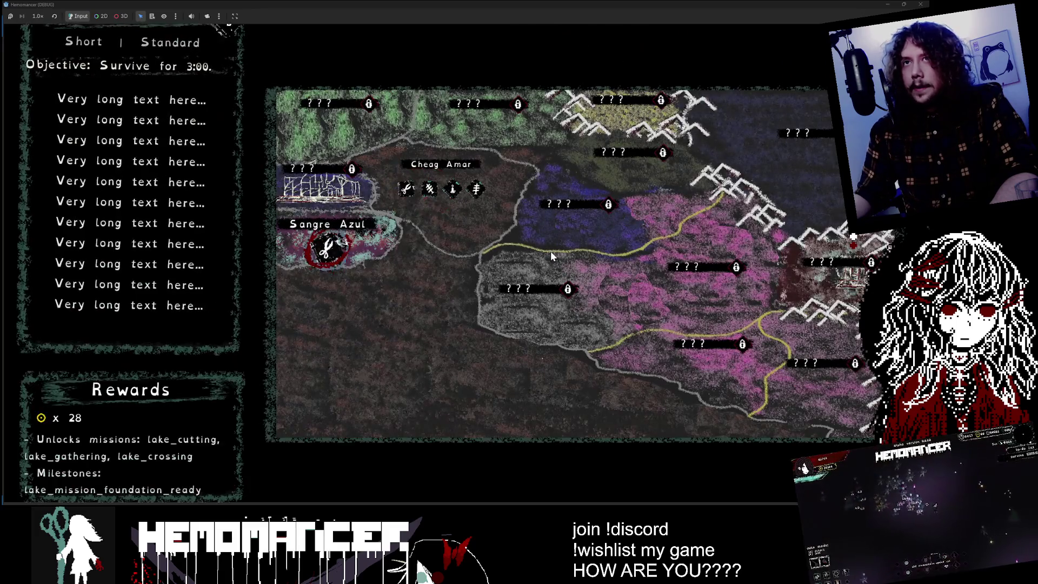
- View the Study, Cutting (Cheag Amar) and Sangre Azul briefs, then leave the map via BACK
key("Right")
key("Right")
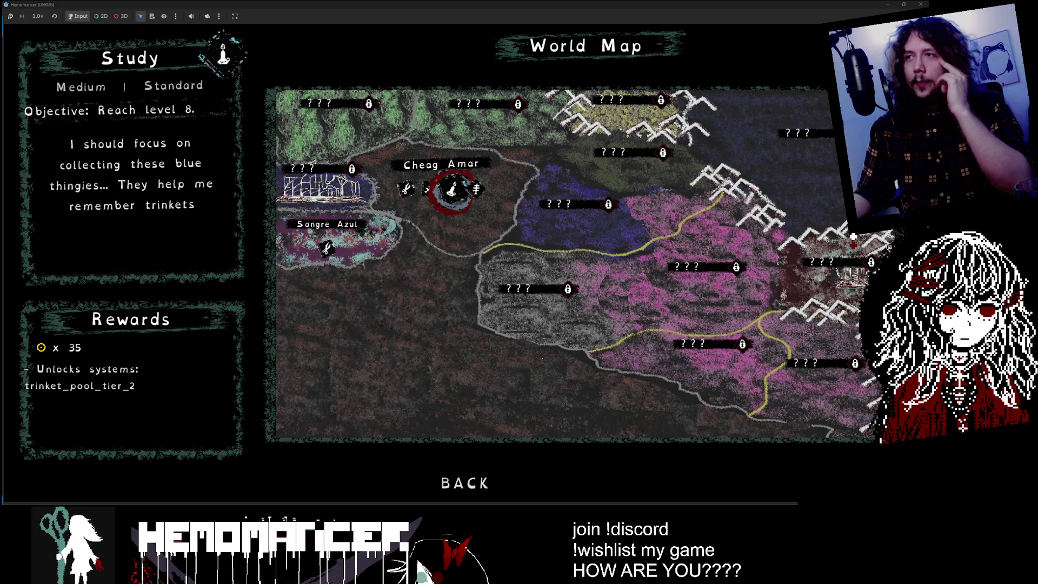
left_click(446, 168)
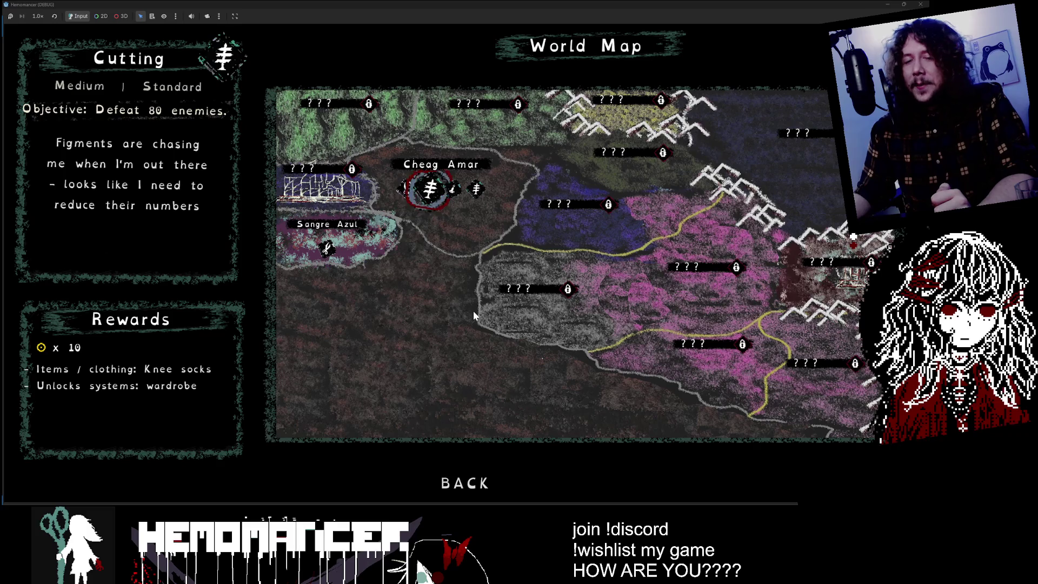
left_click(314, 257)
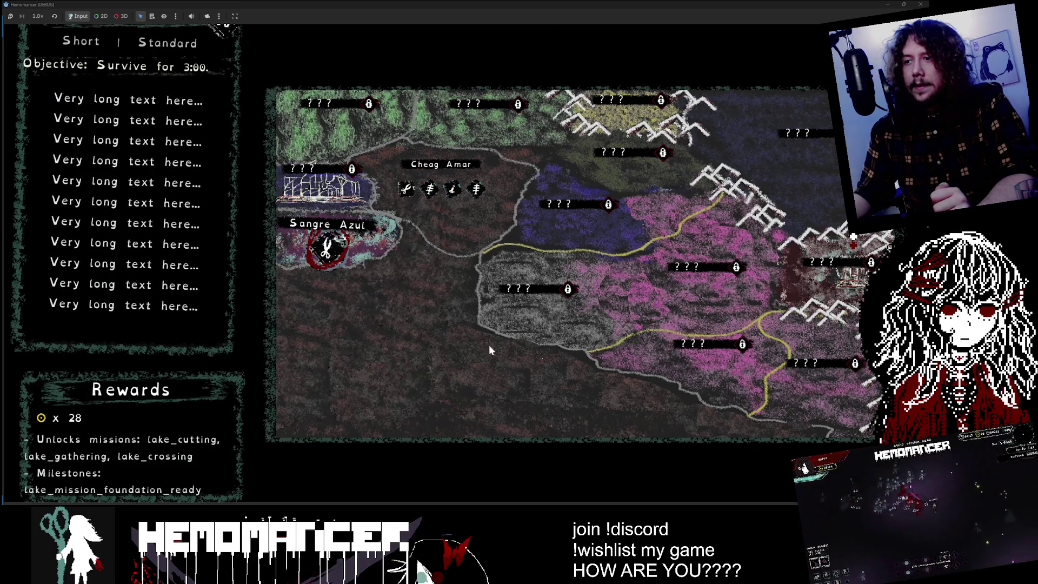
left_click(465, 482)
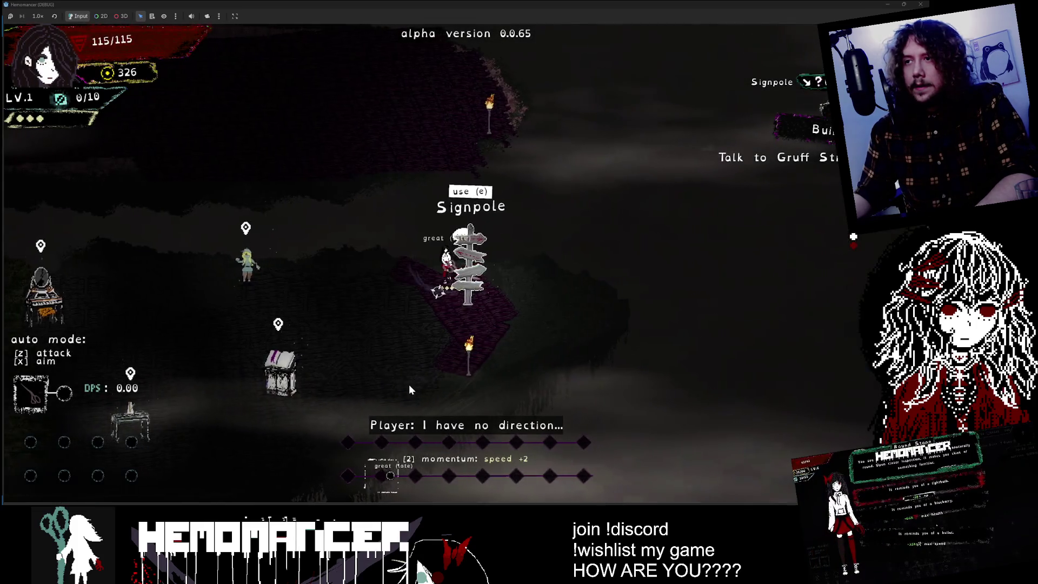
- Walk around the Signpole, pause the game, and minimize it to get back to the editor
key("Left")
key("Down")
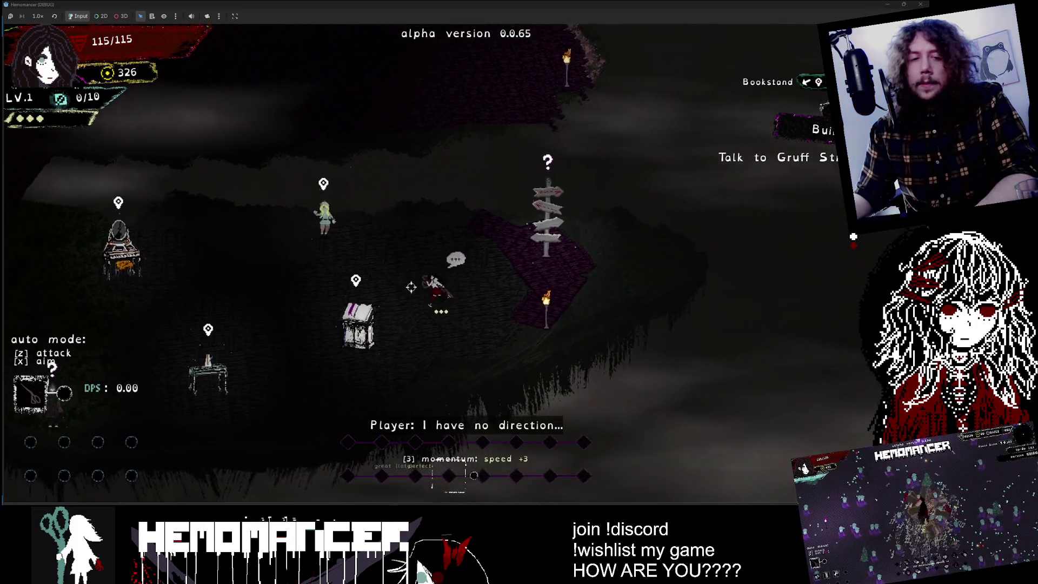
key("Up")
key("Right")
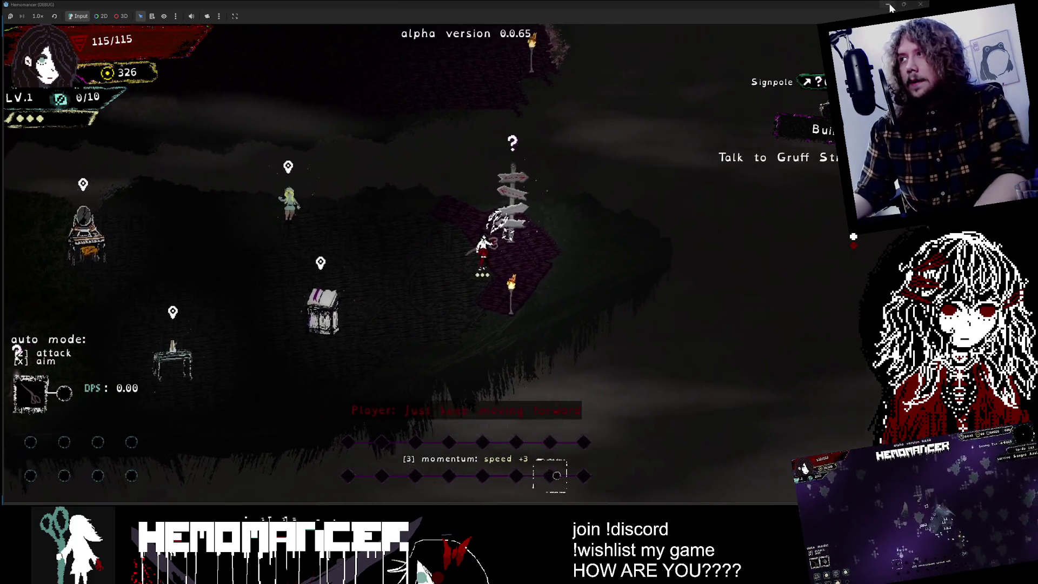
key("Escape")
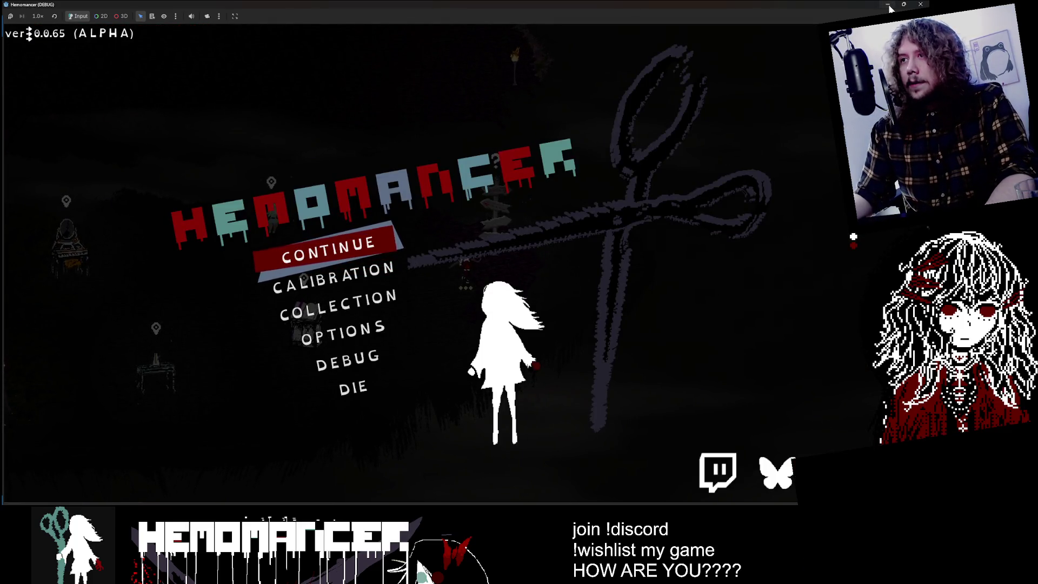
left_click(888, 5)
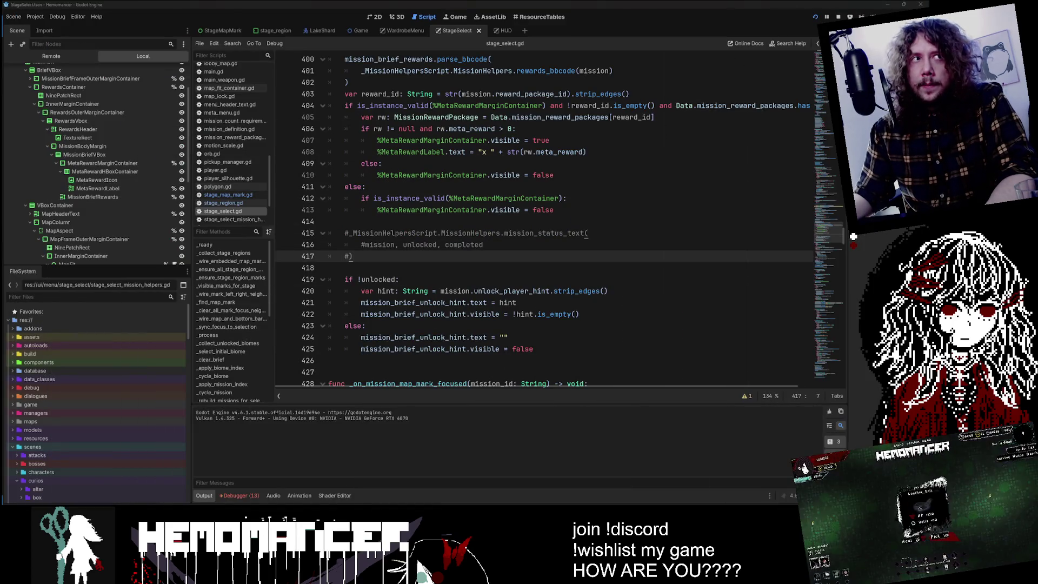
- Rerun the project with F5 from stage_select.gd and maximize the new game window
mouse_move(826, 233)
left_mouse_down()
mouse_move(829, 210)
mouse_move(826, 242)
left_mouse_up()
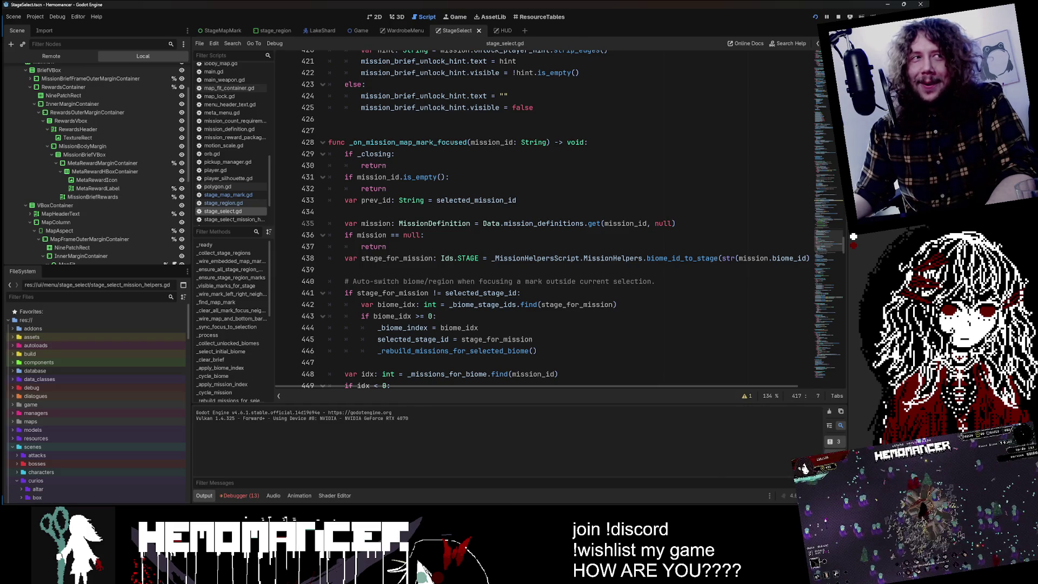
left_click(472, 269)
key("F5")
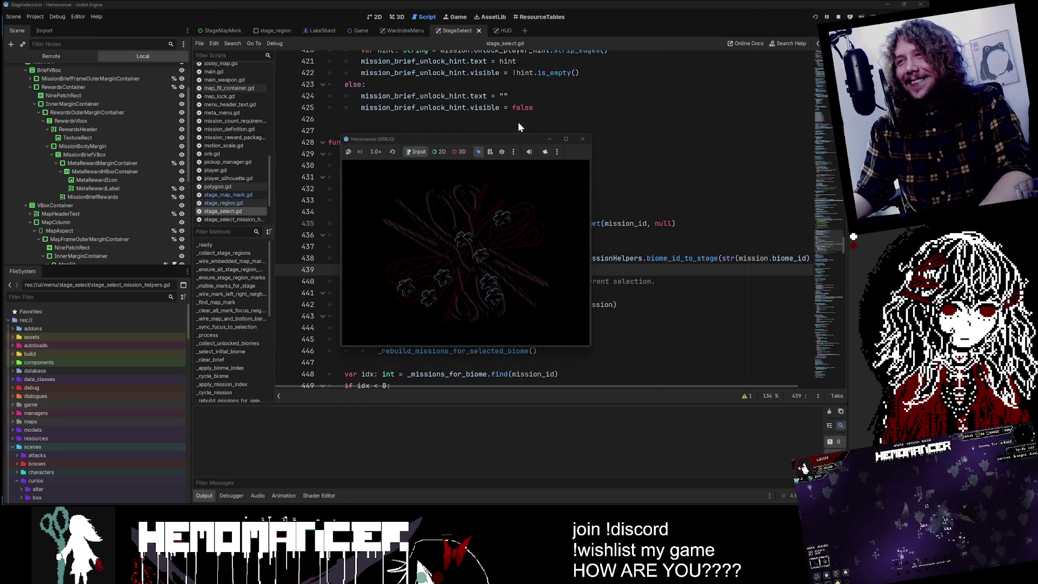
double_click(456, 139)
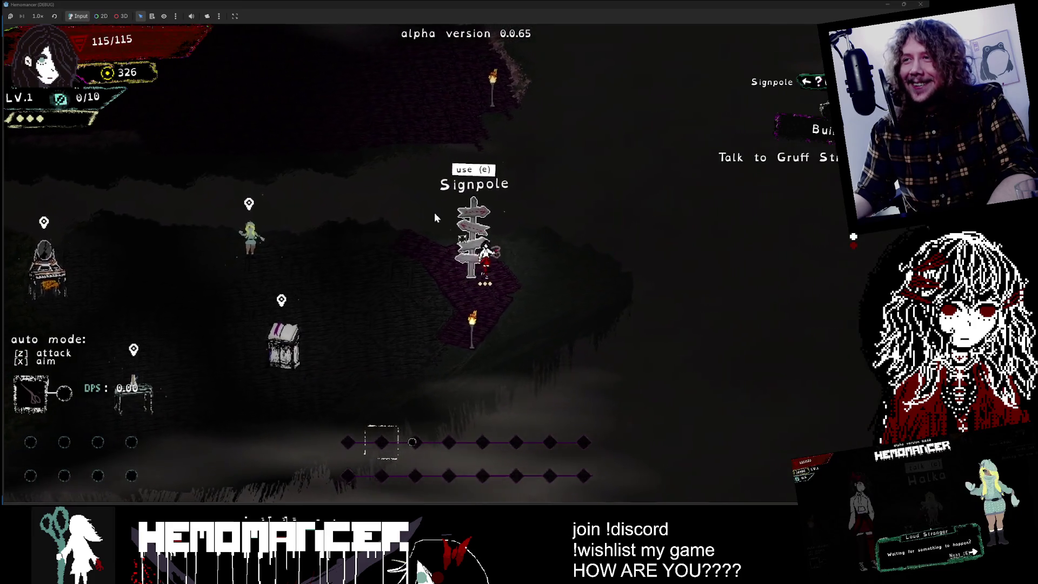
- Walk onto the Signpole, open the World Map, and close it again
key("a")
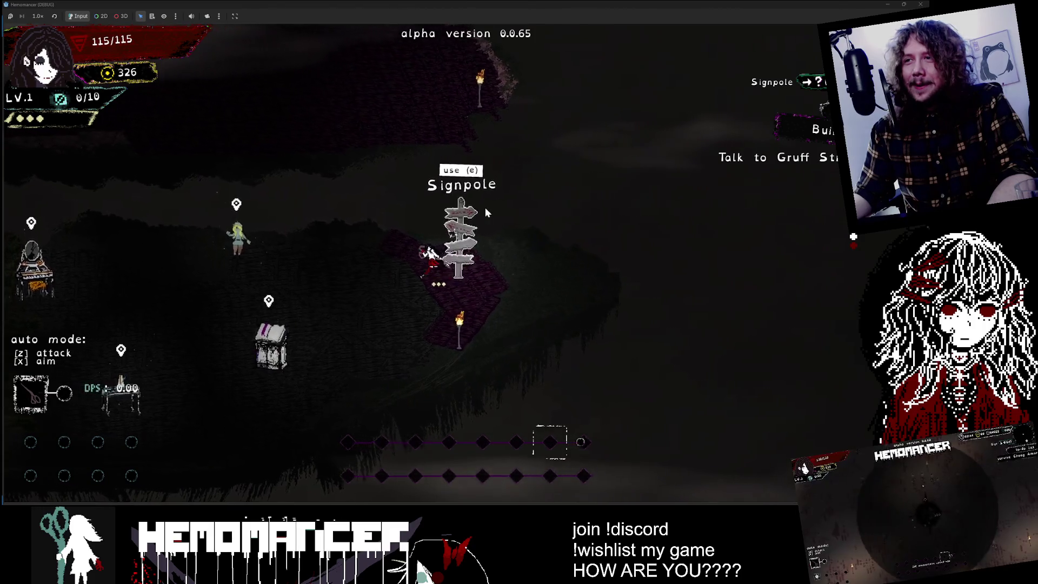
key("d")
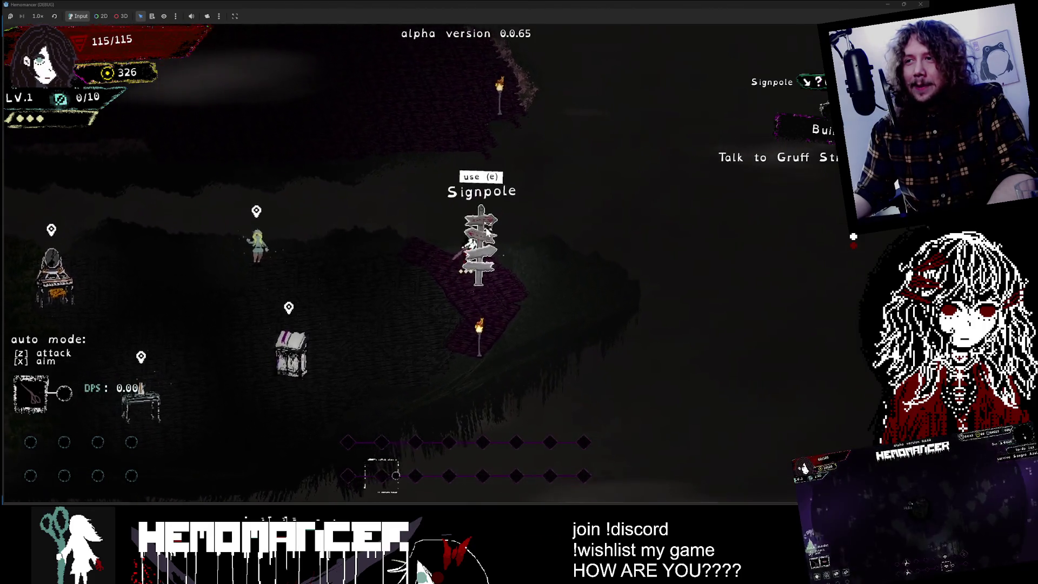
key("w")
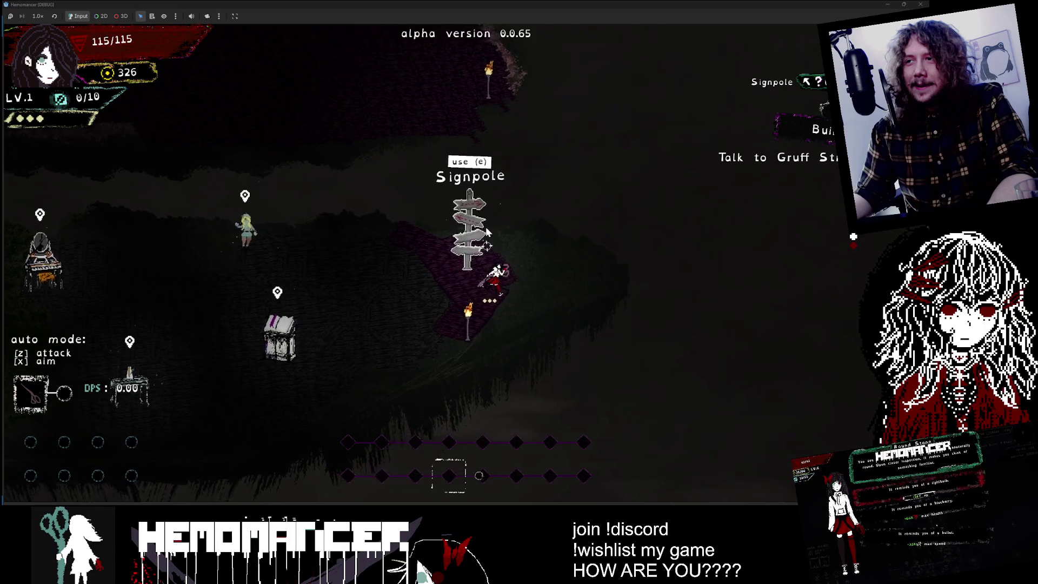
key("s")
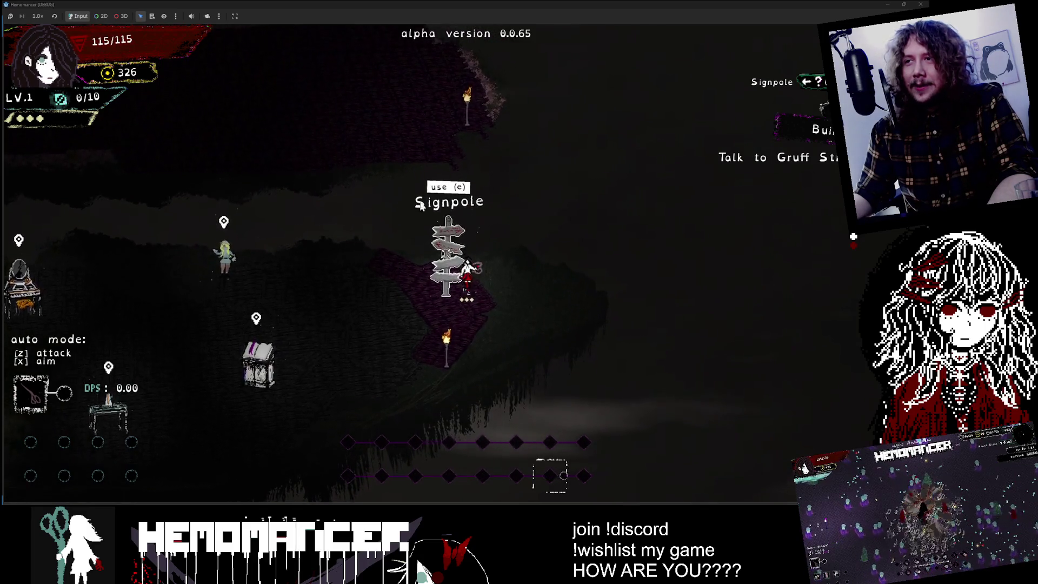
key("w")
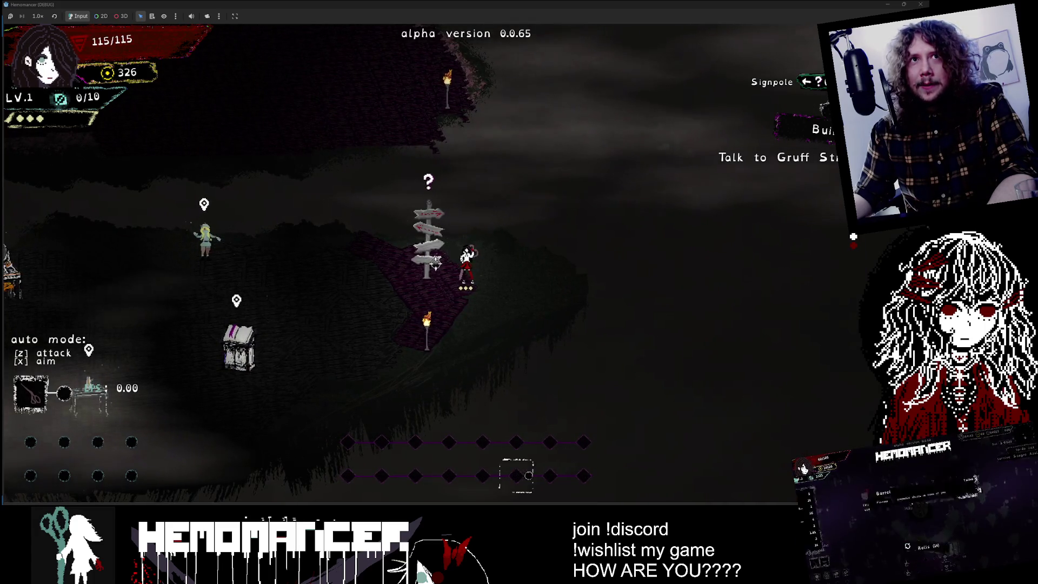
key("a")
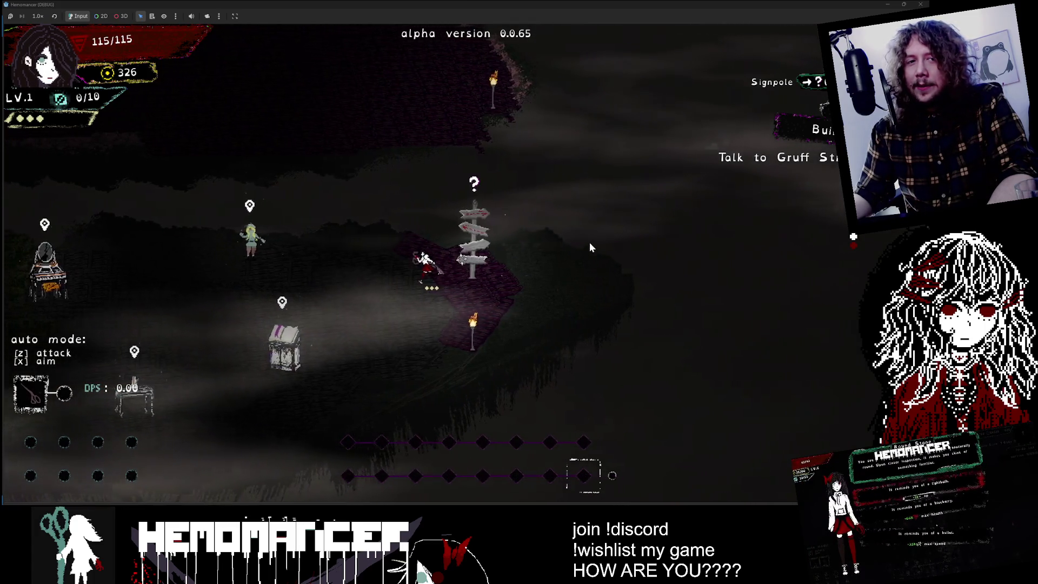
key("d")
key("a")
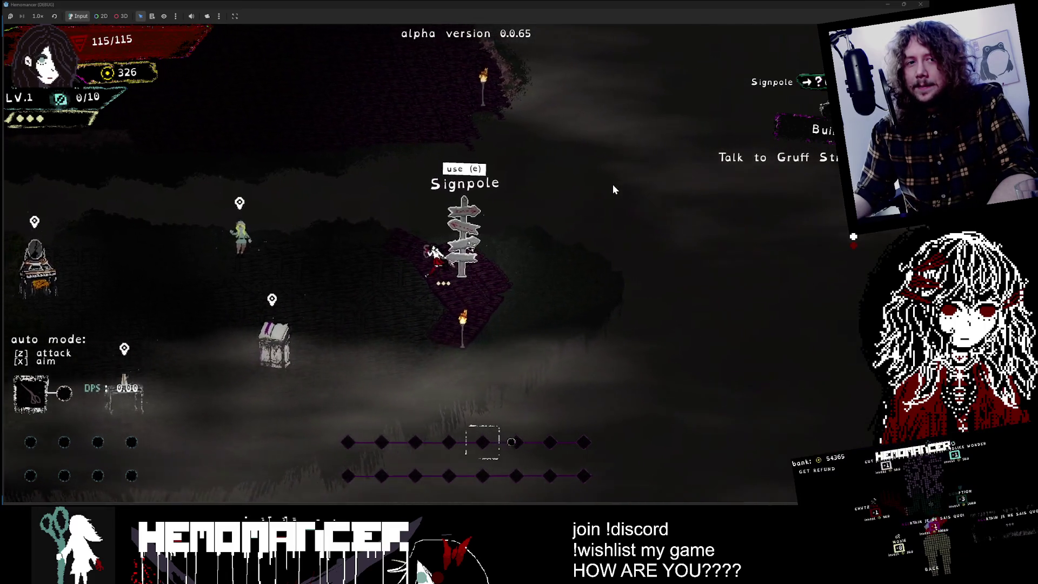
key("e")
left_click(466, 483)
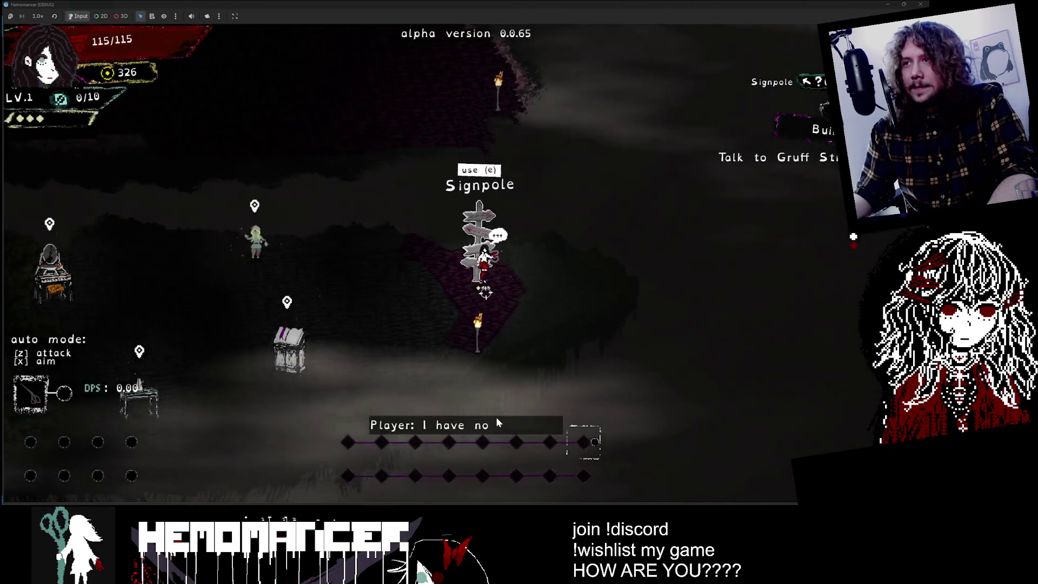
- Walk to Halka and back to the Signpole, reopen the World Map and cycle missions
key("a")
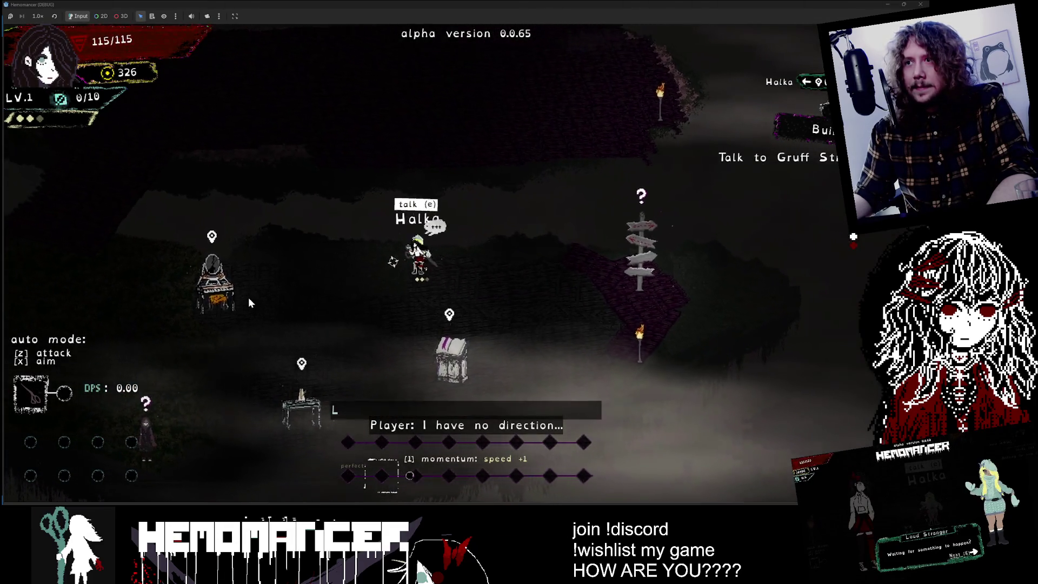
key("d")
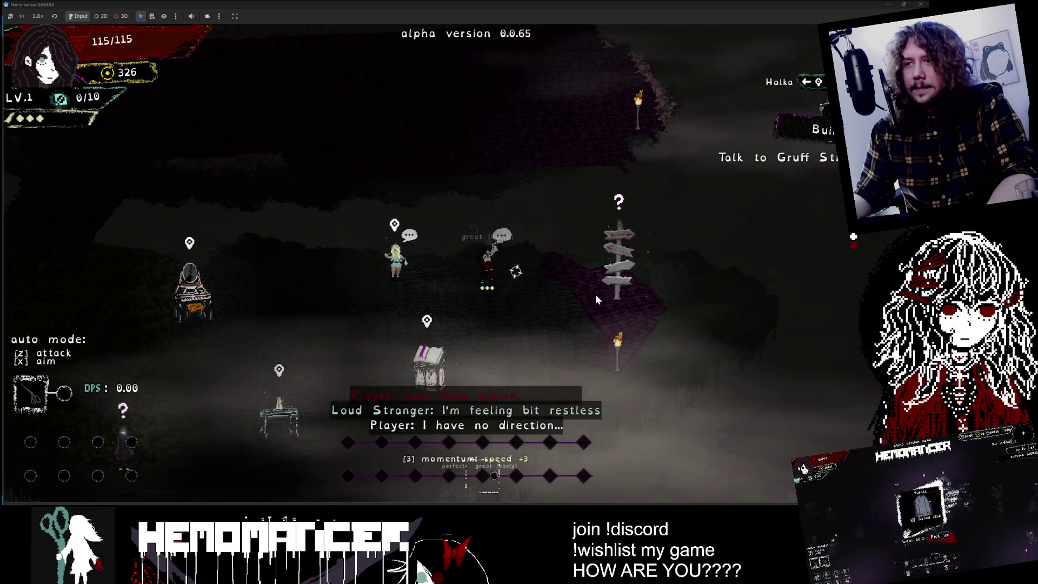
key("d")
key("e")
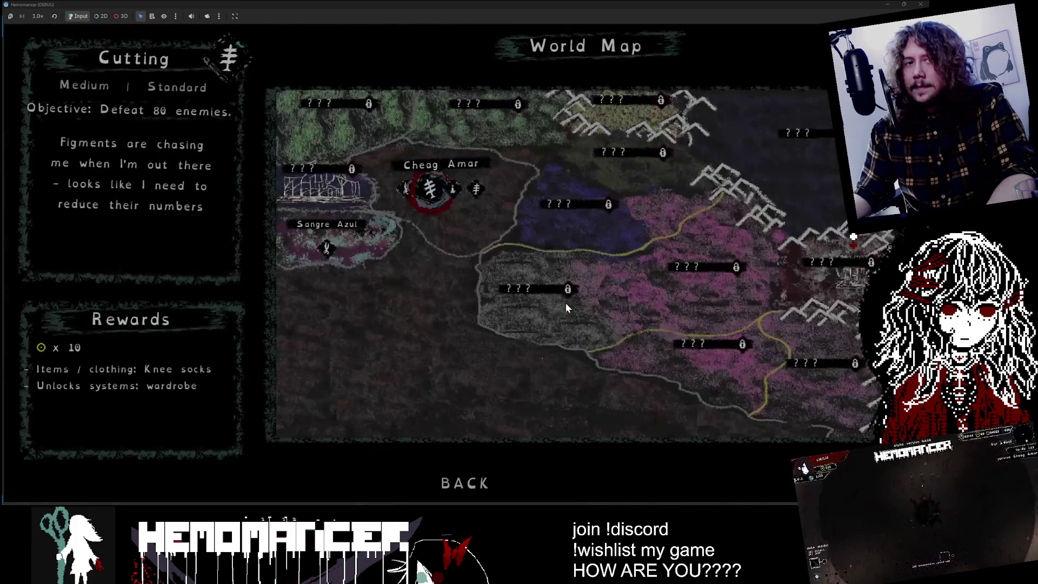
key("a")
key("d")
key("d")
key("d")
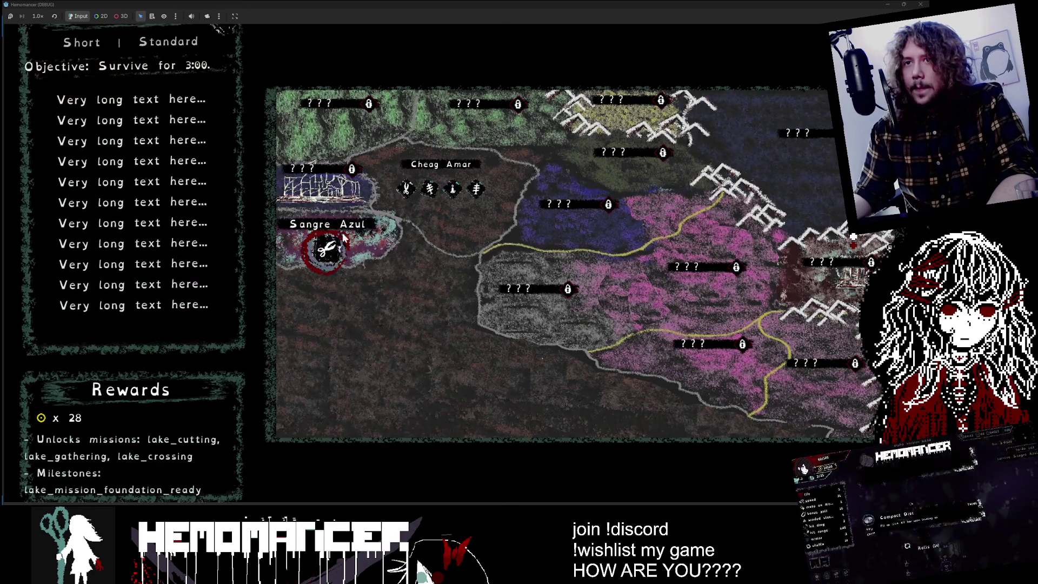
key("a")
- Switch to the Godot editor's 2D view of the StageSelect scene
key("alt+Tab")
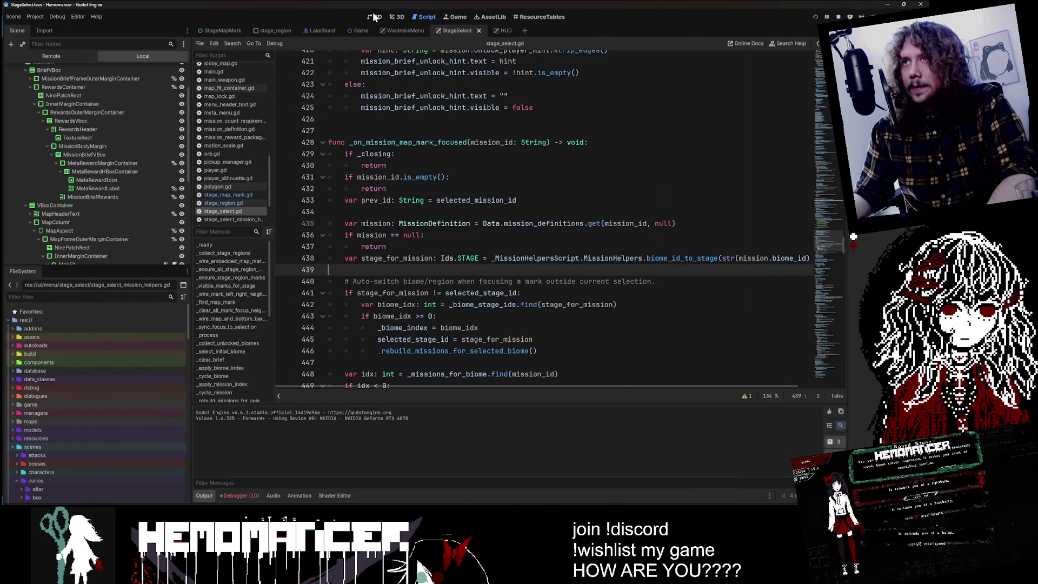
left_click(373, 16)
scroll(414, 110, "down", 4)
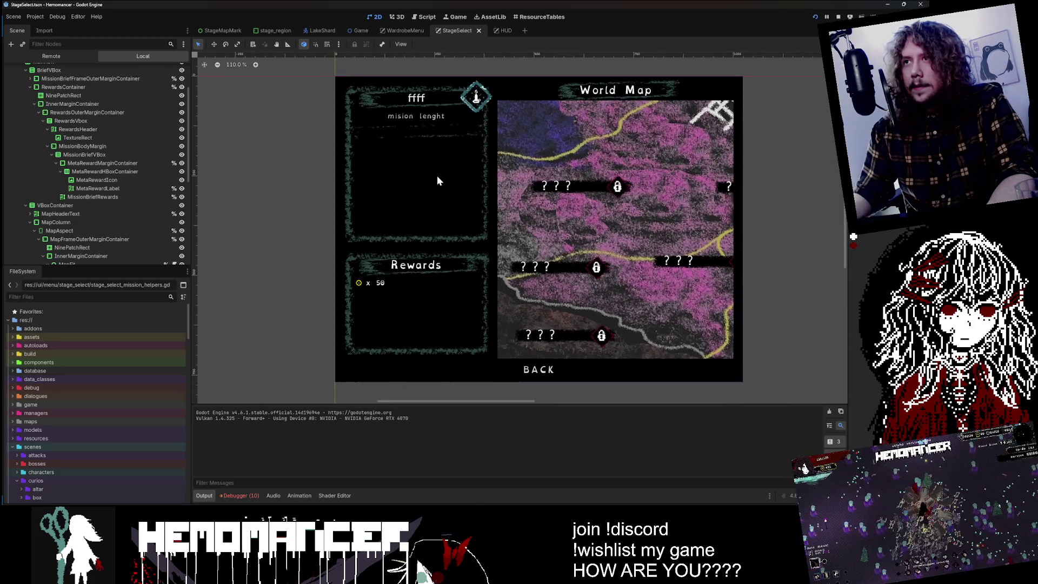
- Collapse RewardsContainer, expand the mission brief frame, and frame the MissionBrief panel in the viewport
scroll(135, 156, "up", 3)
left_click(99, 169)
left_click(99, 136)
left_click(30, 135)
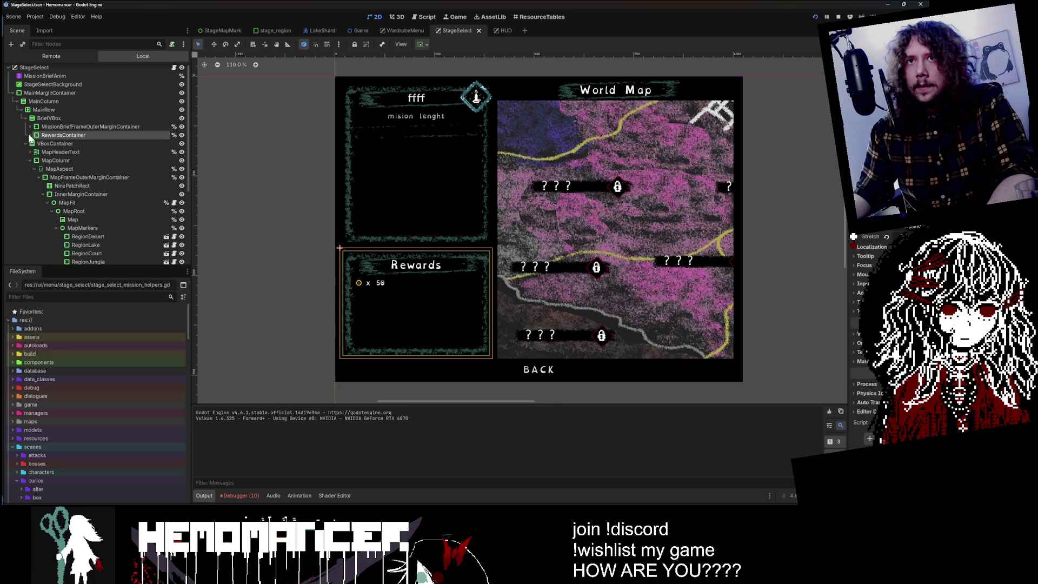
left_click(29, 127)
left_click(36, 152)
key("f")
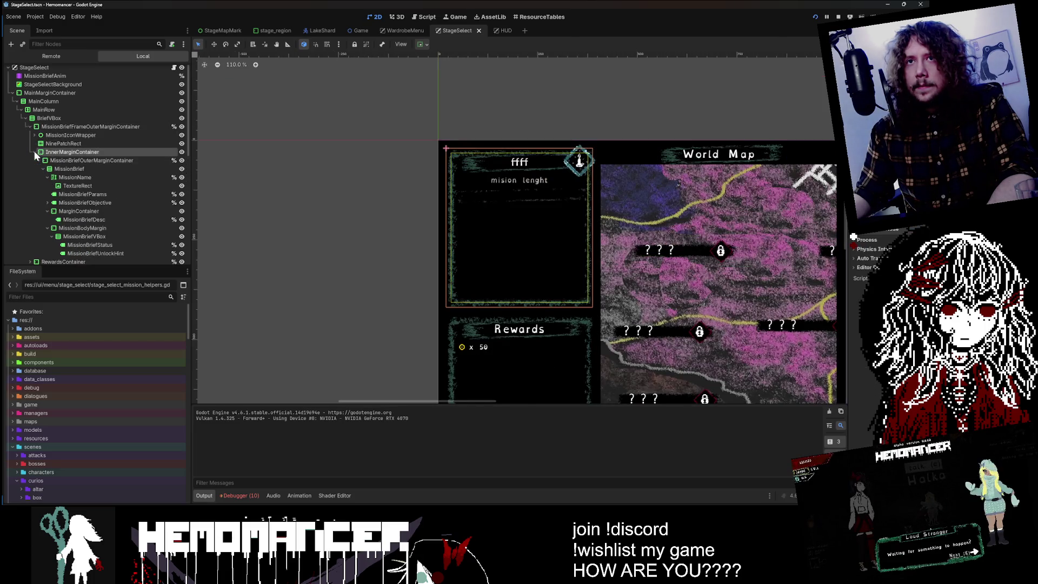
left_click(54, 160)
left_click(69, 170)
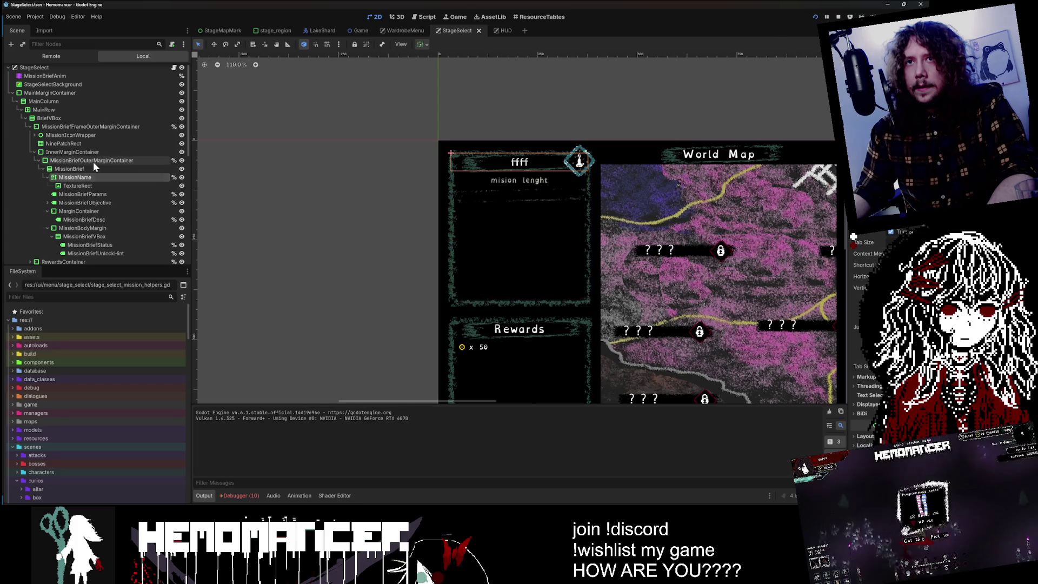
key("f")
- Step through MissionName, the objective row and MissionBriefDesc to the MarginContainer, and open its context menu
left_click(119, 177)
left_click(119, 202)
key("ctrl+equal")
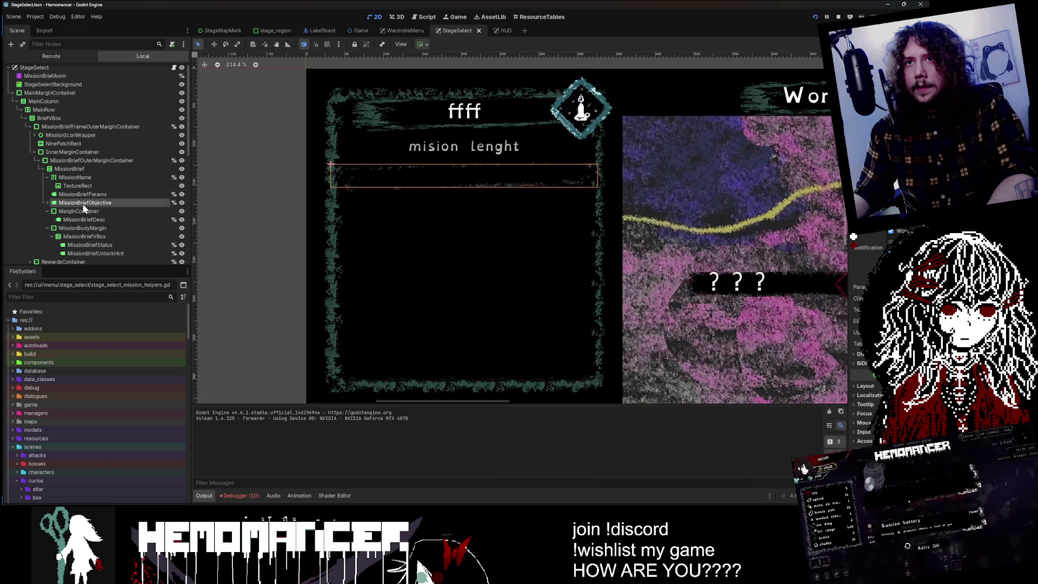
left_click(81, 211)
left_click(76, 246)
left_click(81, 237)
left_click(78, 228)
left_click(77, 221)
left_click(80, 208)
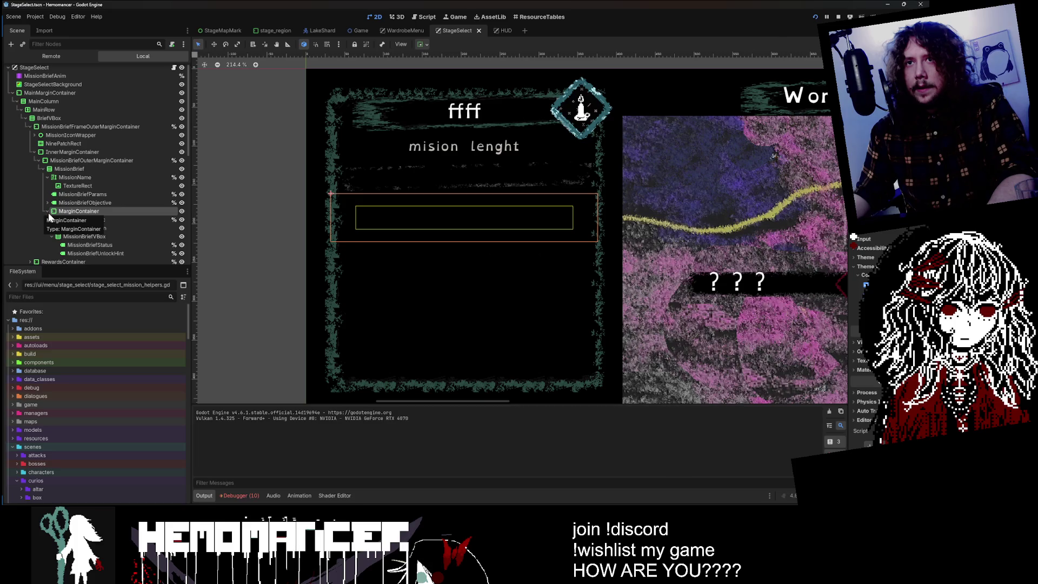
right_click(75, 213)
- Add a ScrollContainer child to MarginContainer and place it above MissionBriefDesc
left_click(101, 219)
type("scroll")
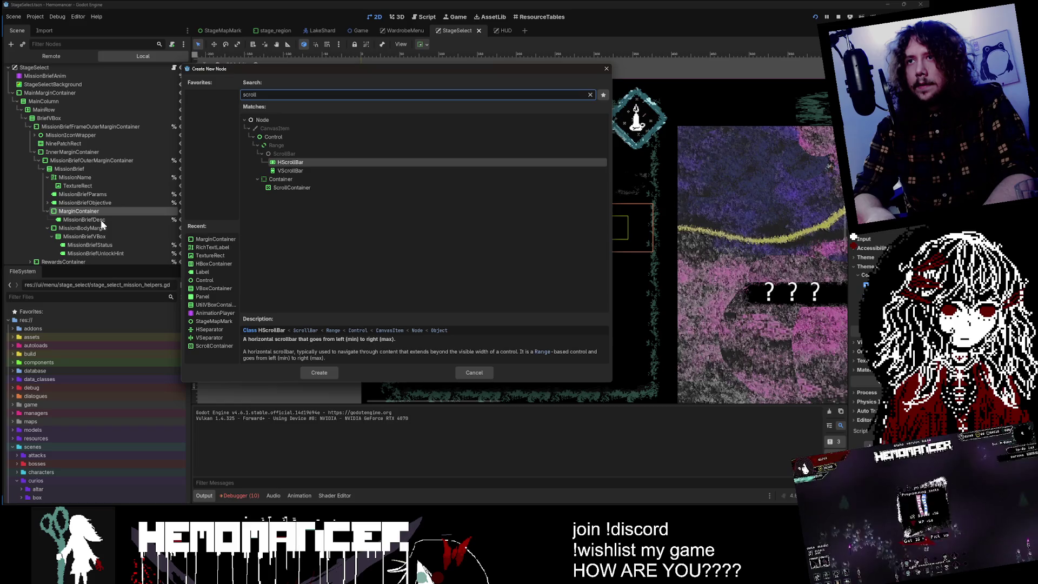
key("Down")
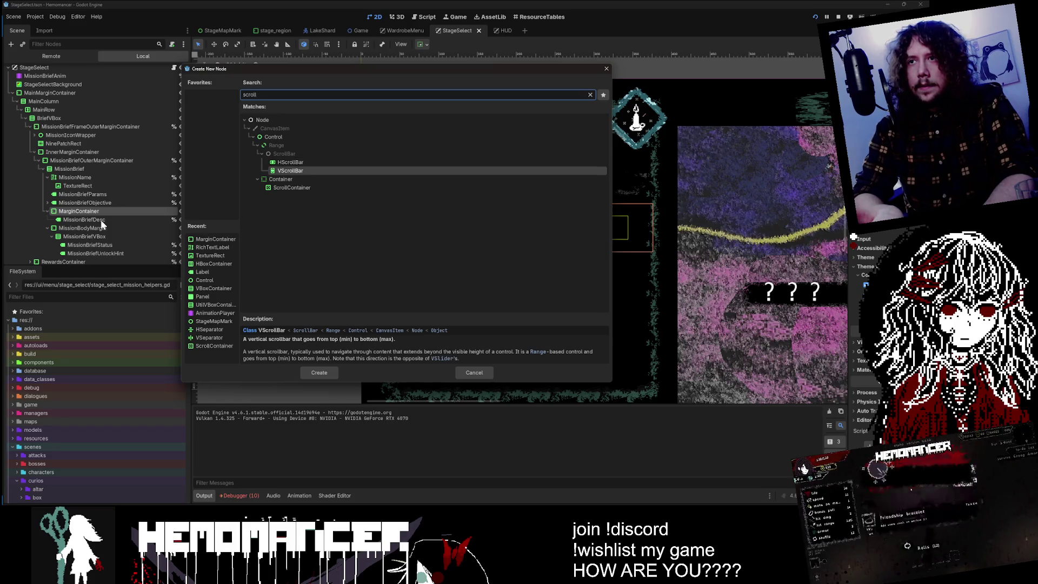
key("Down")
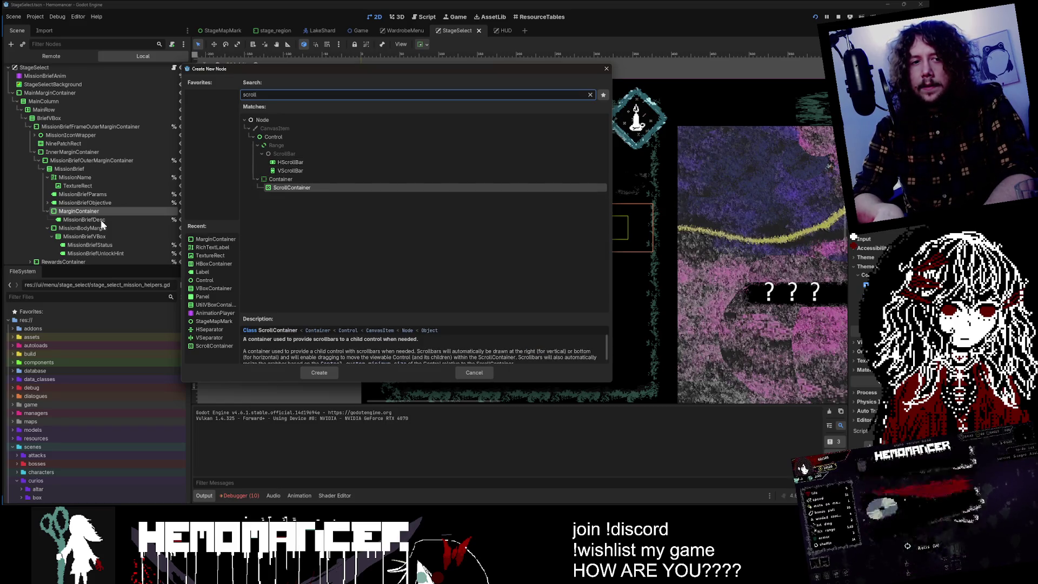
key("Return")
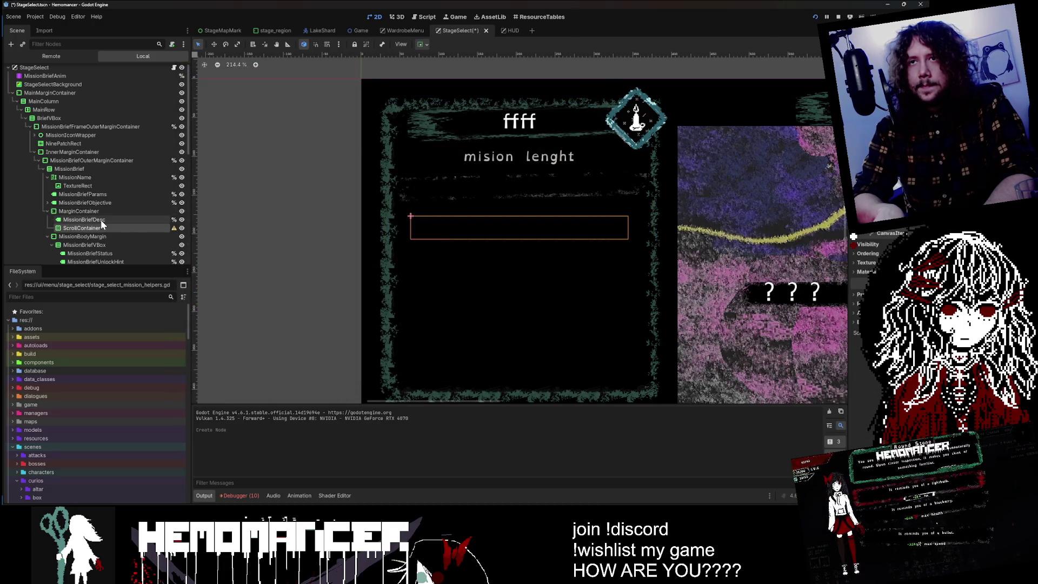
mouse_move(101, 229)
left_mouse_down()
mouse_move(99, 215)
mouse_move(108, 222)
left_mouse_up()
- Set the ScrollContainer to fill horizontally and widen the Inspector panel
scroll(246, 223, "down", 2)
left_click(120, 219)
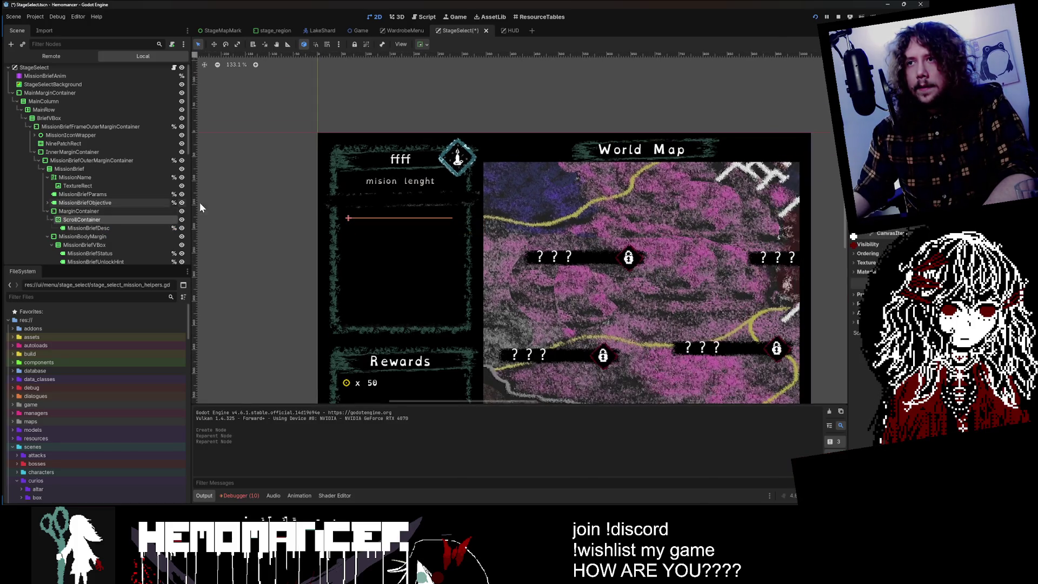
left_click(421, 44)
left_click(464, 72)
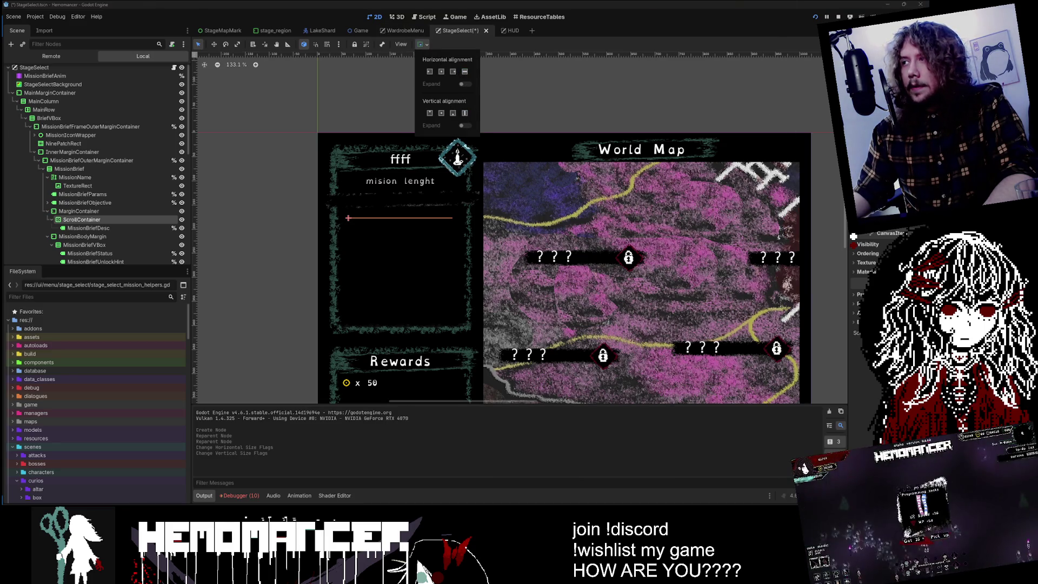
key("Escape")
left_click_drag(846, 227, 519, 227)
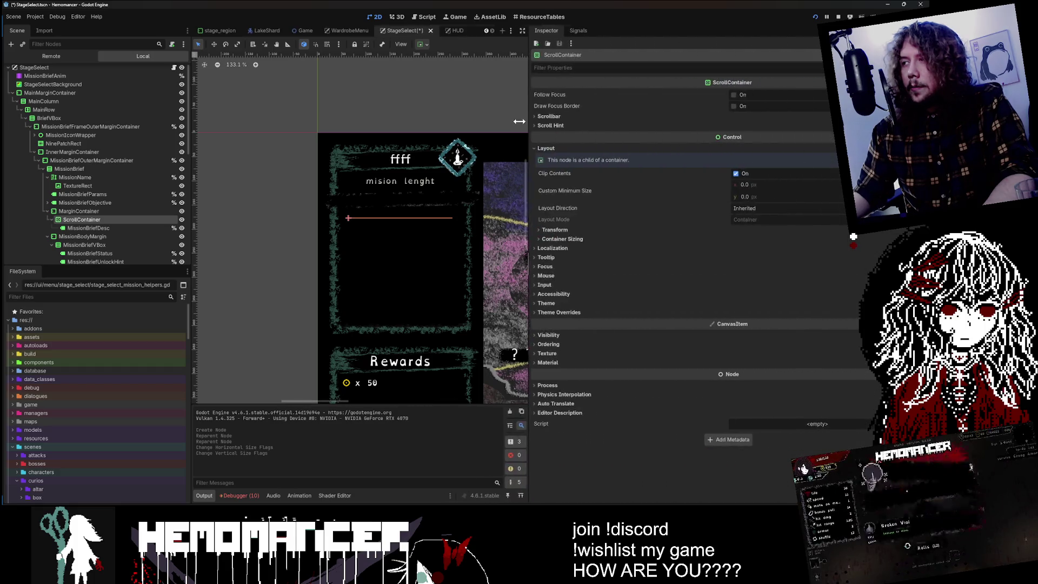
left_click(574, 239)
left_click(573, 239)
left_click(572, 239)
- Check MissionBriefDesc's vertical expand flag, then save the StageSelect scene and run the game
left_click(115, 228)
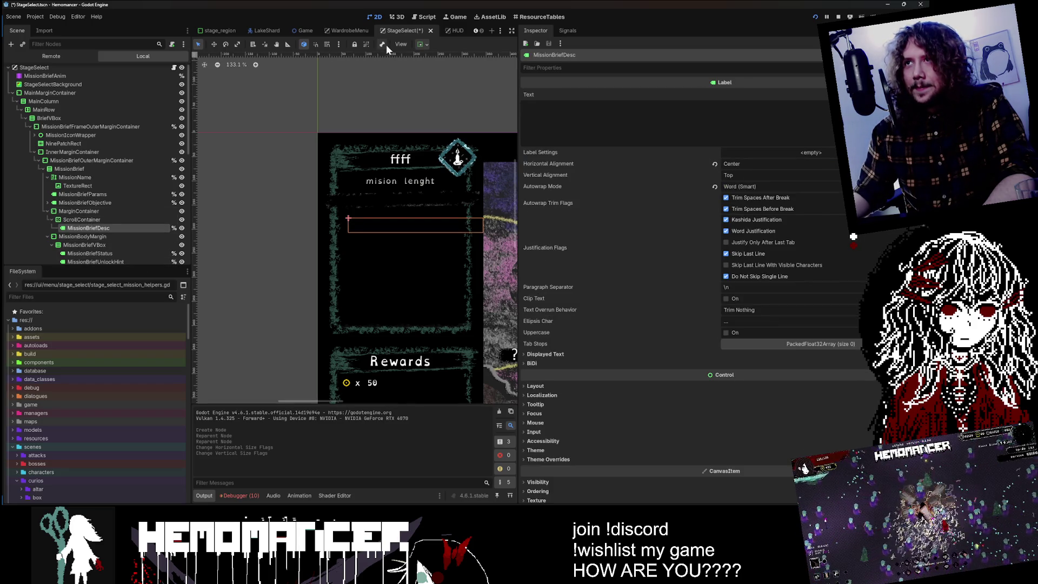
left_click(421, 44)
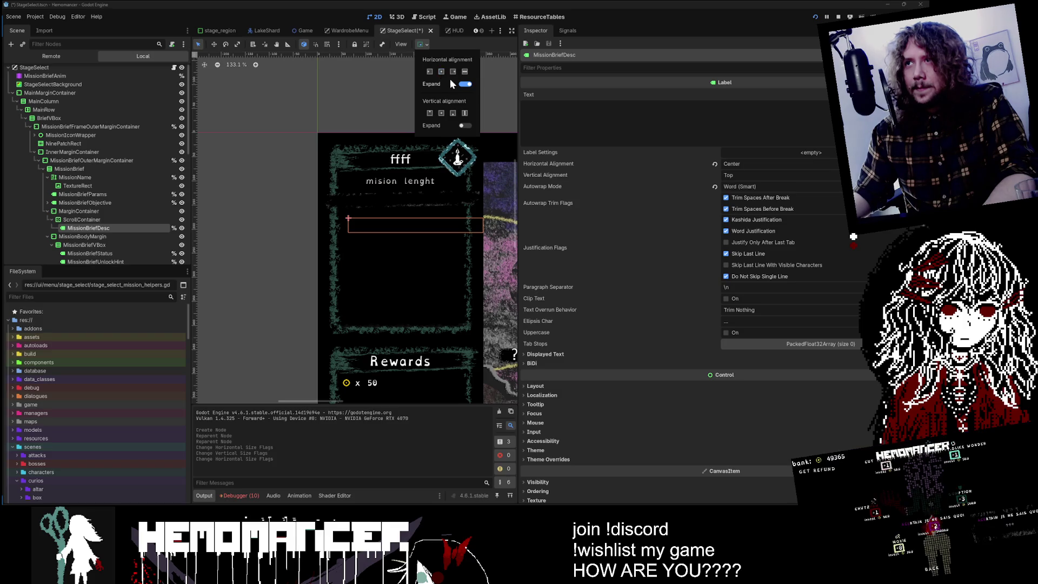
left_click(466, 126)
left_click(466, 126)
left_click(281, 91)
key("ctrl+s")
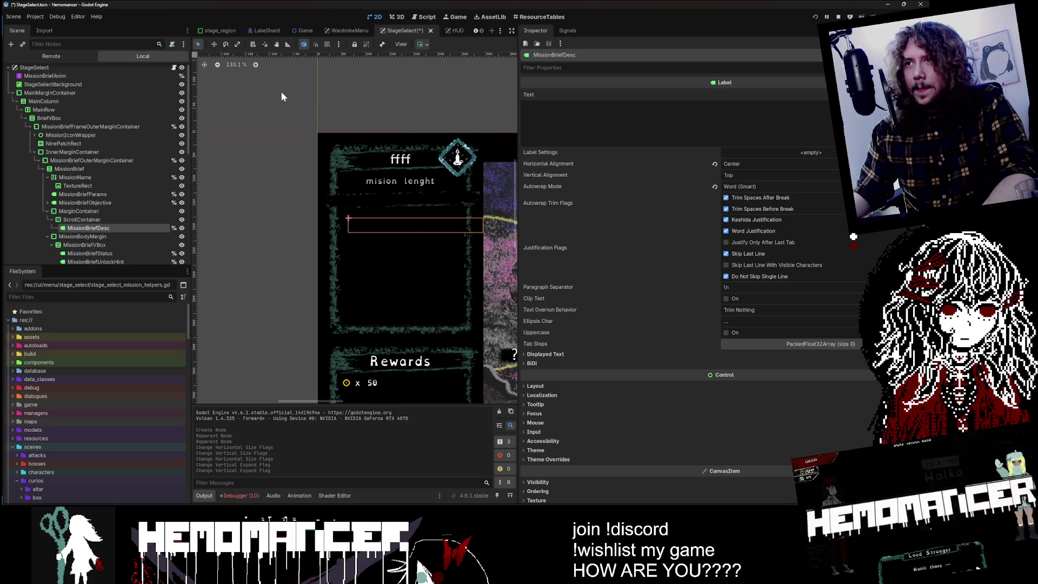
key("F5")
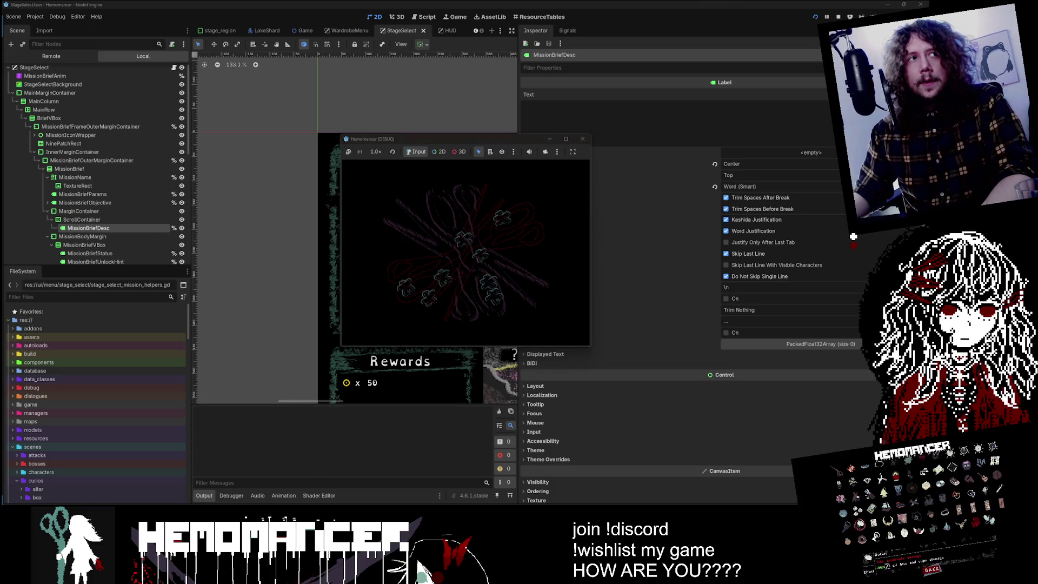
- Maximize the game, start from the main menu, view the Cutting brief, then minimize back to the editor
left_click(566, 139)
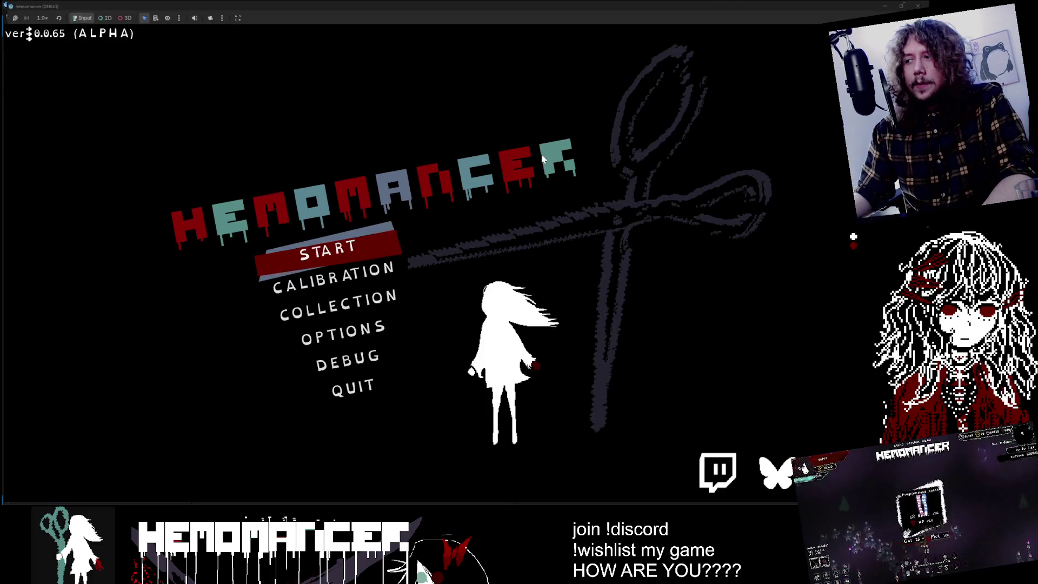
left_click(304, 258)
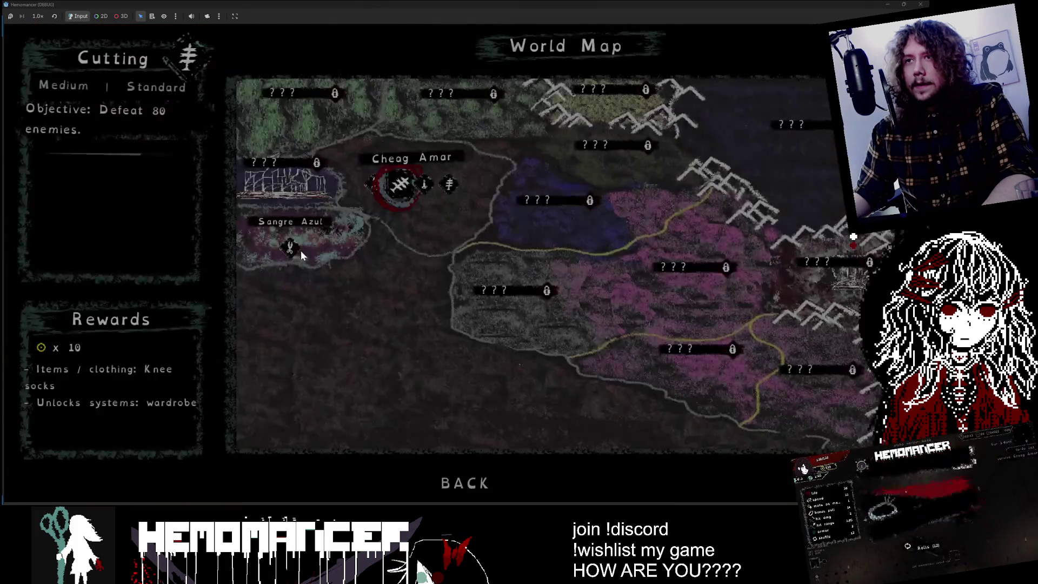
key("Right")
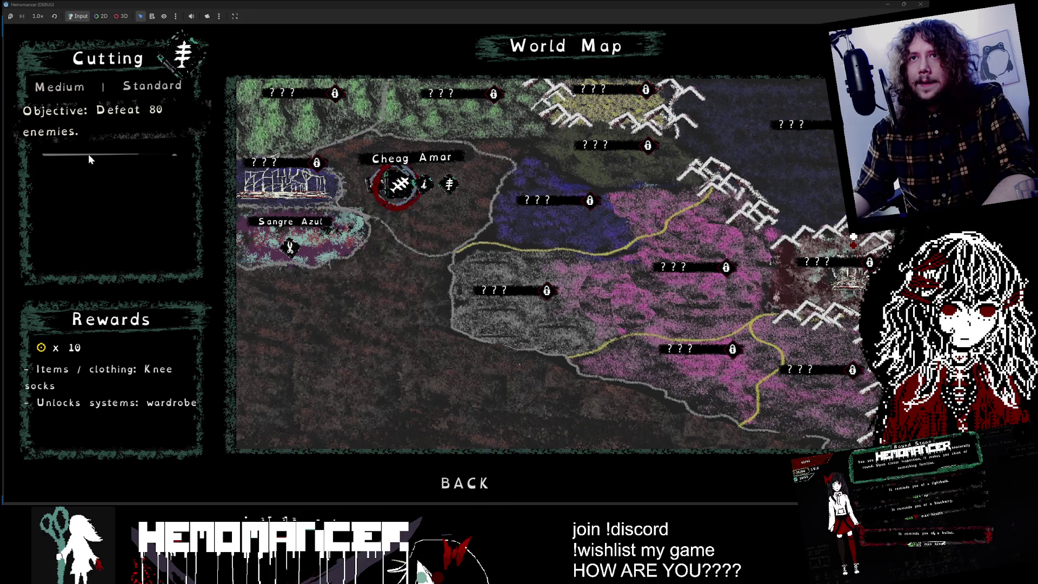
left_click(887, 5)
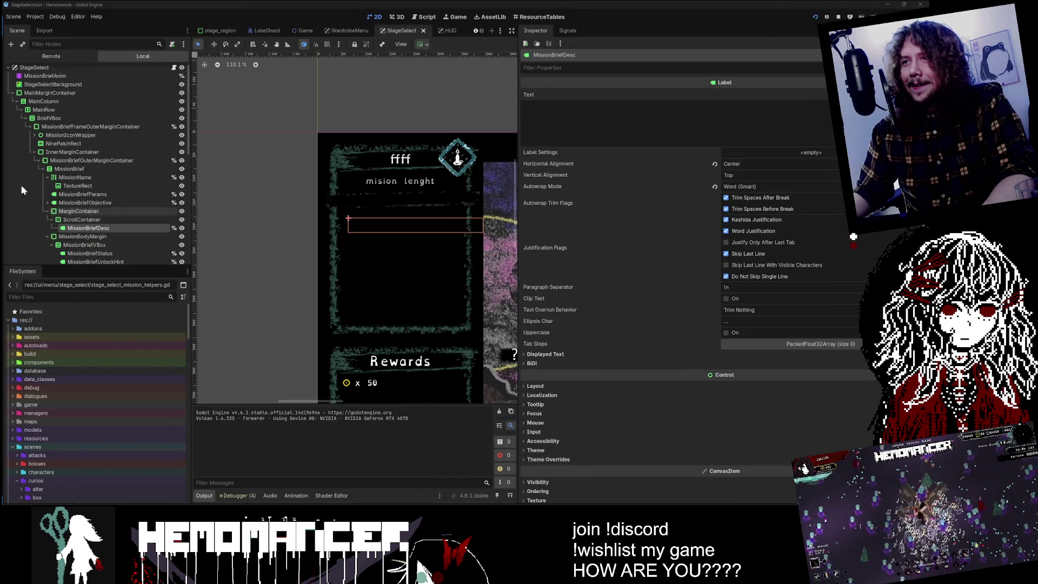
- Inspect the ScrollContainer and MarginContainer nodes, including the transform settings
left_click(101, 219)
left_click(102, 211)
left_click(101, 217)
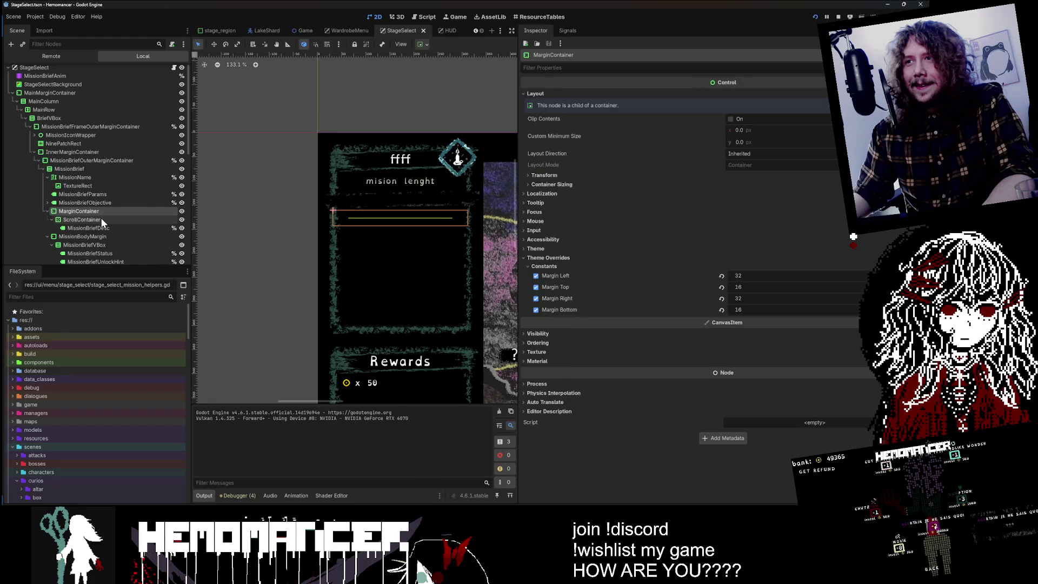
left_click(105, 211)
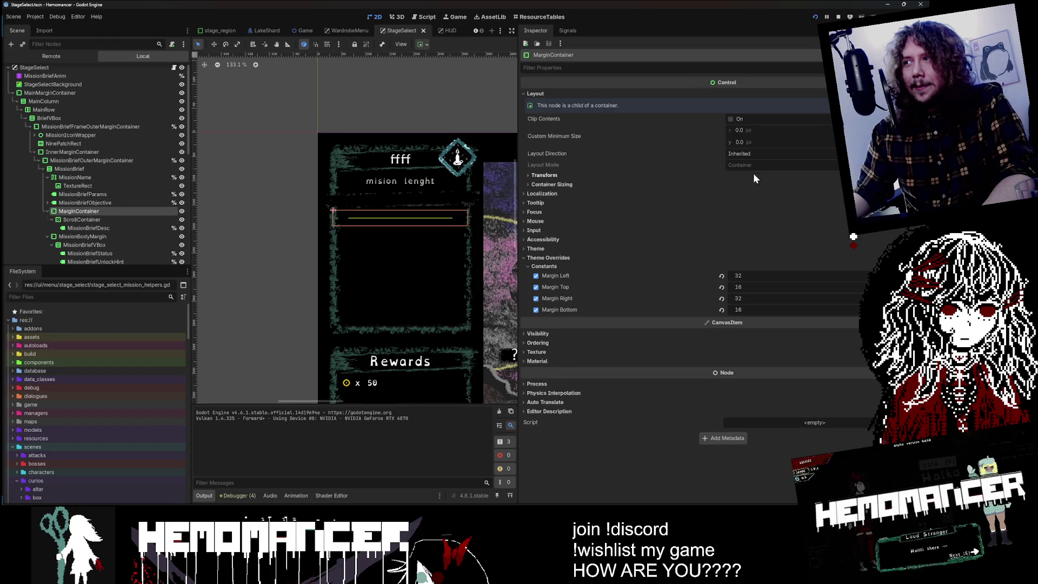
left_click(599, 175)
left_click(595, 174)
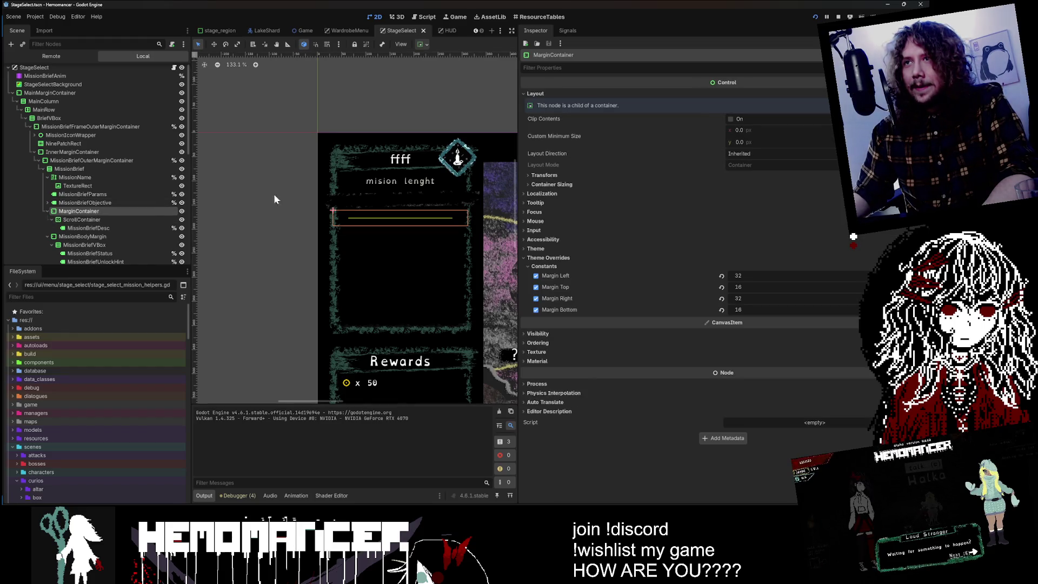
- Review the ScrollContainer's container sizing, scroll hint and scrollbar settings
left_click(101, 220)
left_click(547, 230)
left_click(547, 230)
left_click(555, 239)
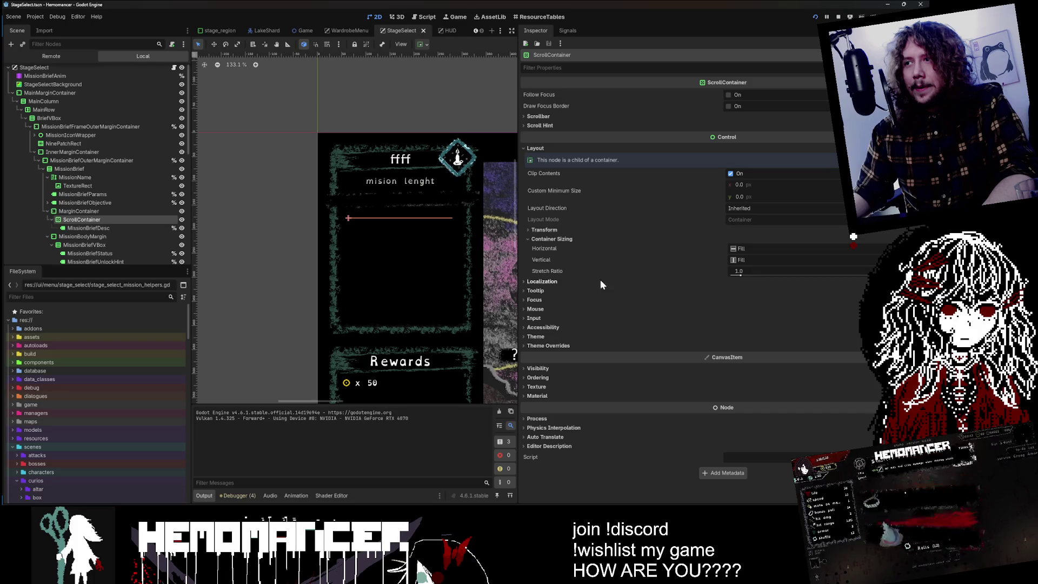
left_click(426, 45)
left_click(424, 46)
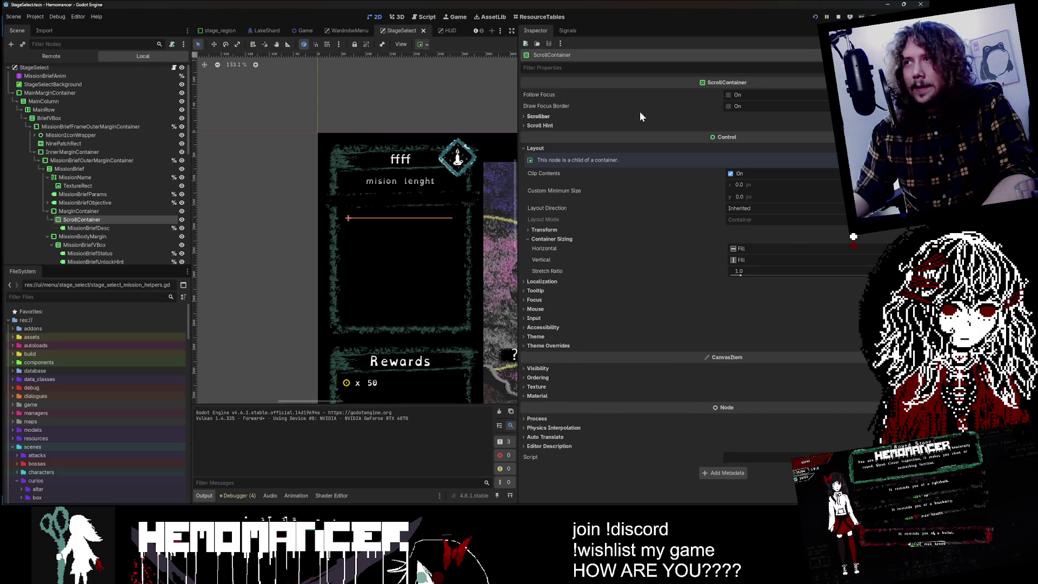
left_click(553, 122)
left_click(553, 117)
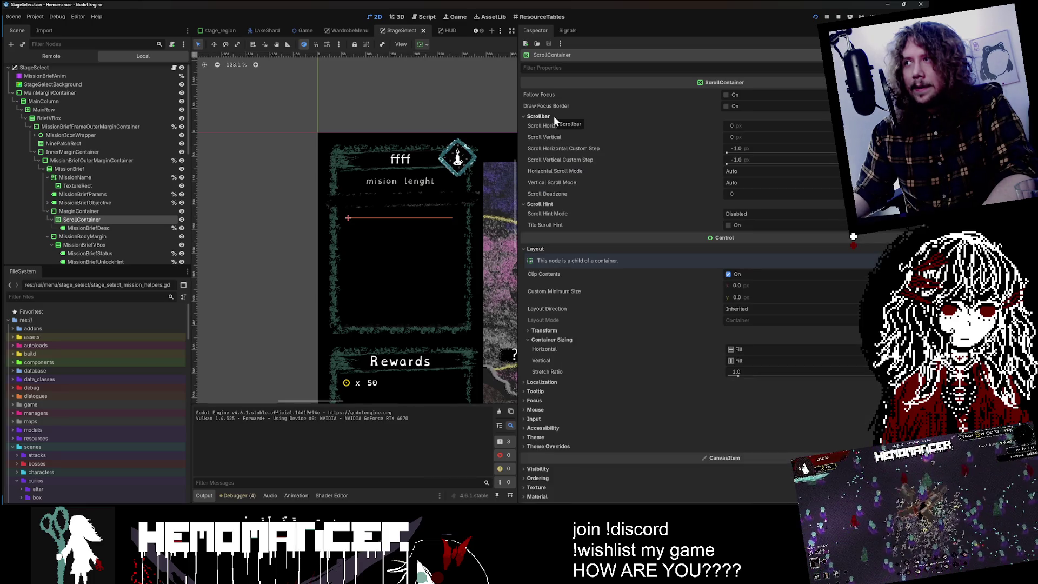
left_click(554, 117)
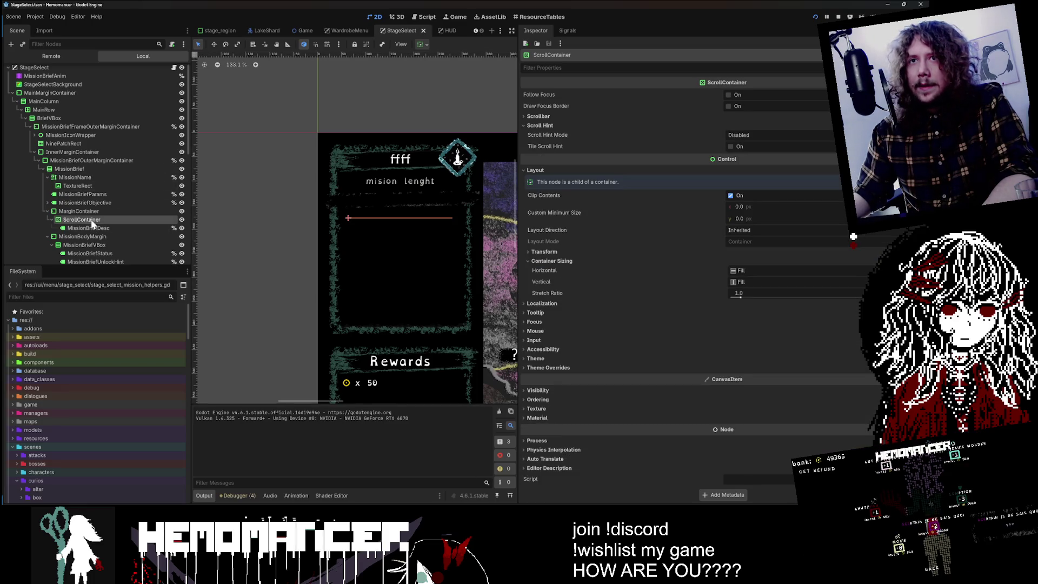
- Nest MarginContainer under ScrollContainer, check the margins, and save the scene
mouse_move(91, 207)
left_mouse_down()
mouse_move(87, 226)
mouse_move(96, 220)
left_mouse_up()
left_click(115, 217)
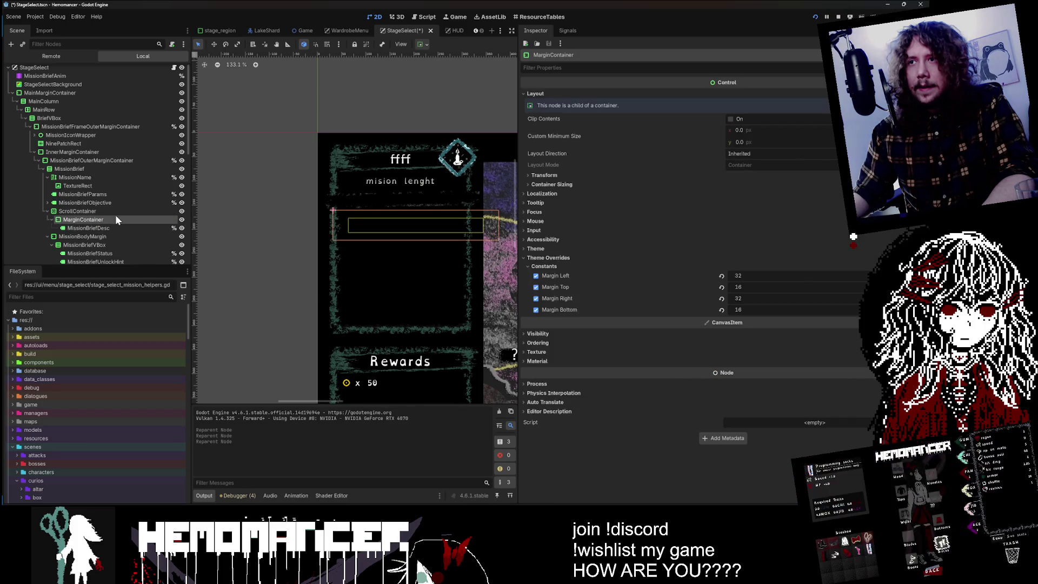
left_click(109, 212)
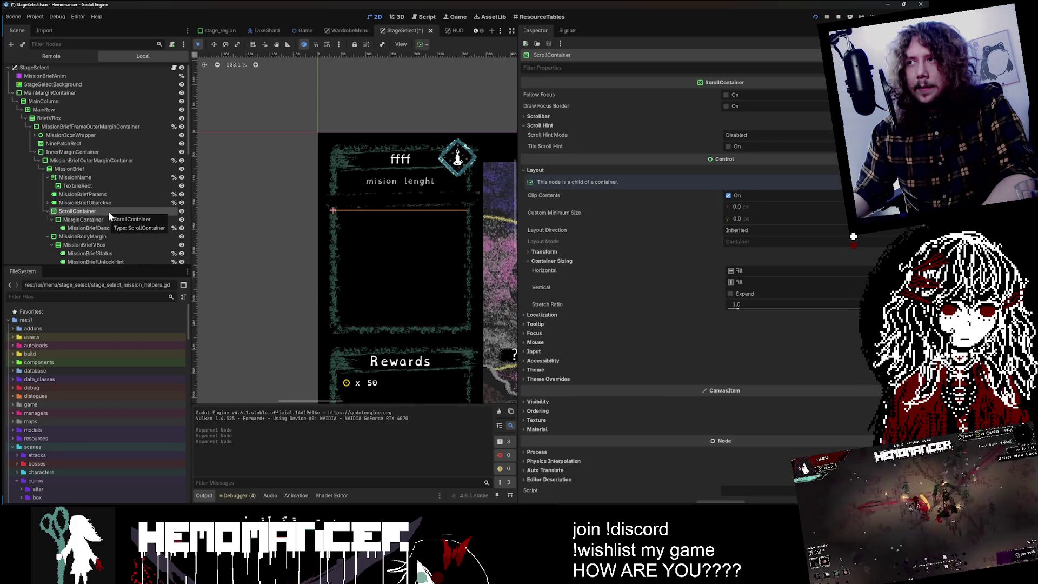
left_click(103, 220)
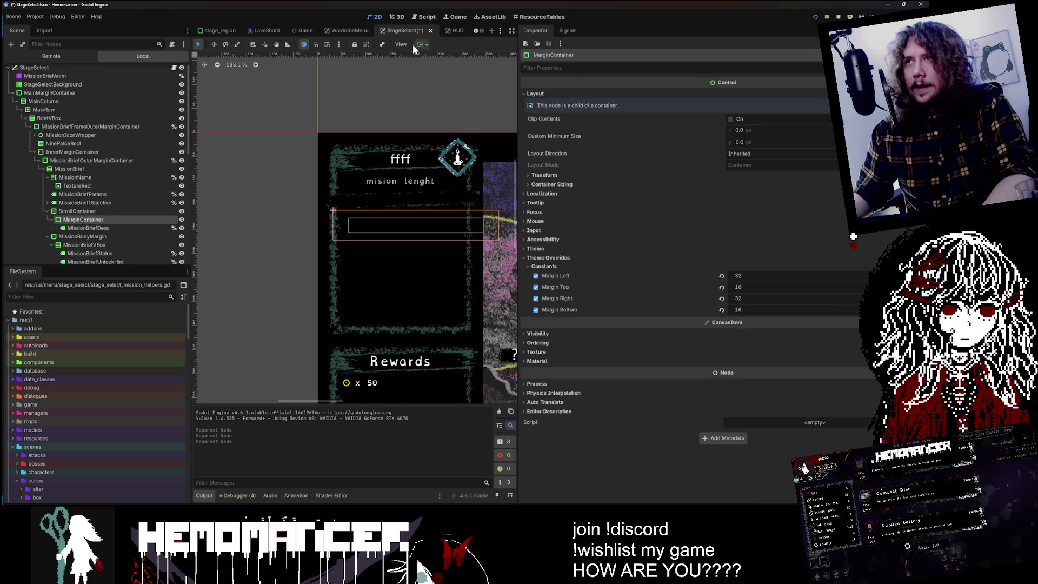
left_click(427, 44)
left_click(427, 44)
key("ctrl+s")
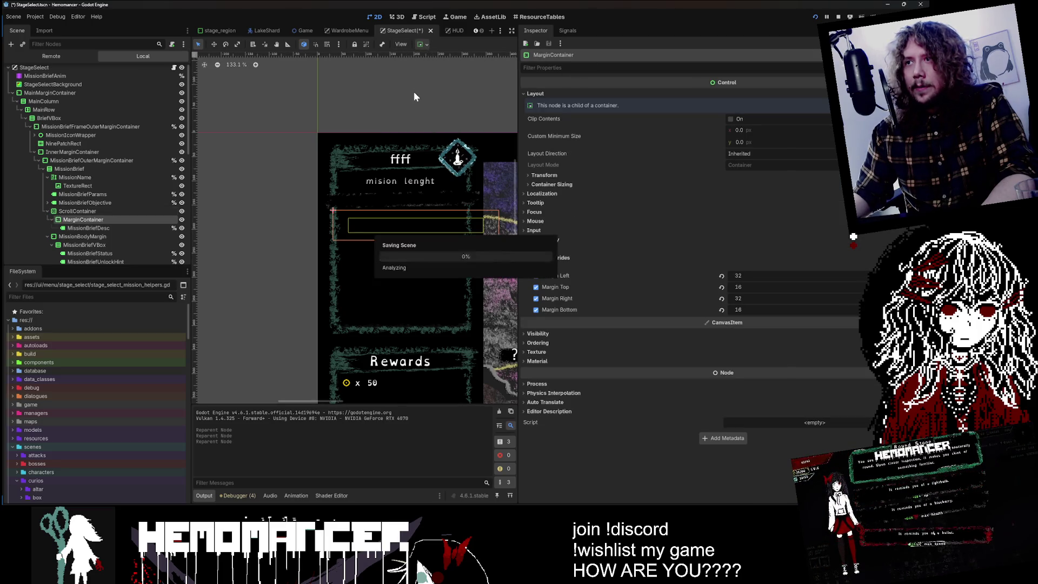
left_click(85, 227)
left_click(85, 219)
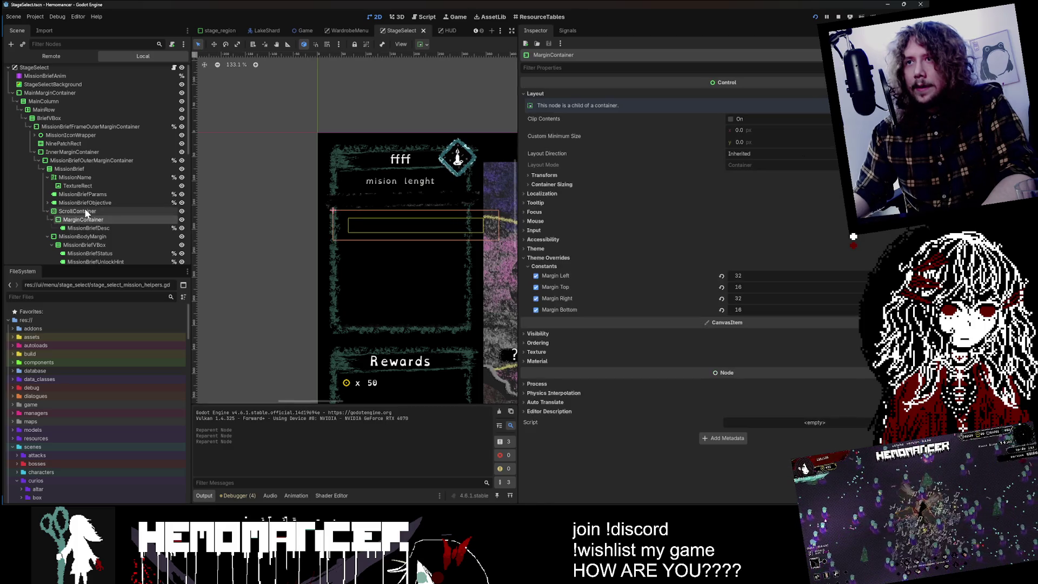
left_click(86, 211)
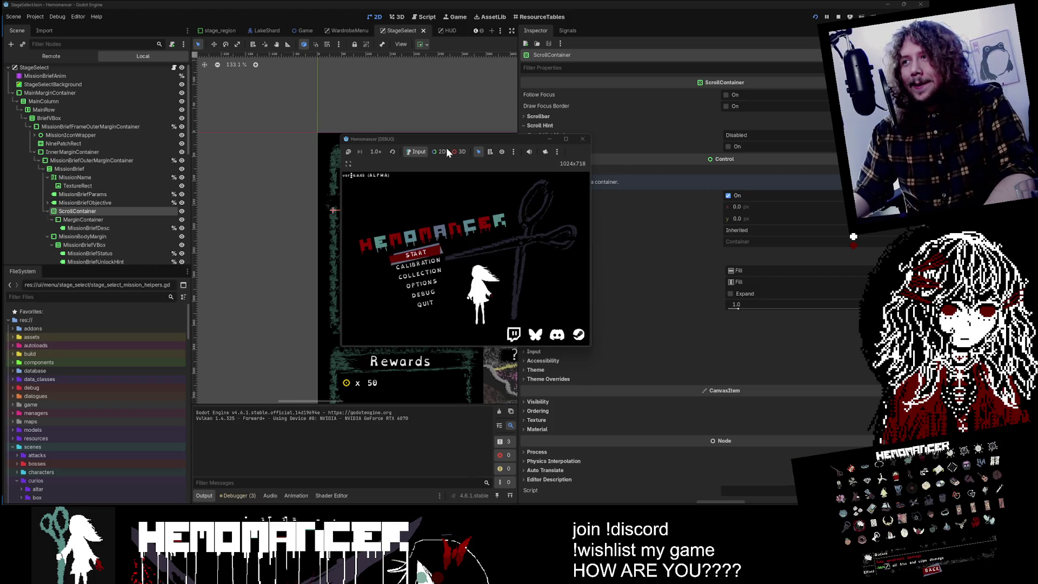
- Maximize and start the game, open the Signpole map to check the Prelude brief, then close the game
left_click(566, 139)
left_click(318, 255)
key("d")
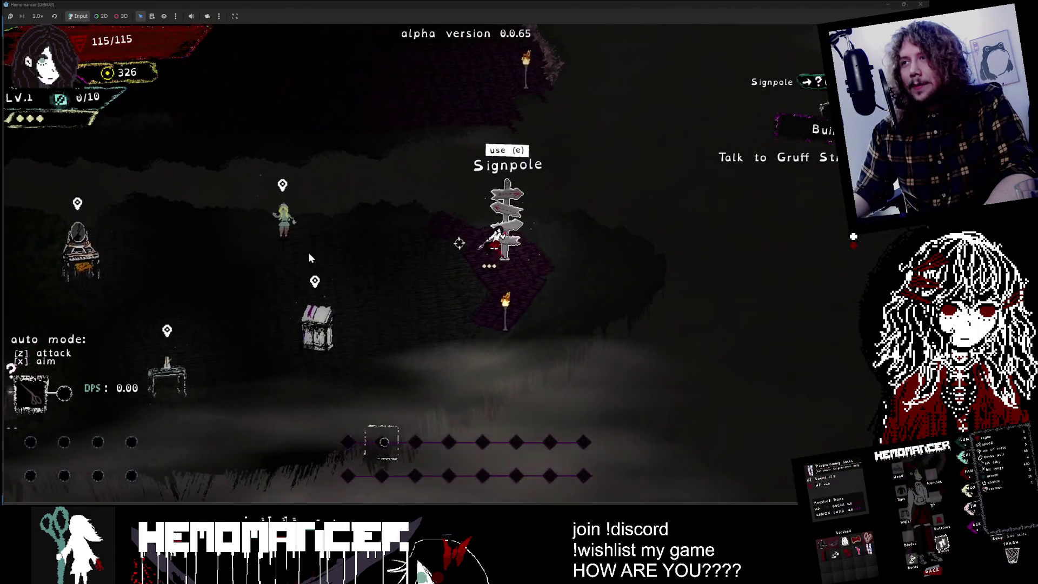
key("e")
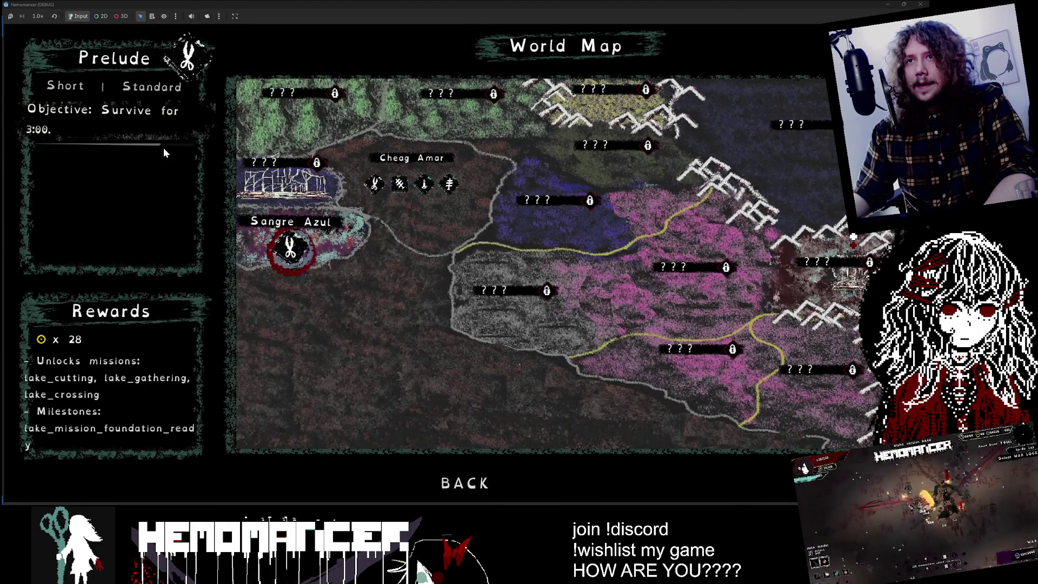
key("d")
key("d")
key("d")
left_click(920, 4)
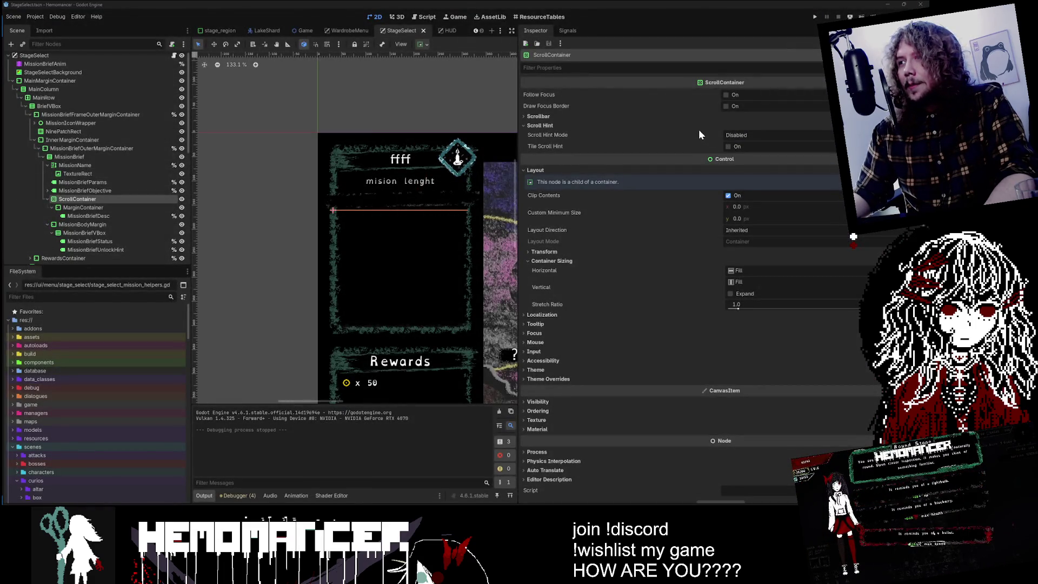
- Set the ScrollContainer's Horizontal Scroll Mode to Disabled and return Vertical Scroll Mode to Auto after trying Always Show
left_click(577, 116)
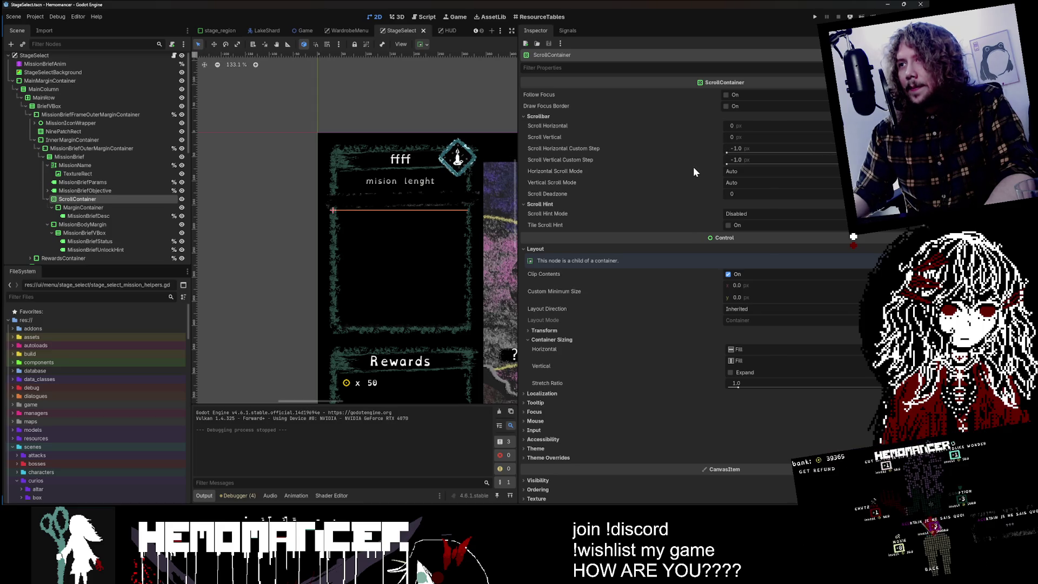
left_click(748, 172)
left_click(751, 180)
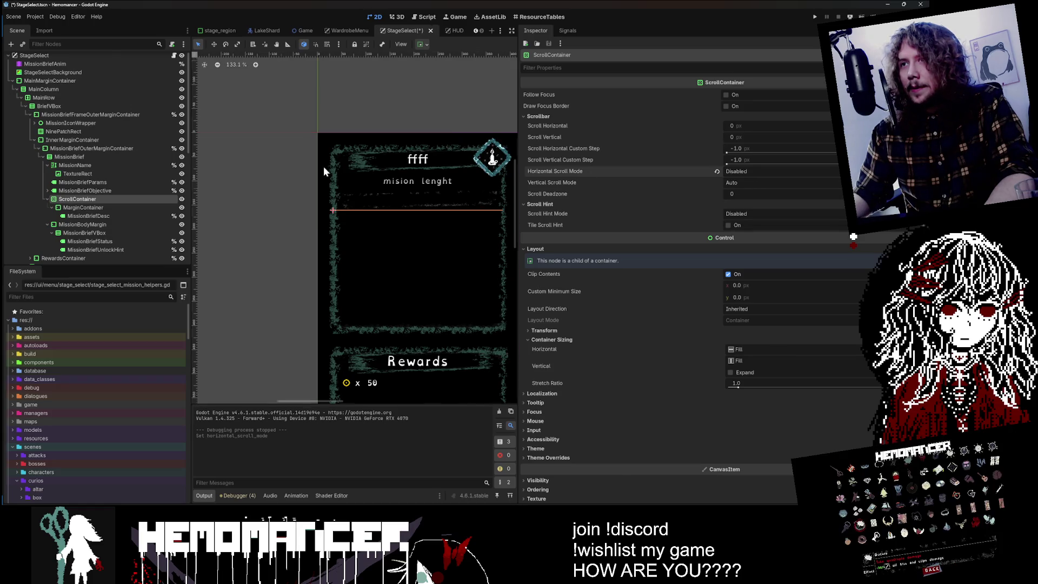
scroll(324, 167, "down", 5)
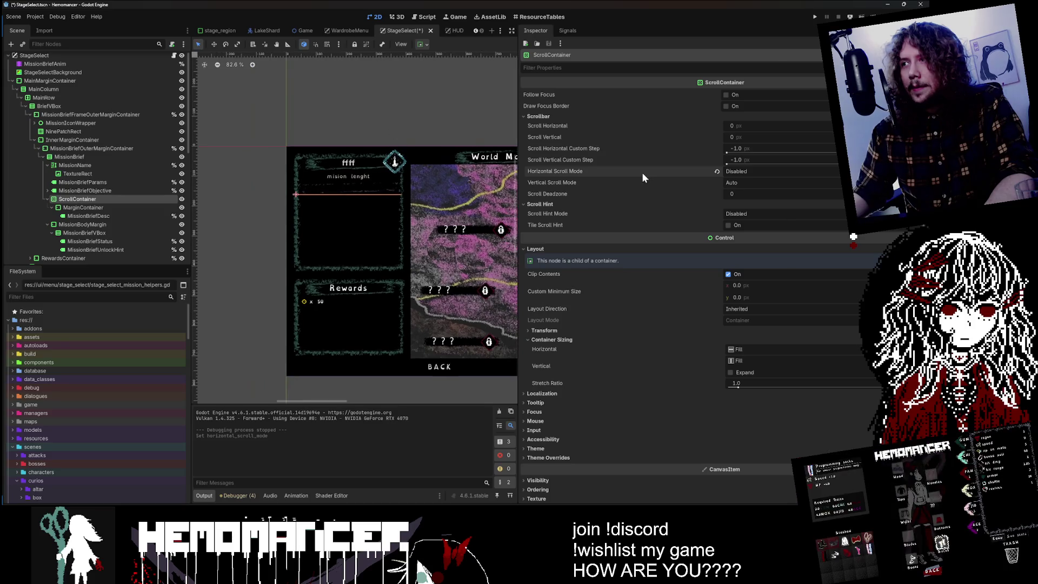
left_click(756, 184)
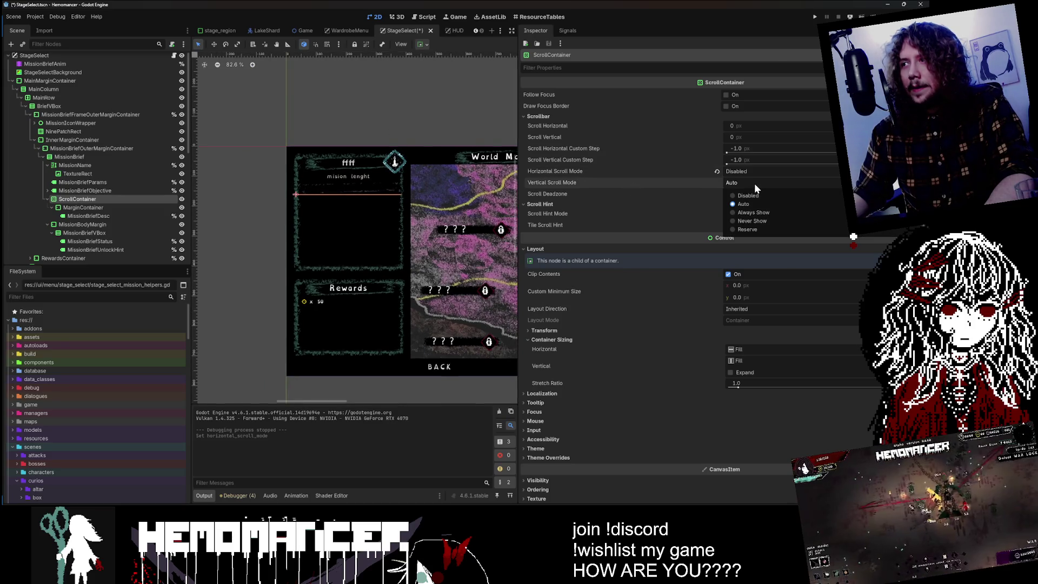
left_click(753, 213)
left_click(752, 186)
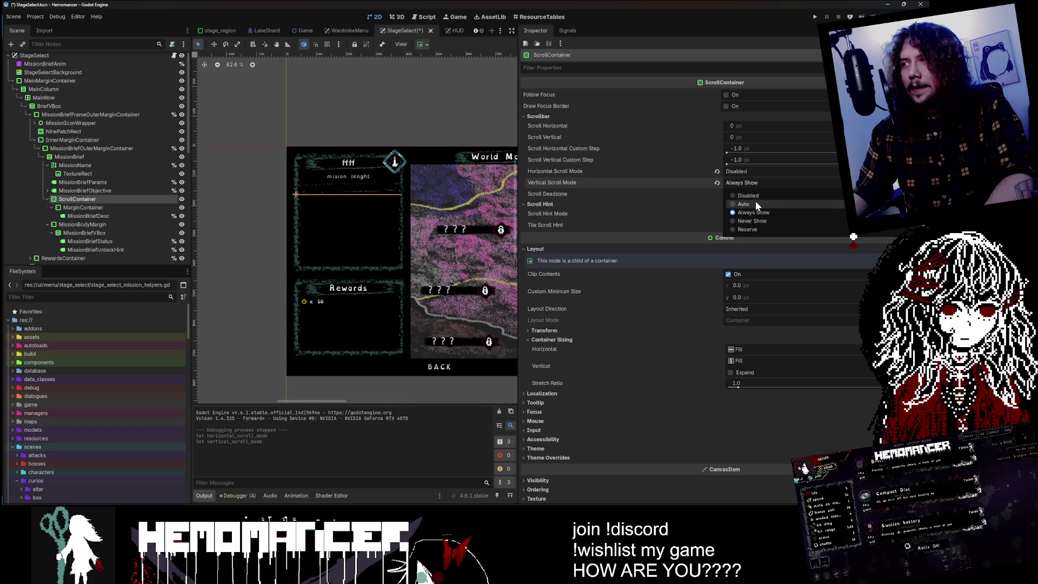
left_click(756, 205)
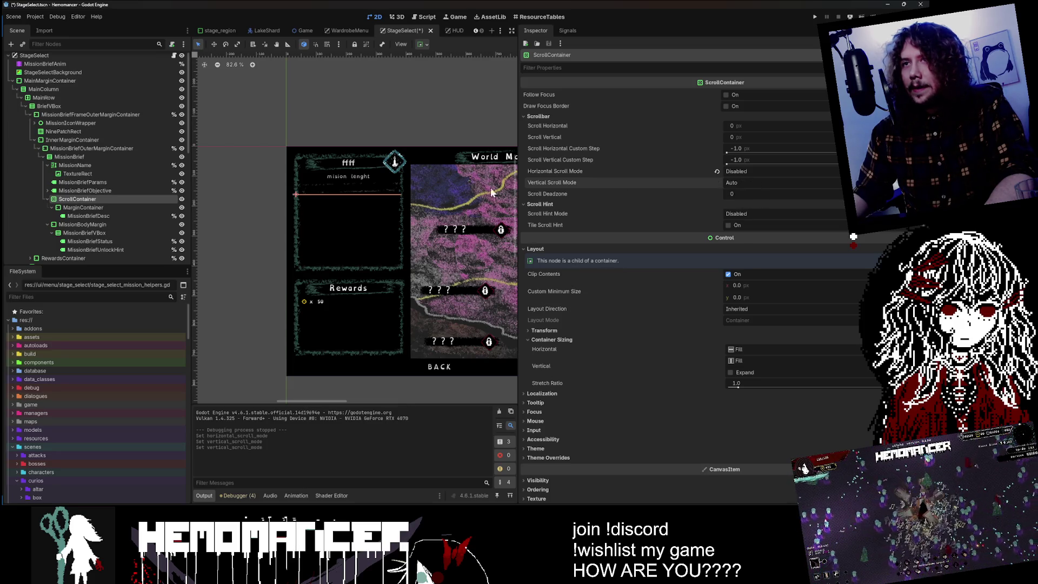
left_click(77, 214)
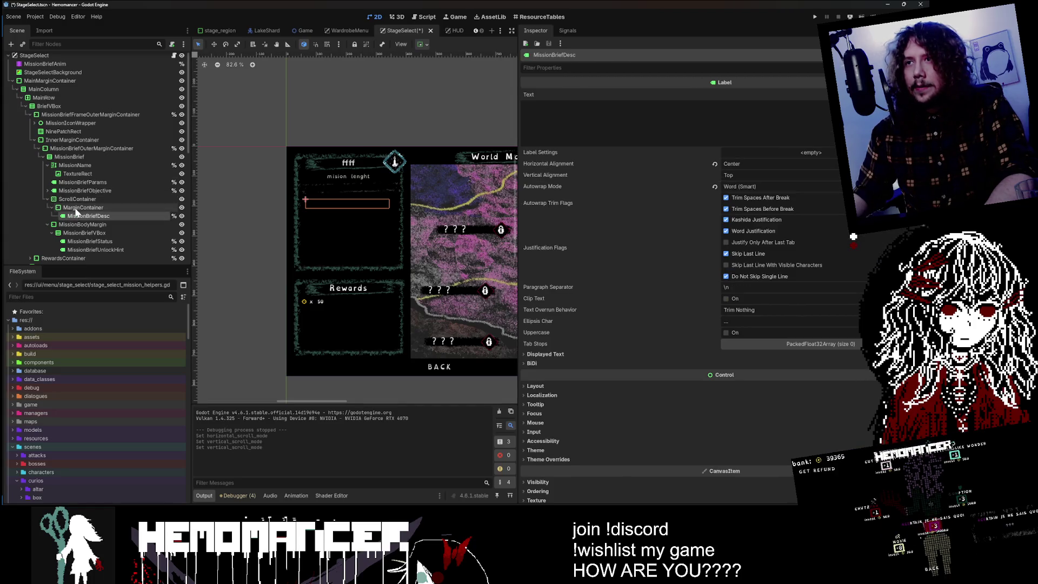
- Check the MarginContainer's Transform size and position values, then reselect the ScrollContainer
left_click(79, 208)
left_click(77, 208)
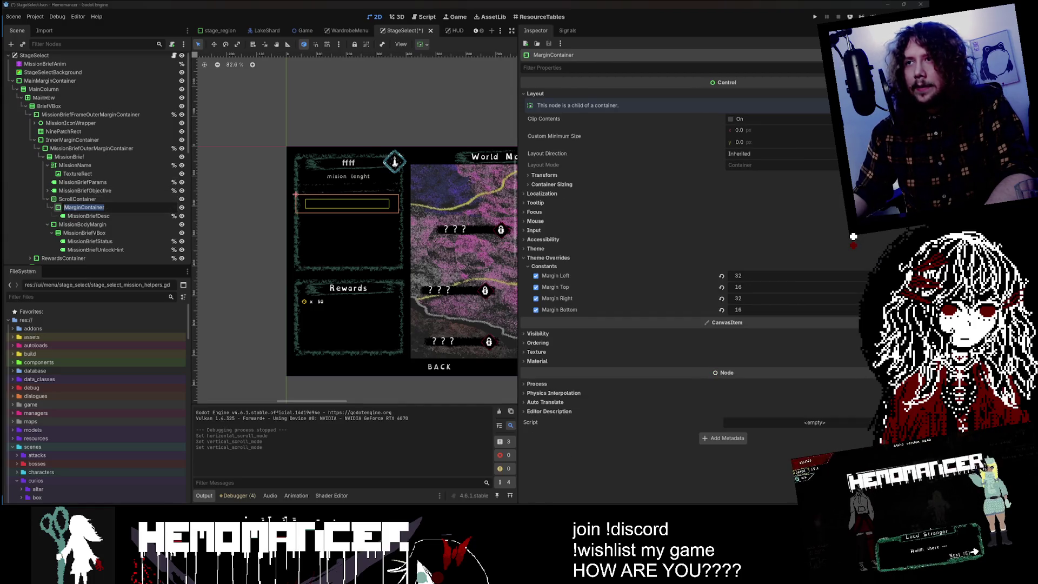
left_click(82, 216)
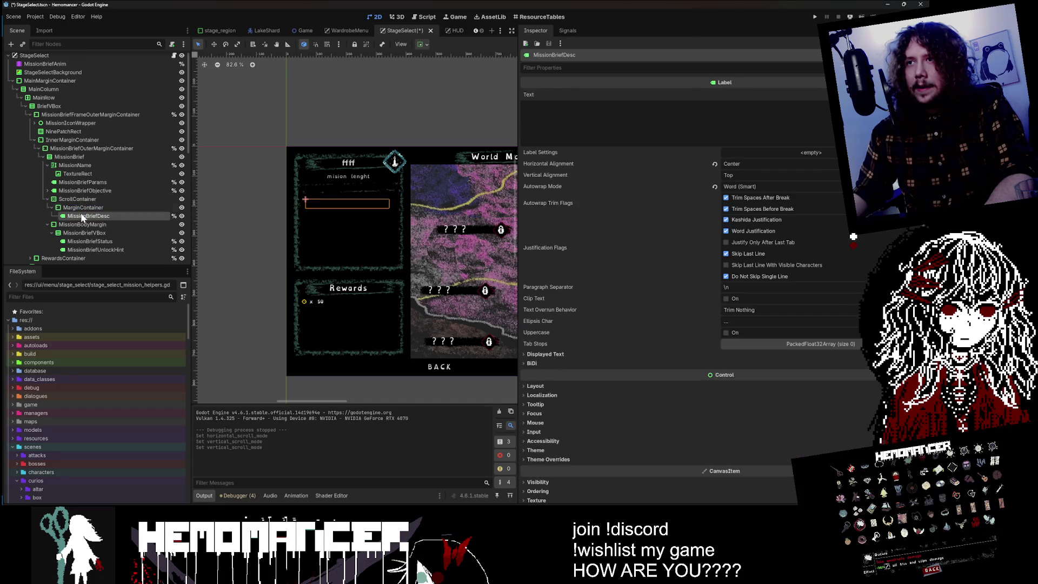
left_click(83, 208)
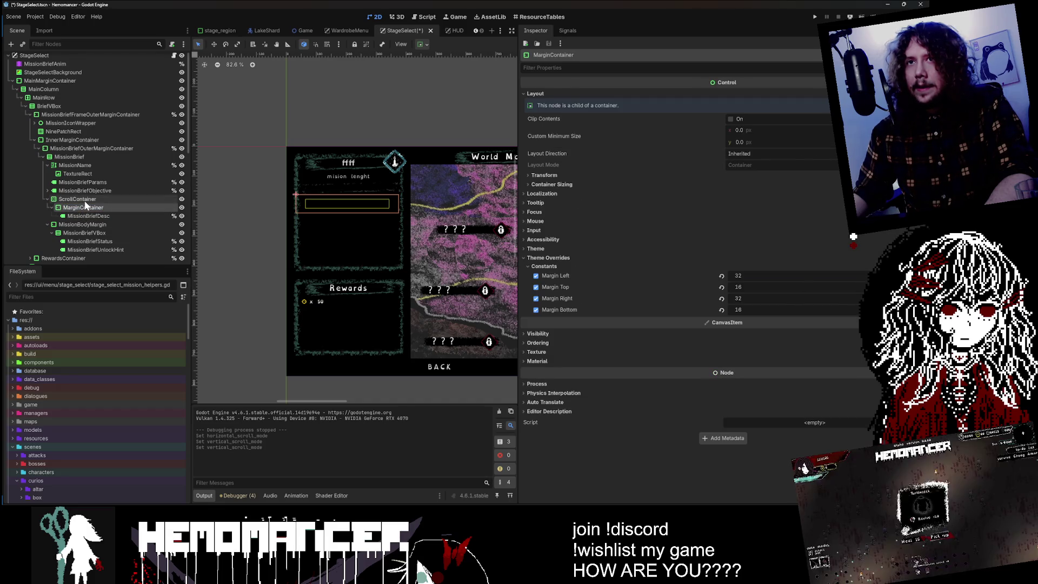
left_click(566, 184)
left_click(565, 184)
left_click(563, 176)
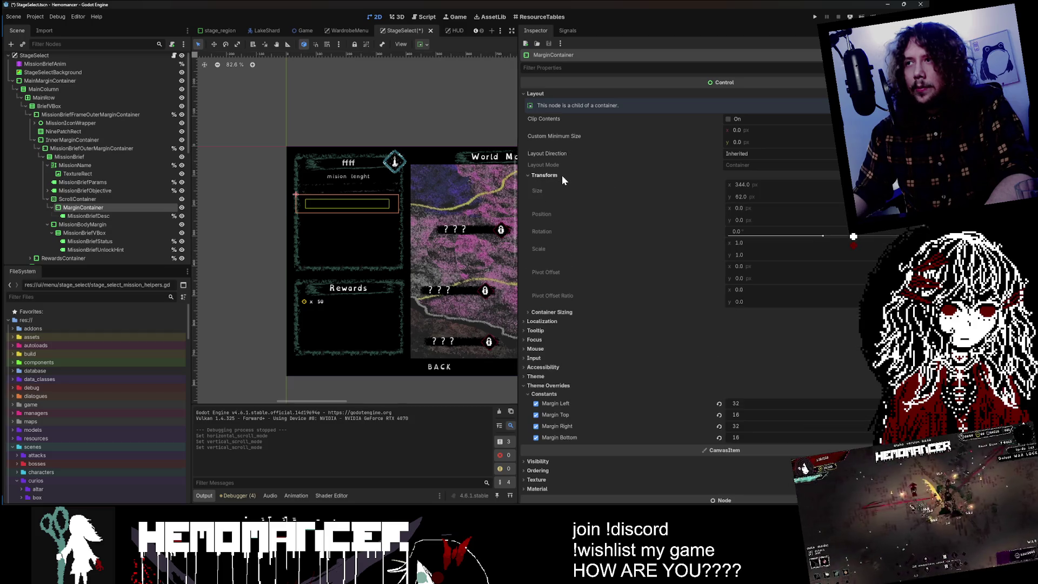
left_click(562, 175)
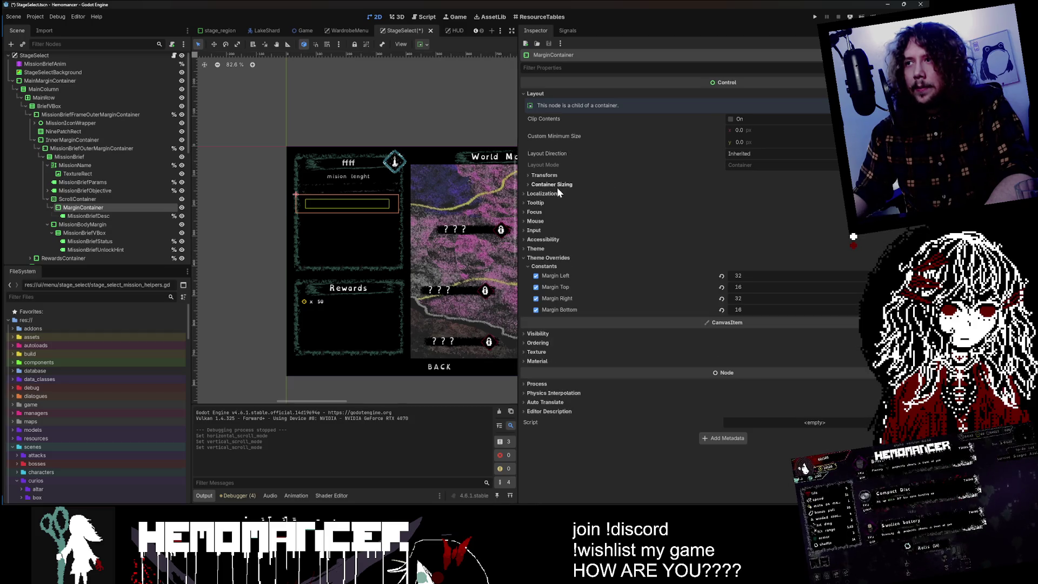
left_click(110, 200)
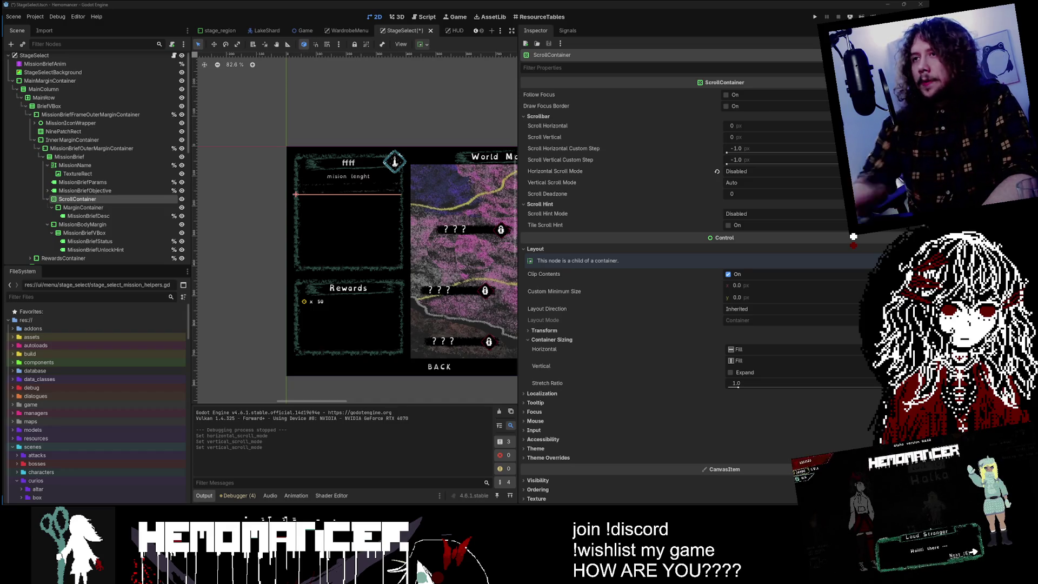
- Frame the mission brief panel and World Map on the canvas and inspect the inner MarginContainer
scroll(451, 126, "down", 1)
left_click_drag(451, 126, 362, 105)
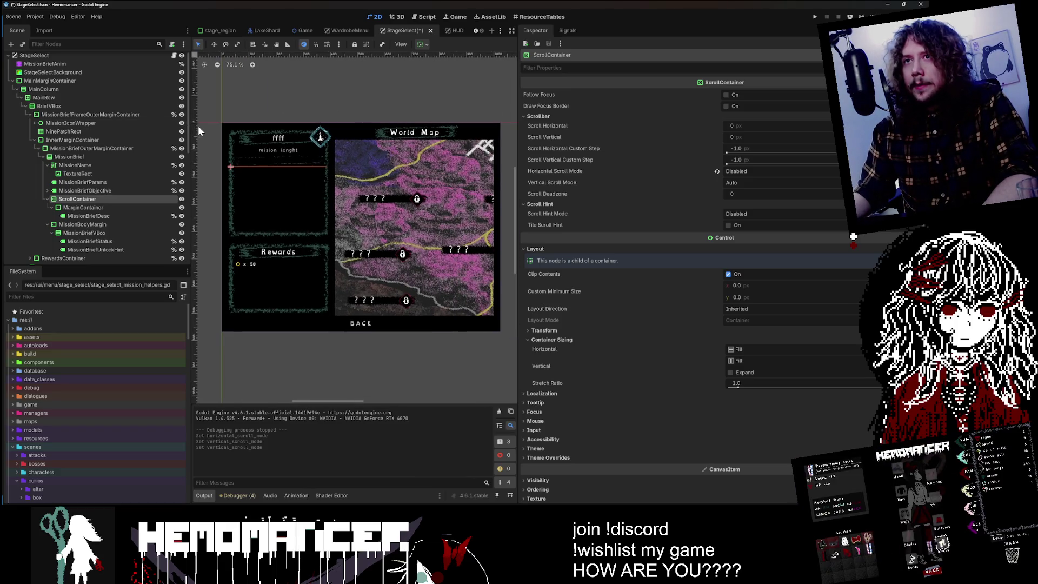
left_click_drag(190, 131, 154, 126)
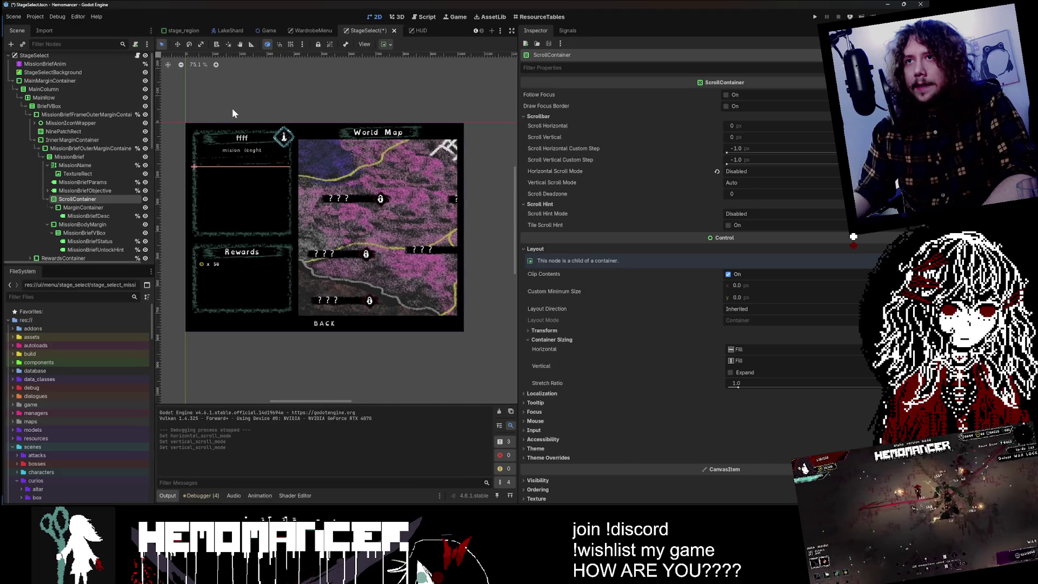
left_click_drag(221, 114, 336, 106)
scroll(352, 111, "up", 3)
mouse_move(517, 181)
left_mouse_down()
mouse_move(600, 185)
mouse_move(546, 188)
left_mouse_up()
scroll(324, 136, "up", 6)
left_click(103, 207)
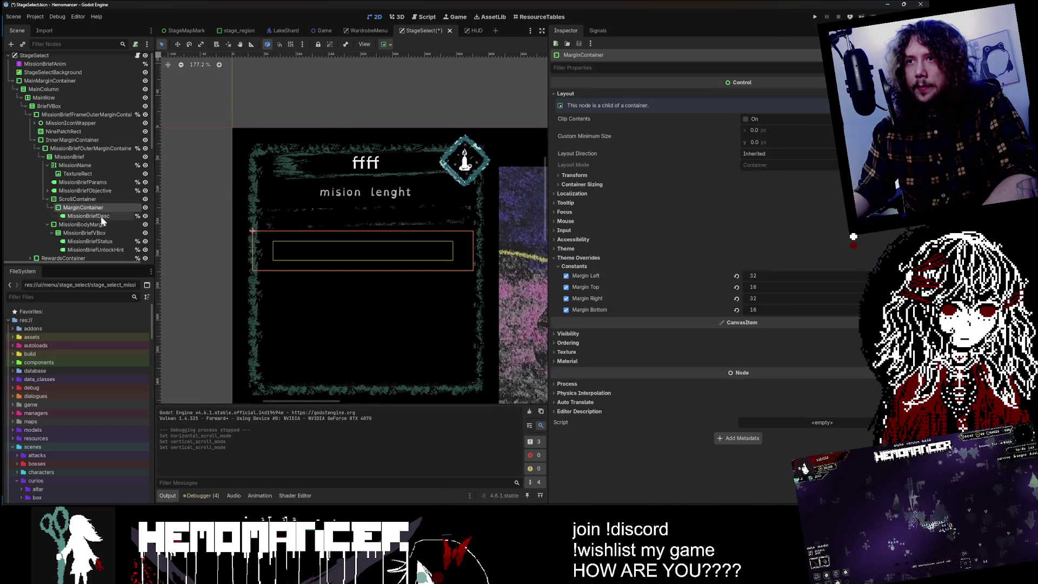
scroll(356, 111, "down", 3)
scroll(385, 70, "right", 2)
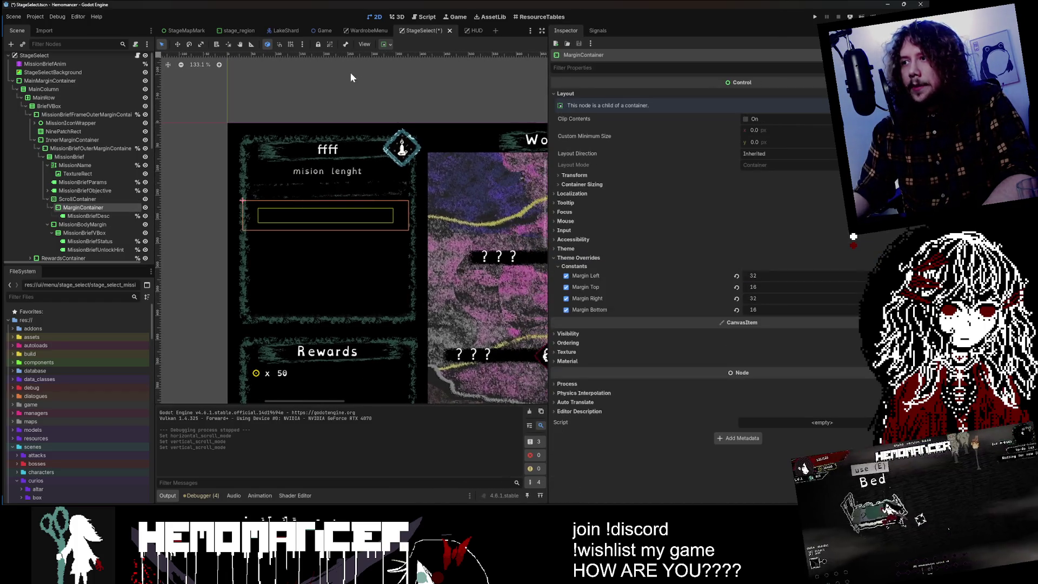
- Tick Container Sizing Vertical Expand on the ScrollContainer, keeping vertical scroll mode on Auto
left_click(77, 200)
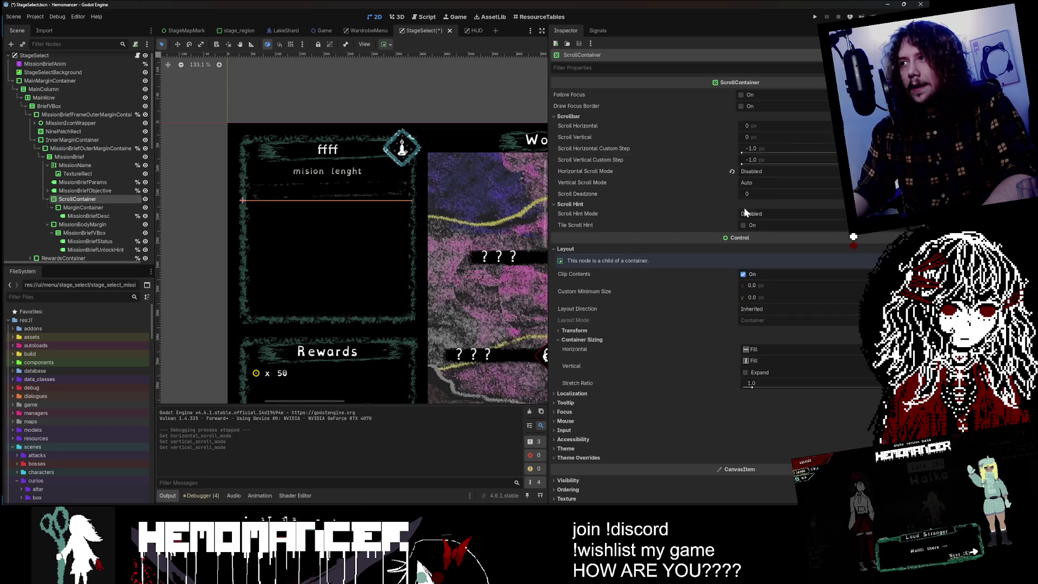
left_click(763, 182)
left_click(763, 182)
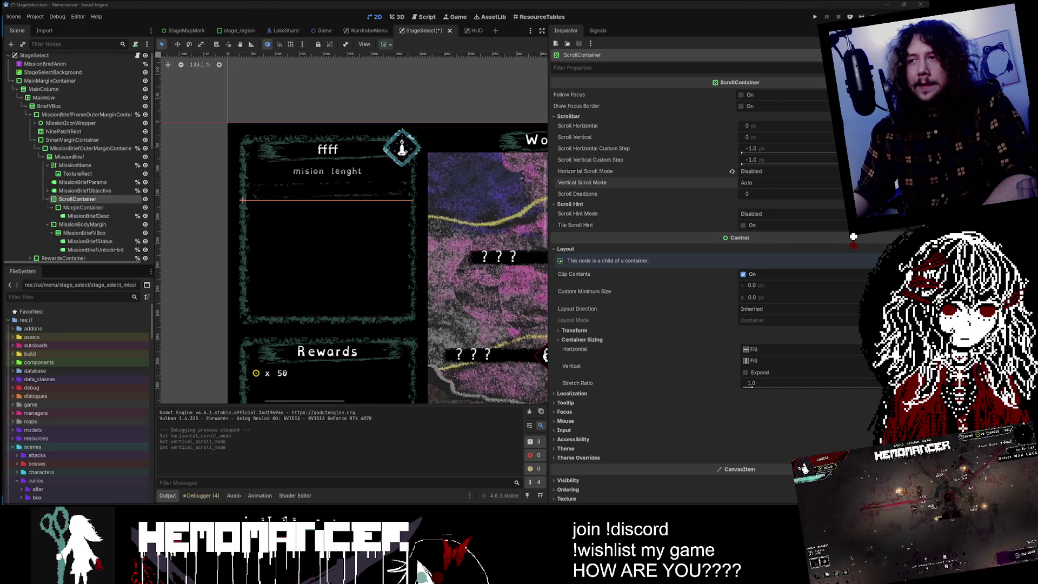
left_click(763, 375)
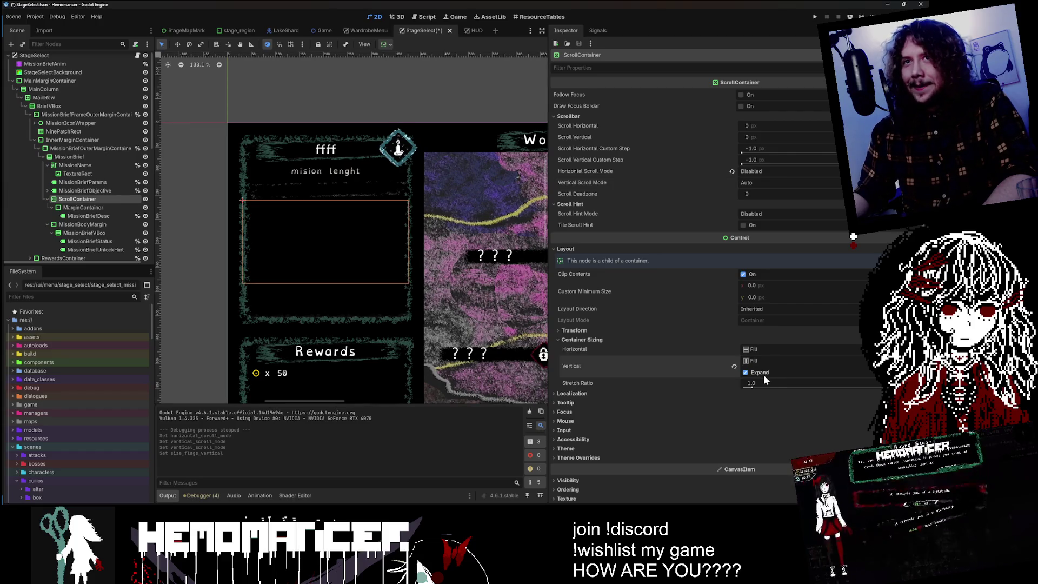
left_click(81, 208)
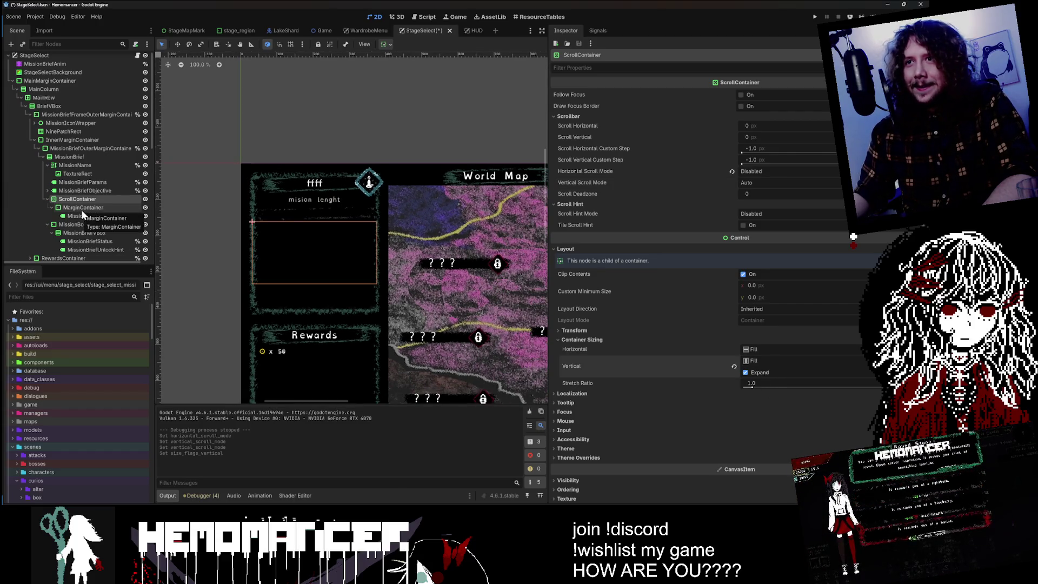
left_click(84, 200)
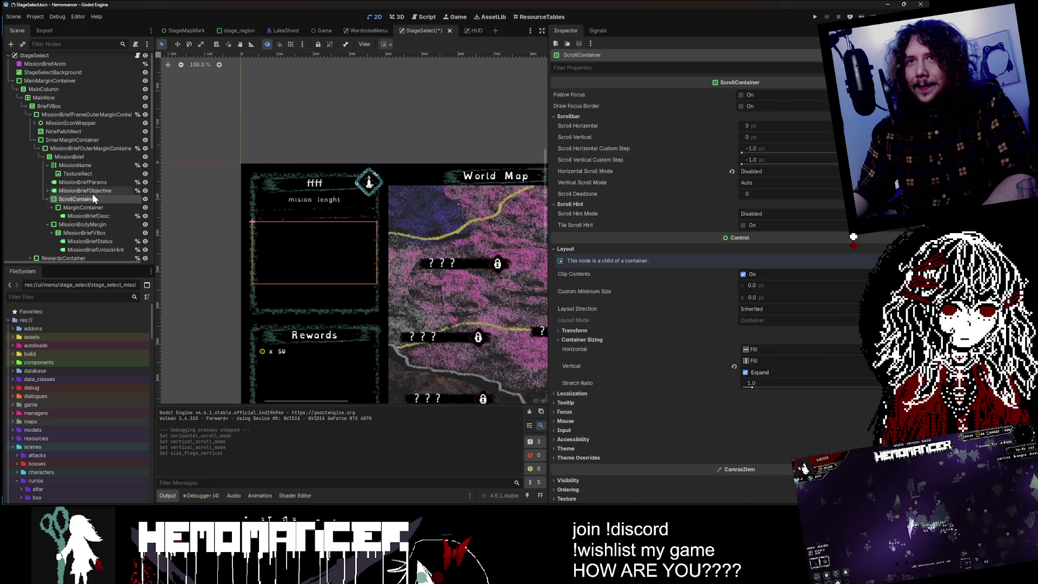
- Save the StageSelect scene and run the game with F5
left_click(304, 115)
key("ctrl+s")
key("F5")
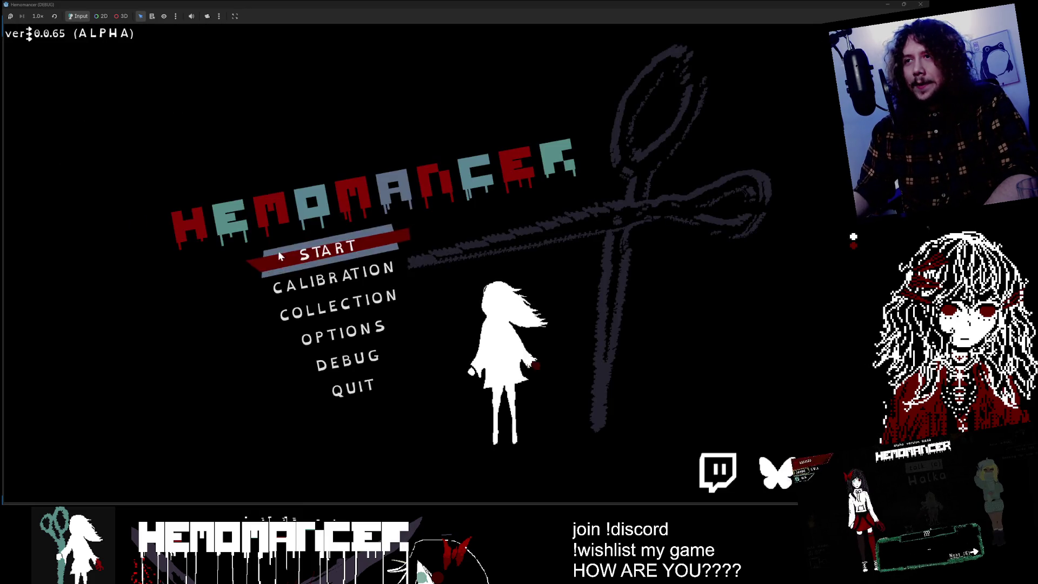
- Start the game from the main menu and open the World Map stage select
left_click(335, 248)
key("e")
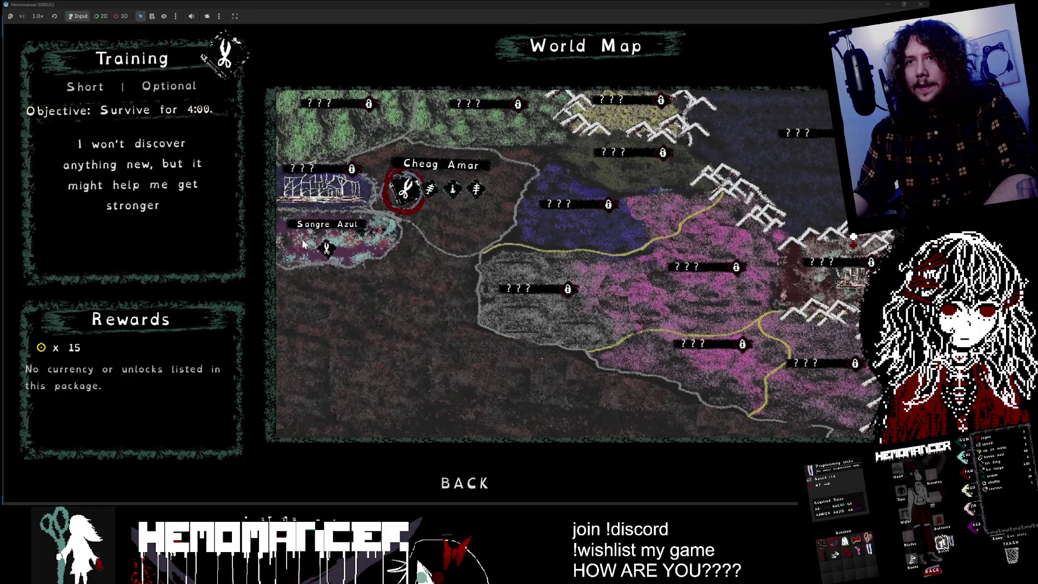
scroll(192, 214, "down", 2)
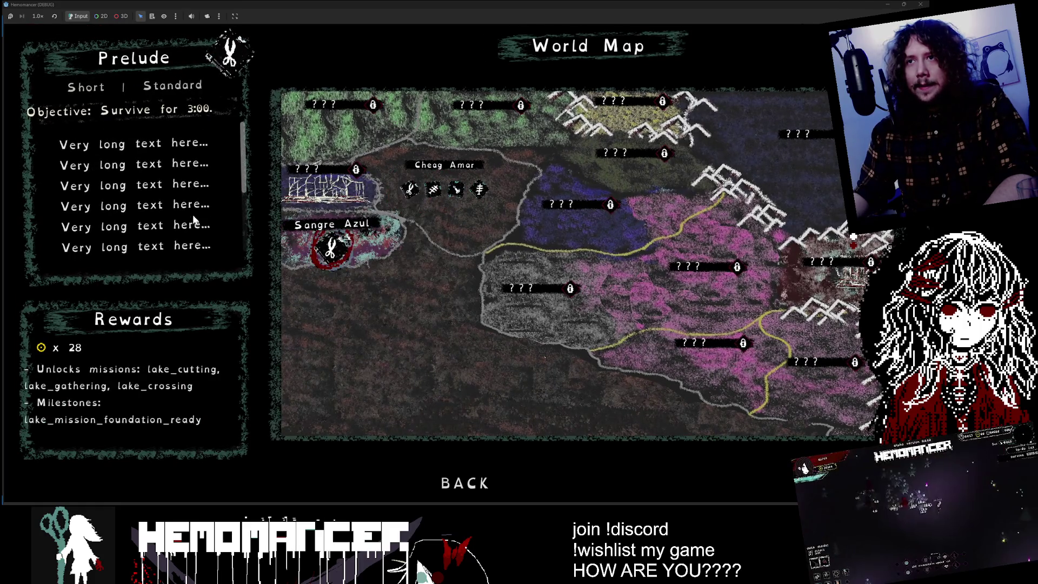
scroll(219, 228, "down", 3)
scroll(219, 229, "down", 1)
scroll(191, 308, "up", 1)
scroll(190, 309, "down", 1)
scroll(191, 309, "up", 1)
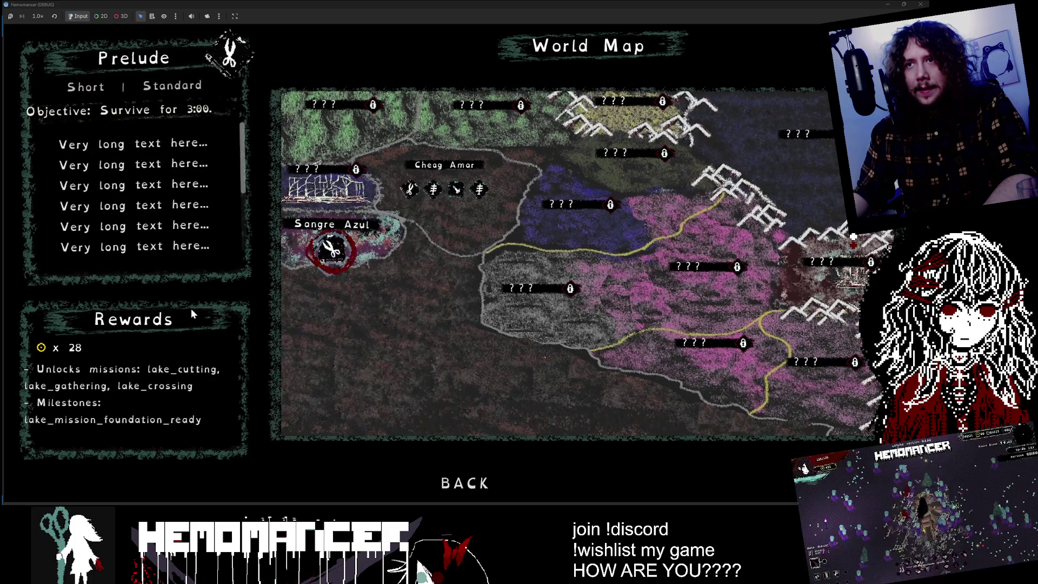
scroll(190, 308, "down", 1)
scroll(190, 308, "up", 1)
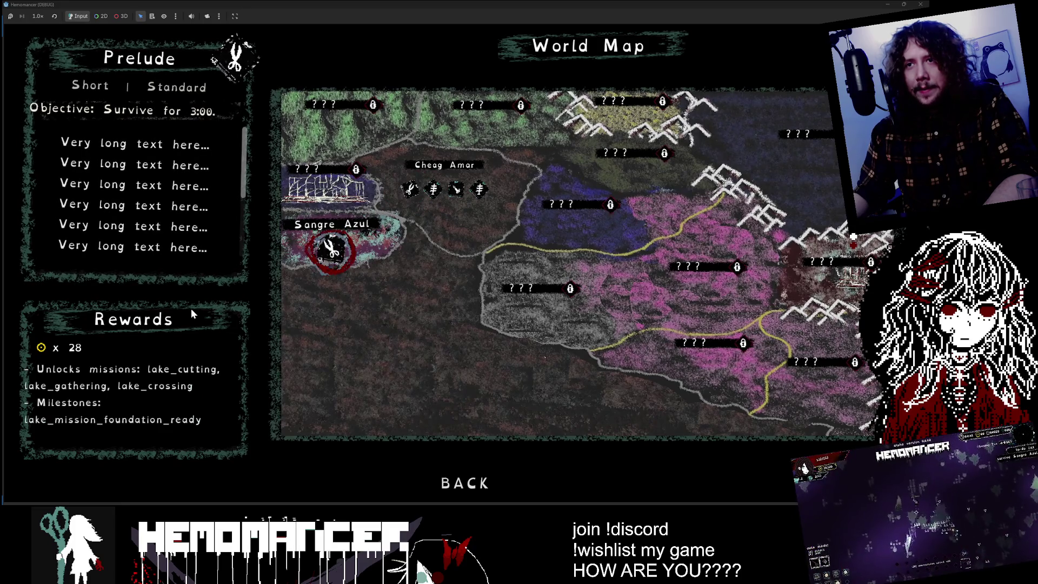
- Scroll between missions to confirm Prelude's long description stays inside its panel, then minimize the game
scroll(214, 238, "down", 1)
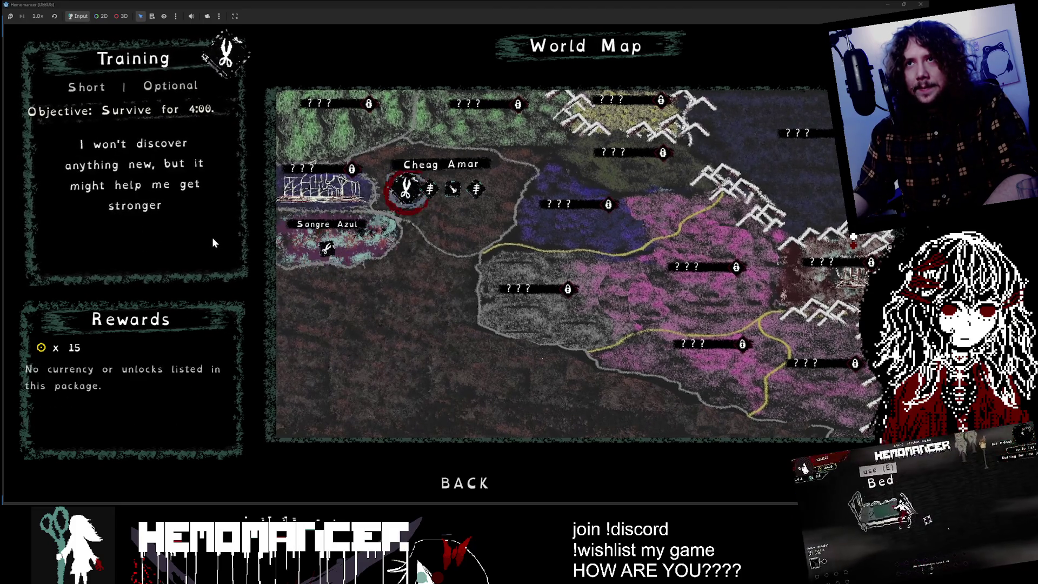
scroll(212, 237, "up", 1)
scroll(212, 236, "down", 1)
scroll(212, 237, "up", 1)
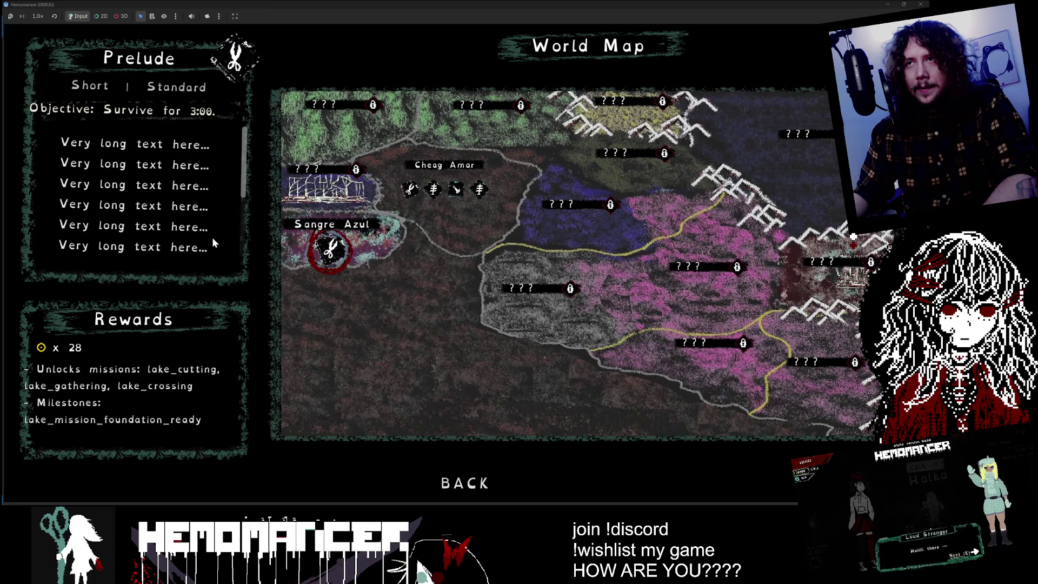
scroll(208, 238, "down", 1)
scroll(213, 230, "up", 1)
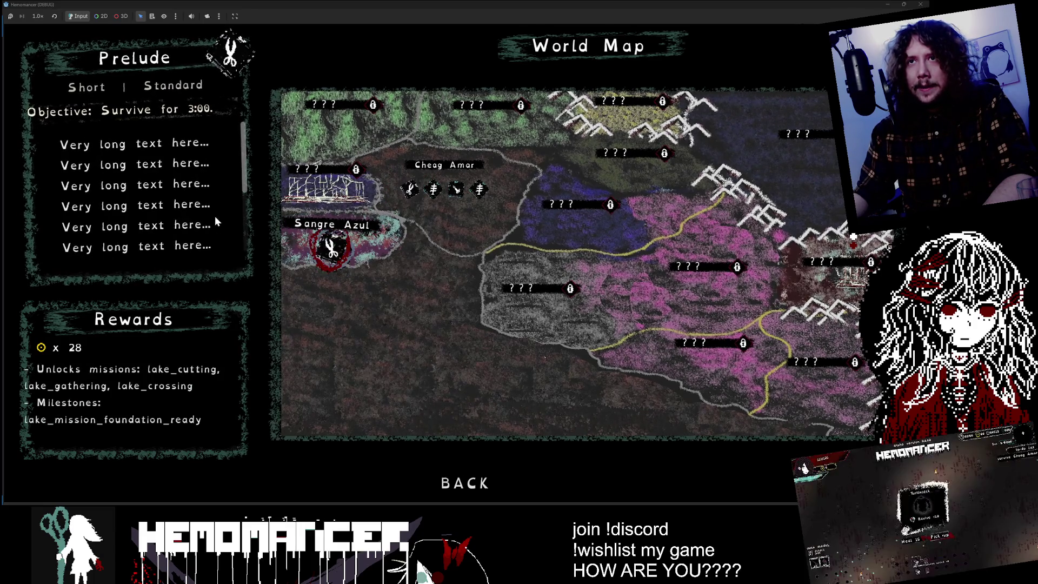
scroll(209, 238, "down", 3)
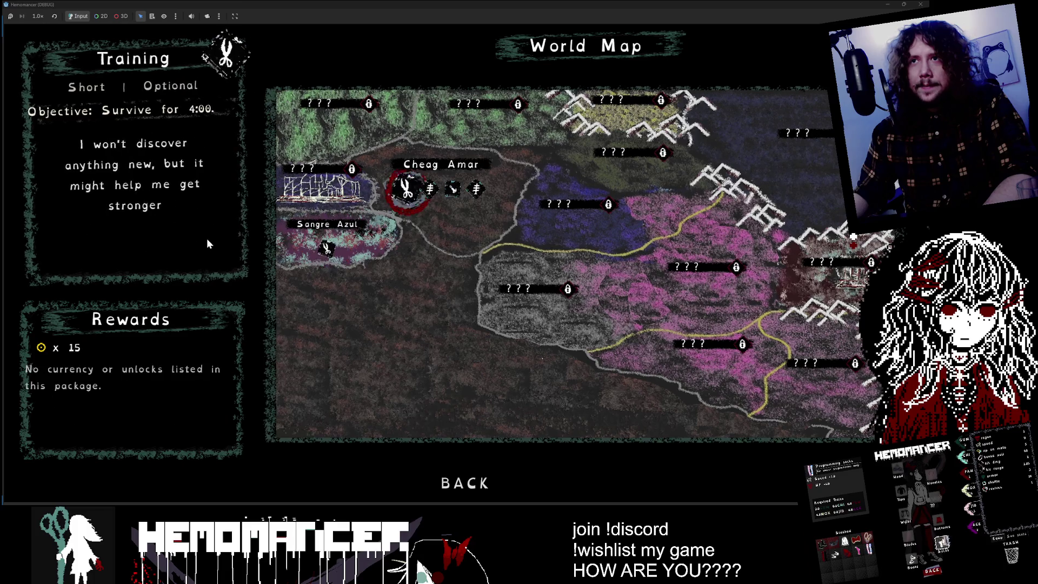
scroll(207, 242, "up", 2)
scroll(207, 243, "down", 1)
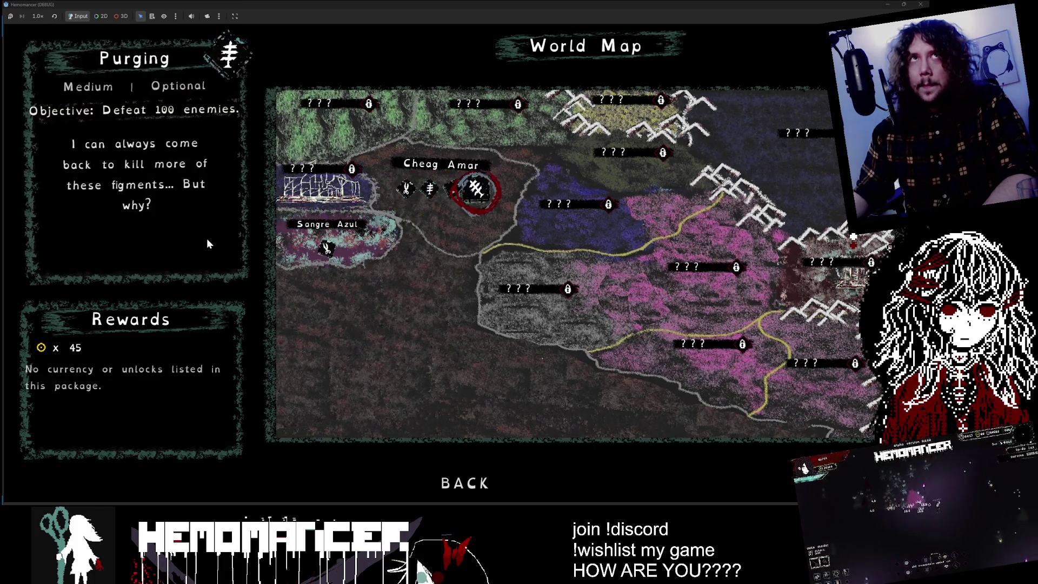
scroll(207, 244, "down", 3)
scroll(208, 241, "down", 2)
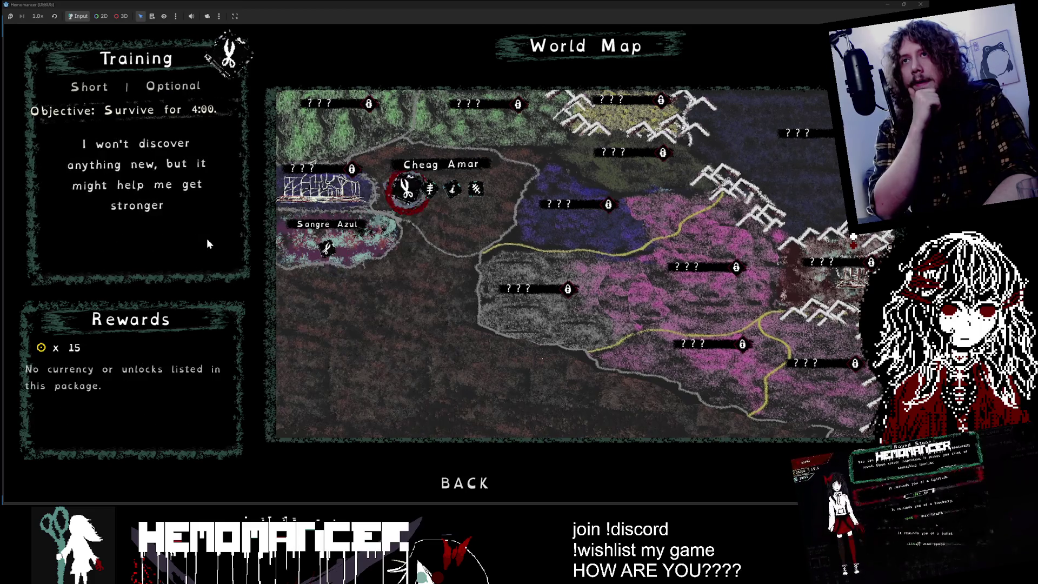
scroll(207, 241, "up", 2)
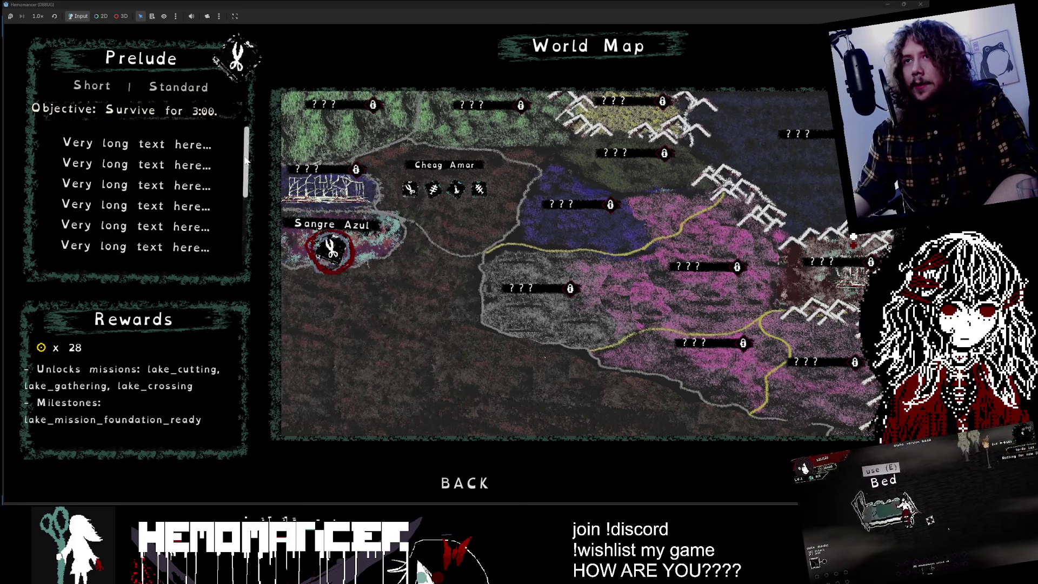
scroll(435, 276, "down", 1)
scroll(434, 272, "up", 1)
scroll(434, 272, "down", 1)
scroll(431, 273, "down", 1)
scroll(427, 273, "up", 1)
scroll(427, 273, "up", 1)
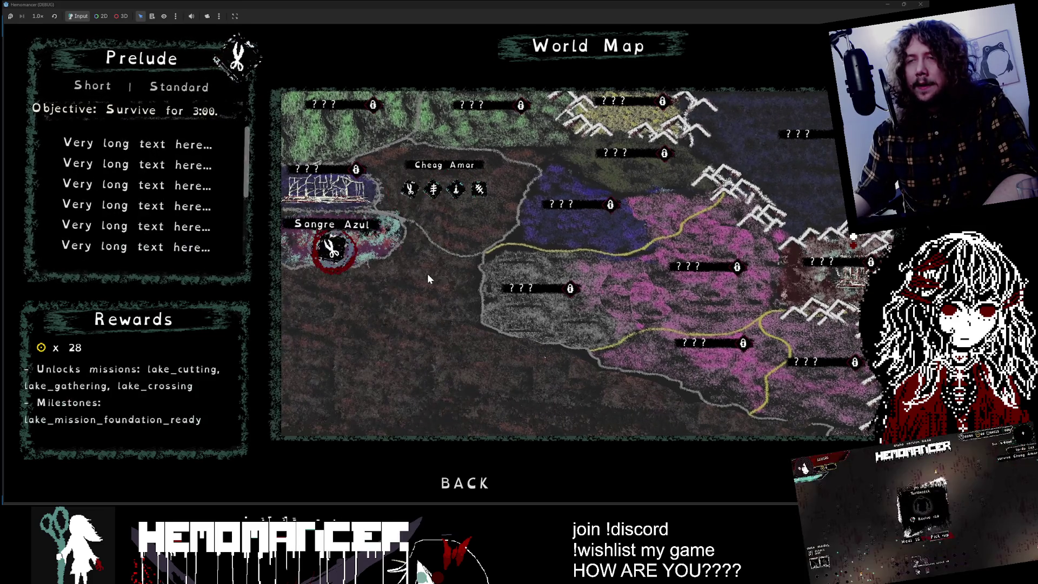
scroll(427, 274, "down", 1)
left_click(889, 5)
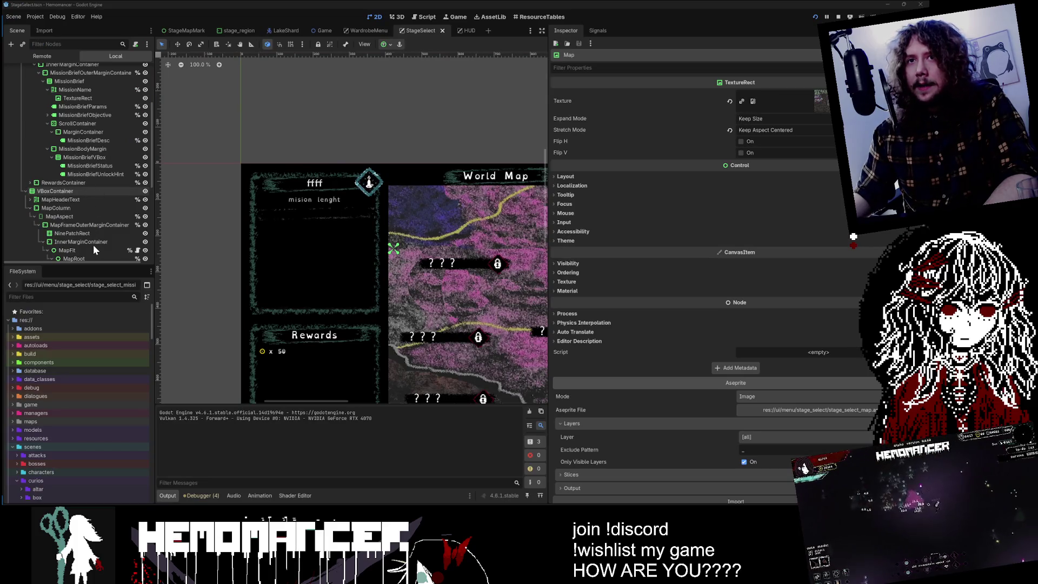
- Set the mission brief ScrollContainer's Vertical Scroll Mode to Never Show
scroll(98, 199, "down", 3)
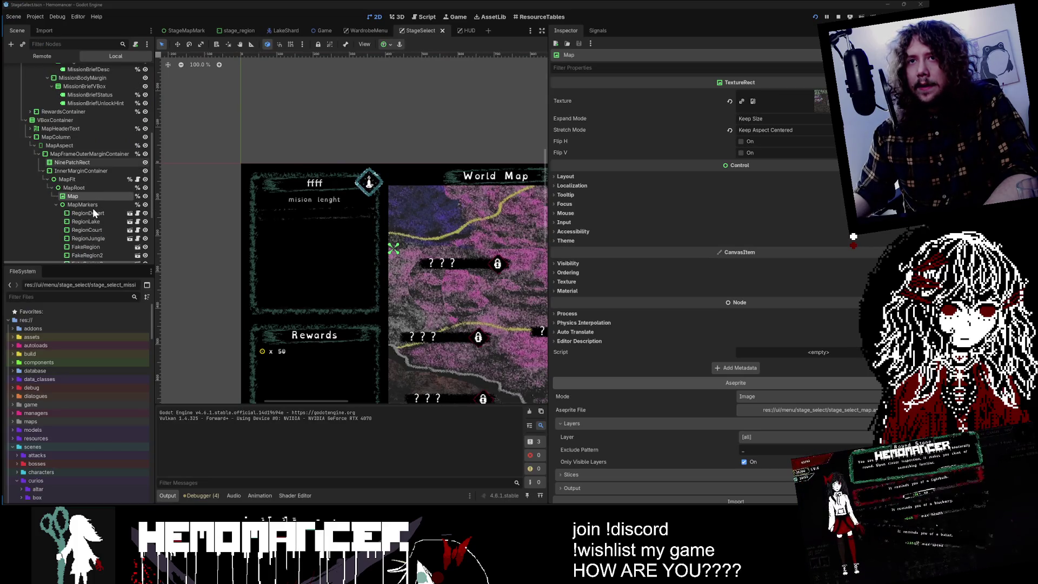
scroll(93, 206, "up", 5)
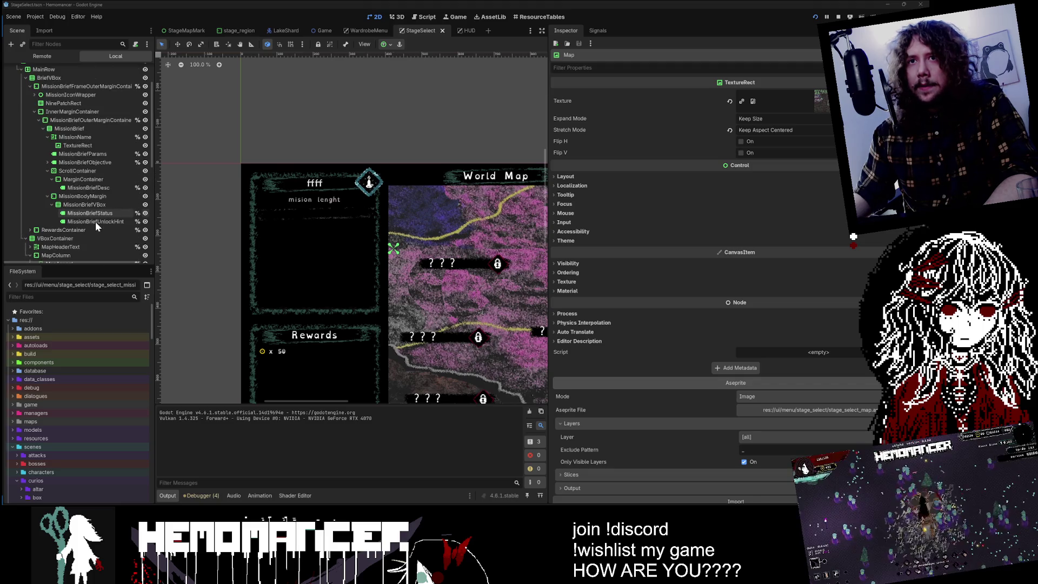
scroll(97, 213, "down", 2)
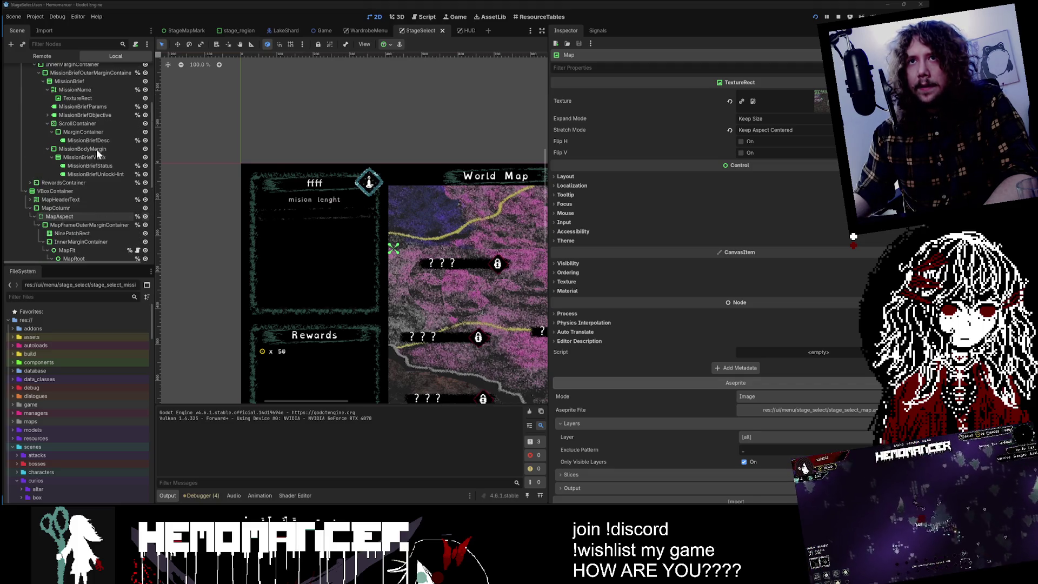
left_click(89, 124)
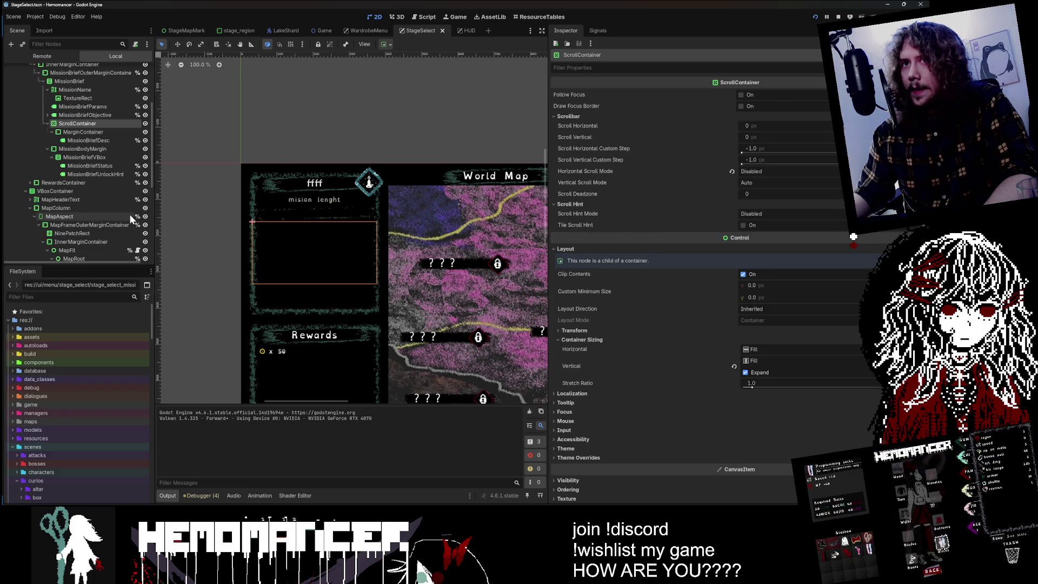
left_click(104, 139)
left_click(103, 125)
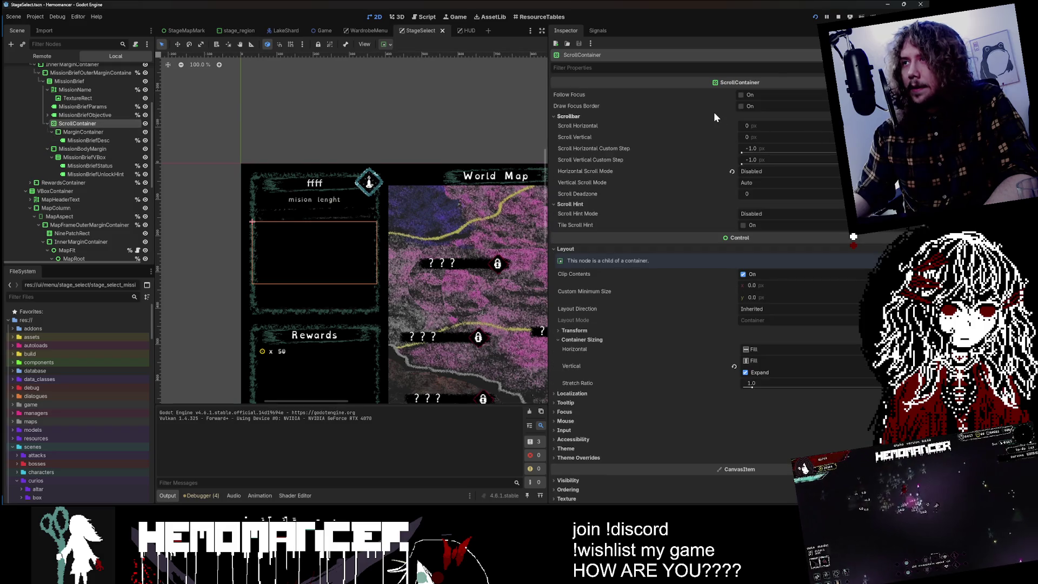
mouse_move(603, 129)
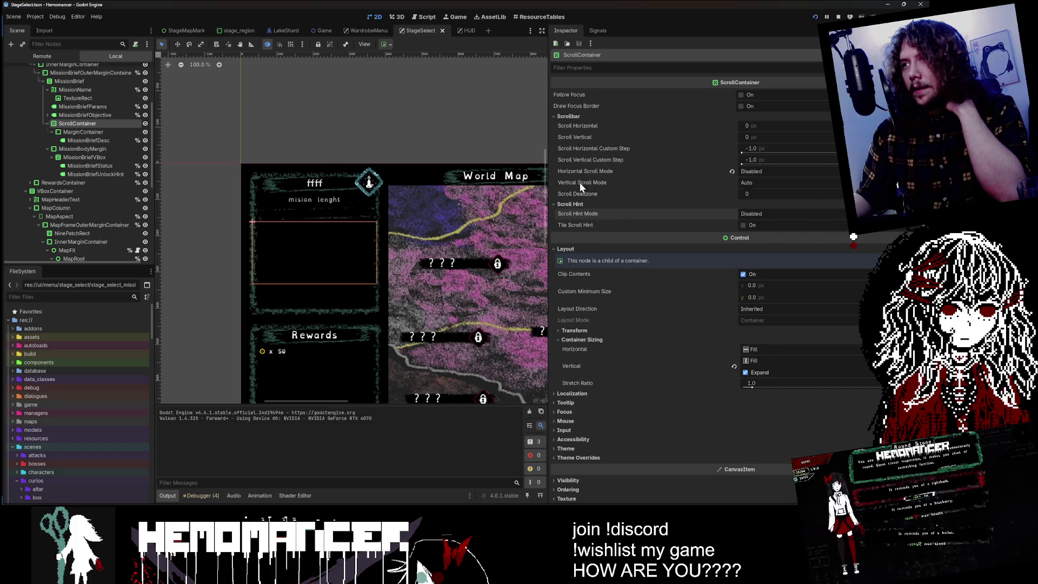
left_click(819, 184)
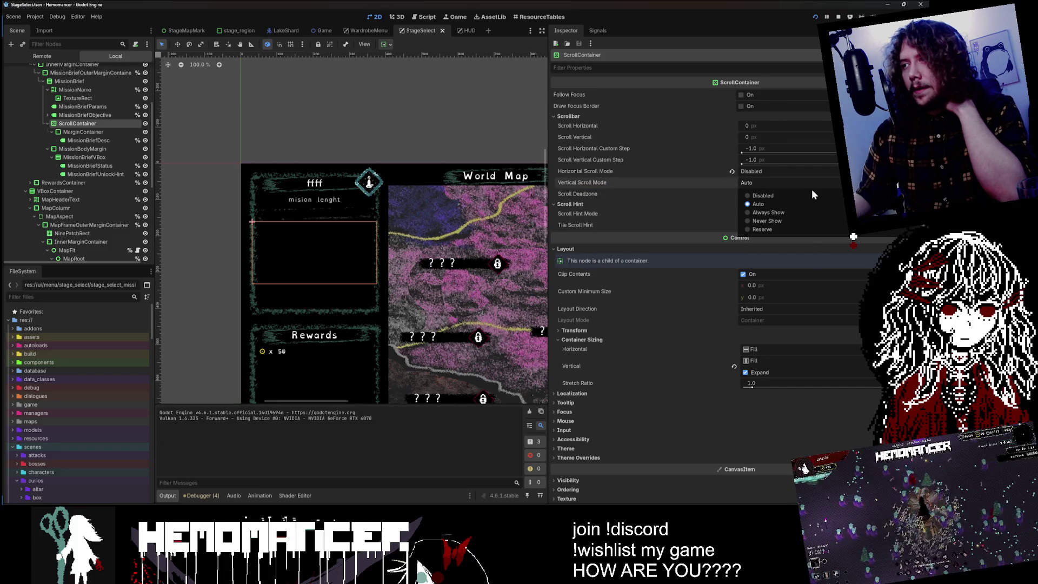
left_click(786, 218)
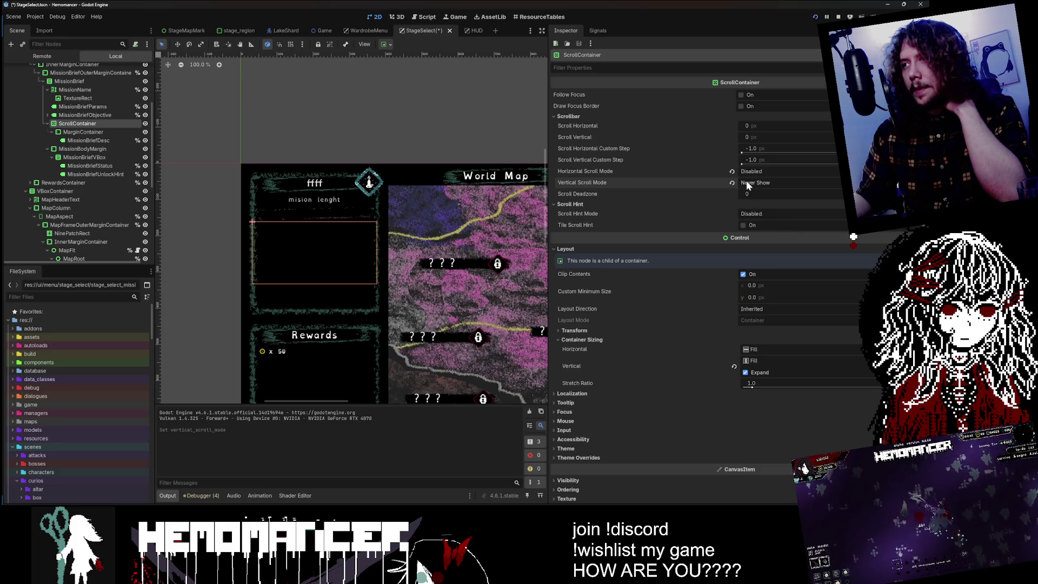
mouse_move(647, 185)
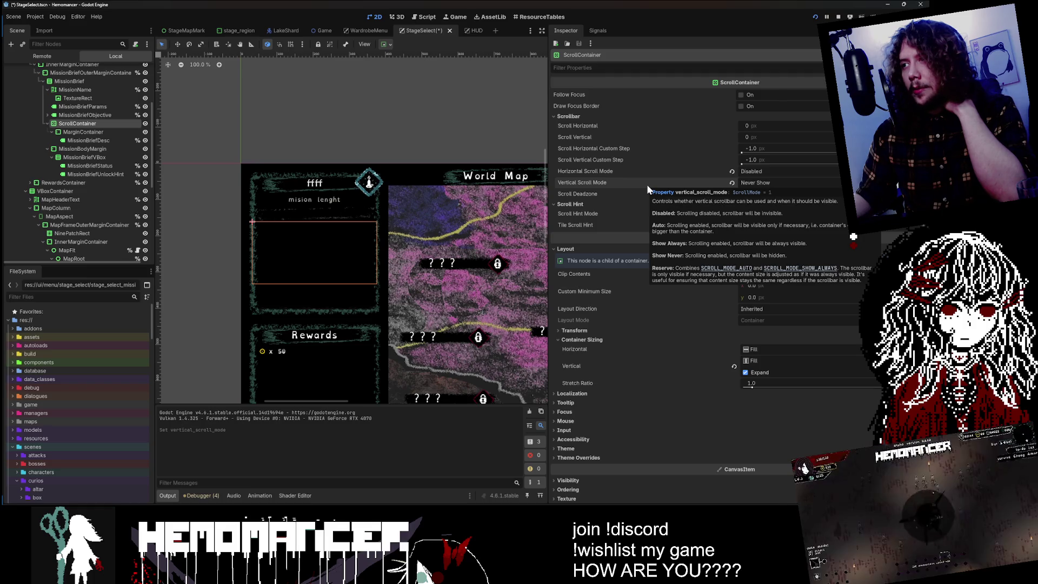
- Save the StageSelect scene and run the project with F5
left_click(422, 114)
key("ctrl+s")
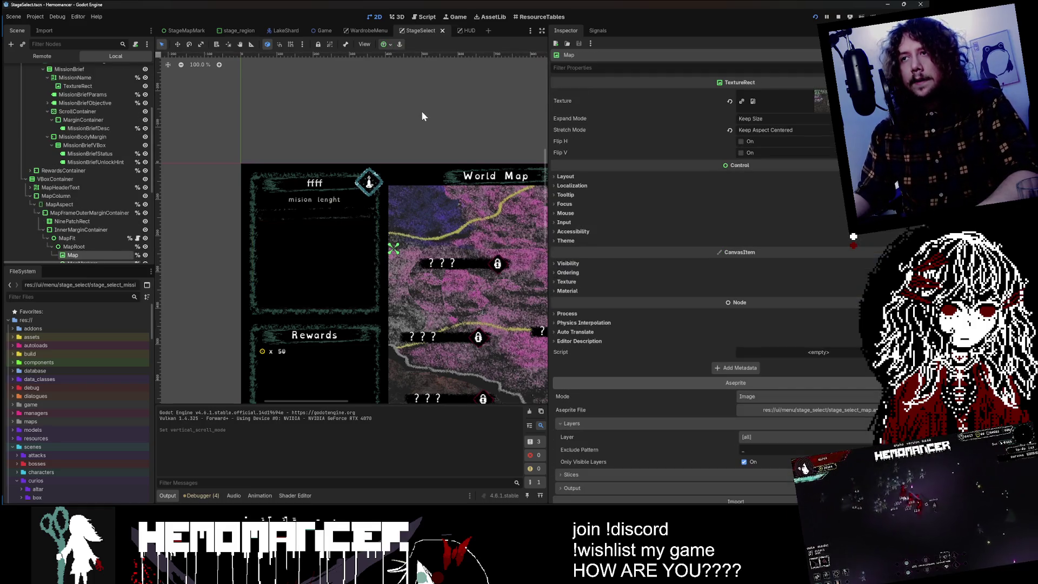
key("F5")
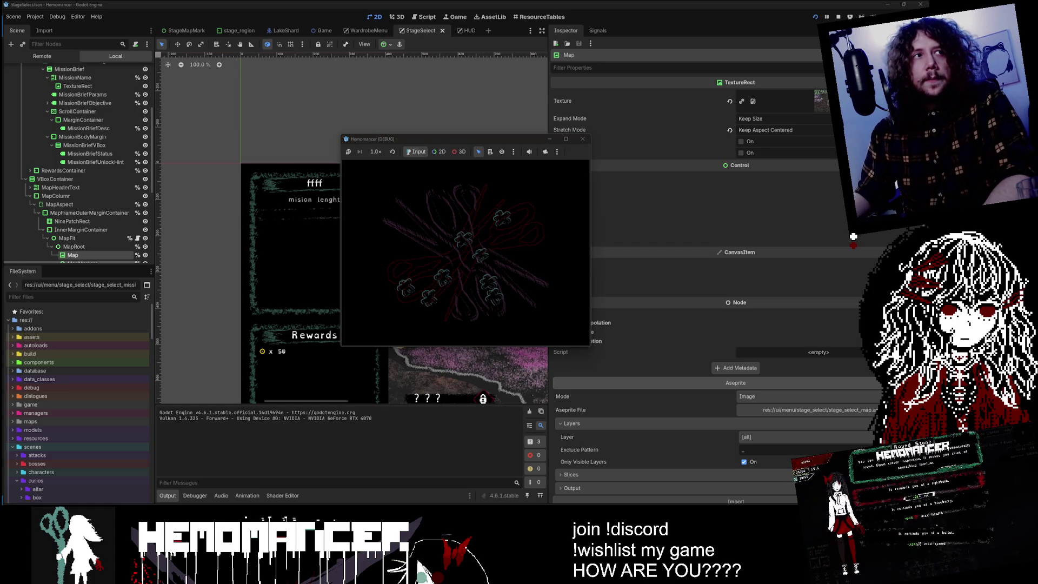
- Maximize the debug window, start the game, and scroll the Prelude brief text up and down
double_click(510, 139)
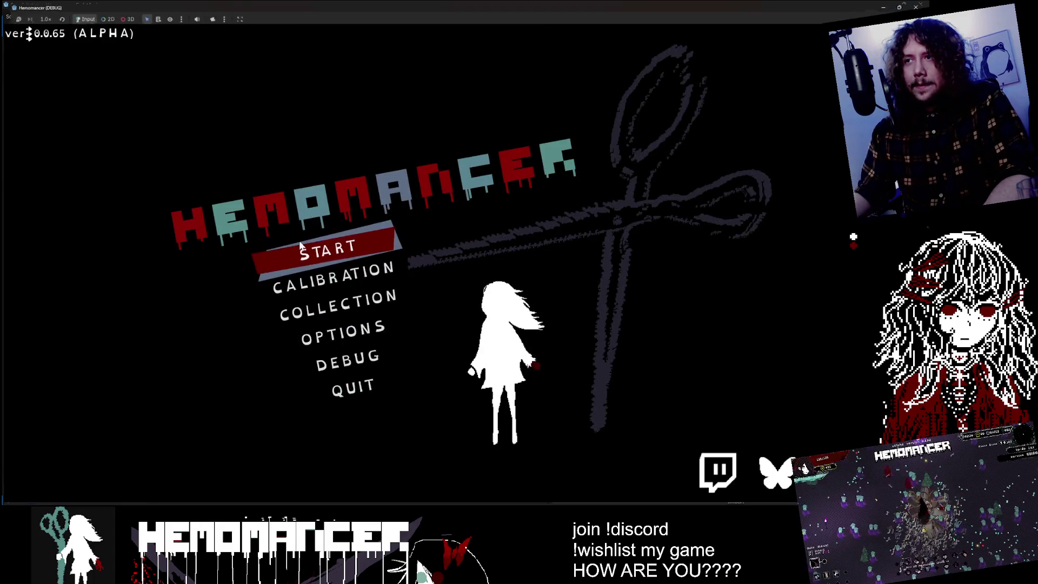
left_click(300, 255)
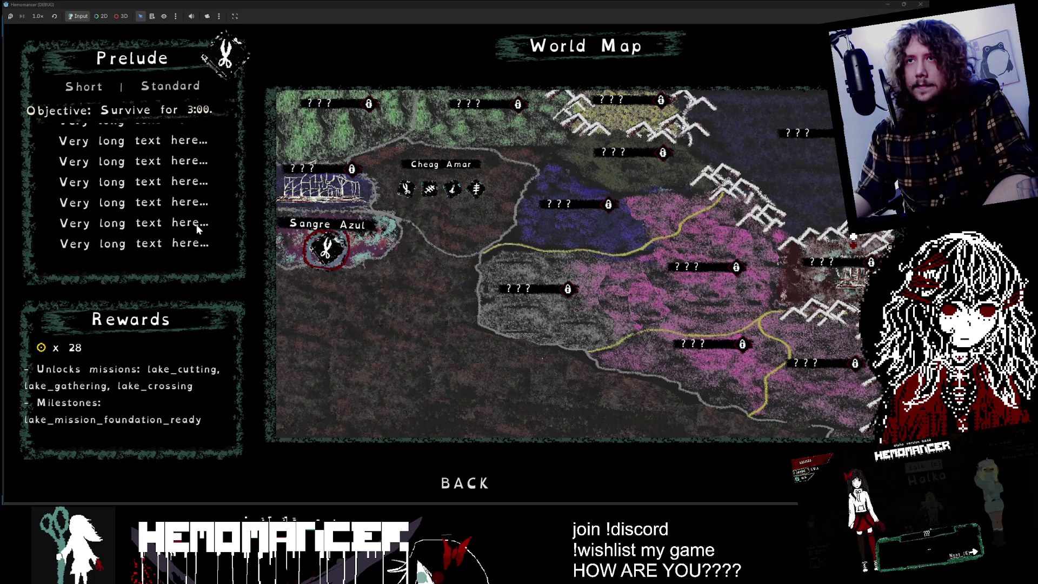
key("Right")
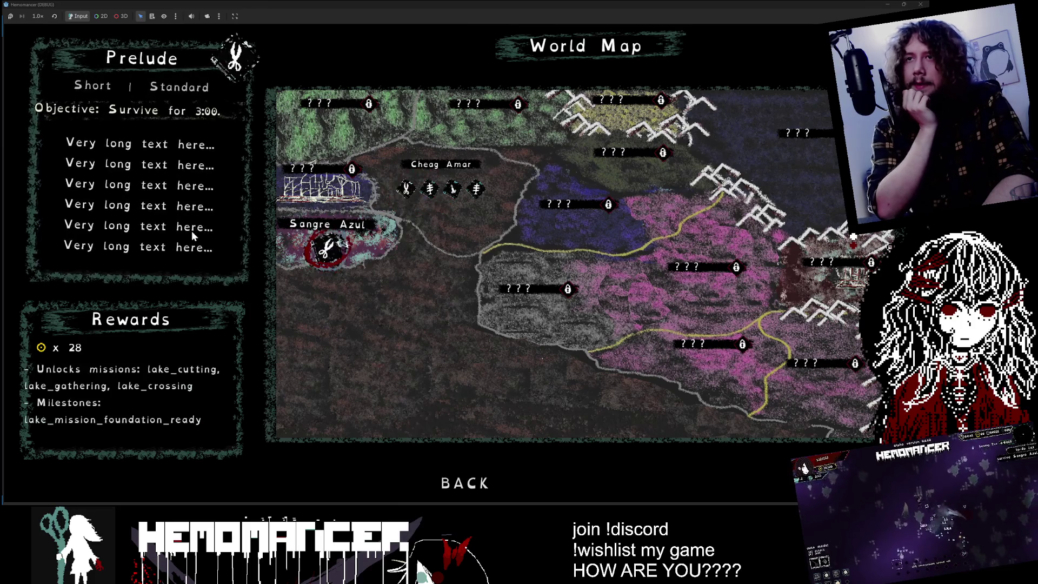
scroll(192, 232, "down", 1)
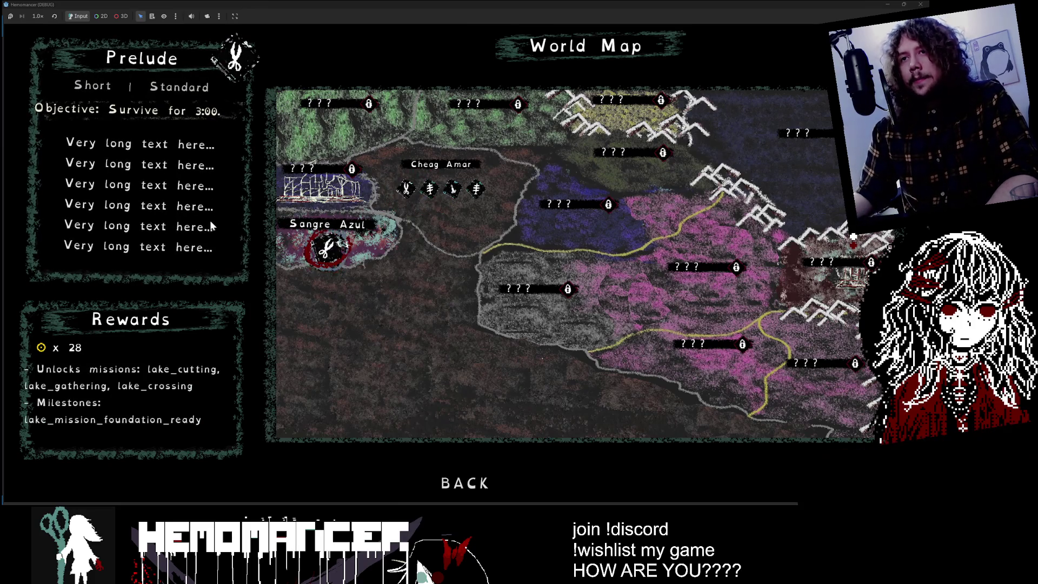
scroll(206, 223, "up", 1)
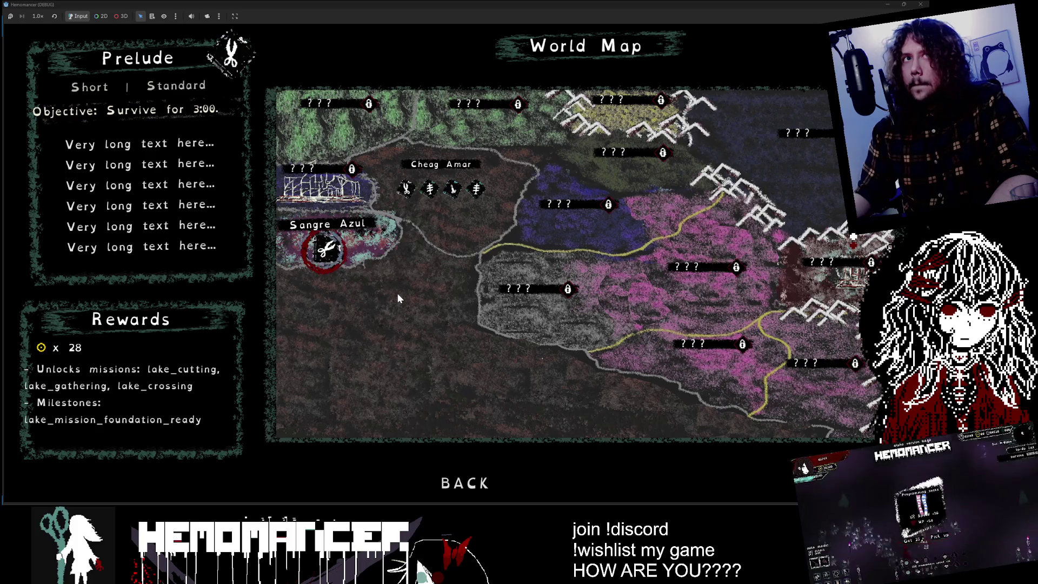
- Cycle the map selection through Prelude, Training, Study, Purging and Cutting to compare their briefs
key("Right")
key("Right")
key("Left")
key("Left")
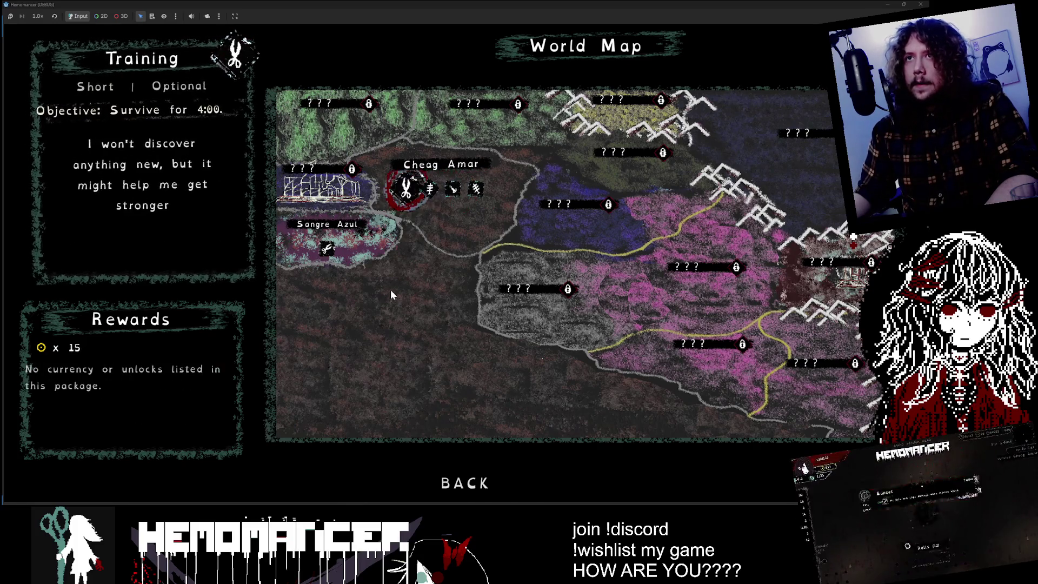
key("Left")
key("Right")
key("Right")
key("Left")
key("Left")
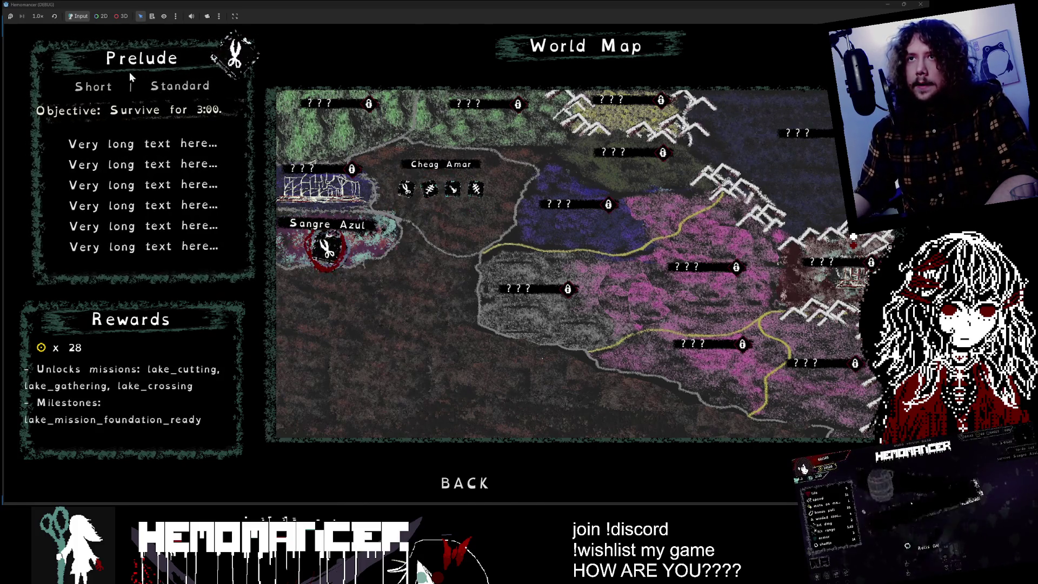
key("Right")
key("Right")
key("Left")
key("Left")
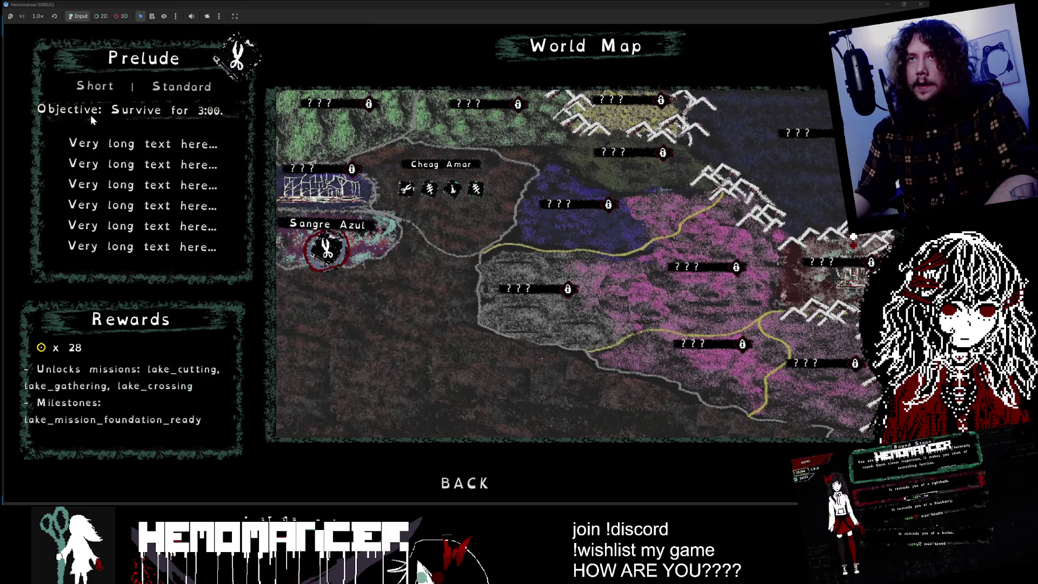
key("Right")
key("Right")
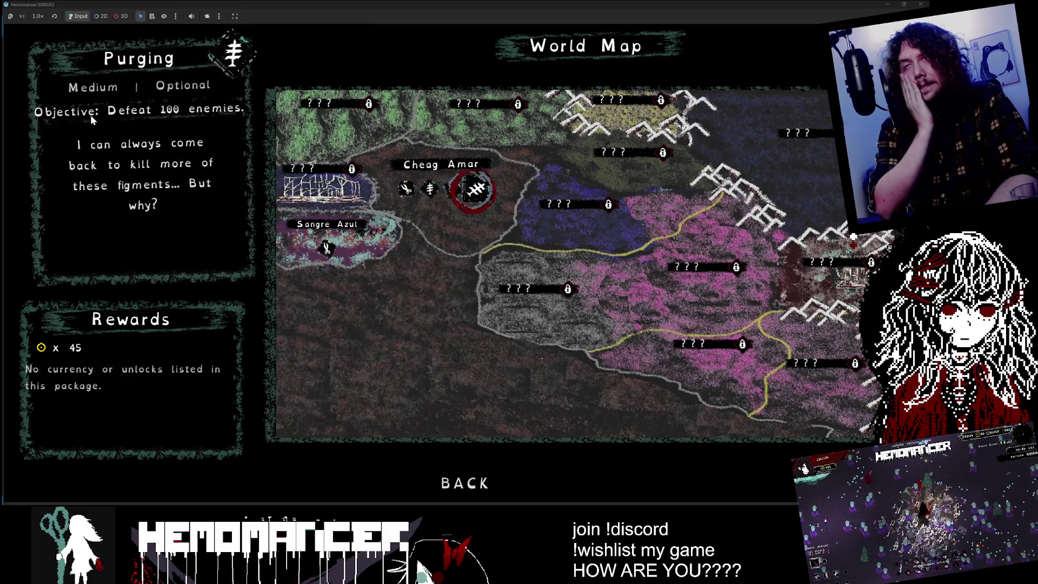
key("Left")
key("Right")
key("Right")
key("Left")
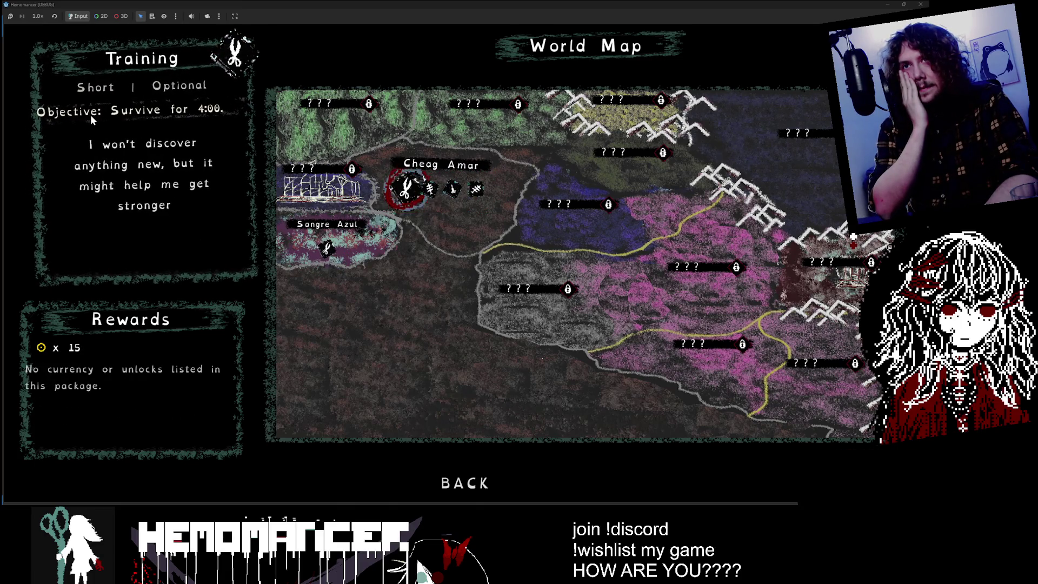
key("Right")
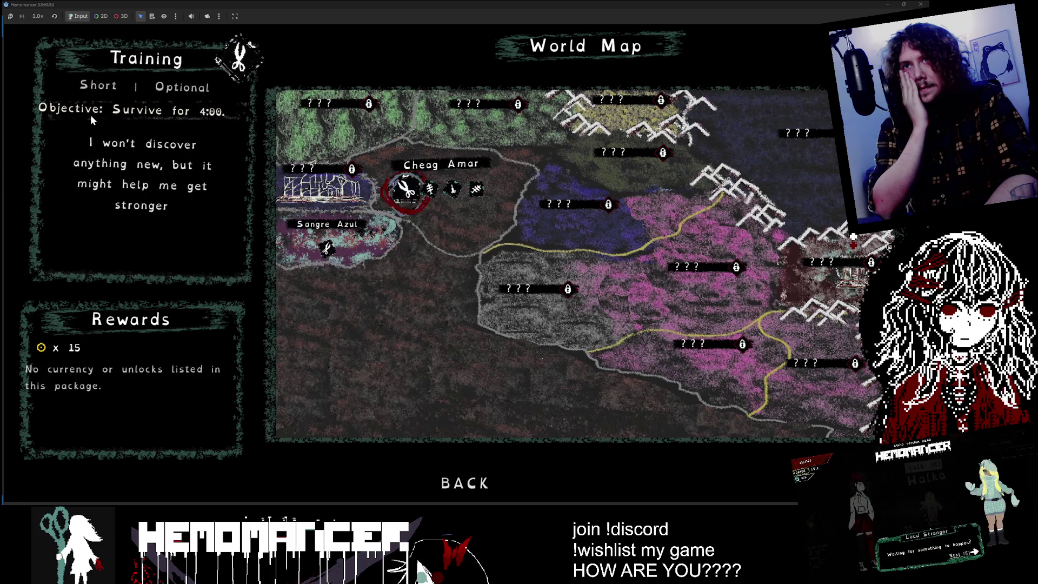
key("Left")
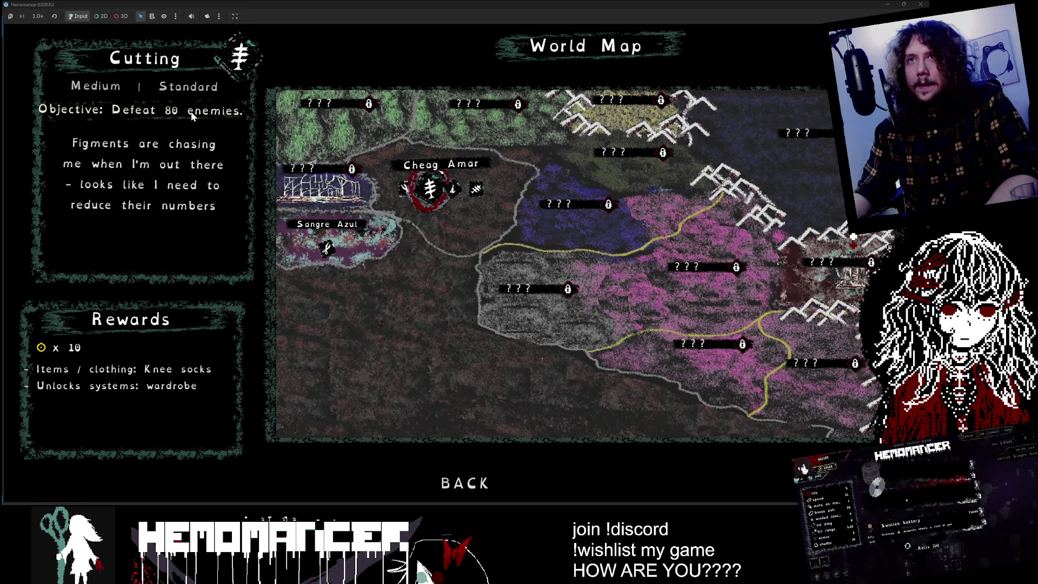
key("Right")
key("Right")
key("Left")
key("Left")
key("Left")
key("Left")
- Step through Cheag Amar's Study, Purging and Cutting briefs once more, then minimize the game
key("Right")
key("Right")
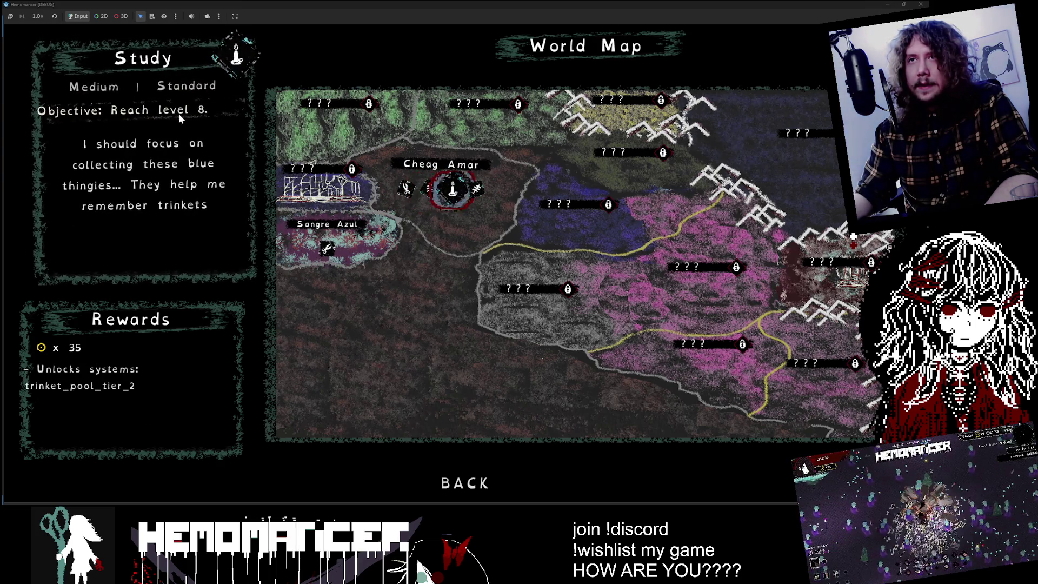
key("Left")
key("Right")
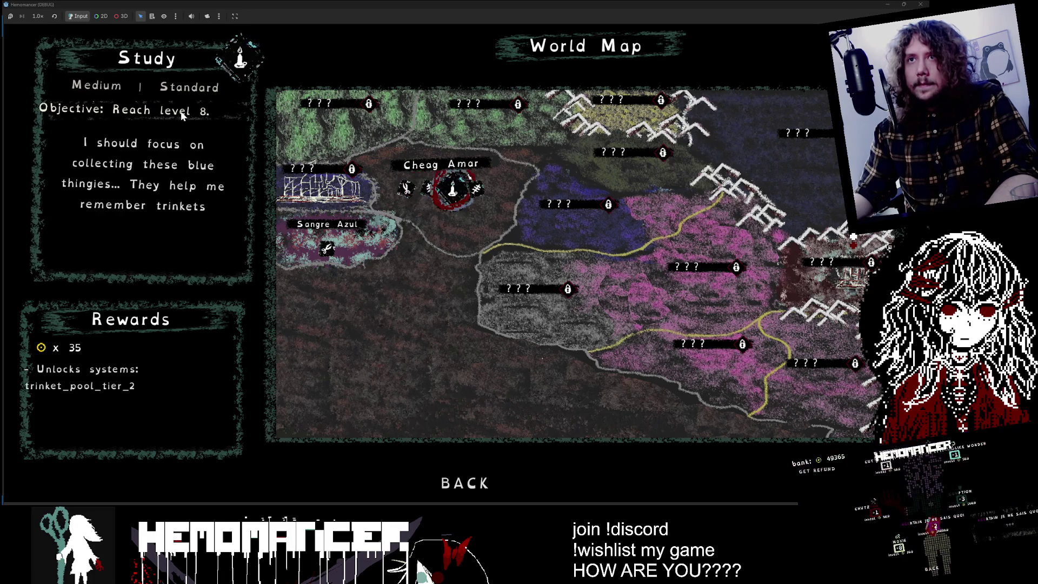
key("Right")
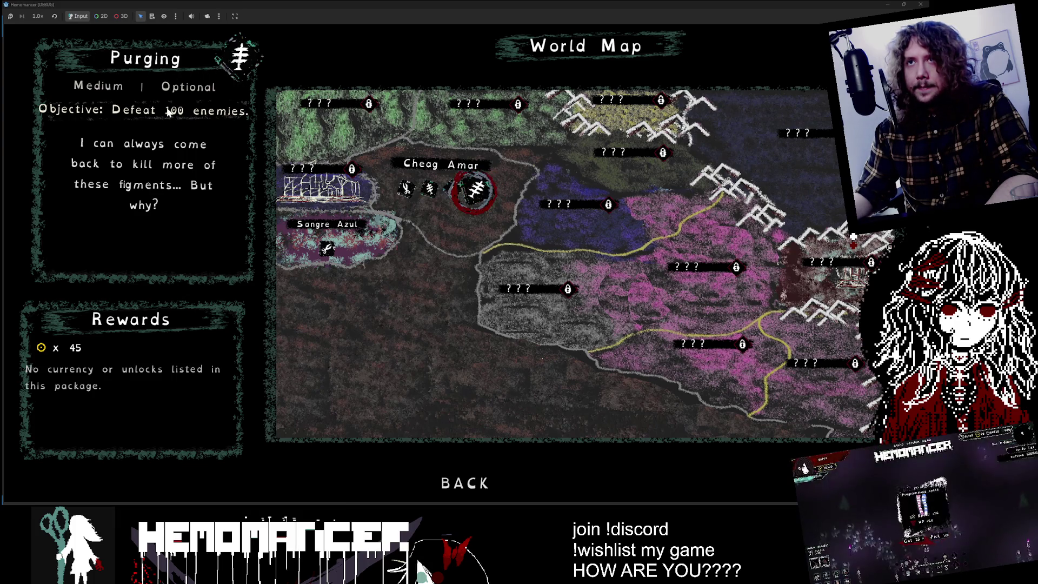
key("Left")
key("Left")
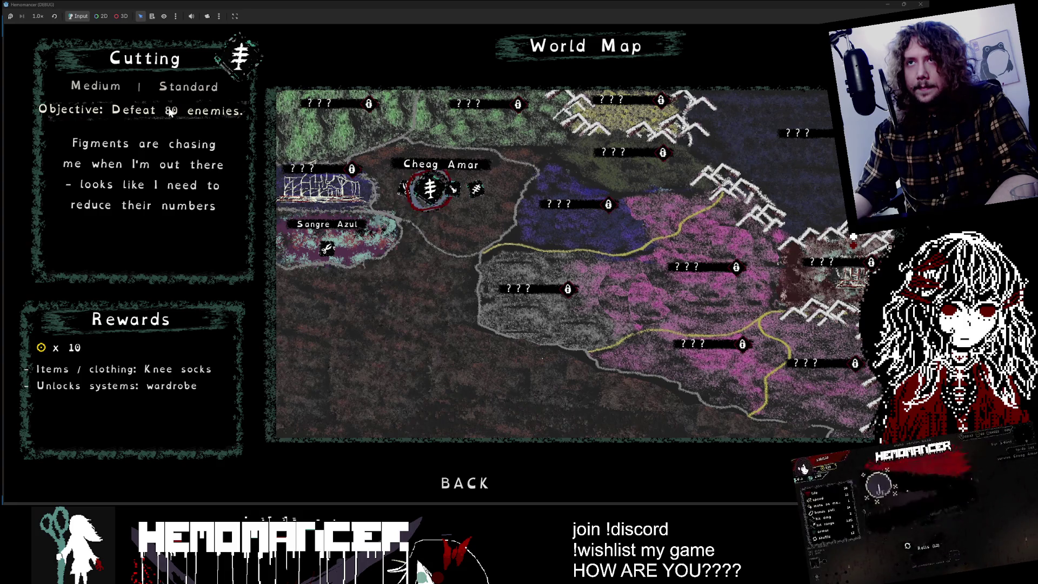
key("Right")
key("Right")
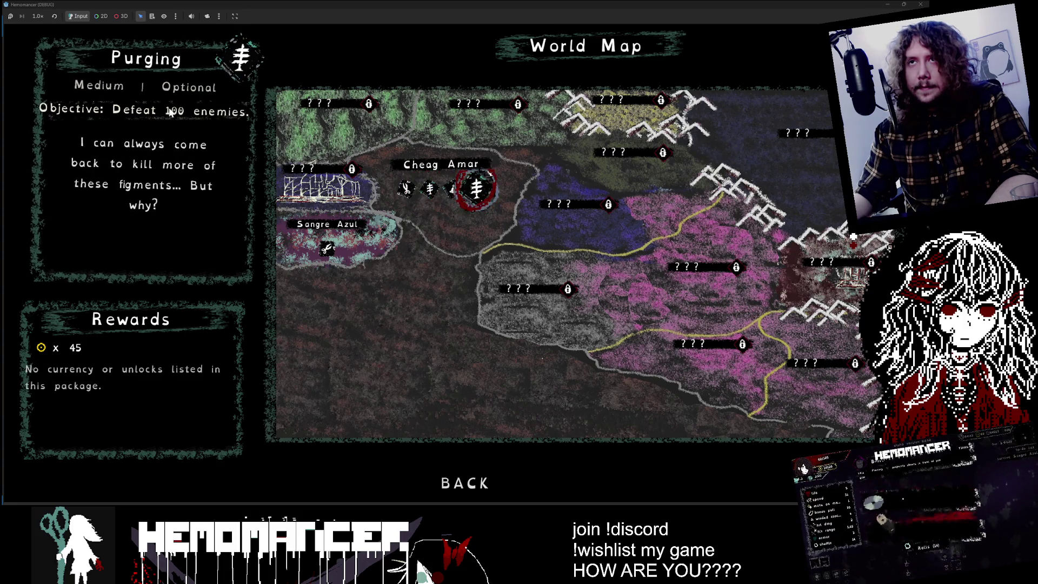
key("Right")
key("Right")
key("Left")
key("Left")
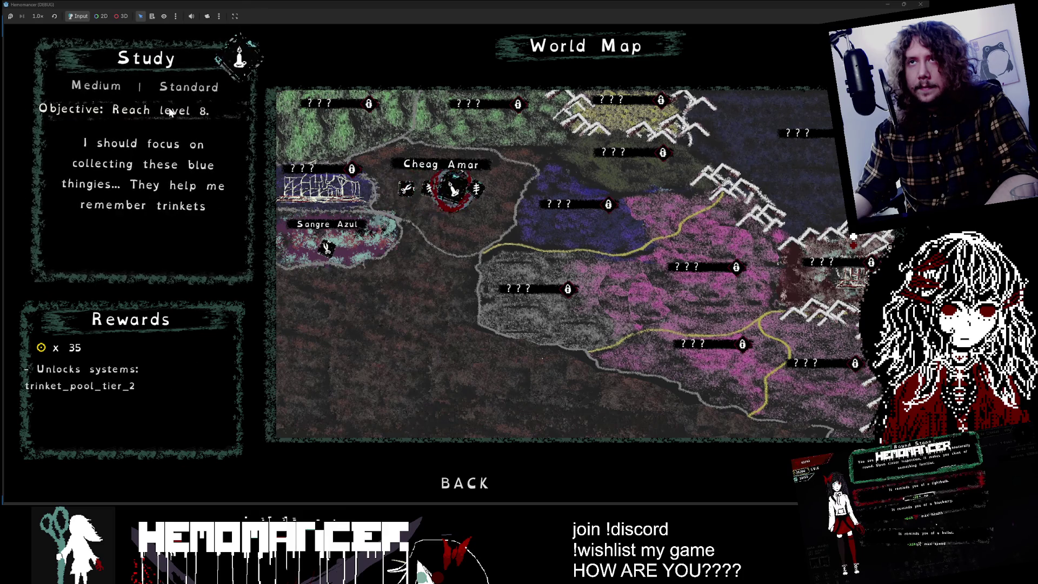
key("Left")
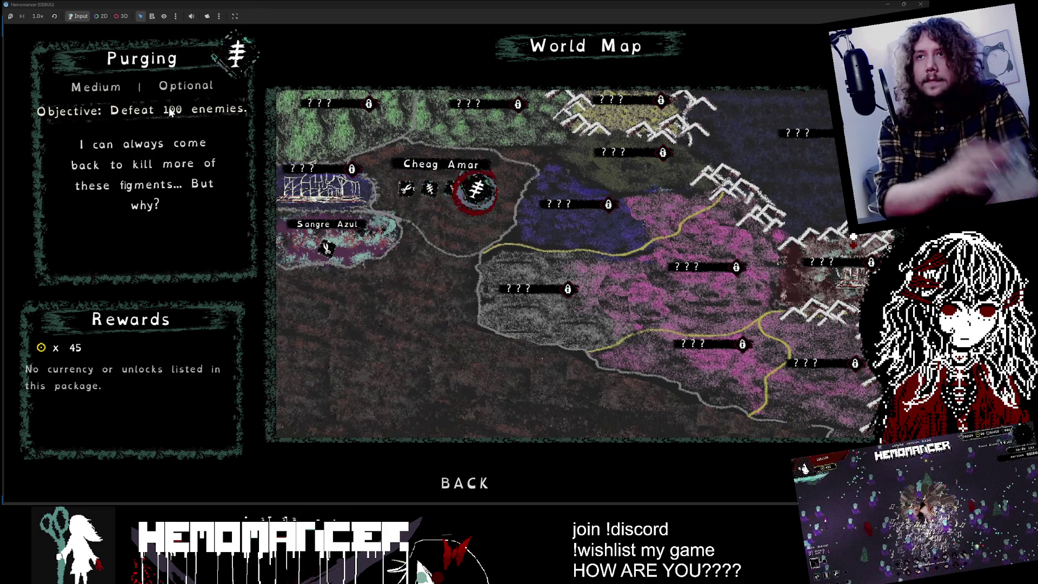
key("Left")
key("Left")
key("Left")
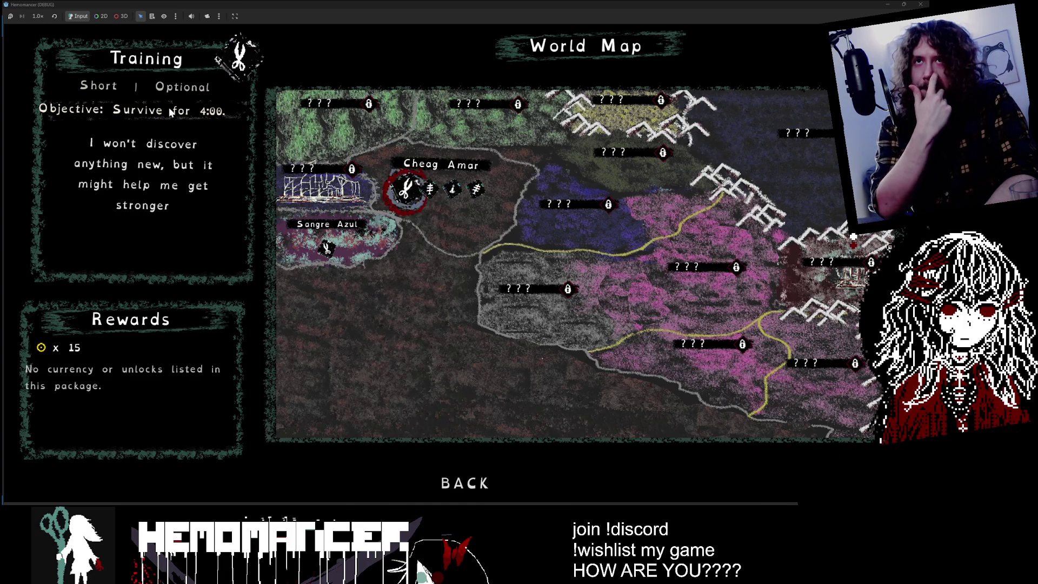
key("Down")
key("Up")
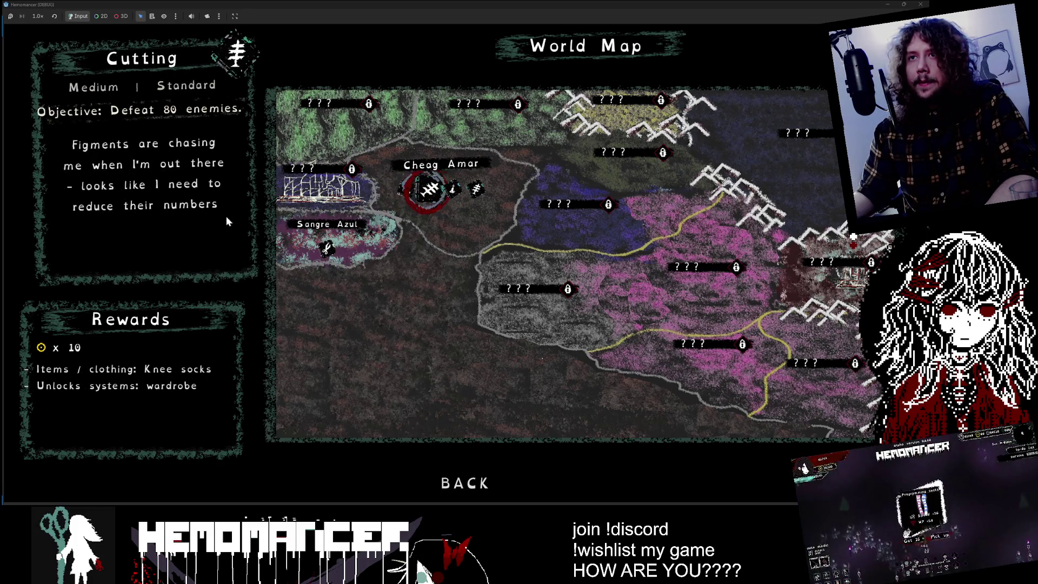
key("Left")
key("Right")
key("Right")
key("Left")
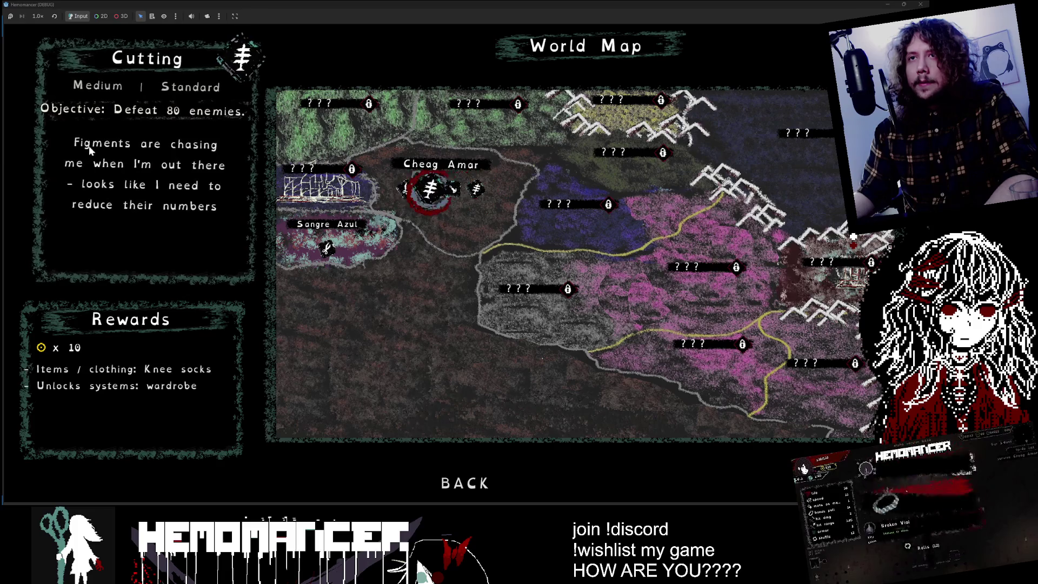
left_click(889, 6)
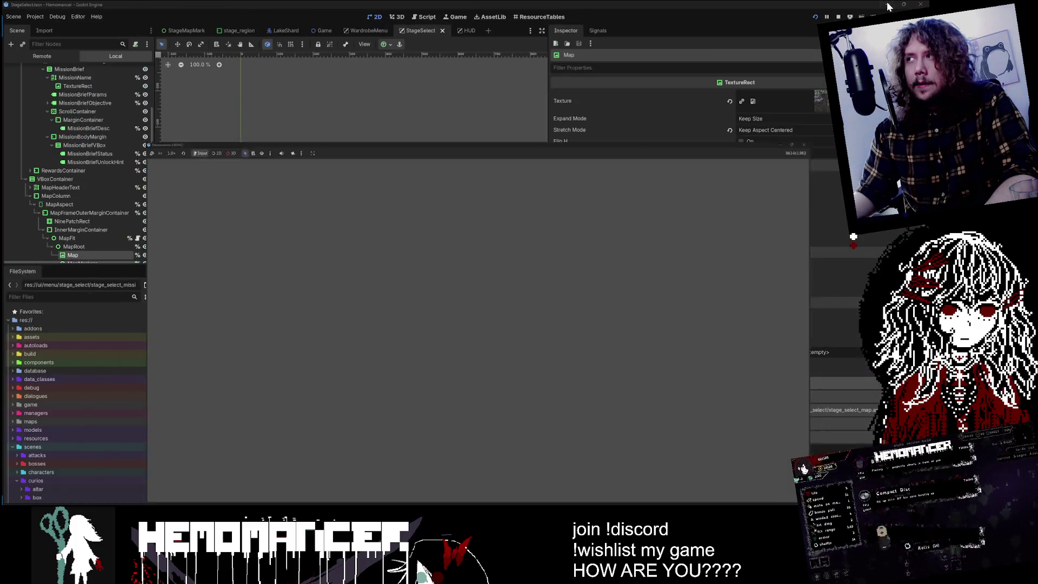
- Set the ScrollContainer's vertical Container Sizing to Shrink Center and save the scene
left_click(93, 111)
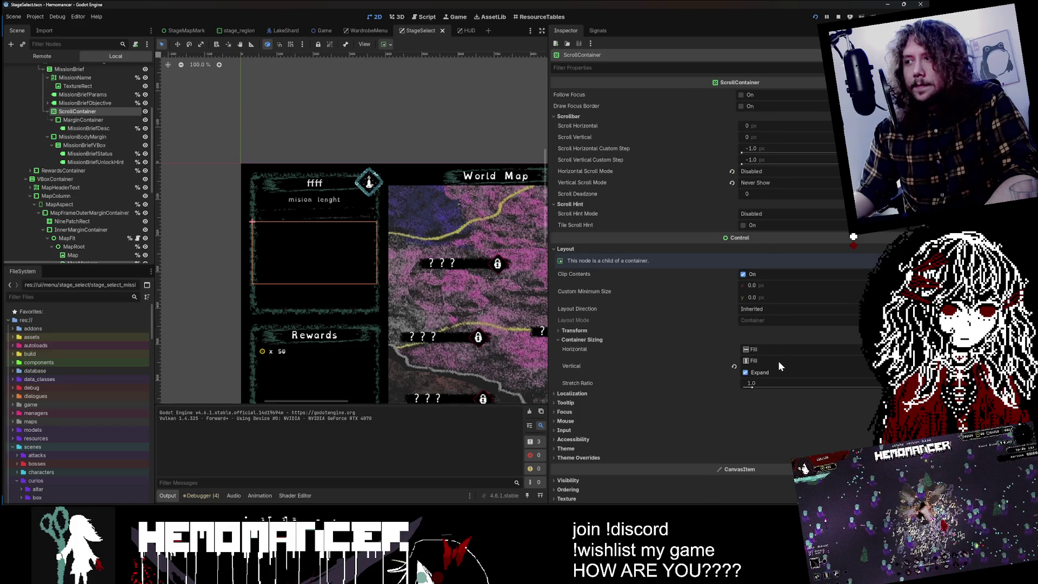
left_click(777, 361)
left_click(784, 390)
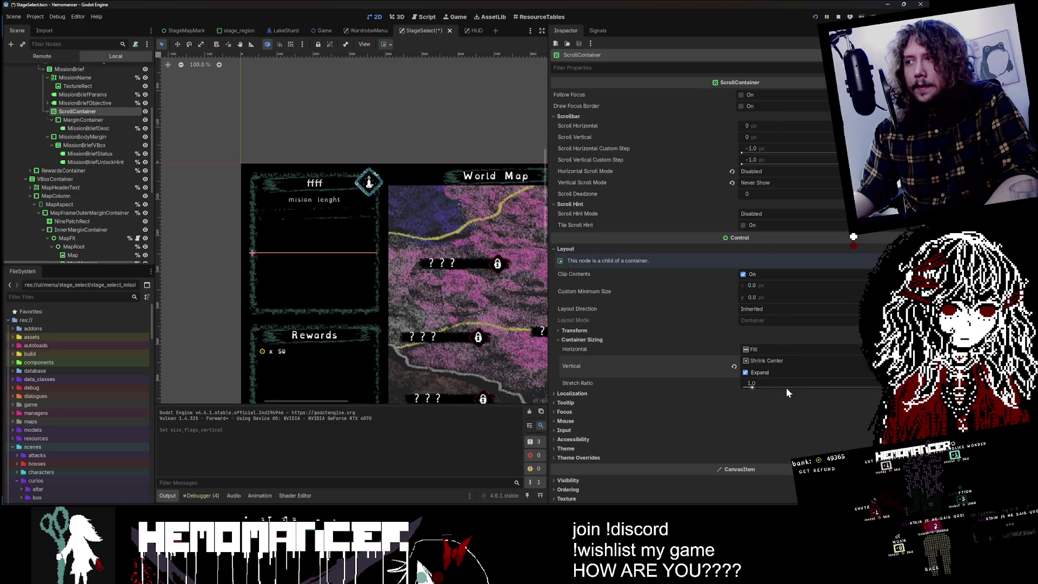
key("ctrl+s")
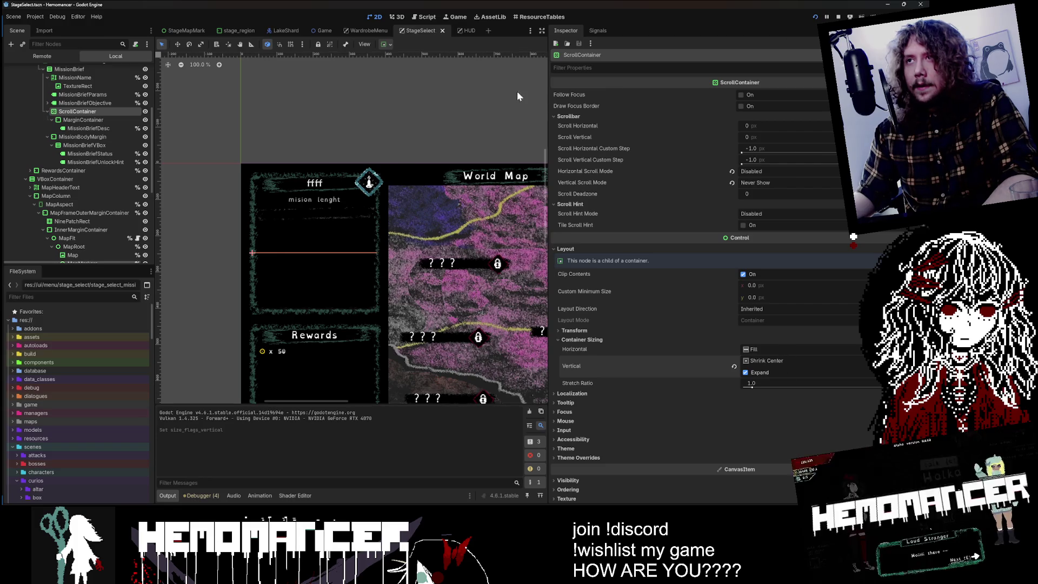
- Run the game full screen, open the World Map, then close the game
left_click(430, 121)
key("F5")
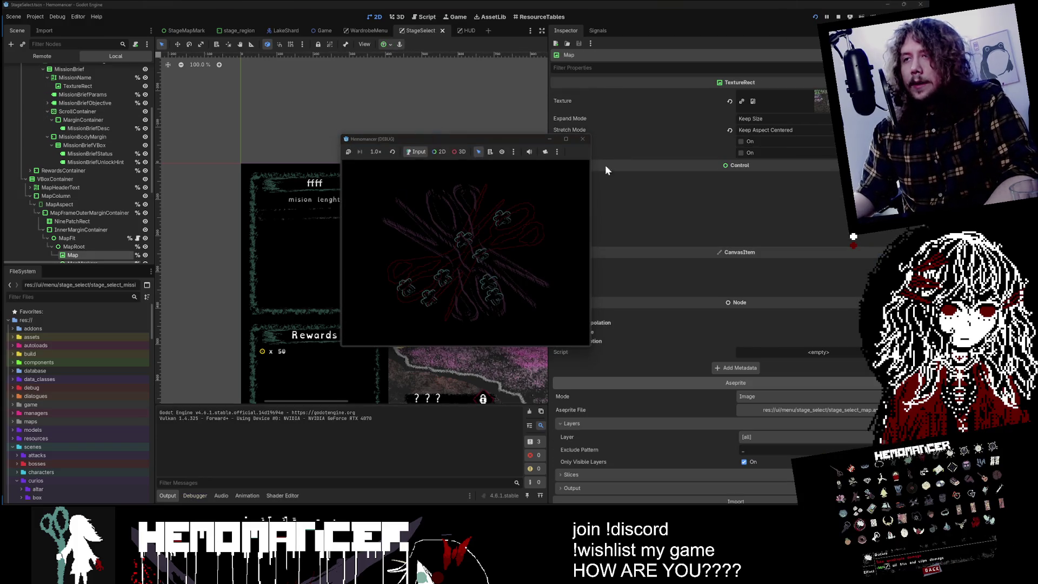
left_click(566, 139)
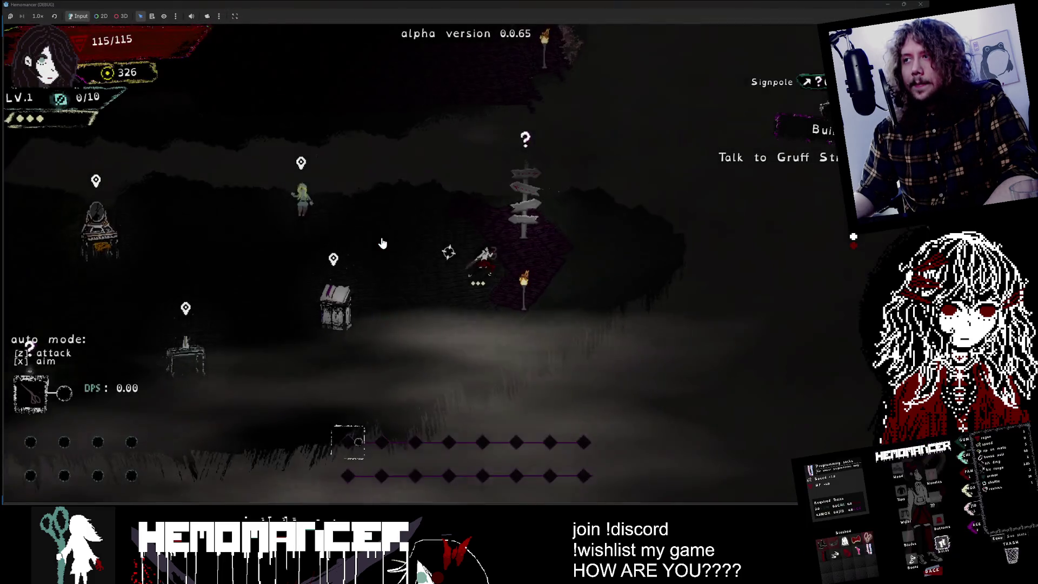
key("e")
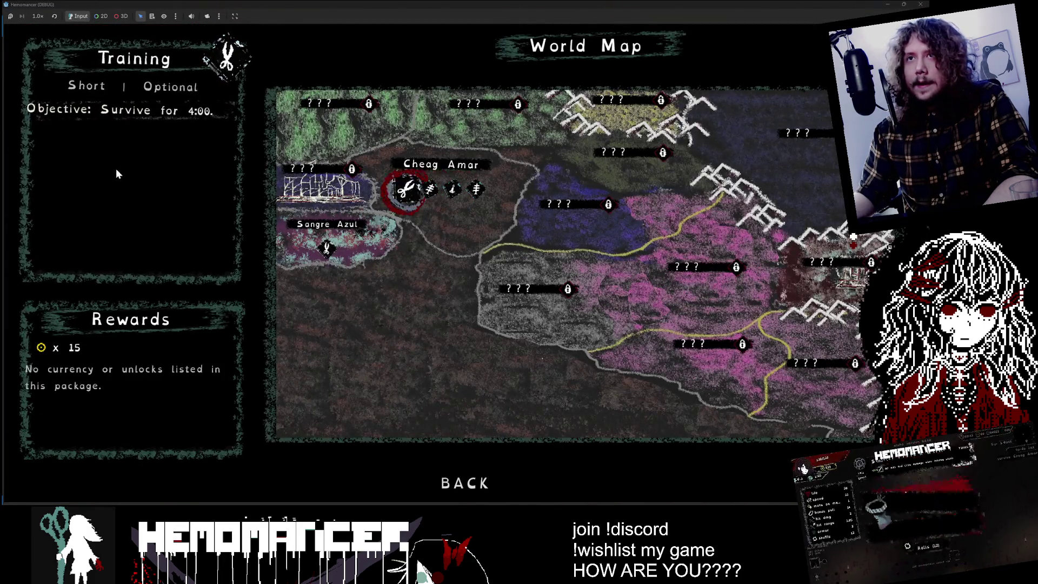
left_click(921, 4)
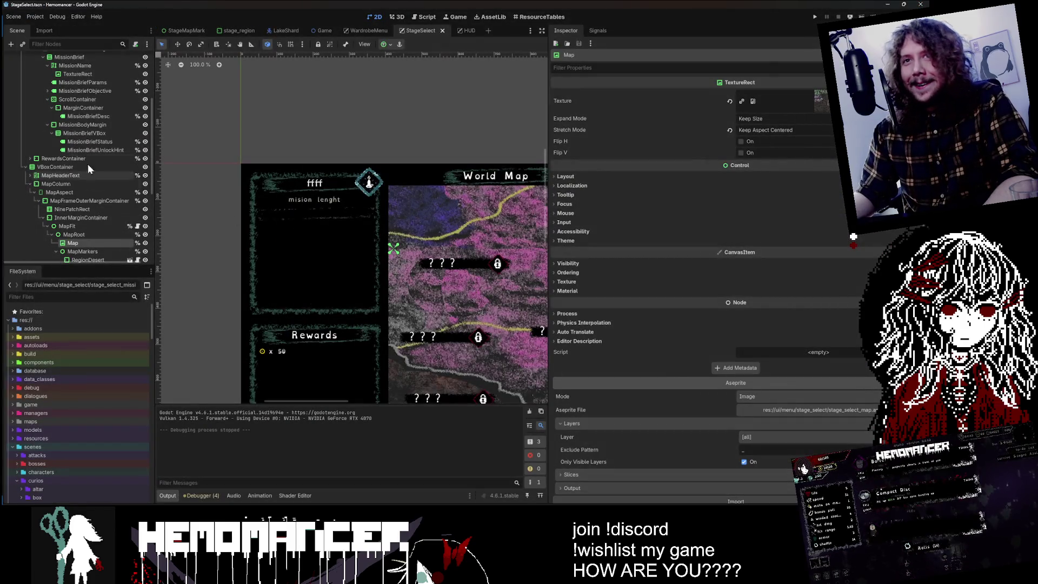
- Set the ScrollContainer's vertical container sizing back to Fill
left_click(95, 99)
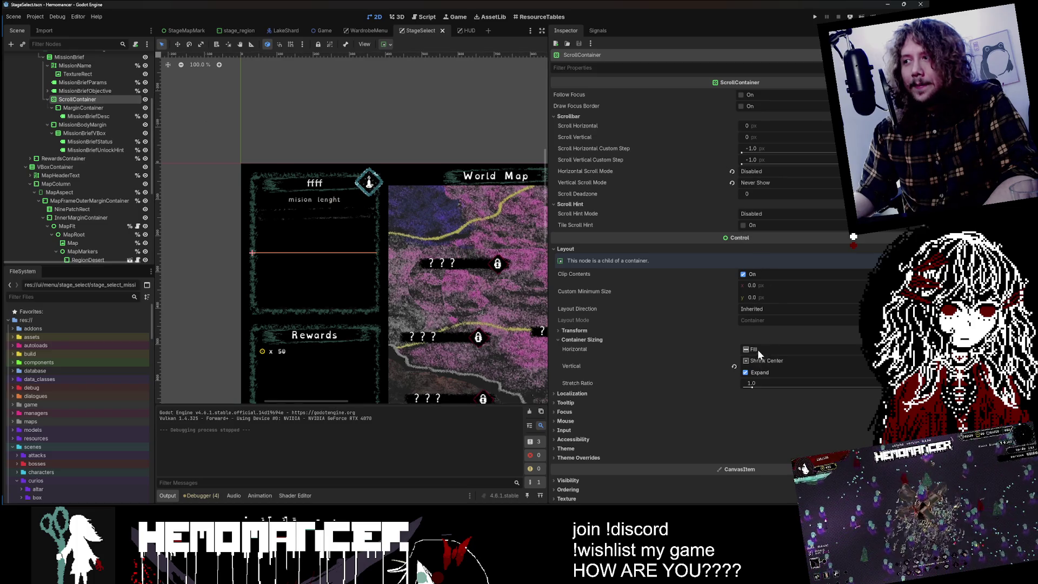
left_click(762, 361)
left_click(782, 373)
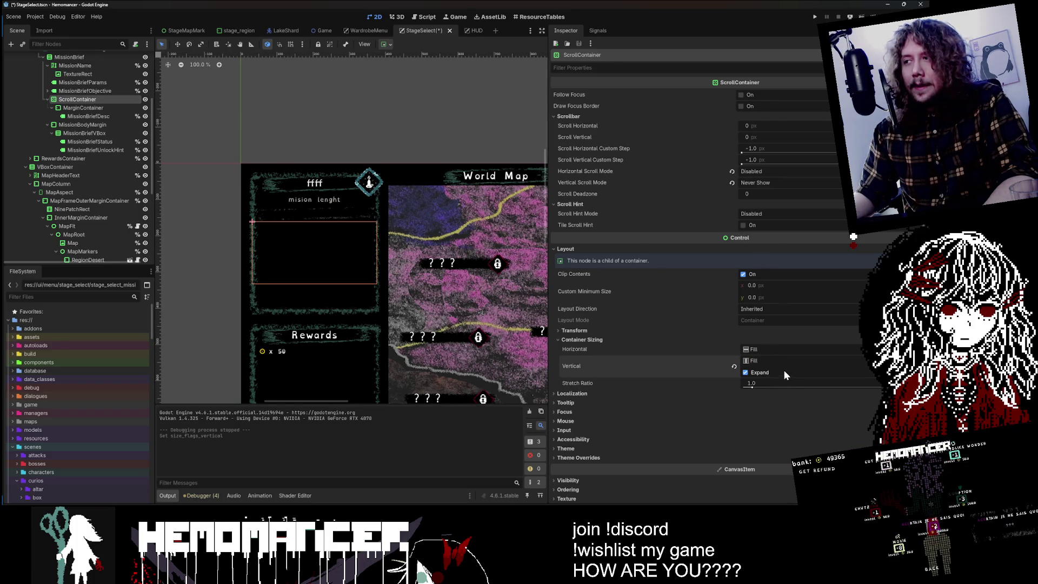
- Review the mission brief nodes: MissionBriefParams, MissionBodyMargin, MissionBriefUnlockHint and MissionBriefStatus
scroll(95, 108, "up", 3)
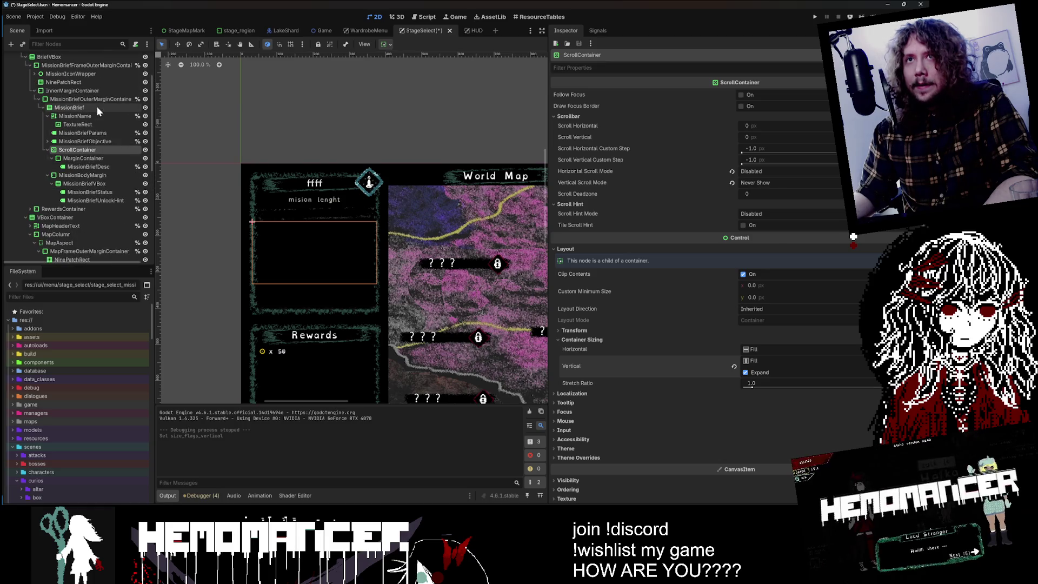
left_click(48, 116)
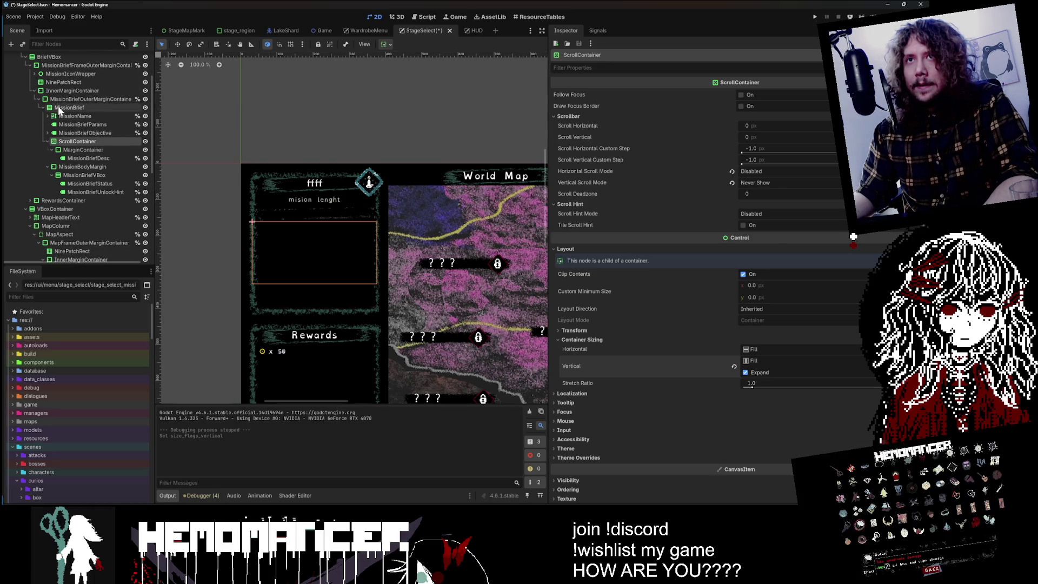
left_click(75, 116)
left_click(82, 124)
left_click(75, 142)
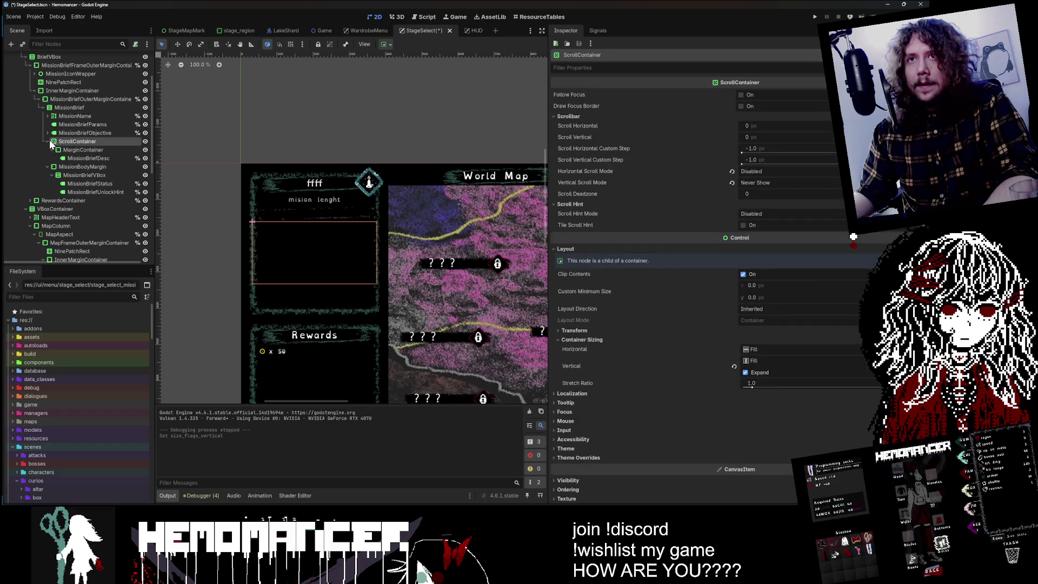
left_click(48, 141)
left_click(48, 150)
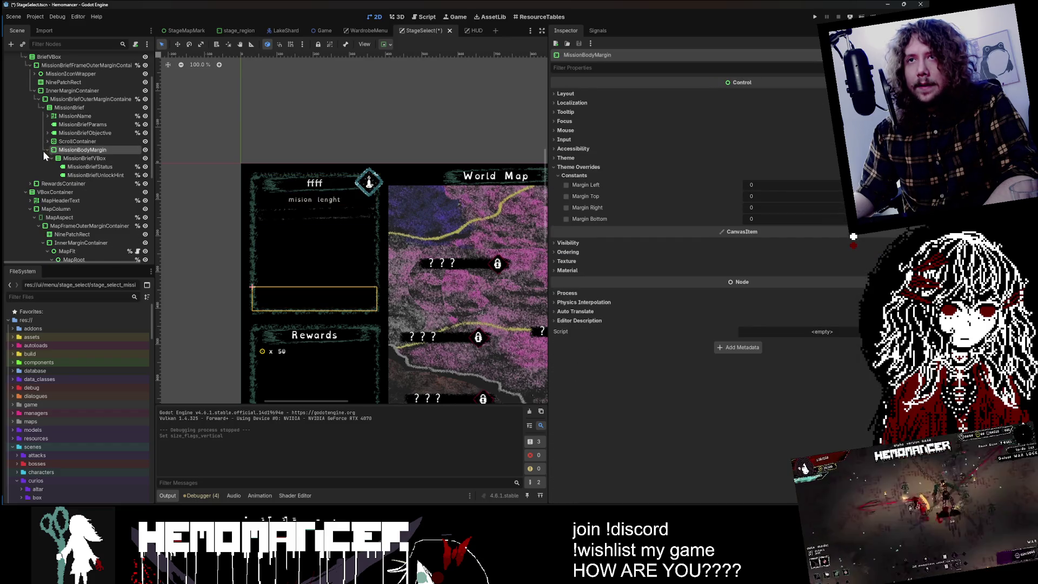
left_click(95, 174)
left_click(95, 150)
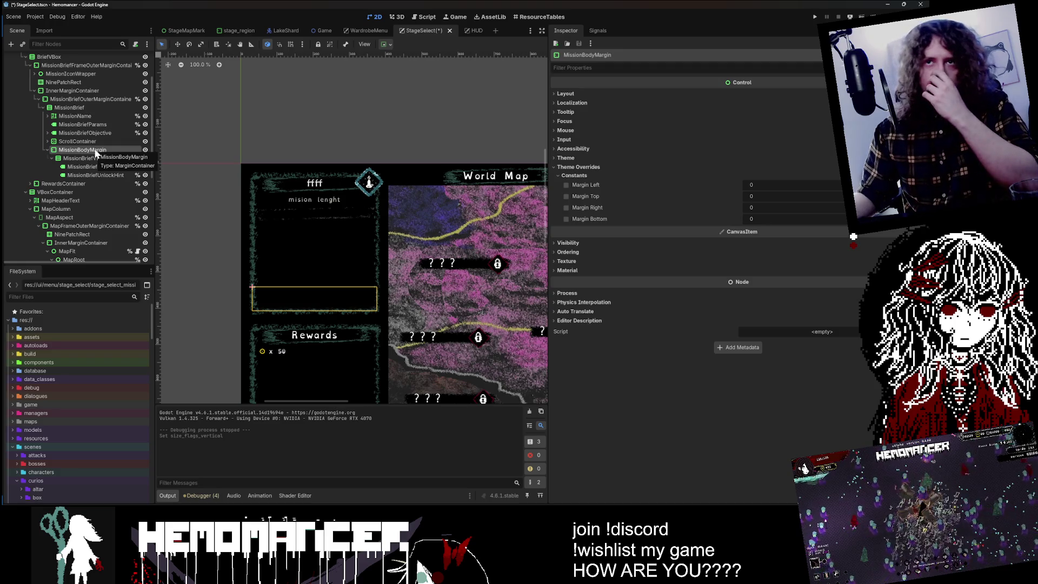
double_click(98, 166)
key("ctrl+c")
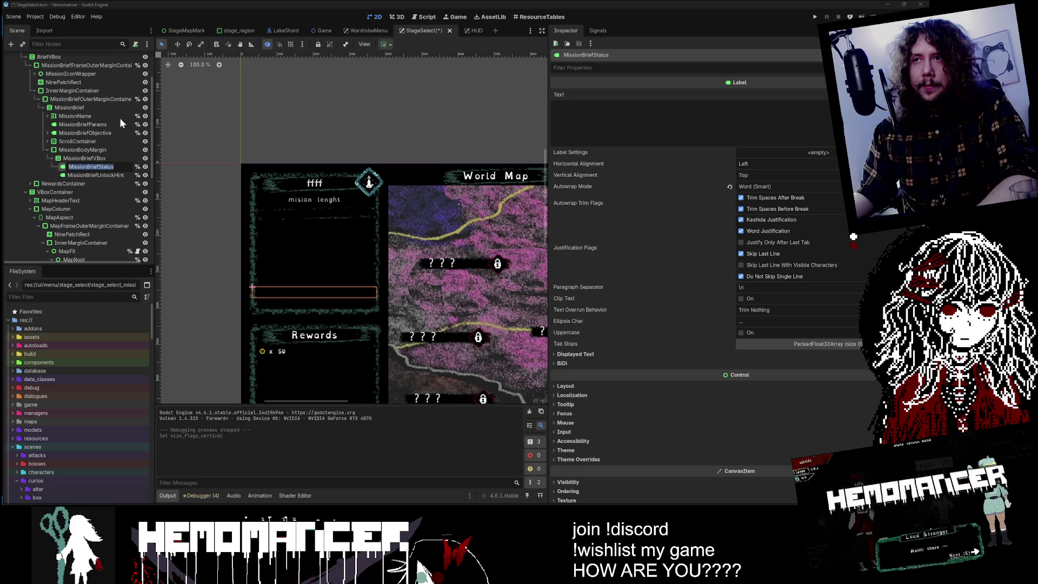
- Open the stage_select.gd script in the Script editor
scroll(142, 76, "up", 3)
left_click(138, 58)
left_click(438, 82)
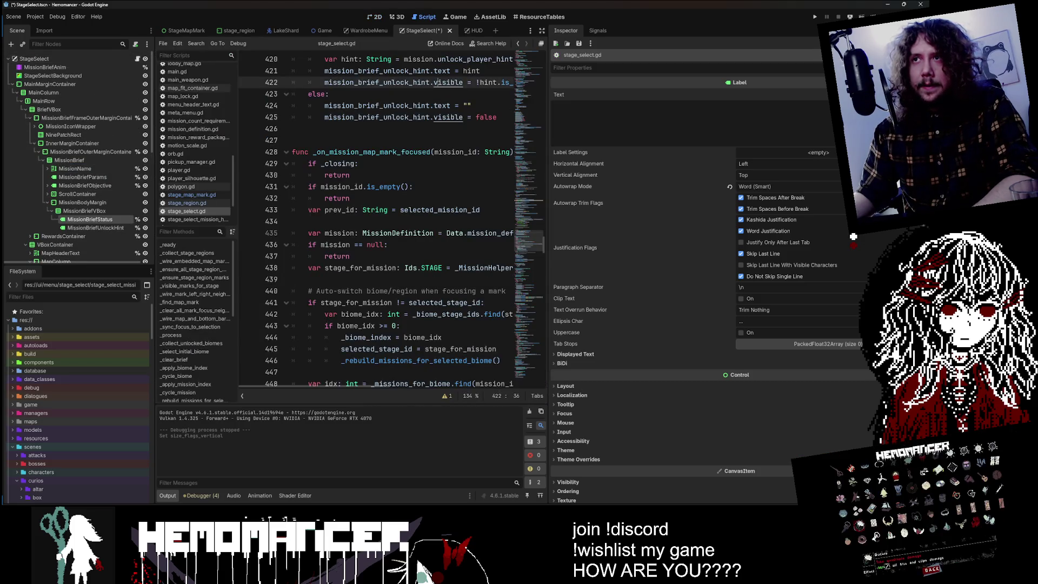
- Search stage_select.gd for MissionBriefStatus and widen the code panel
key("ctrl+f")
key("ctrl+v")
left_click_drag(548, 145, 661, 147)
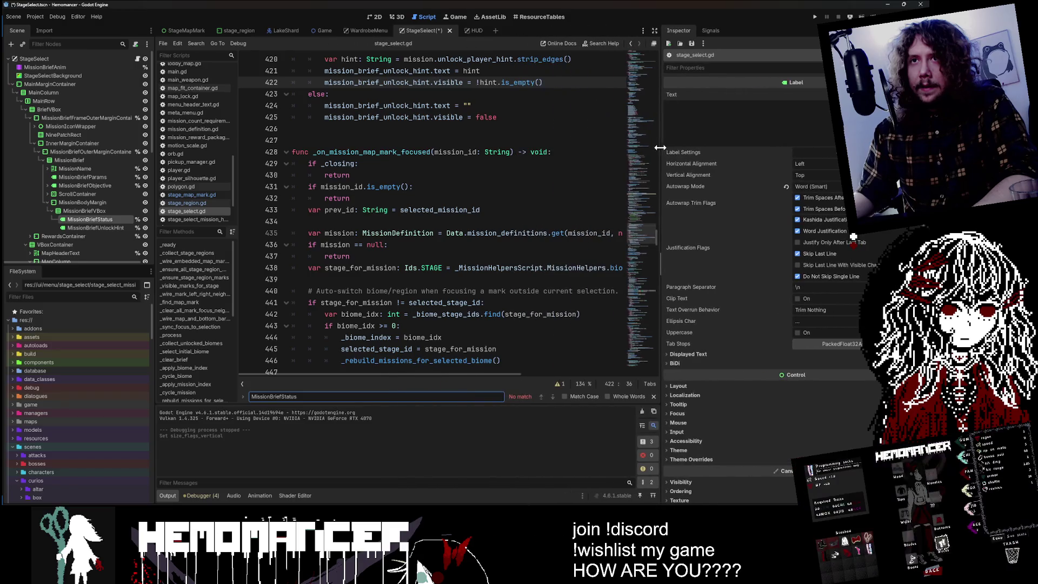
- Search the whole project in VS Code for MissionBriefStatus
scroll(642, 115, "up", 20)
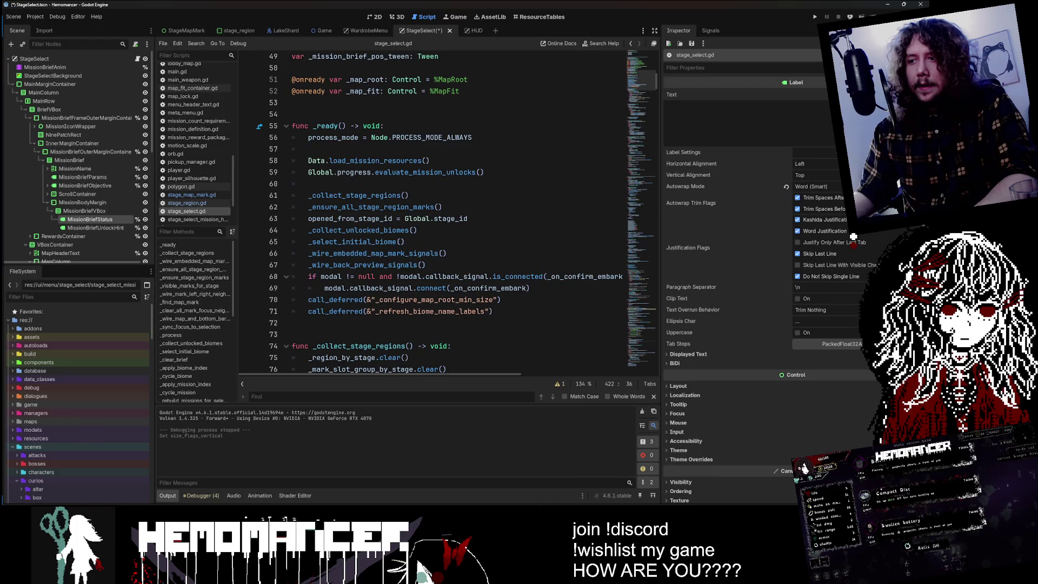
key("alt+Tab")
left_click(10, 47)
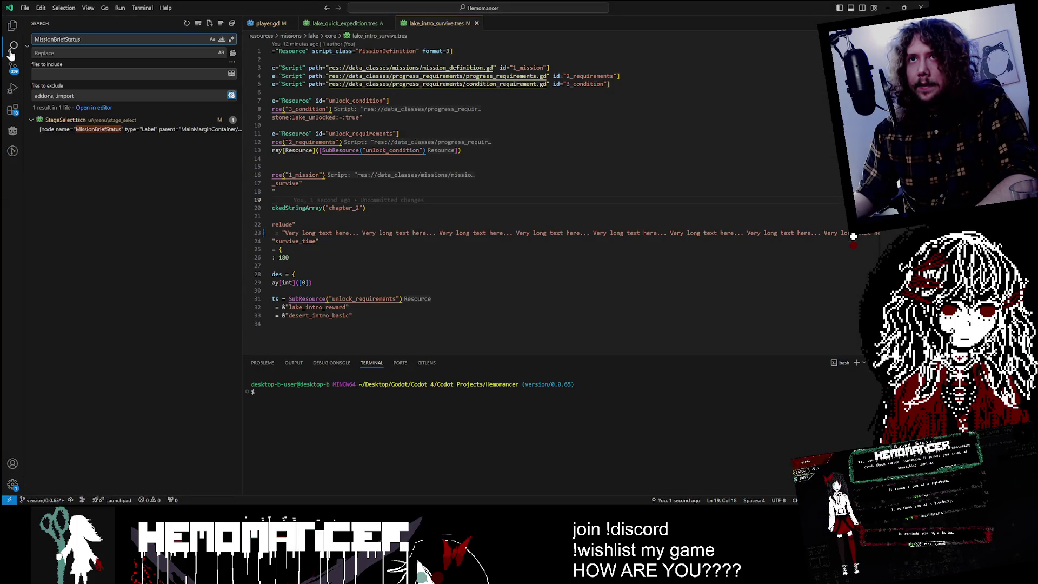
- Copy the MissionBriefUnlockHint node name from Godot and open its script reference in VS Code
key("alt+Tab")
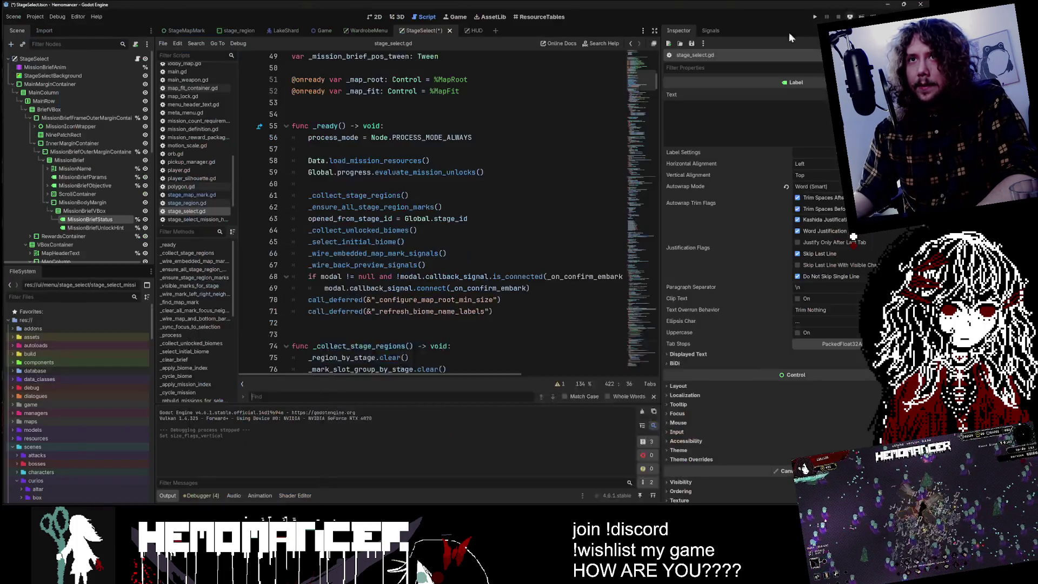
double_click(92, 227)
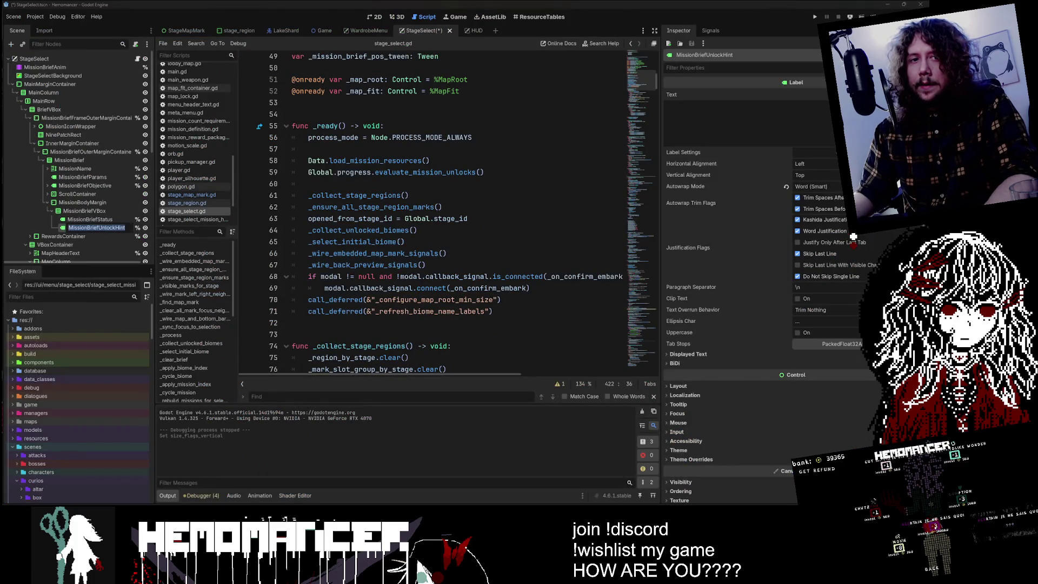
key("Escape")
key("alt+Tab")
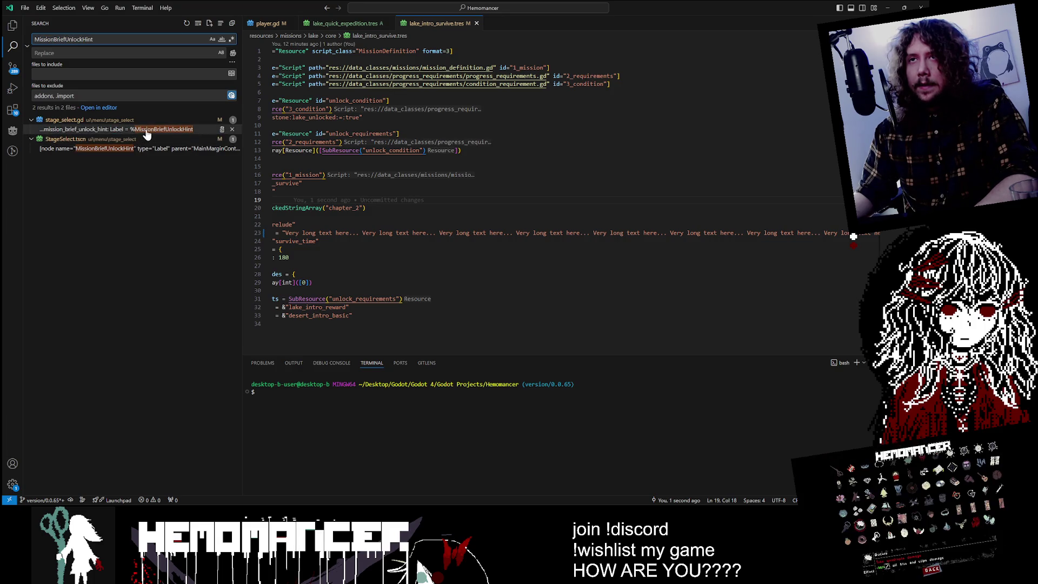
left_click(146, 130)
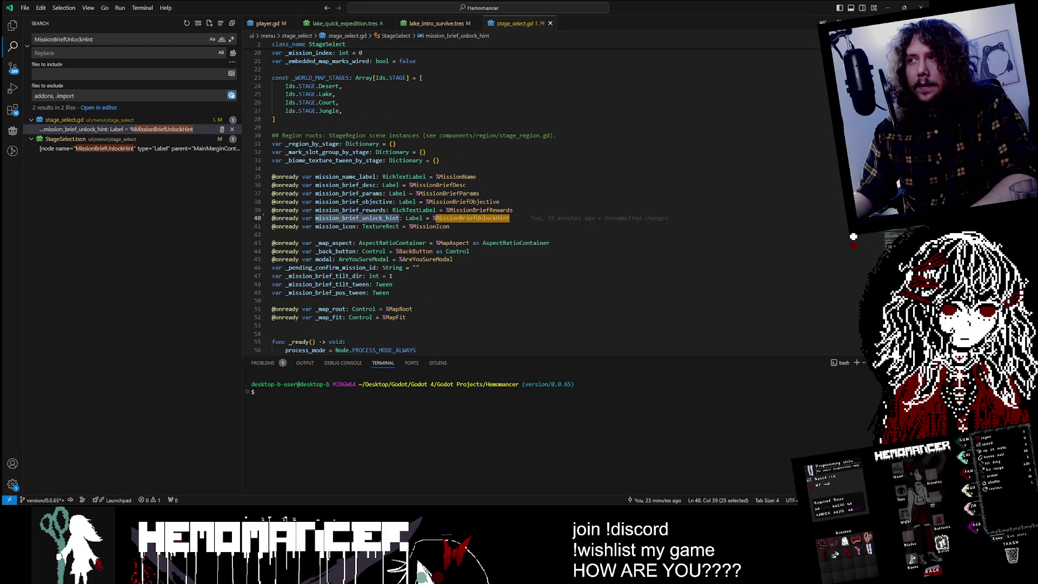
- Delete the mission_brief_unlock_hint reset lines in _clear_brief and its declaration
key("ctrl+shift+f")
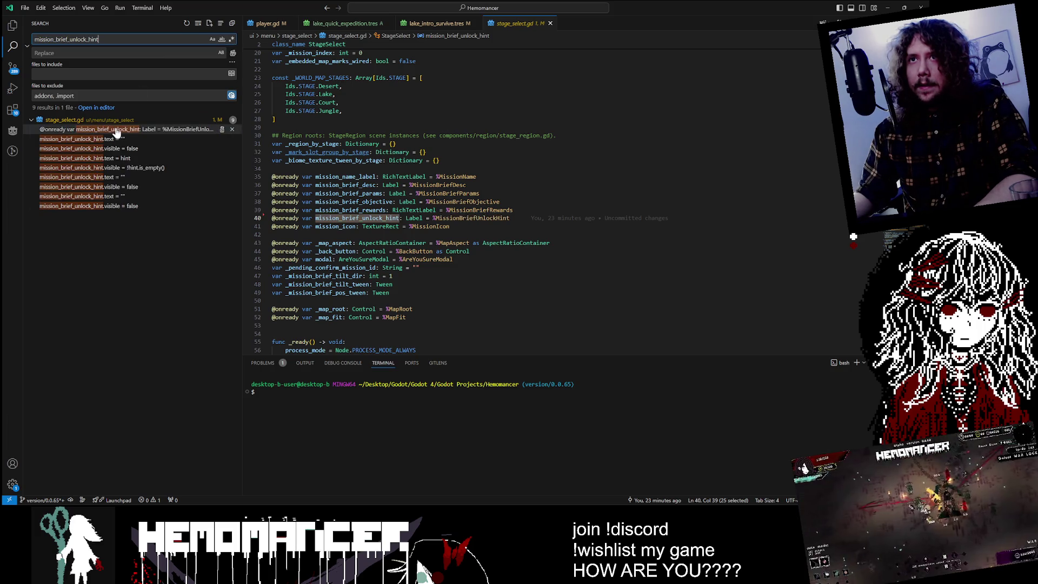
left_click(108, 139)
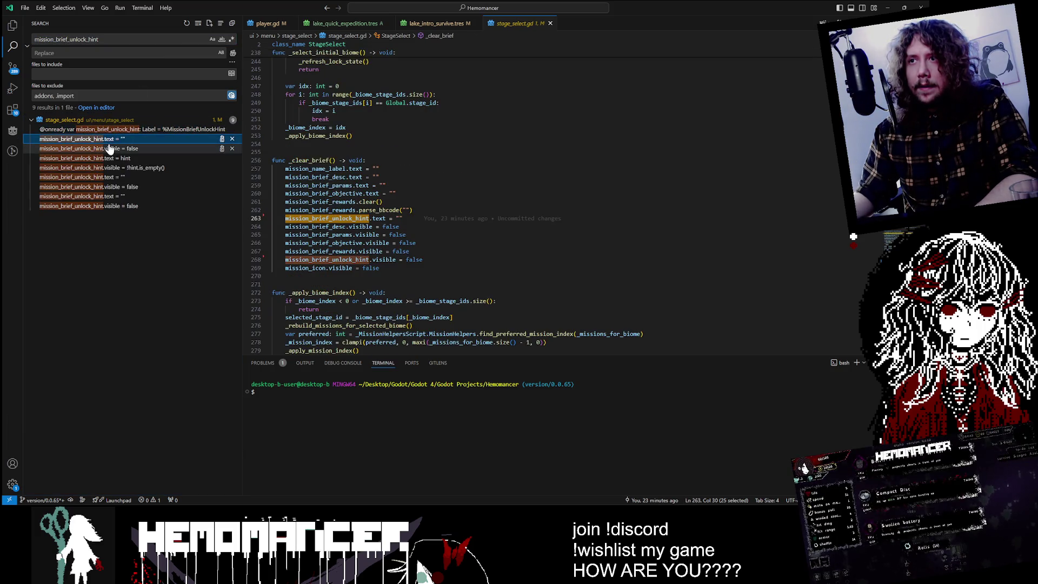
left_click(412, 209)
left_click(403, 219)
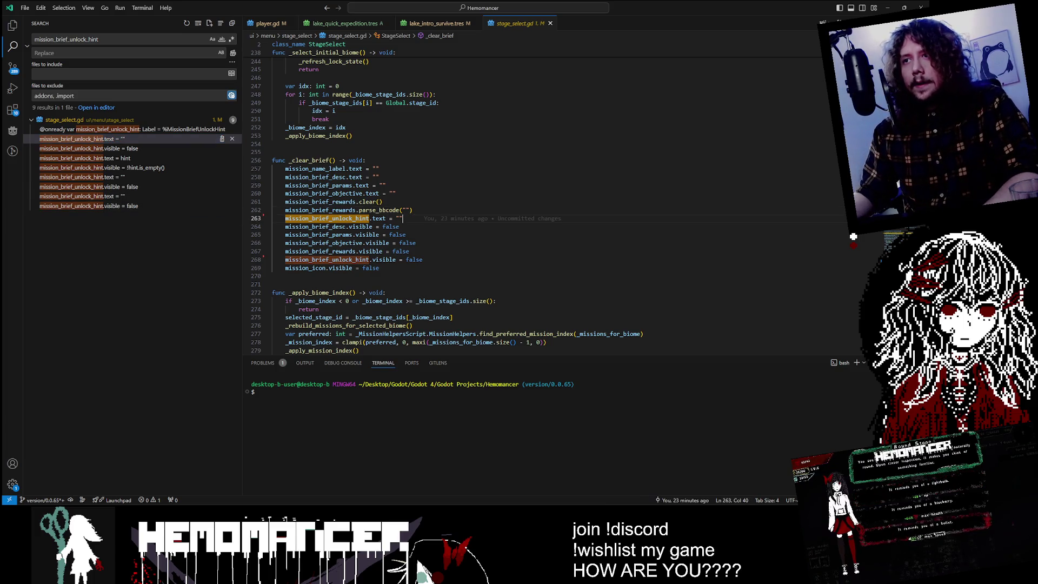
key("ctrl+shift+k")
left_click(424, 252)
key("ctrl+shift+k")
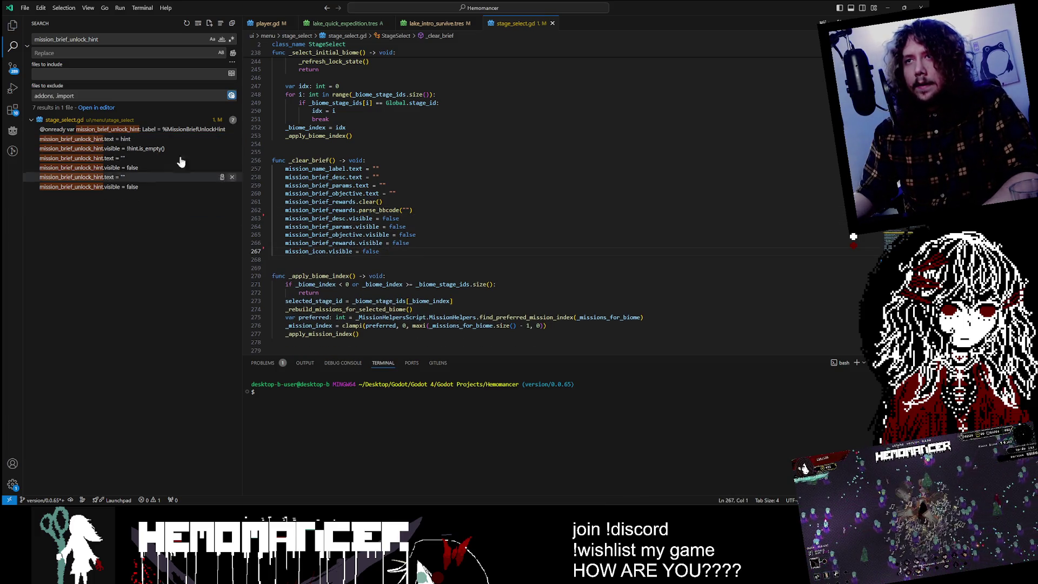
left_click(124, 130)
key("ctrl+shift+k")
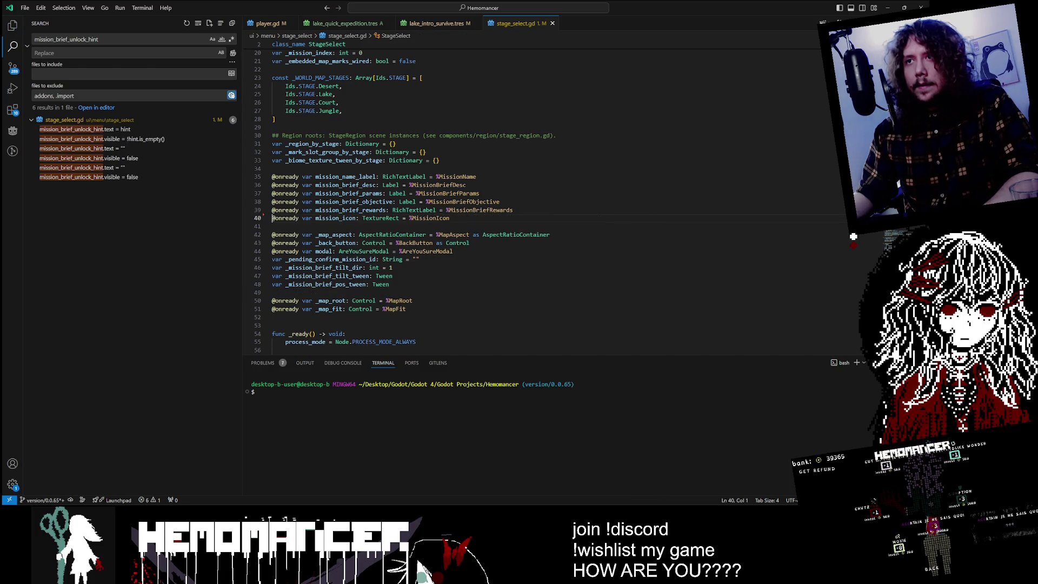
- Delete the unlock-hint if/else block spanning lines 415–422
left_click(186, 130)
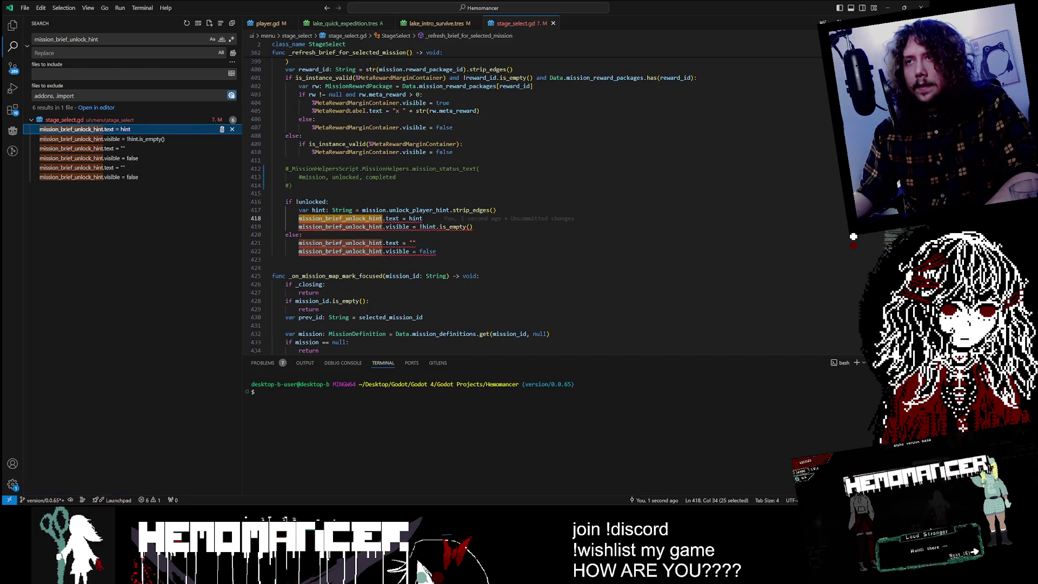
left_click(437, 251)
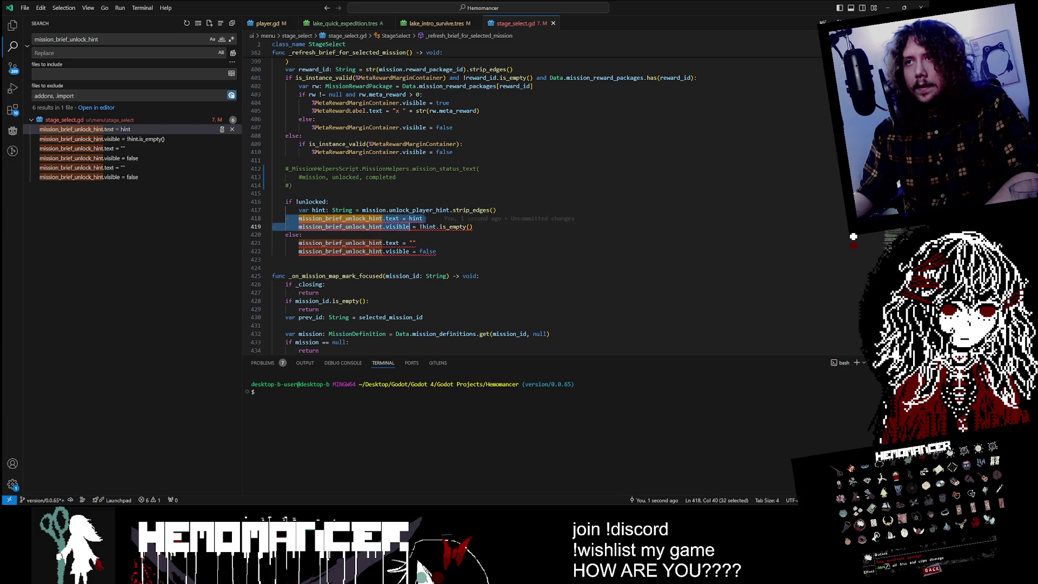
mouse_move(437, 251)
left_mouse_down()
mouse_move(276, 234)
mouse_move(273, 202)
left_mouse_up()
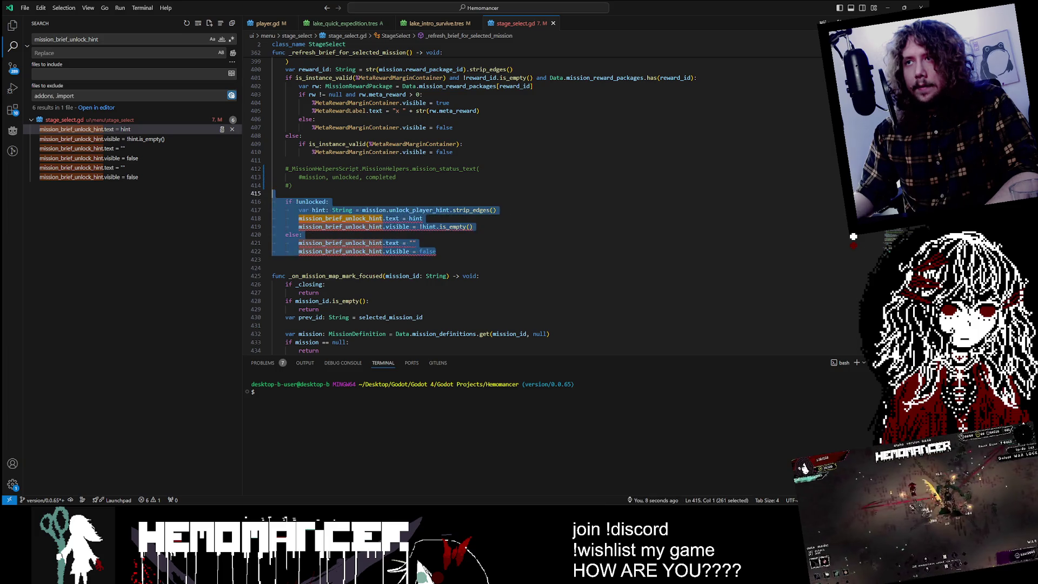
key("BackSpace")
key("BackSpace")
key("BackSpace")
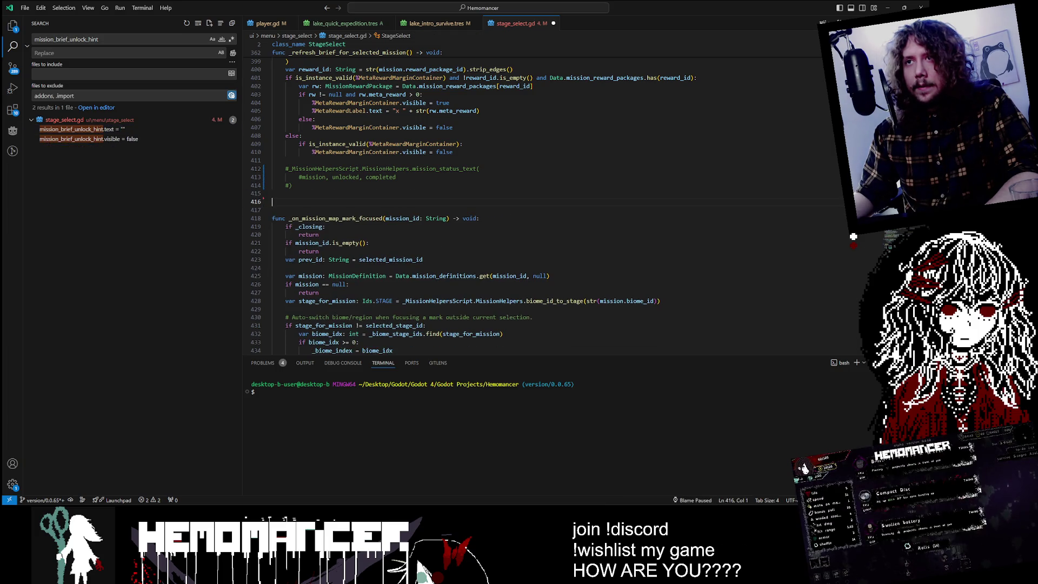
- Delete the two unlock-hint lines in _on_back_preview_entered
left_click(110, 133)
key("shift+Down")
key("shift+End")
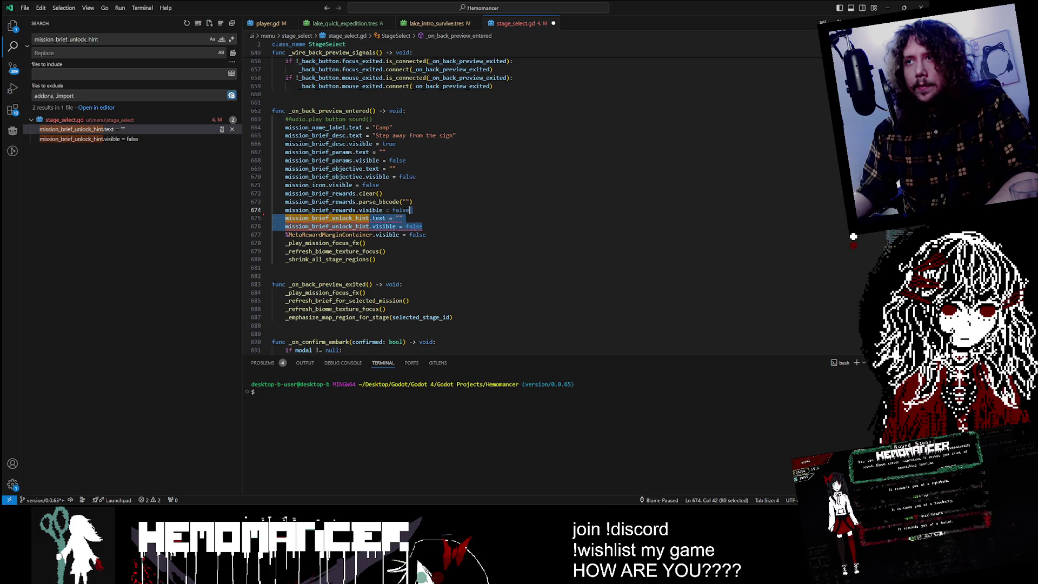
key("BackSpace")
key("BackSpace")
key("BackSpace")
left_click(197, 38)
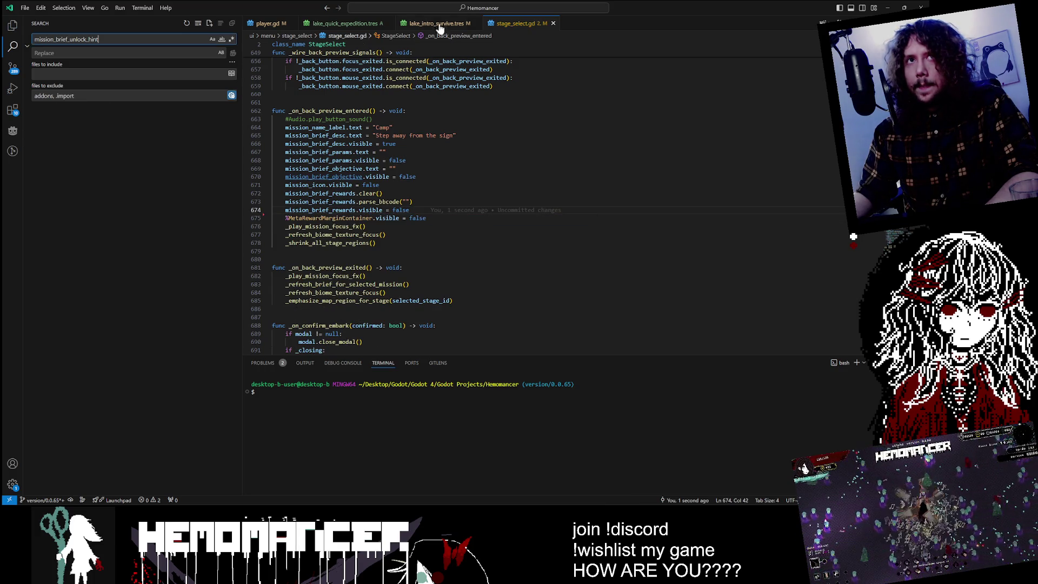
left_click(889, 8)
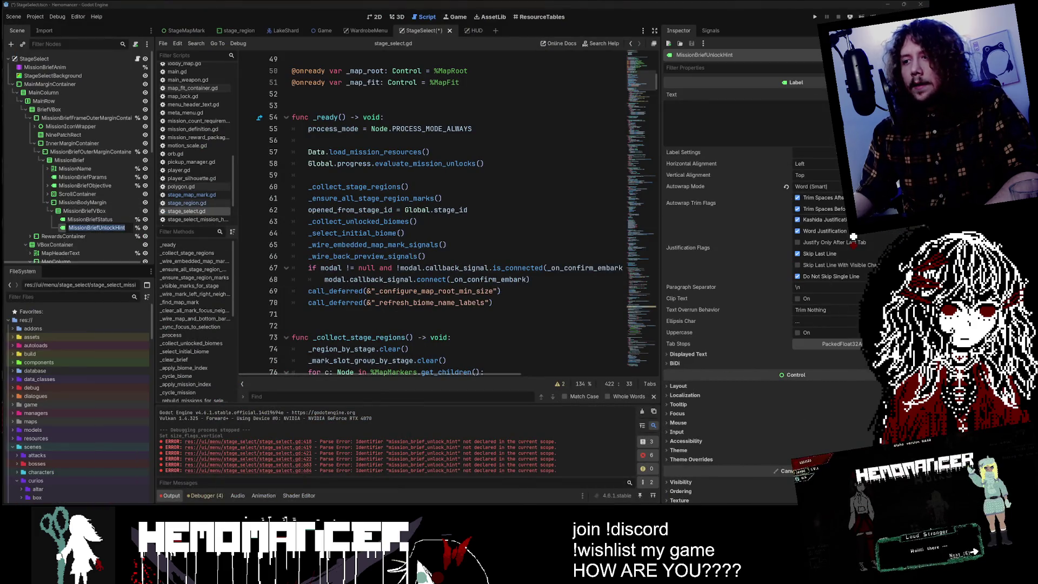
- Check the MissionBriefUnlockHint match in StageSelect.tscn against the Godot scene tree
key("alt+Tab")
key("ctrl+shift+f")
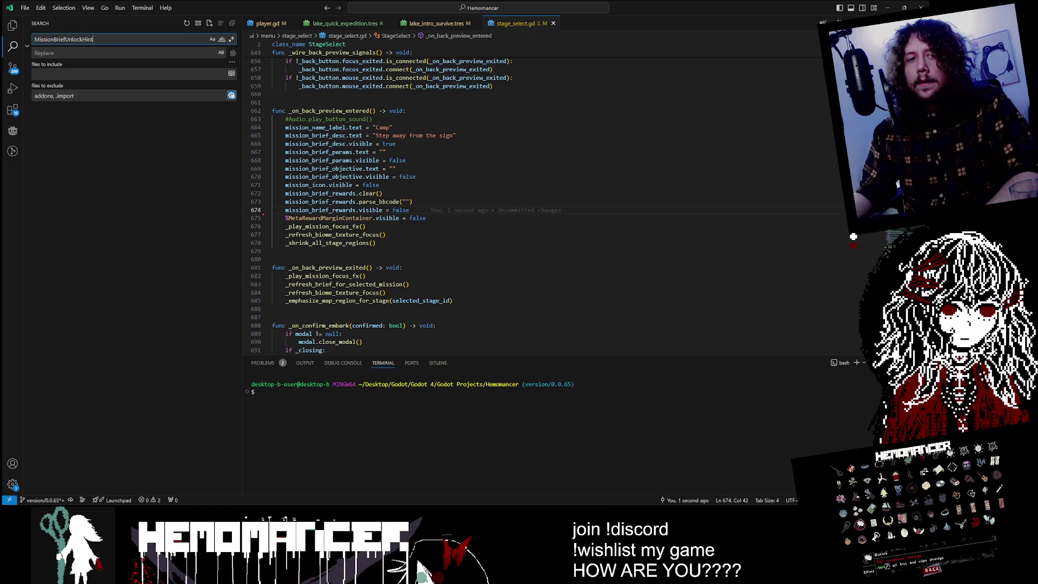
left_click(133, 129)
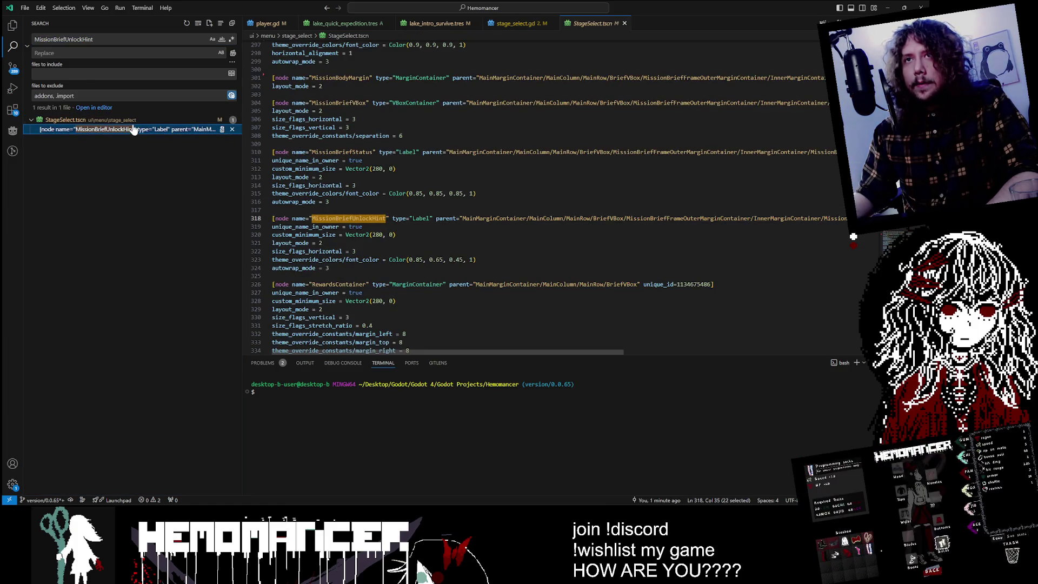
key("alt+Tab")
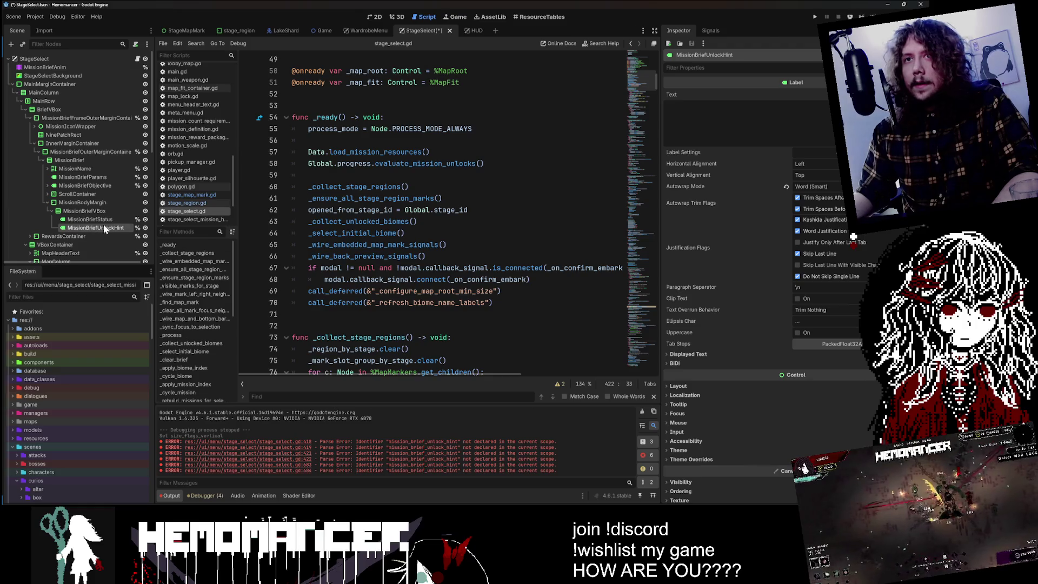
key("Up")
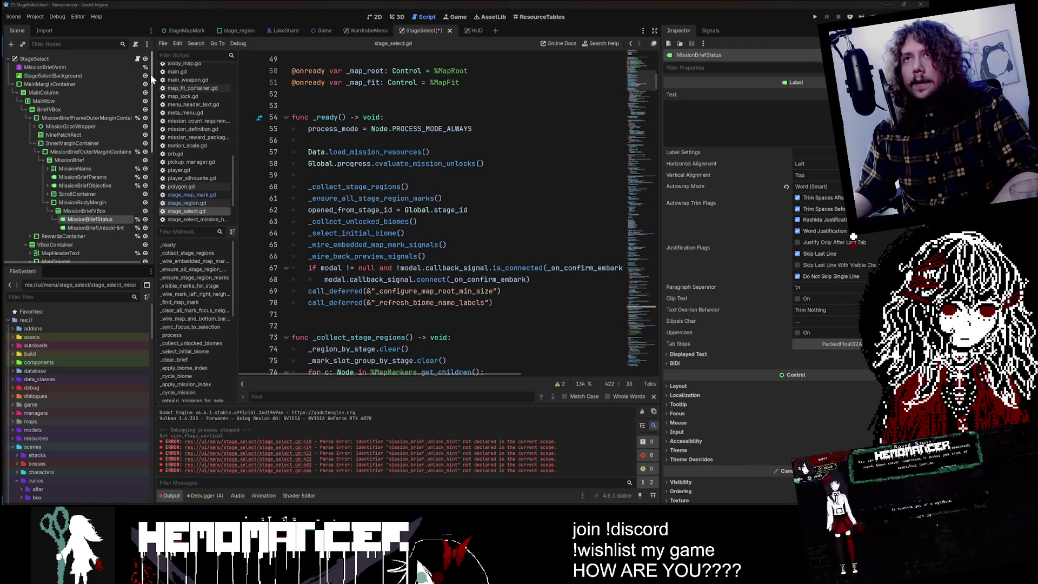
key("alt+Tab")
key("ctrl+shift+f")
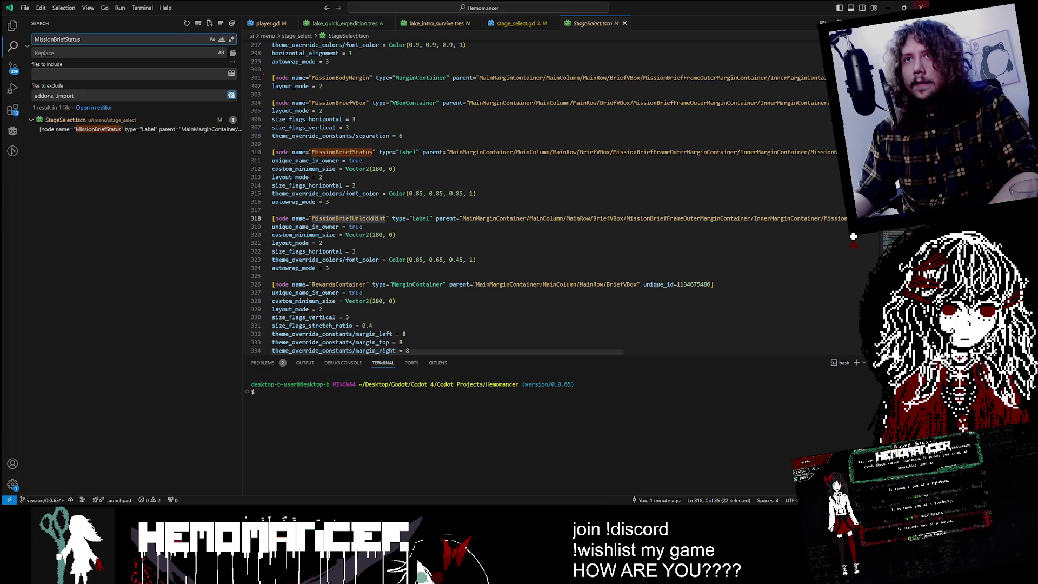
key("alt+Tab")
- Delete the MissionBodyMargin node along with its status and unlock-hint labels
left_click(86, 205)
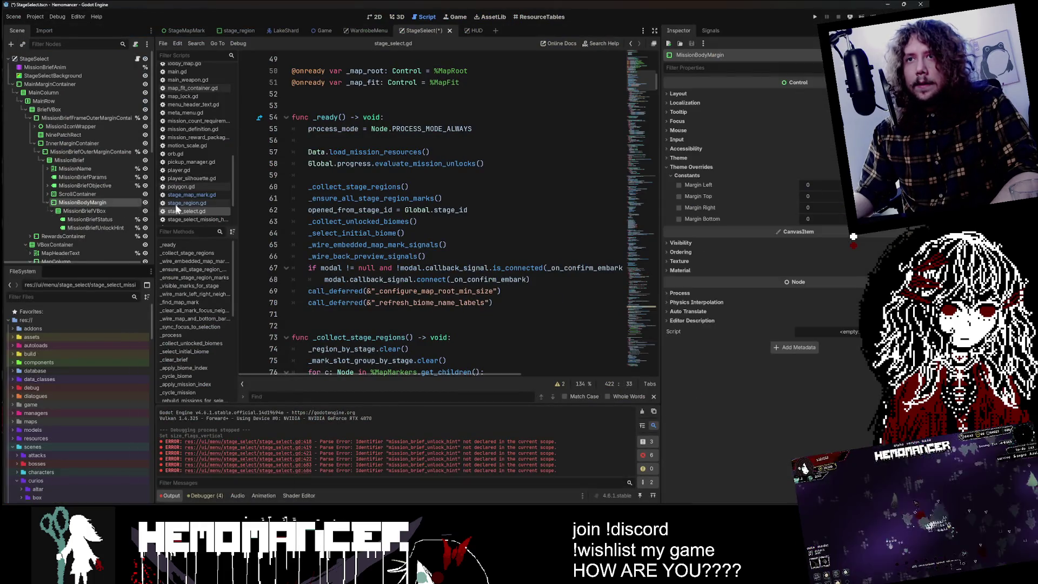
key("Delete")
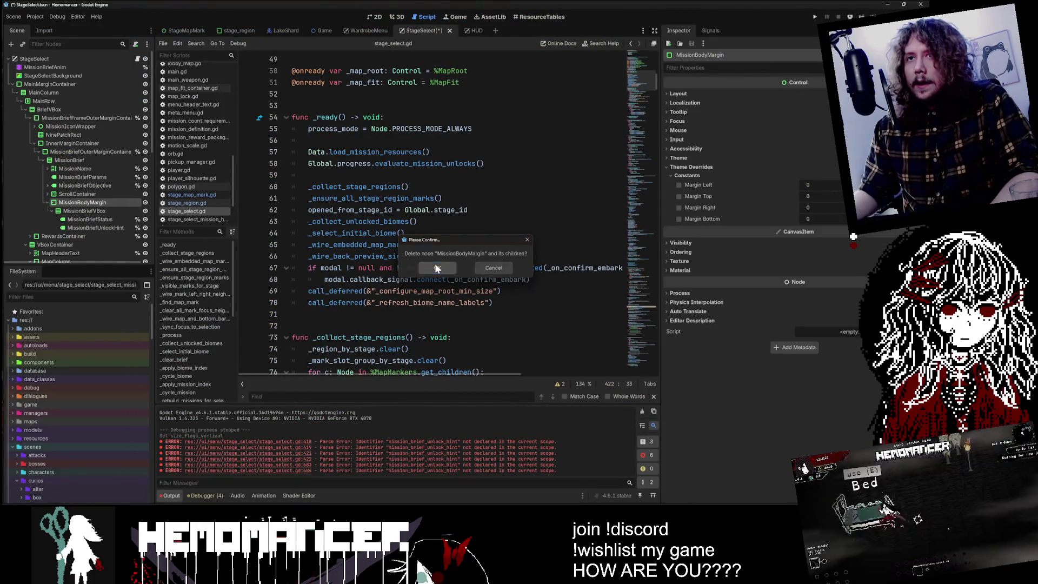
left_click(437, 268)
- Return to the 2D view and save the StageSelect scene
left_click(374, 17)
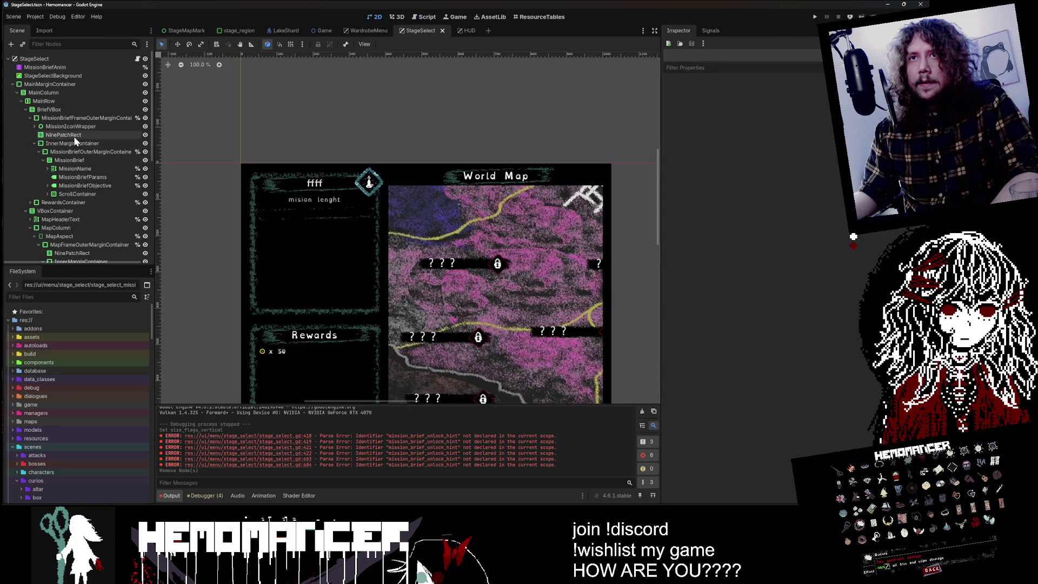
left_click(63, 154)
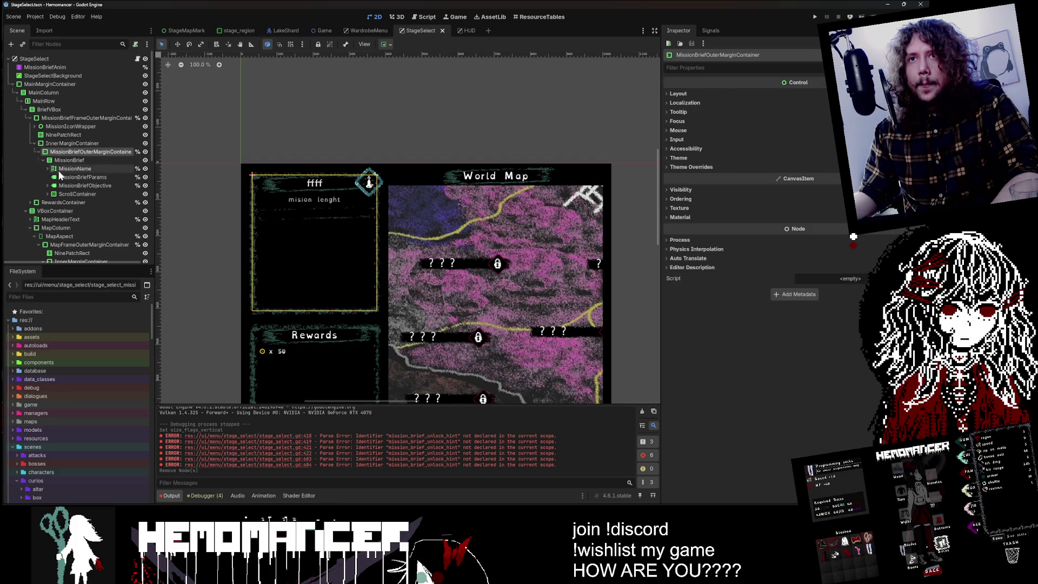
left_click(336, 103)
key("ctrl+s")
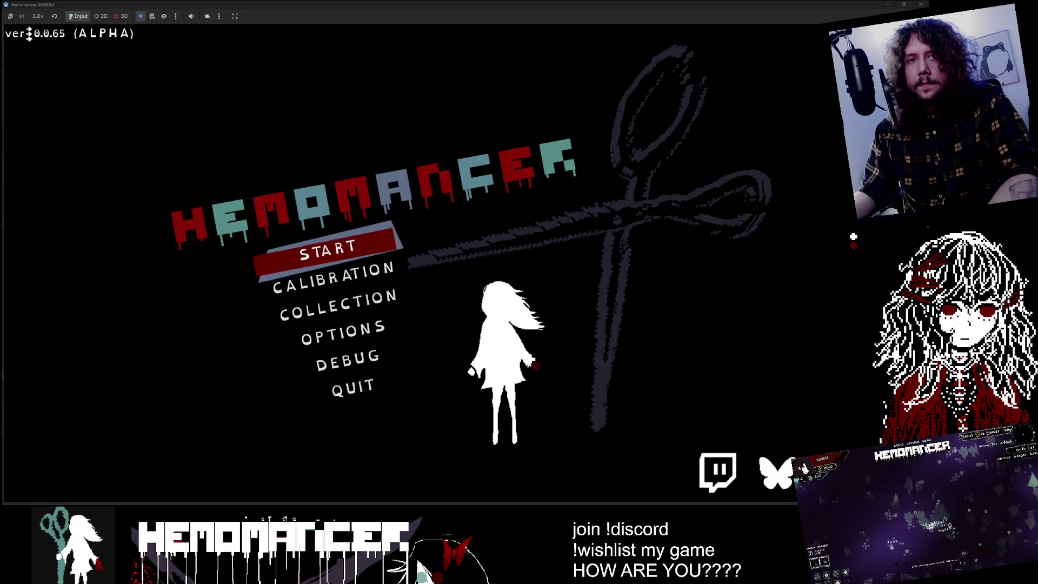
- Start the game and open the World Map from the signpost
key("Down")
key("Down")
key("Up")
key("Up")
key("Return")
key("e")
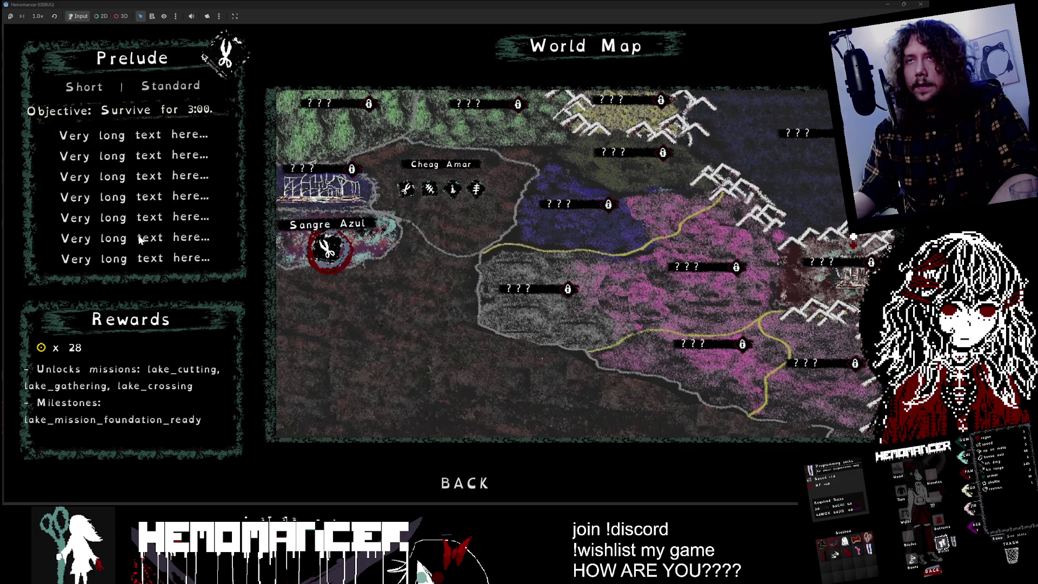
- Cycle between the Prelude, Cutting, Study and Training briefs, settling on Training, then close the game
key("Right")
key("Left")
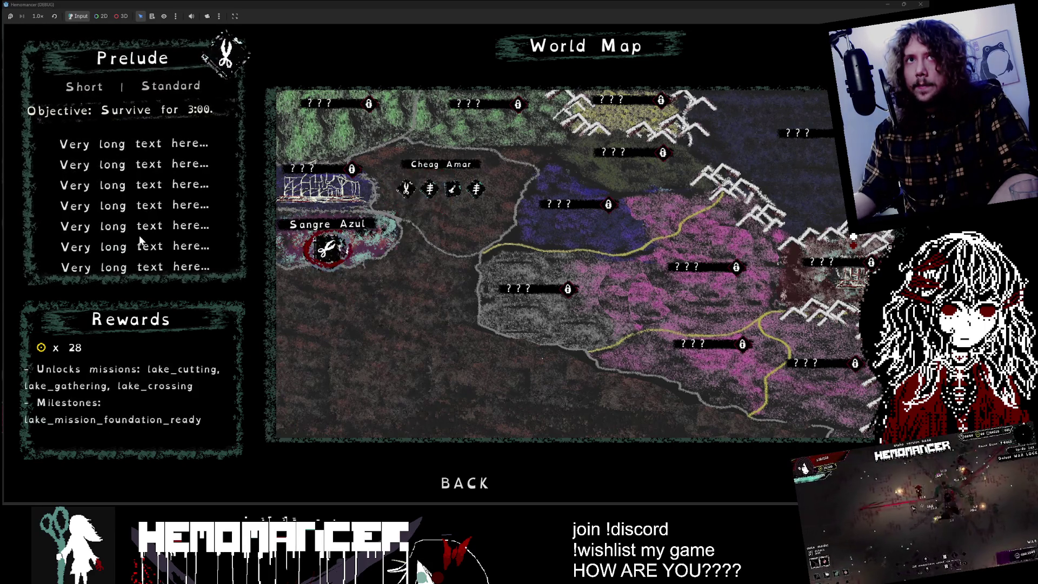
key("Right")
key("Left")
key("Right")
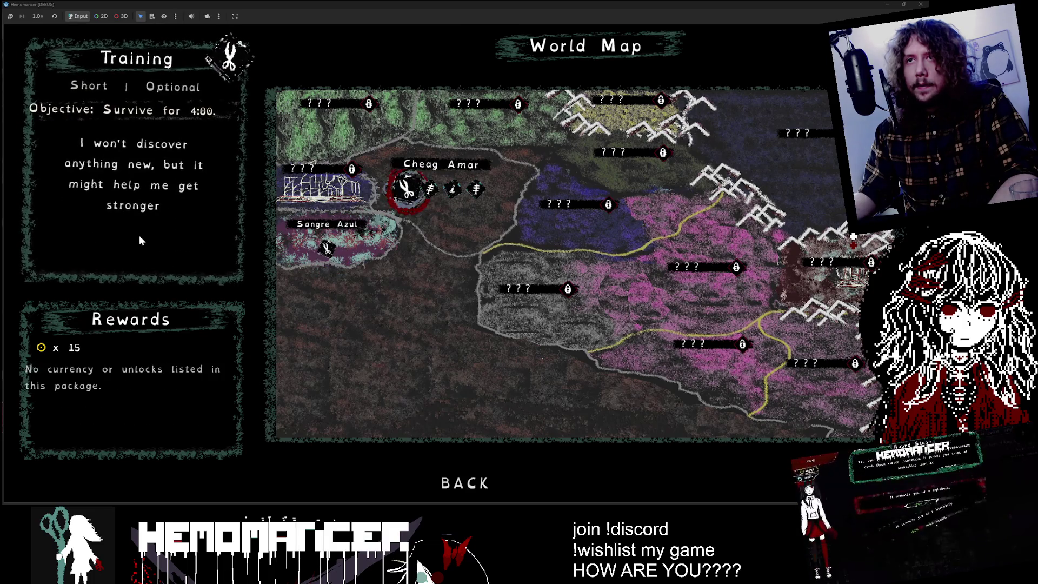
key("Right")
key("Left")
key("Left")
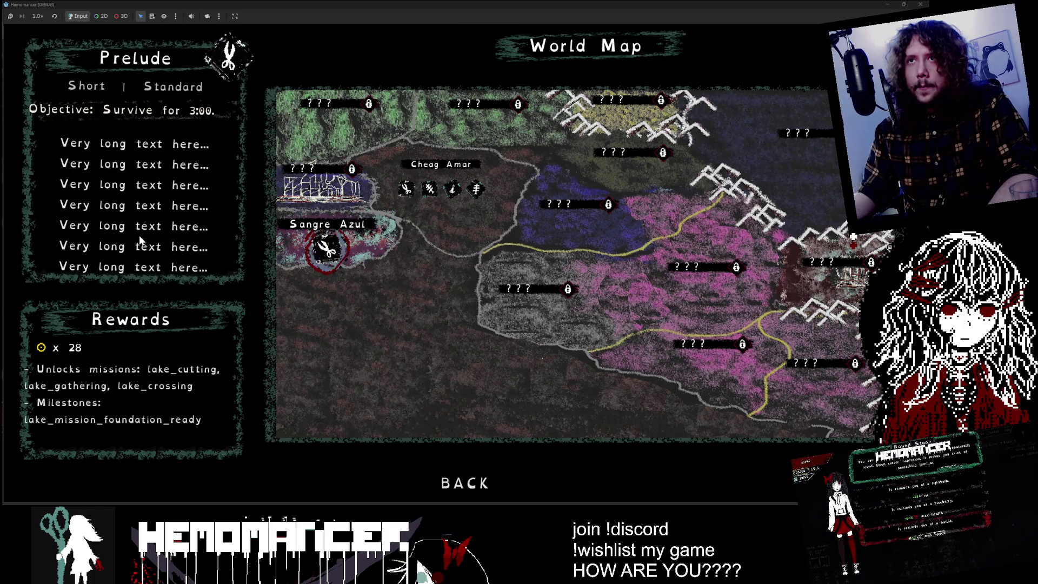
key("Right")
key("Right")
key("Right")
key("Left")
key("Left")
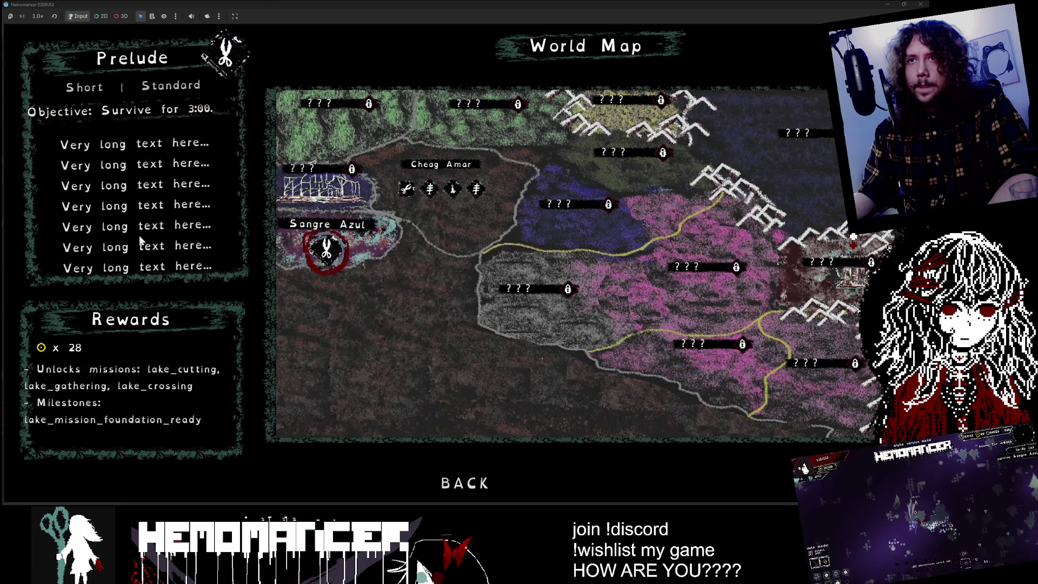
key("Right")
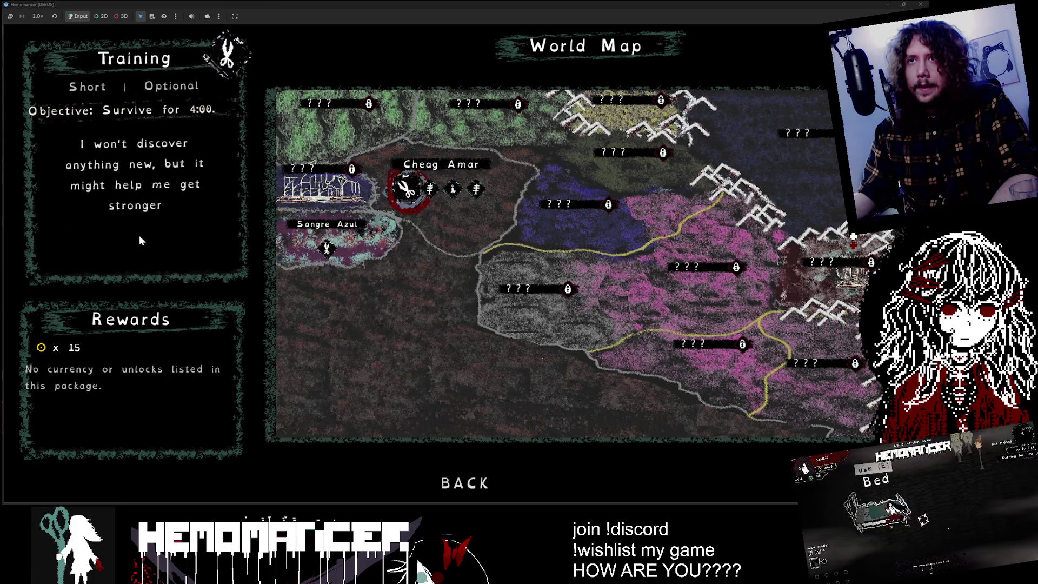
key("Right")
key("Left")
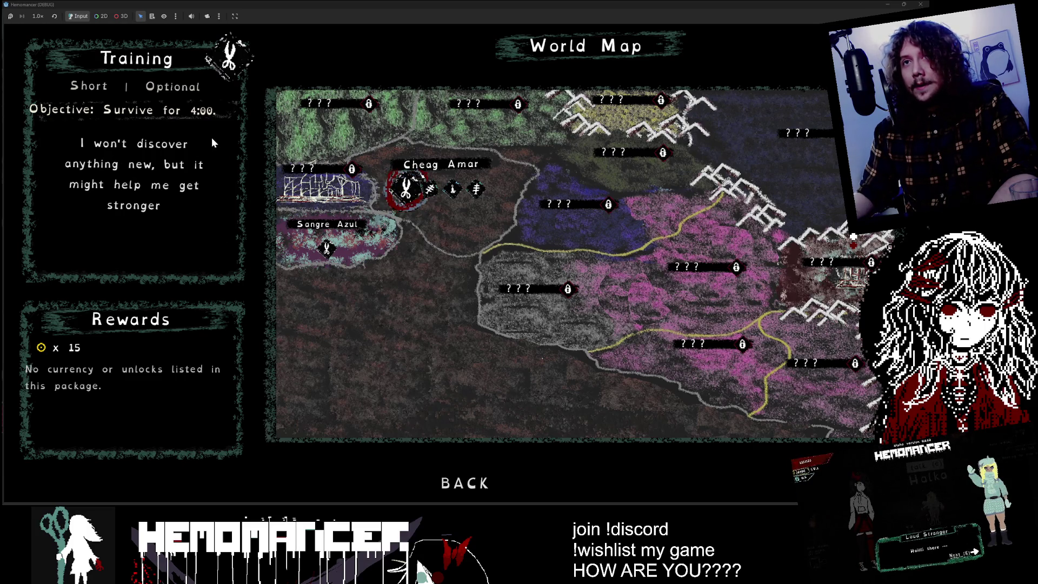
left_click(898, 6)
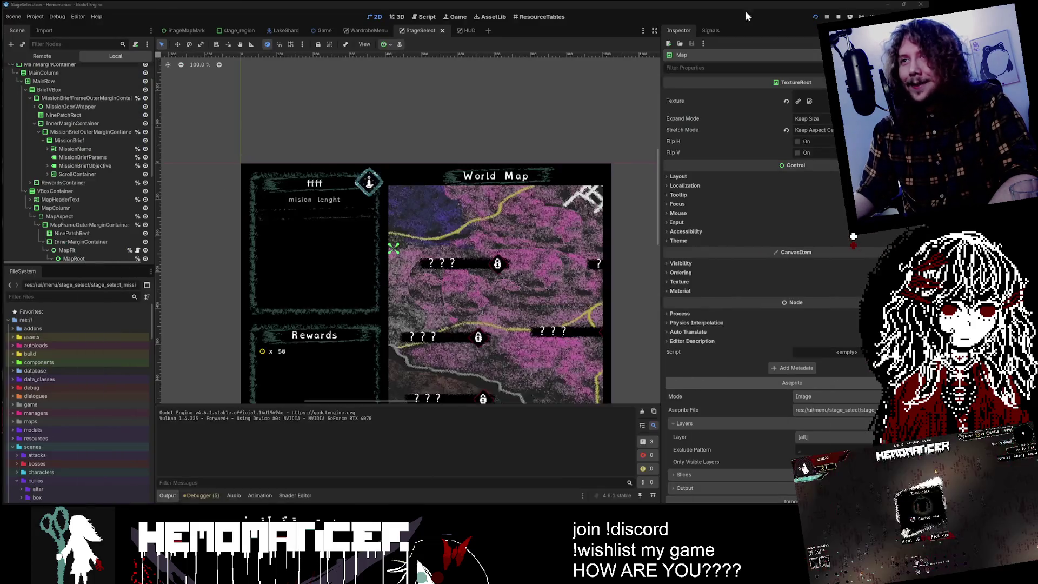
- Inspect the brief's margin, NinePatchRect and label nodes down to MissionBriefObjective, then save
left_click(76, 143)
left_click(86, 125)
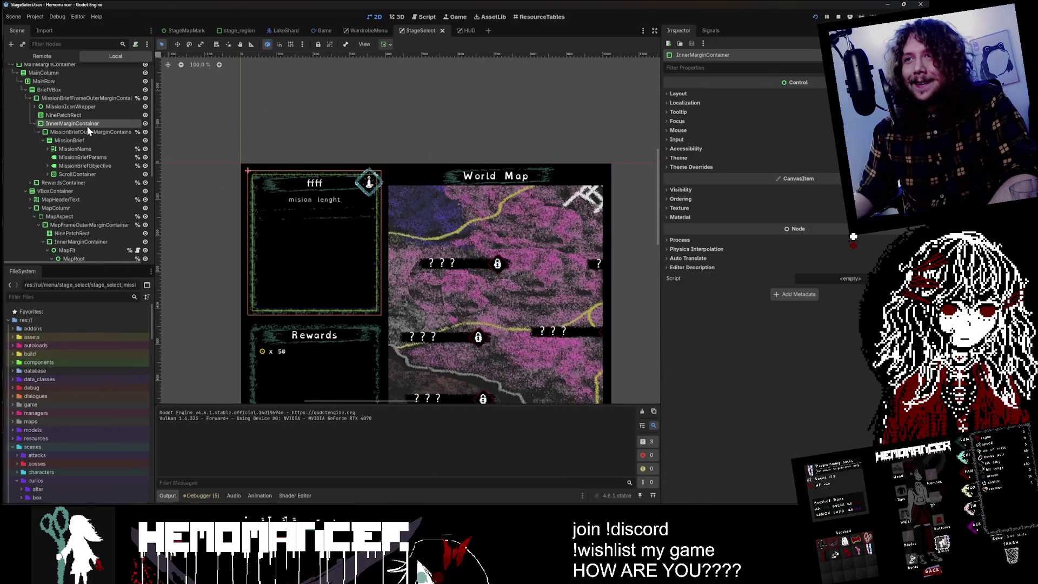
left_click(72, 116)
left_click(76, 156)
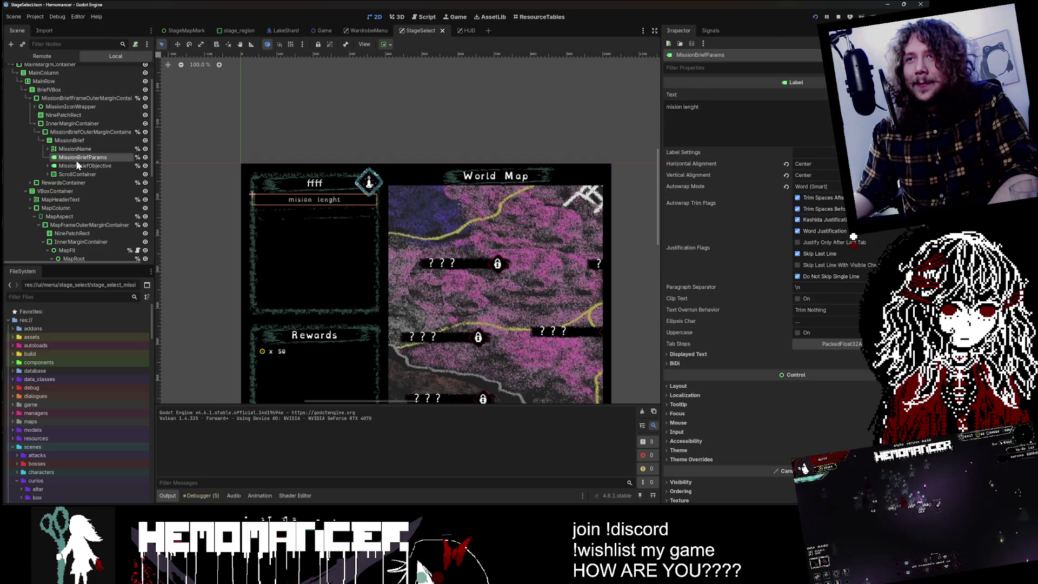
left_click(81, 166)
type("Objective text")
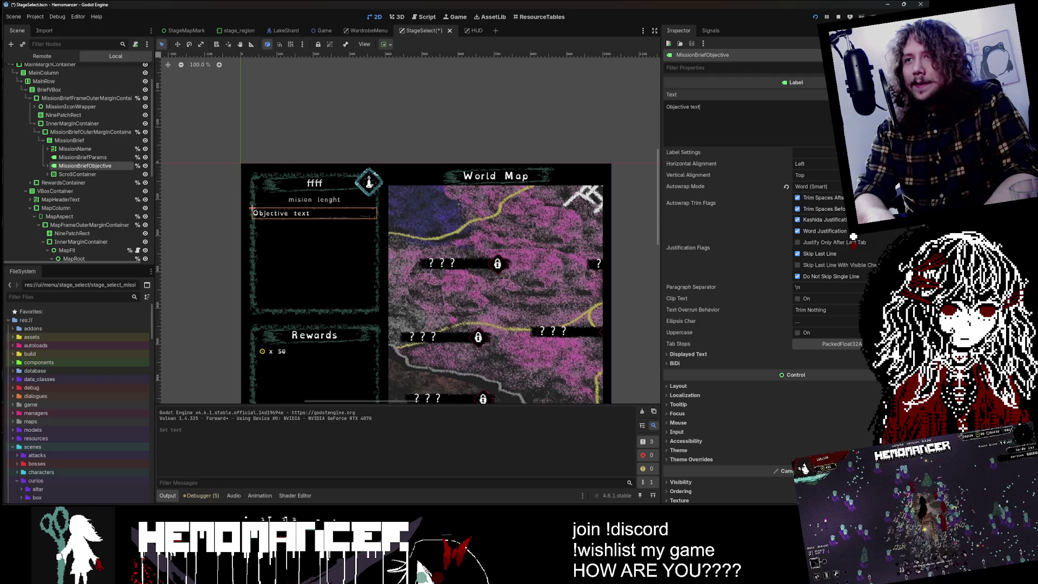
key("ctrl+s")
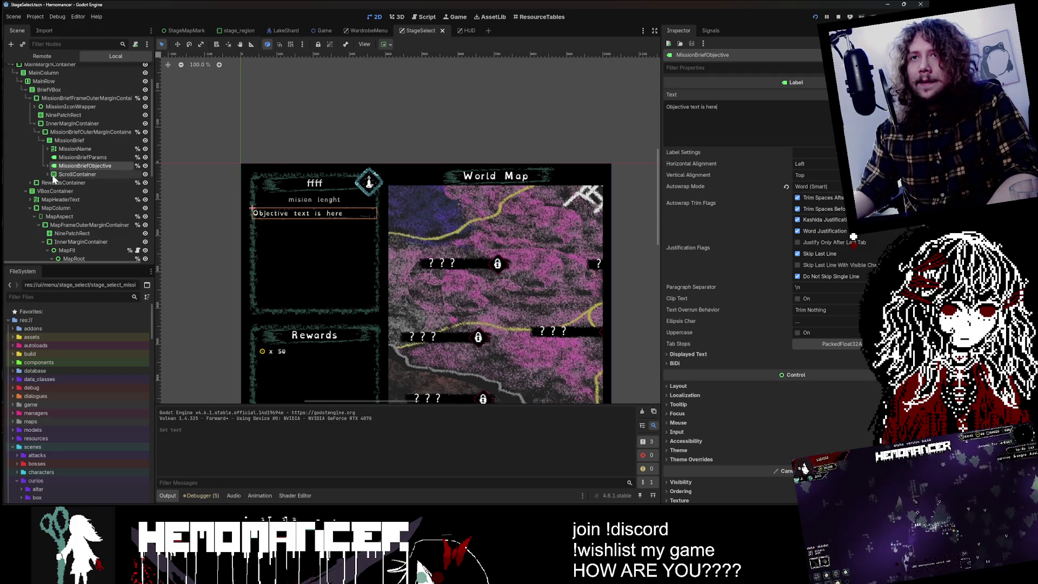
- Lengthen MissionBriefDesc's text with a long placeholder sentence about the scroll activating
left_click(77, 174)
left_click(47, 174)
left_click(81, 190)
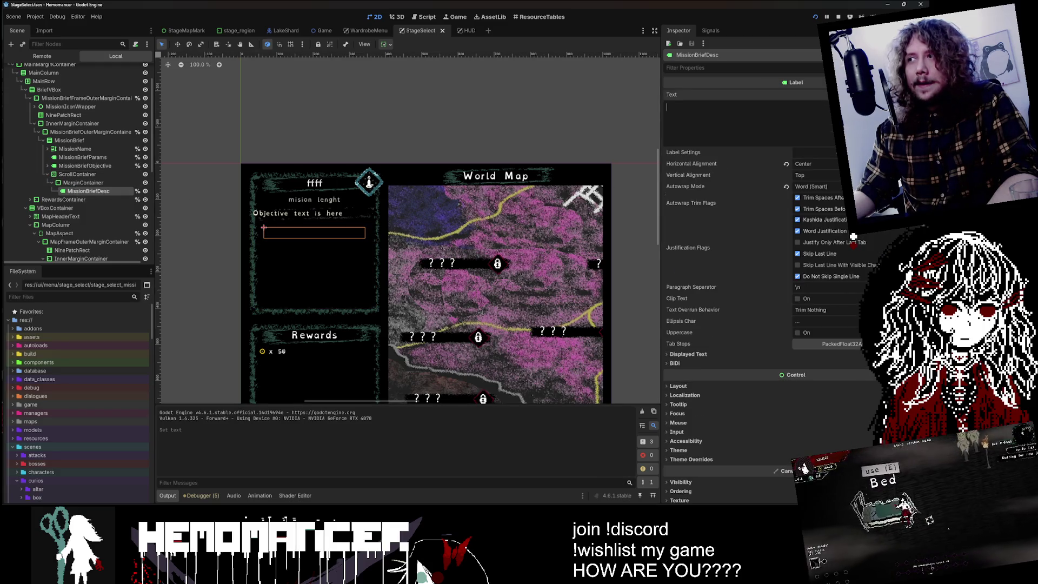
type("Missing de")
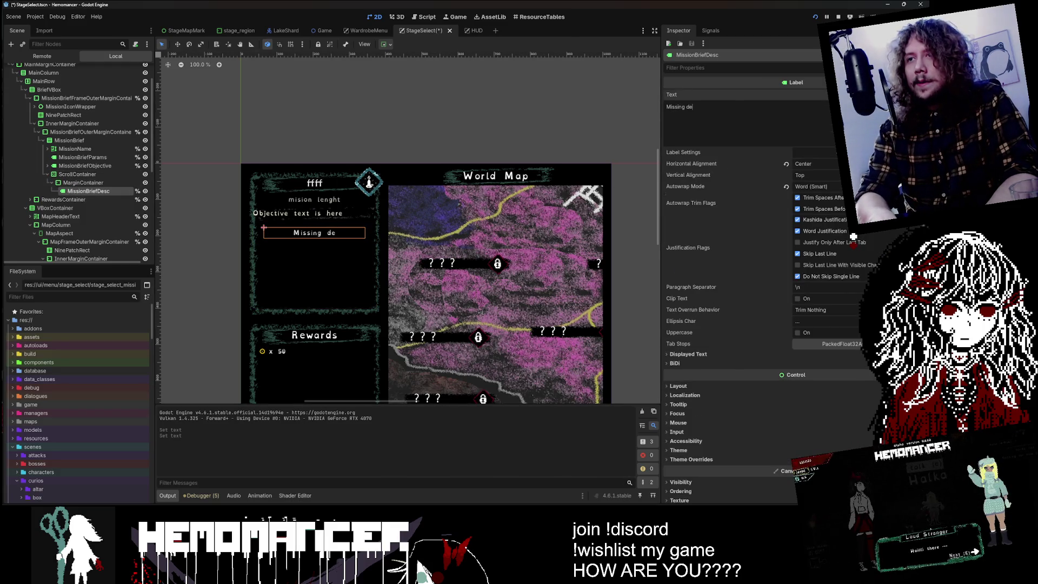
type("here and it mi")
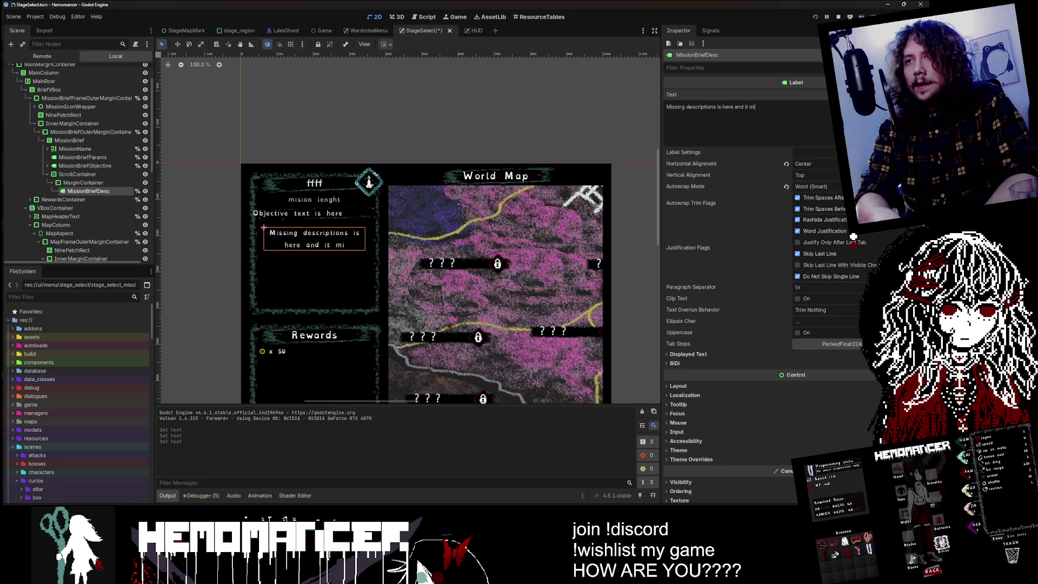
type("ght be ver")
type("y long sometimes so then the sc")
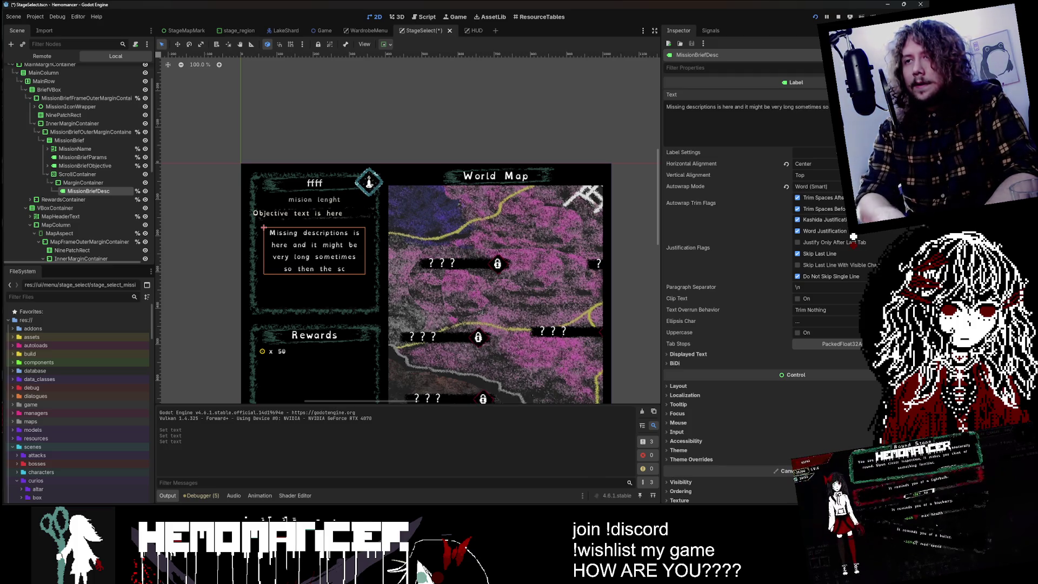
type(" activi")
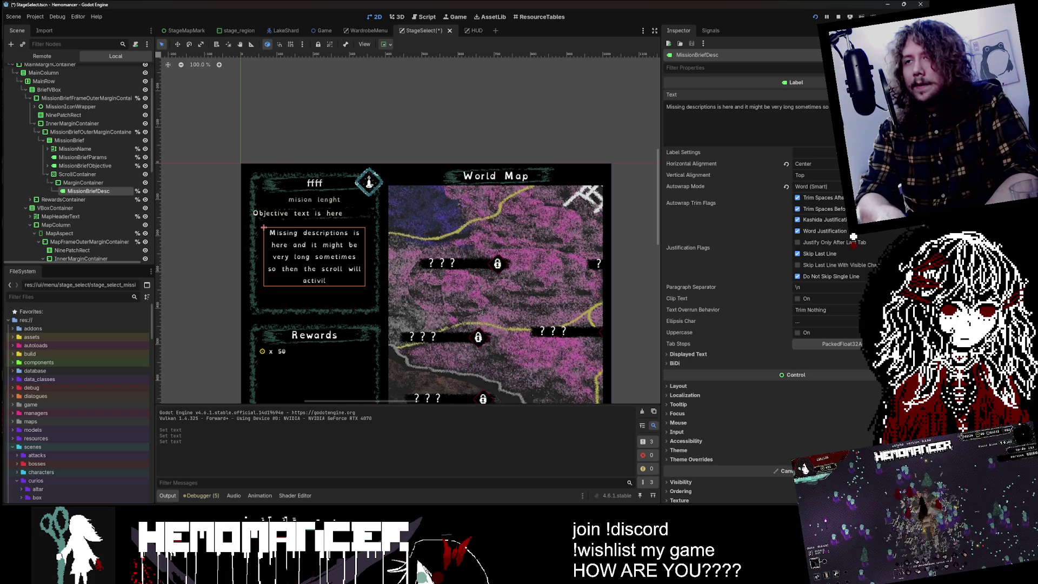
type(" will be visible evne i")
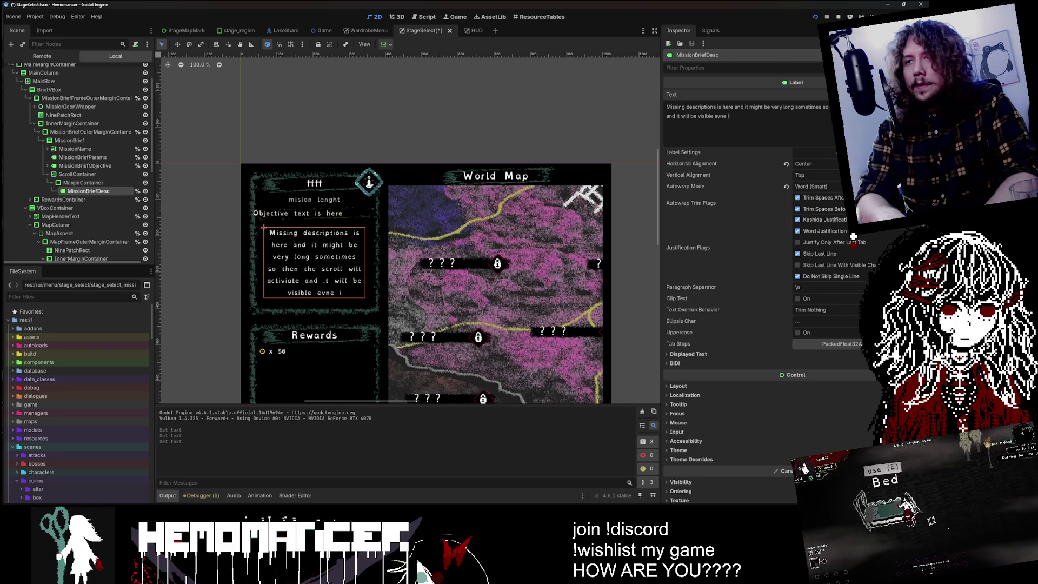
type("evi")
type("e how it looks like")
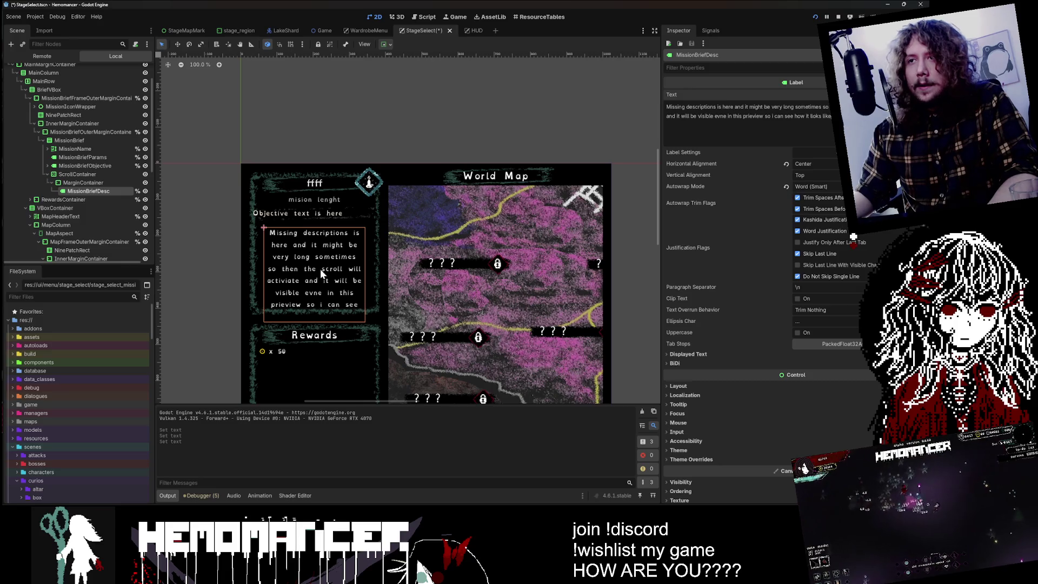
left_click(389, 205)
scroll(345, 223, "down", 3)
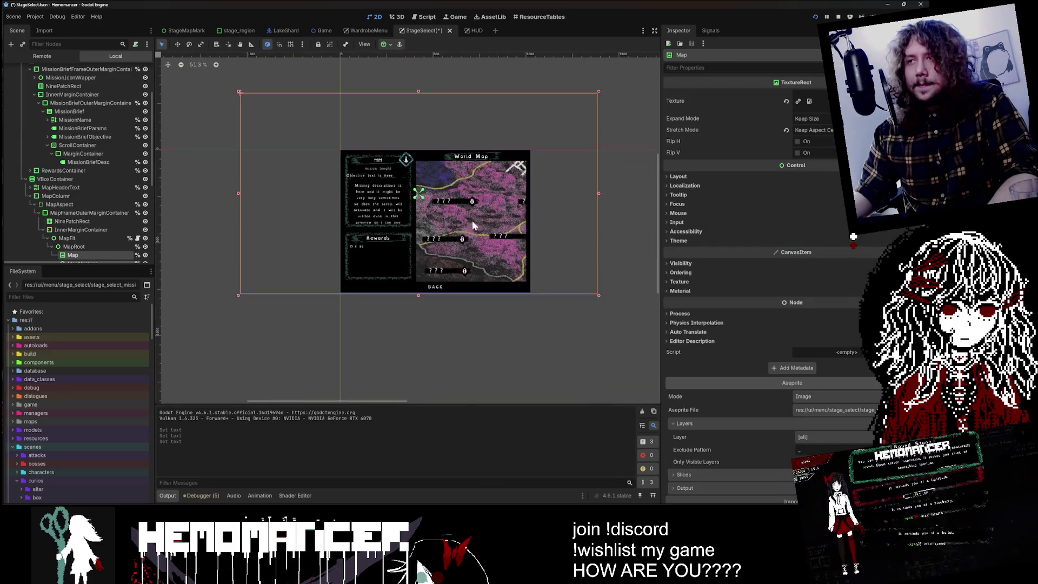
scroll(448, 288, "up", 2)
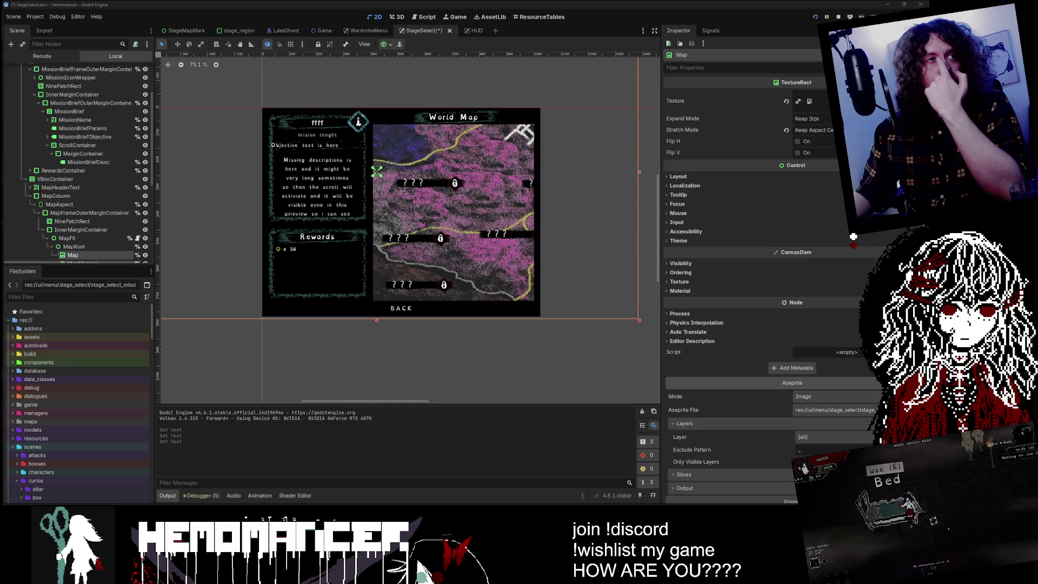
key("F6")
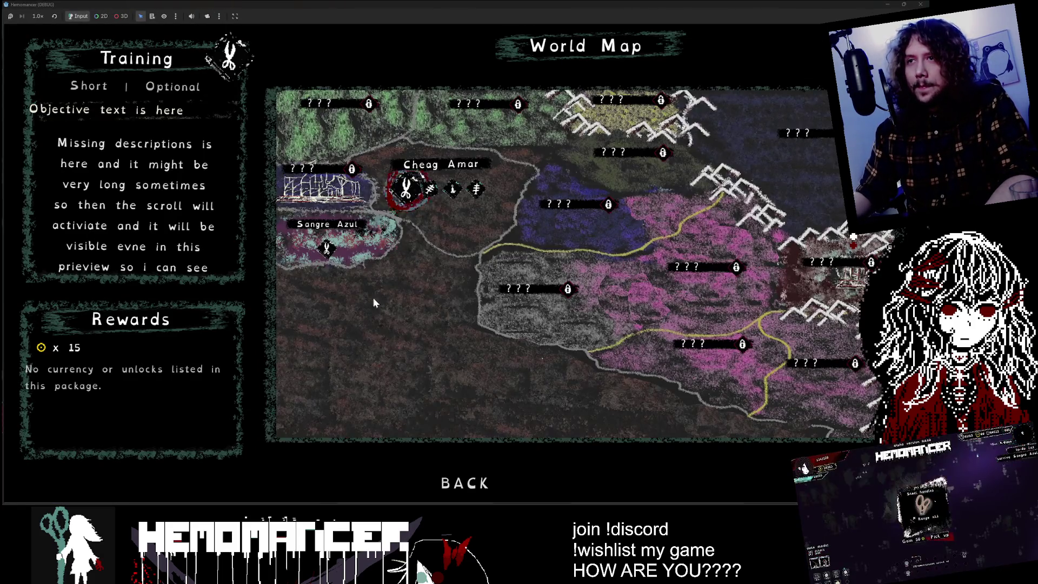
left_click(327, 248)
left_click(476, 189)
left_click(406, 188)
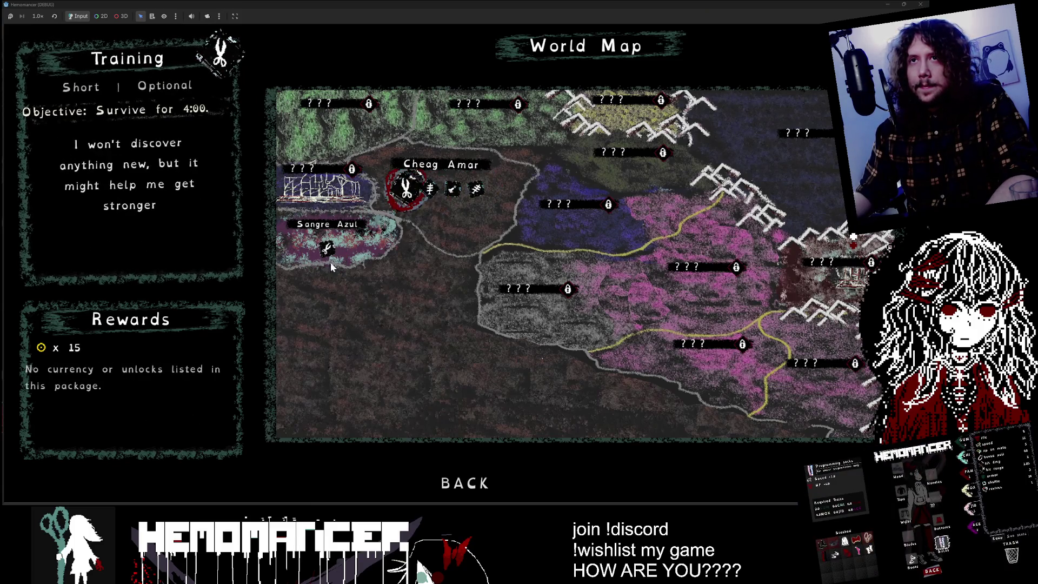
left_click(326, 247)
key("F8")
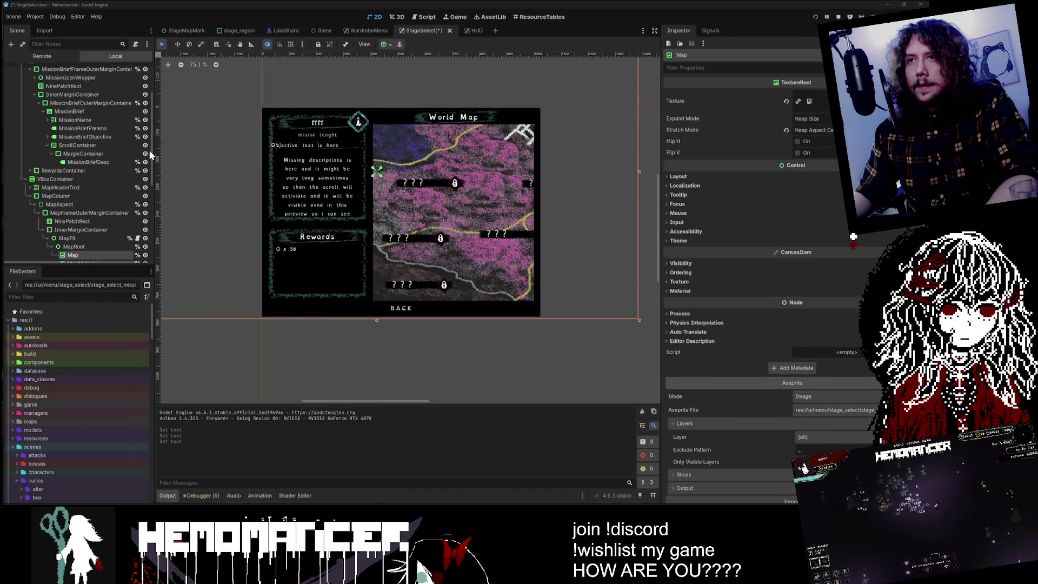
scroll(358, 169, "up", 1)
left_click(84, 155)
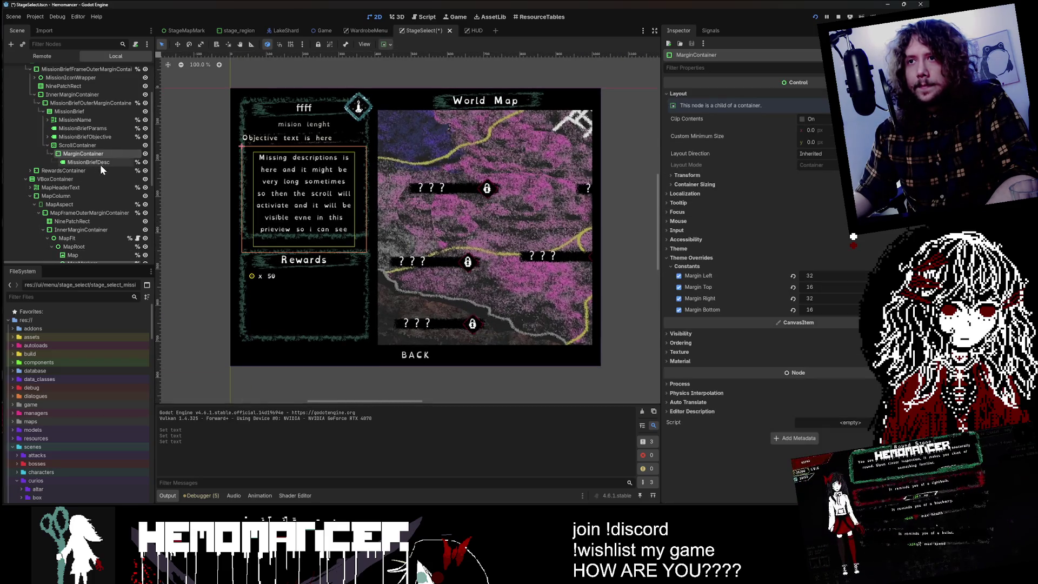
left_click(77, 145)
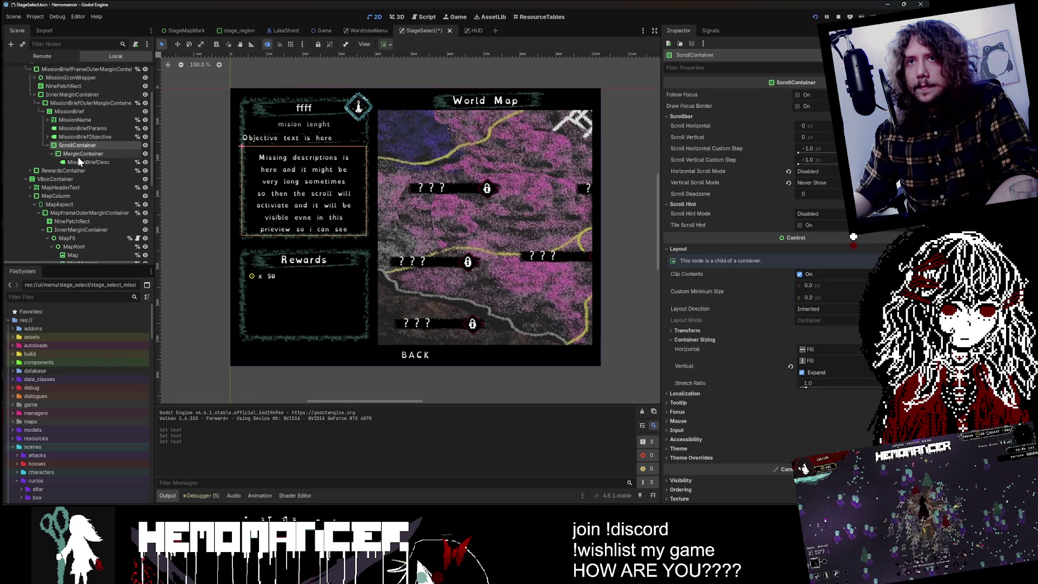
left_click(78, 155)
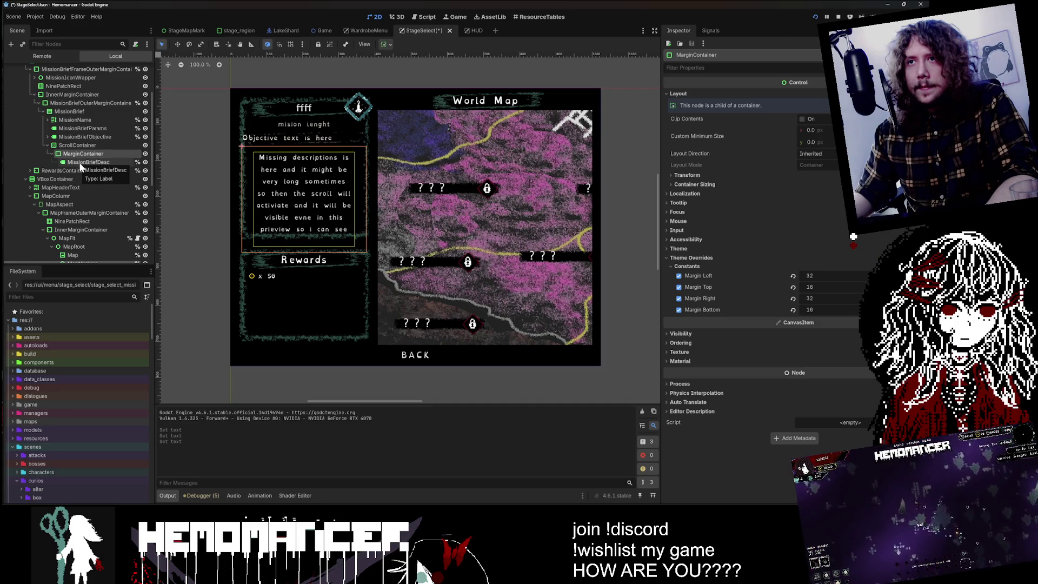
left_click(75, 145)
left_click(77, 155)
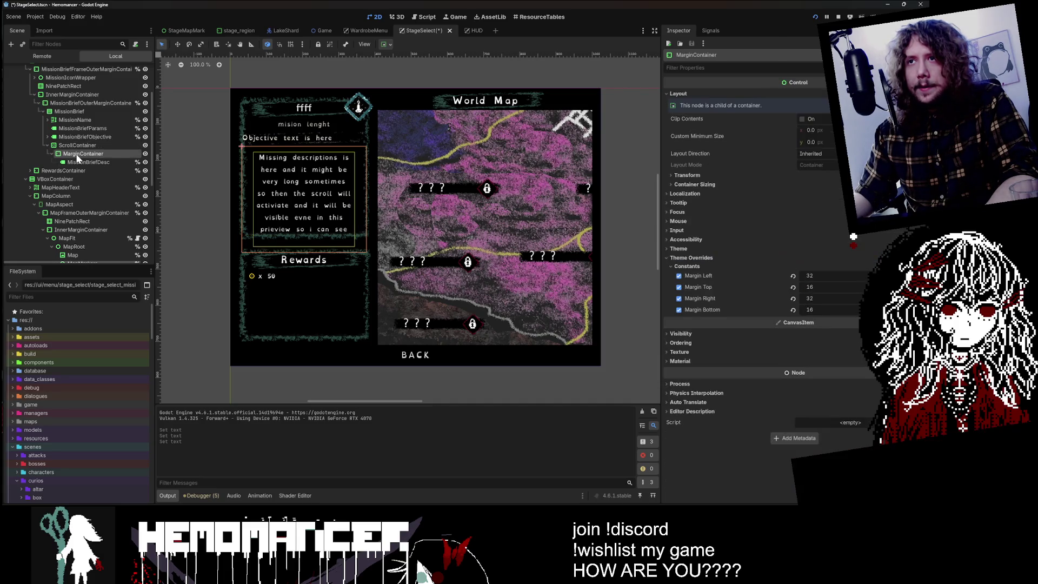
left_click(47, 145)
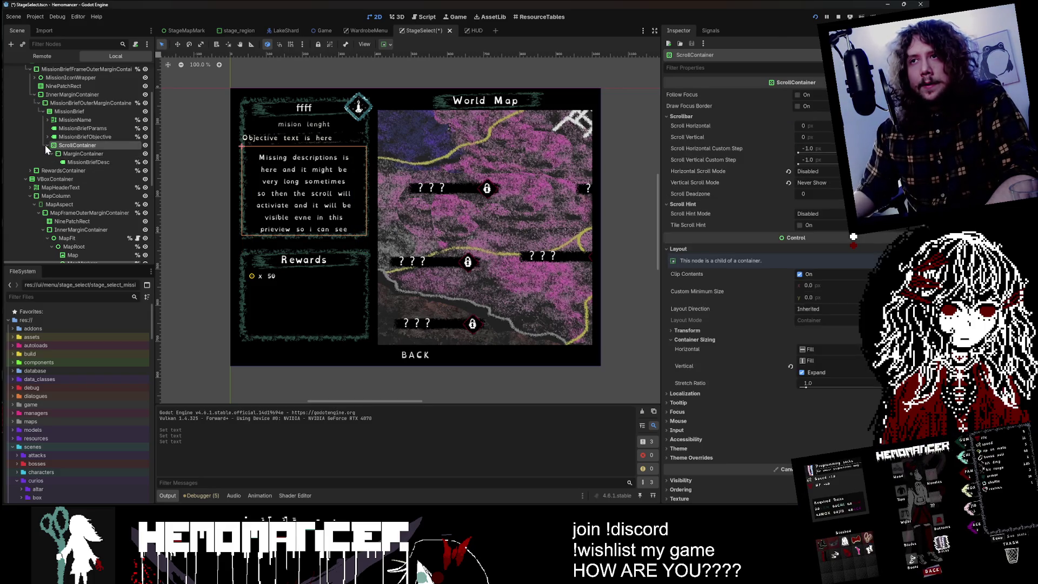
- Wrap ScrollContainer in a new MarginContainer placed below MissionBriefObjective in MissionBrief
right_click(70, 96)
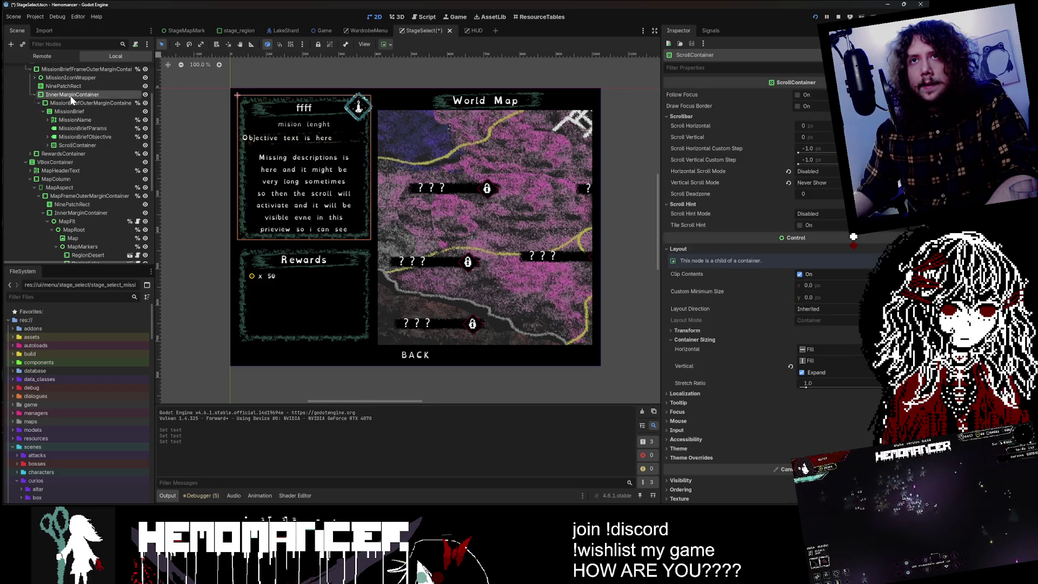
left_click(105, 103)
type("MarginC")
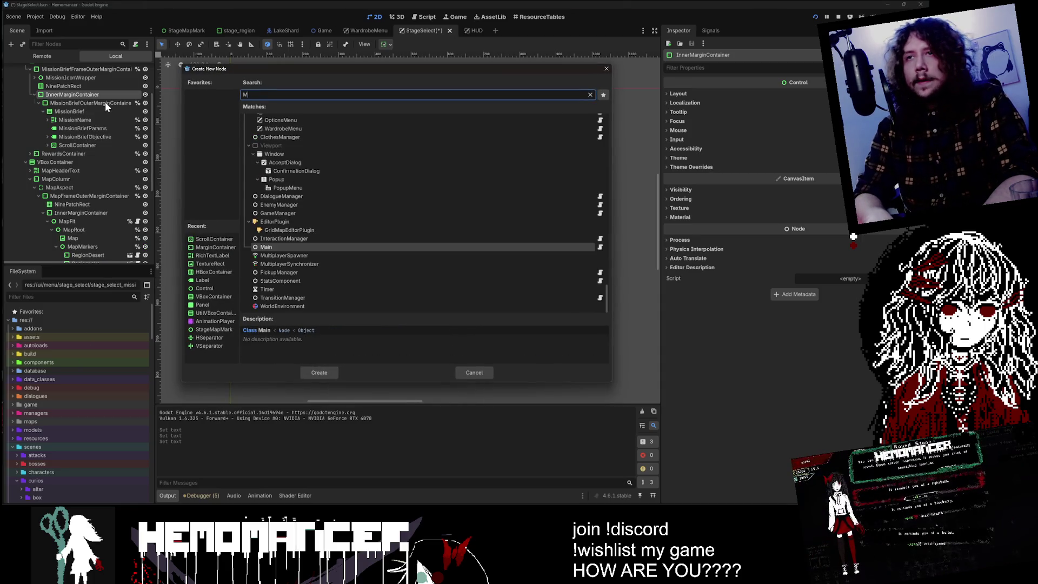
key("Return")
left_click_drag(88, 141, 79, 152)
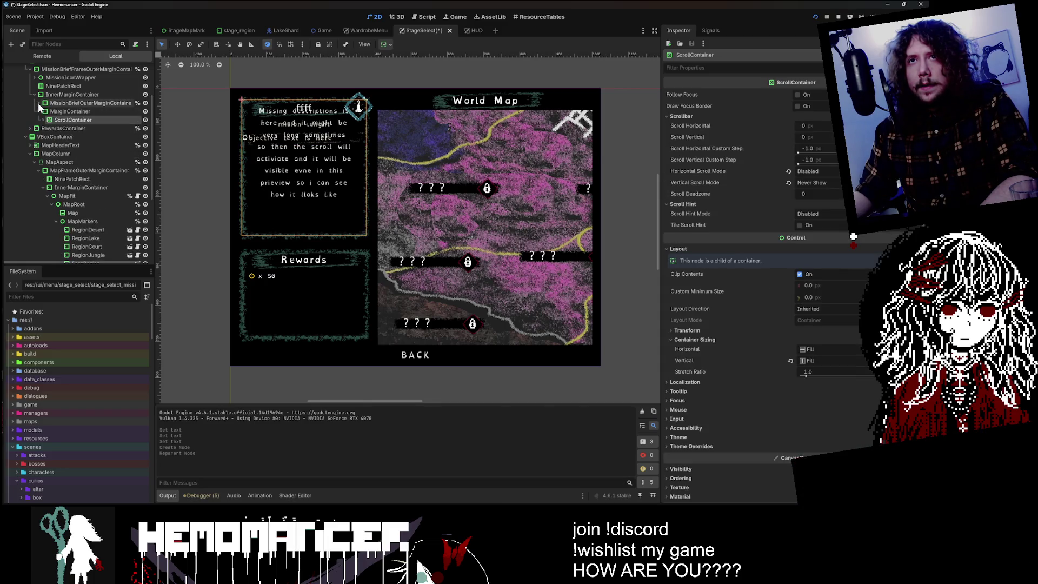
key("f")
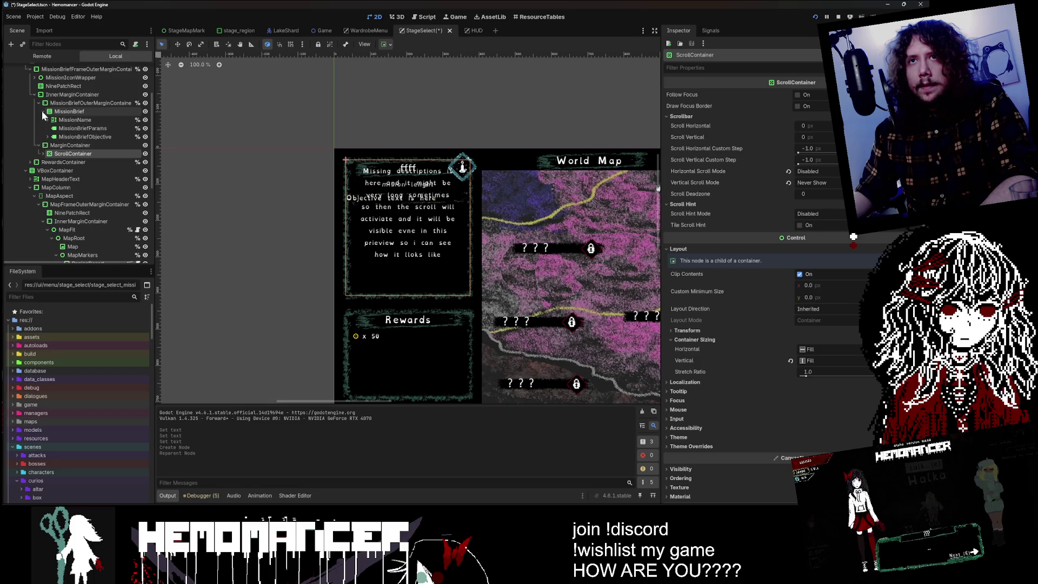
mouse_move(55, 146)
left_mouse_down()
mouse_move(86, 148)
mouse_move(85, 131)
mouse_move(85, 147)
left_mouse_up()
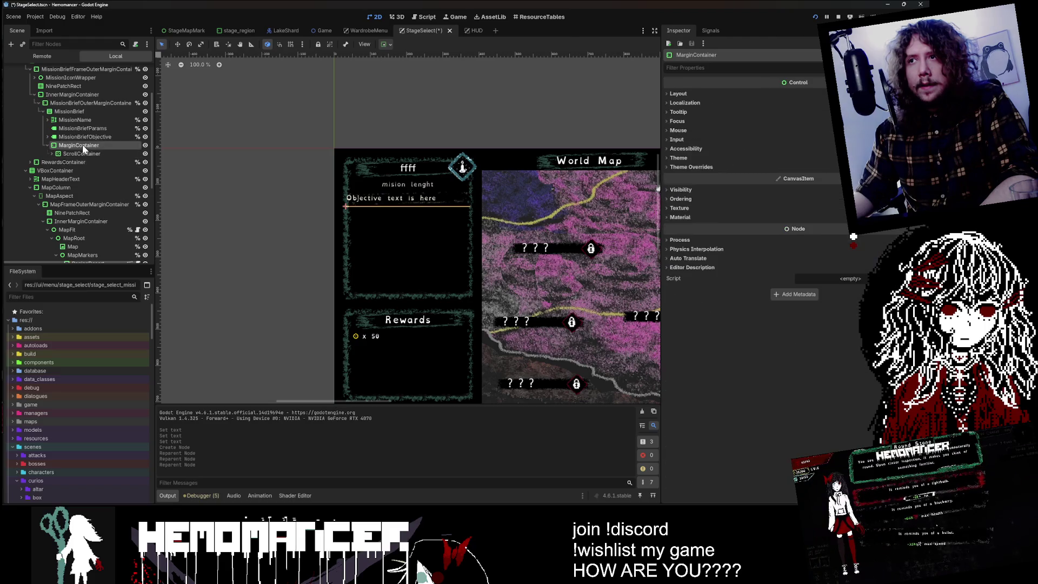
- Make the new MarginContainer expand vertically and rename it MarginScrollContainer
left_click(697, 94)
left_click(712, 185)
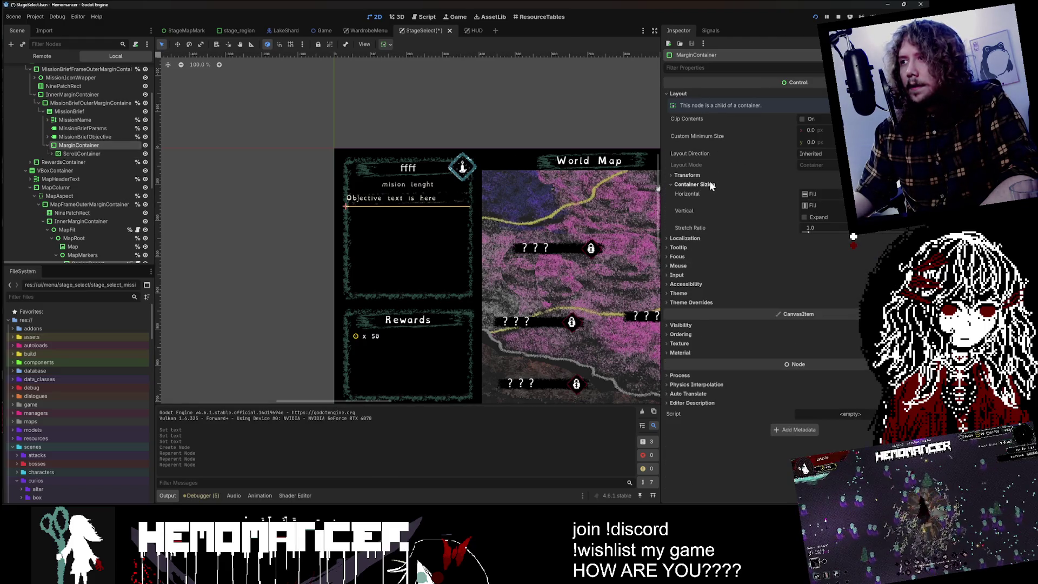
left_click(804, 218)
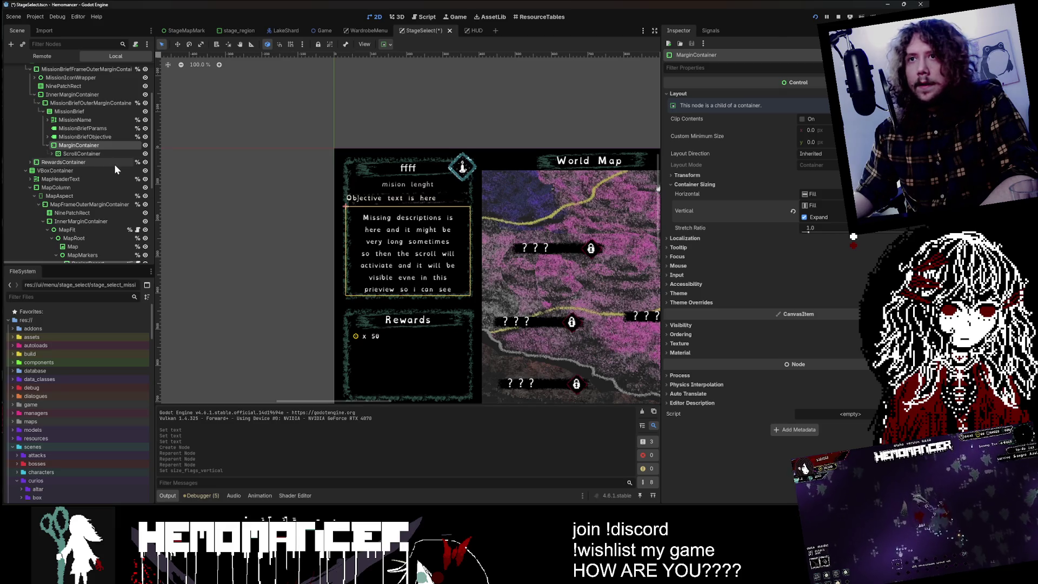
left_click(51, 154)
left_click(84, 145)
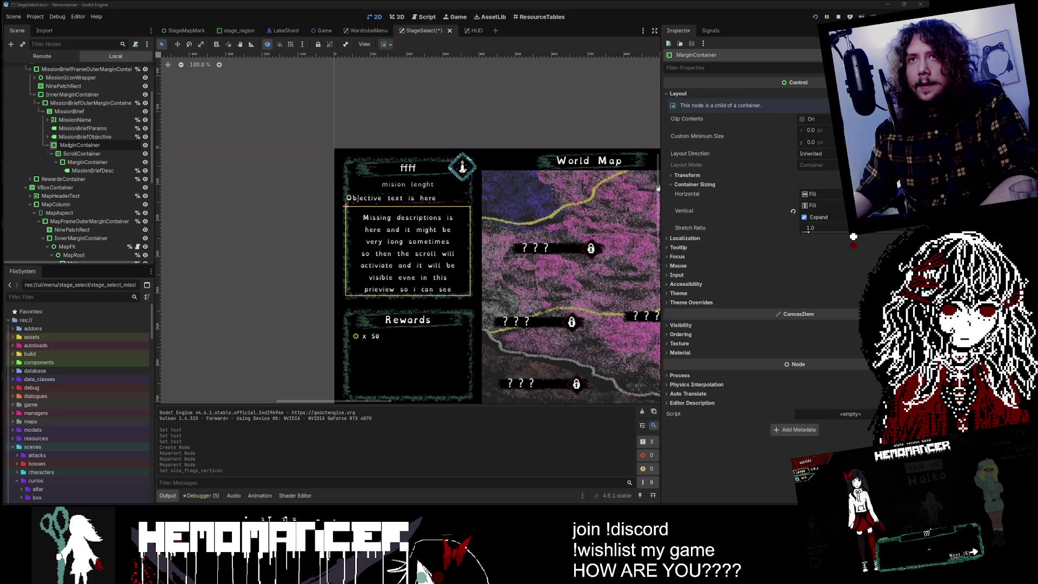
type("Scroll")
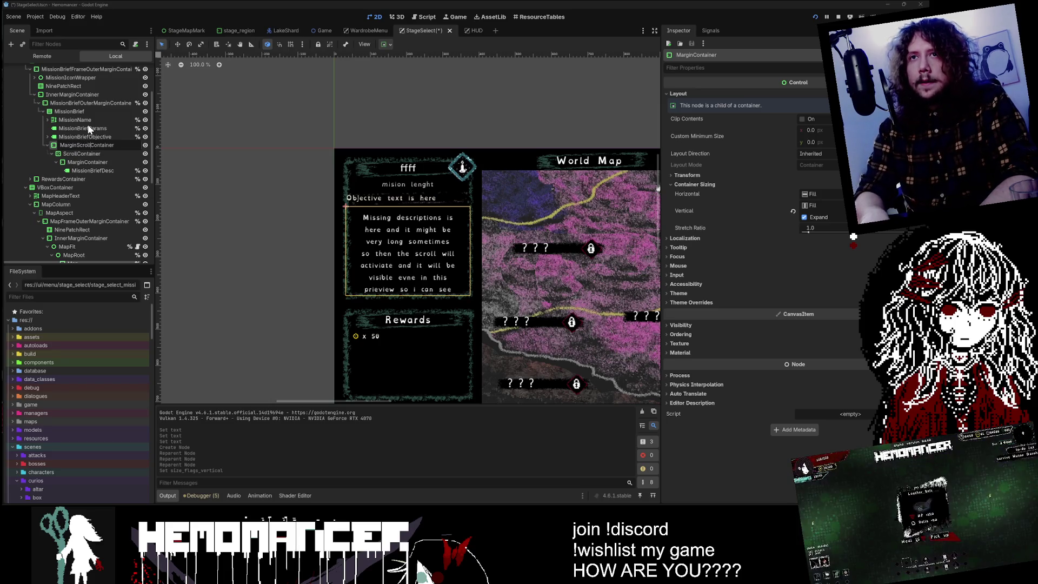
key("Return")
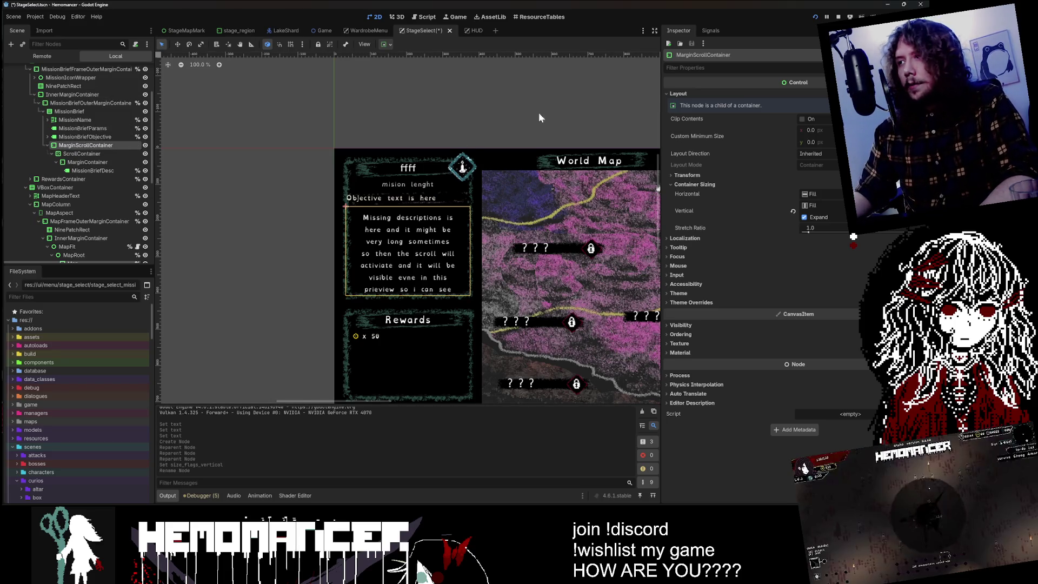
- Give MarginScrollContainer left and right margin overrides of 16
left_click_drag(524, 118, 483, 83)
left_click(713, 302)
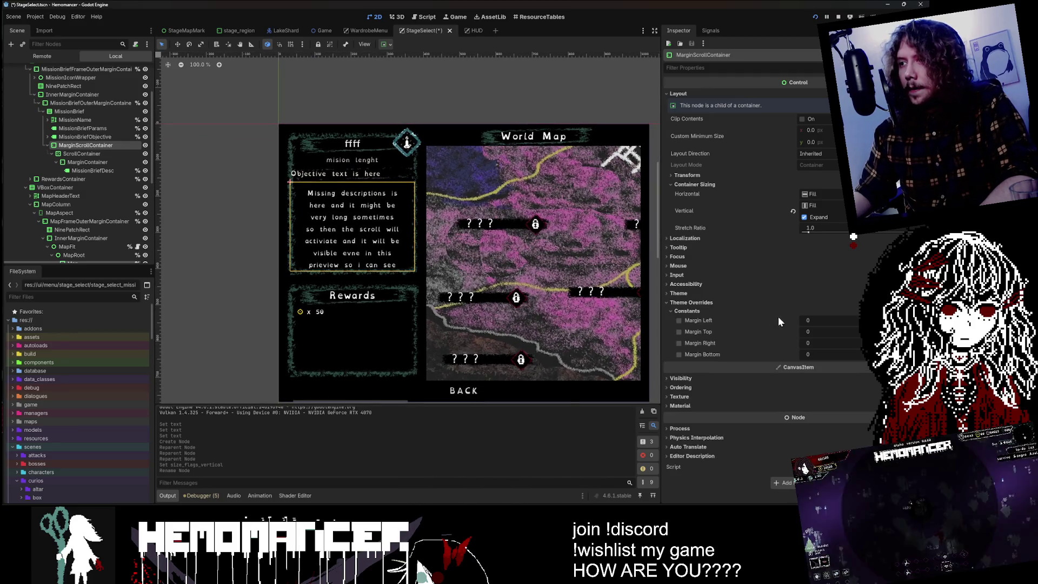
left_click(89, 162)
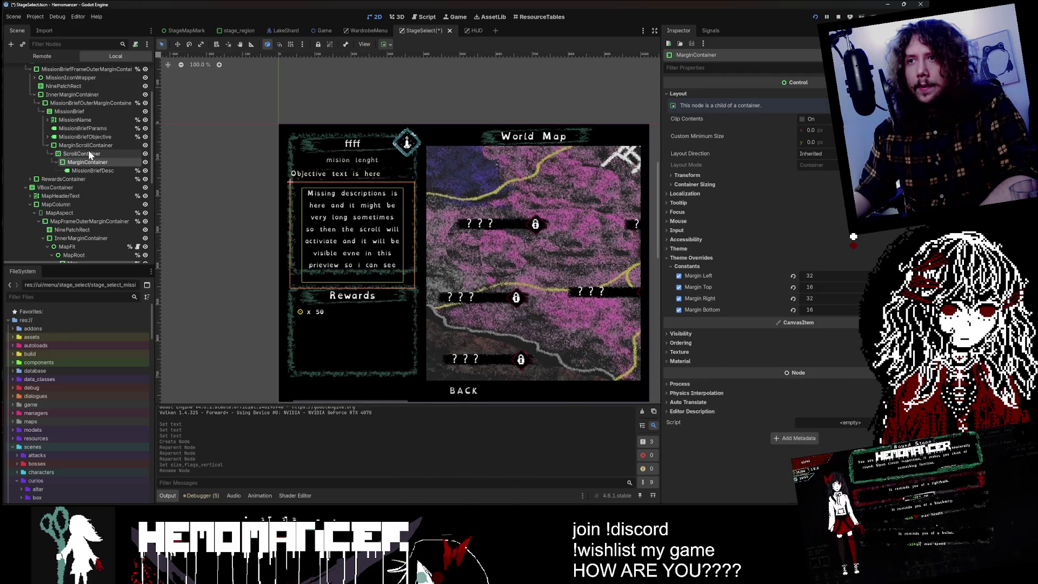
left_click(86, 145)
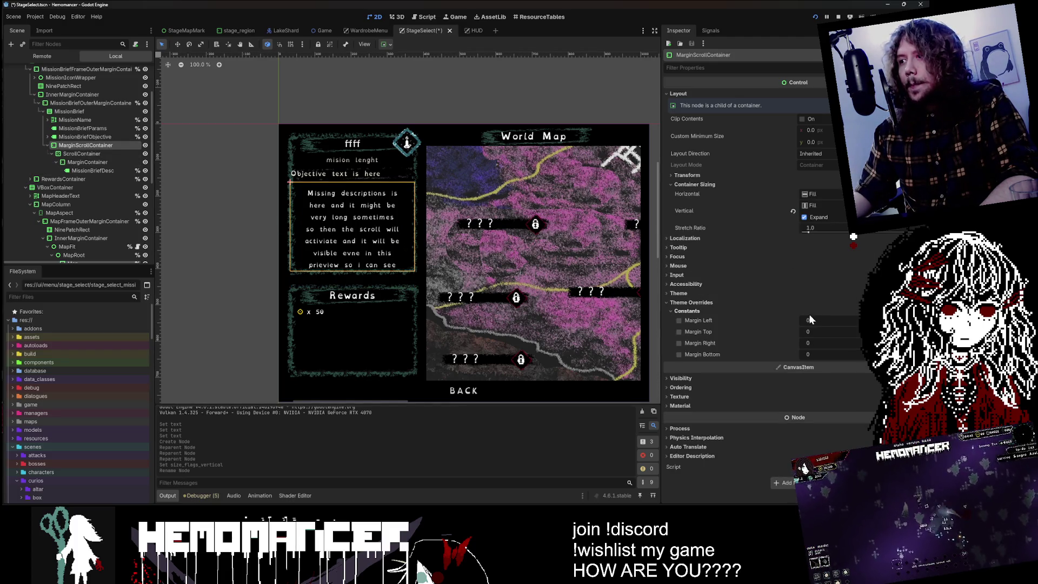
left_click(807, 320)
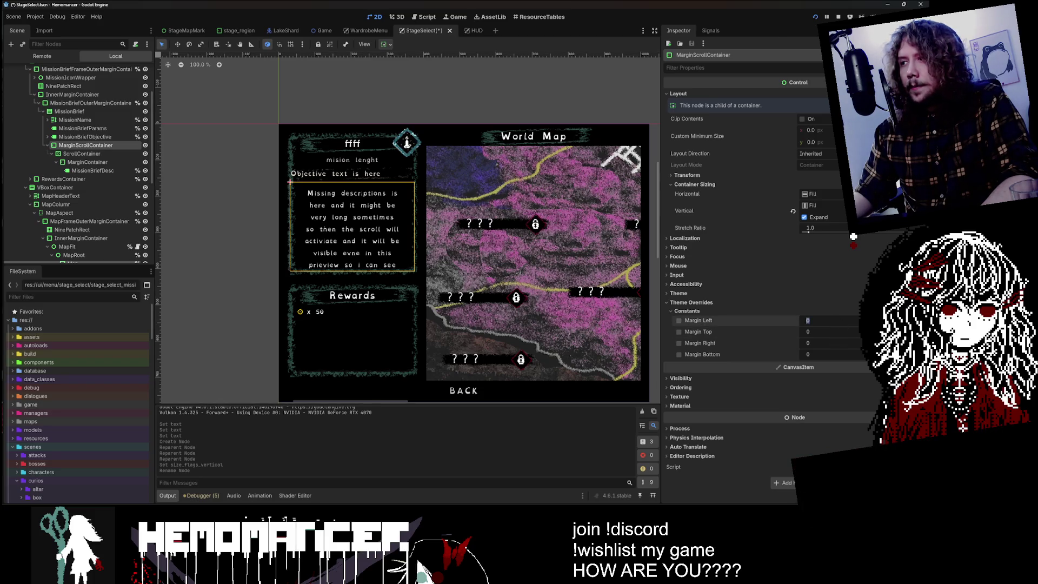
type("16")
key("Return")
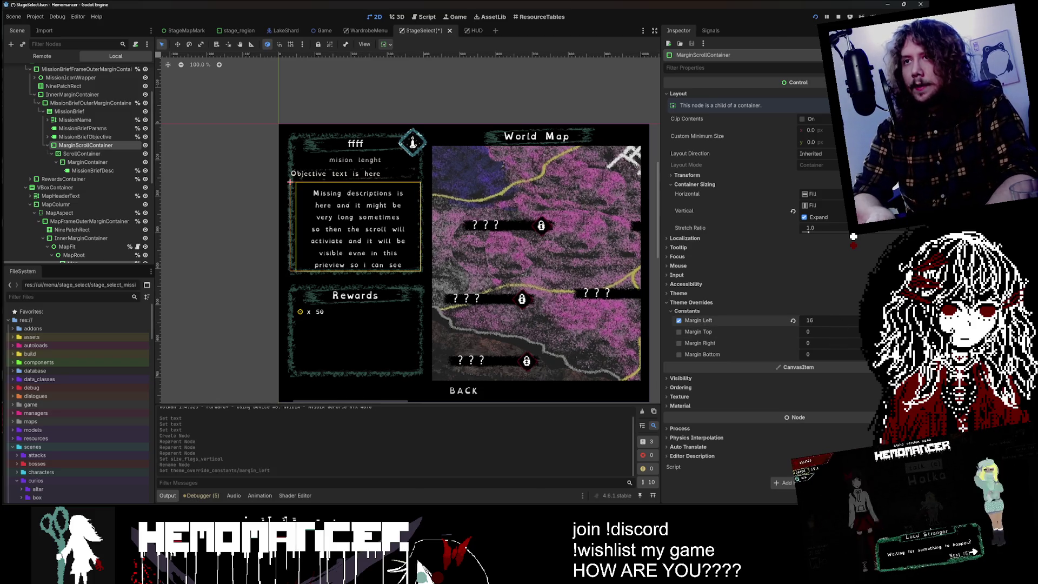
key("Tab")
key("Tab")
key("Tab")
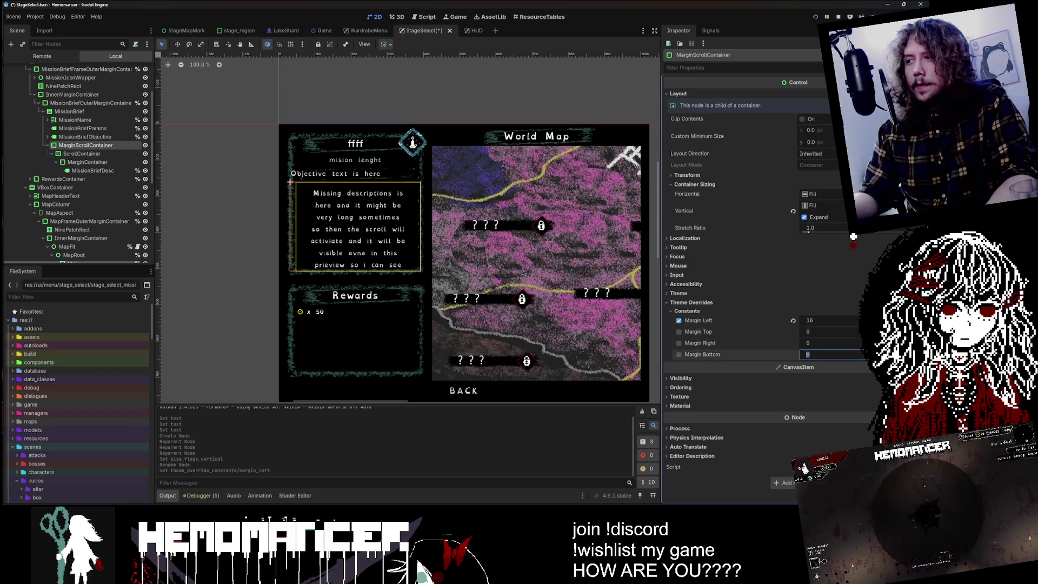
left_click(842, 340)
type("16")
key("Return")
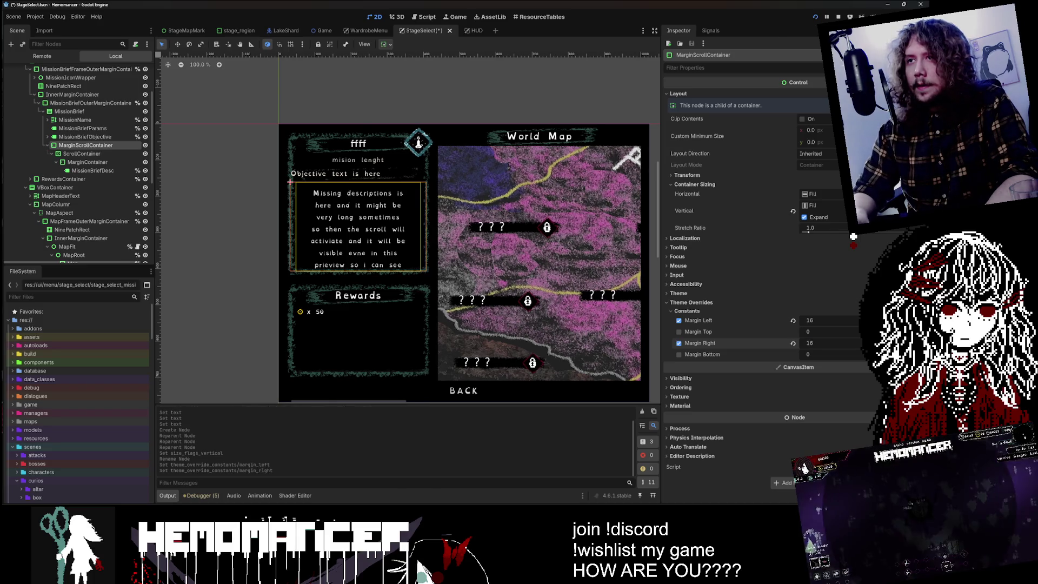
- Reset the left and right margin overrides and set the bottom margin to 32
left_click(794, 343)
left_click(793, 320)
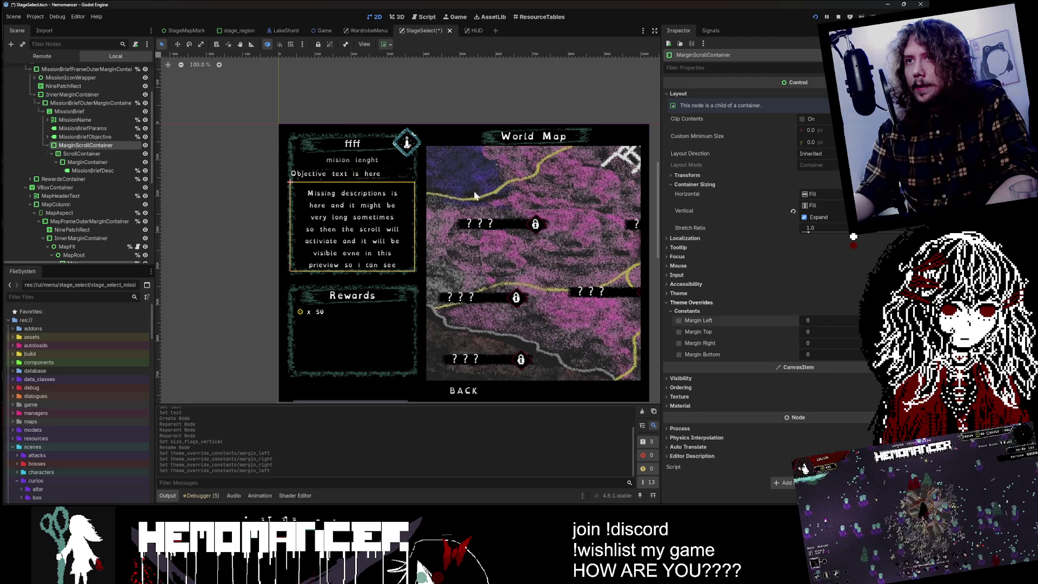
scroll(427, 228, "up", 3)
scroll(405, 195, "up", 2)
scroll(384, 159, "up", 1)
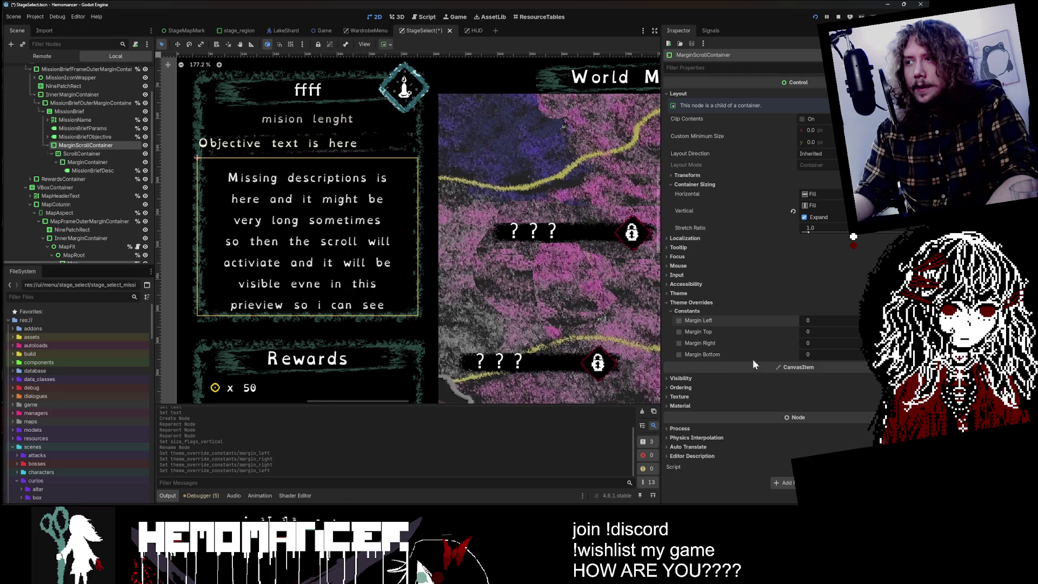
left_click_drag(811, 357, 835, 357)
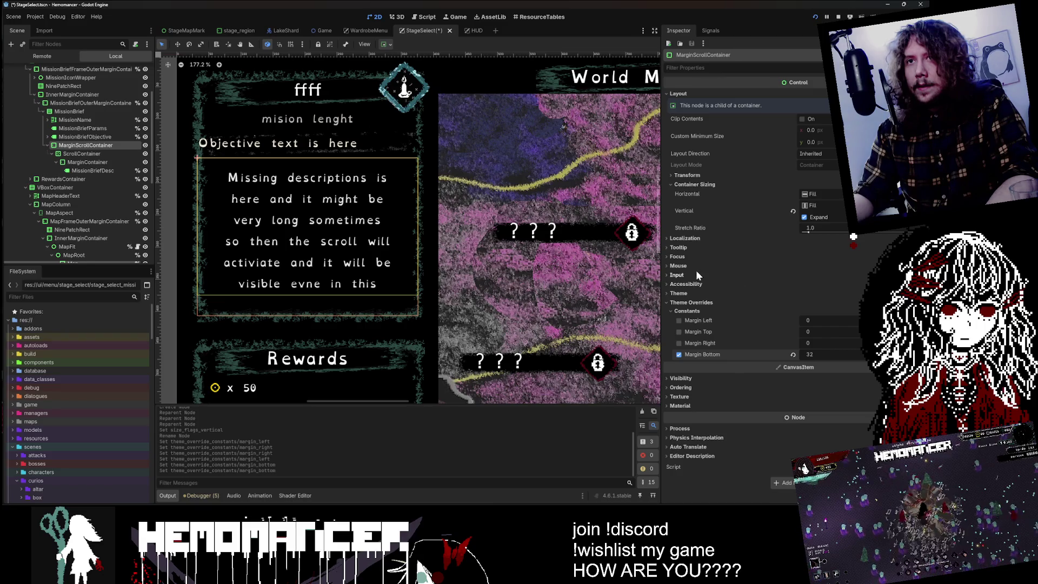
- Clear the inner MarginContainer's top and bottom overrides and rename it HorizontalMarginContainer
left_click(99, 162)
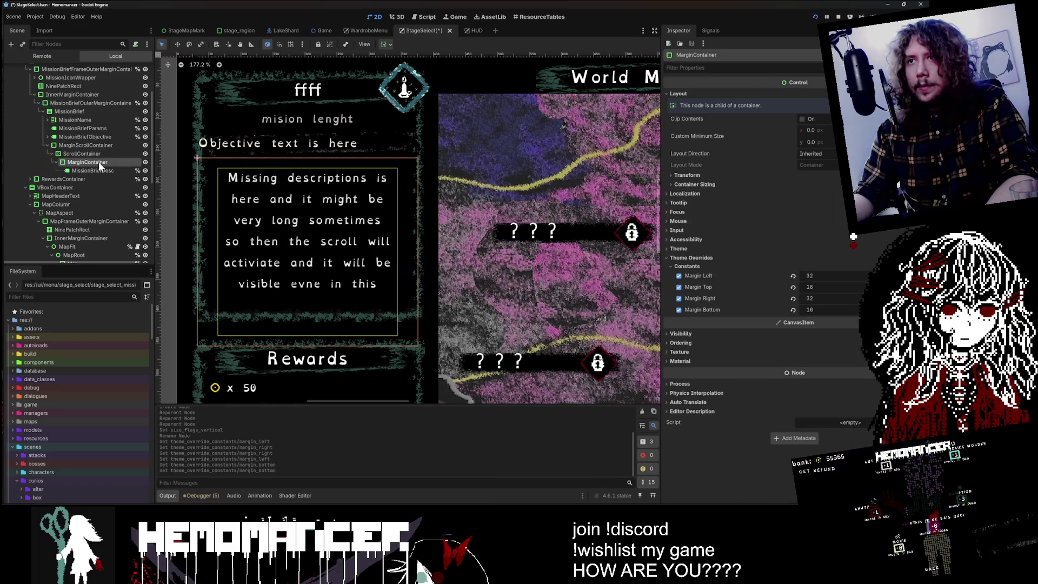
left_click(793, 310)
left_click(796, 287)
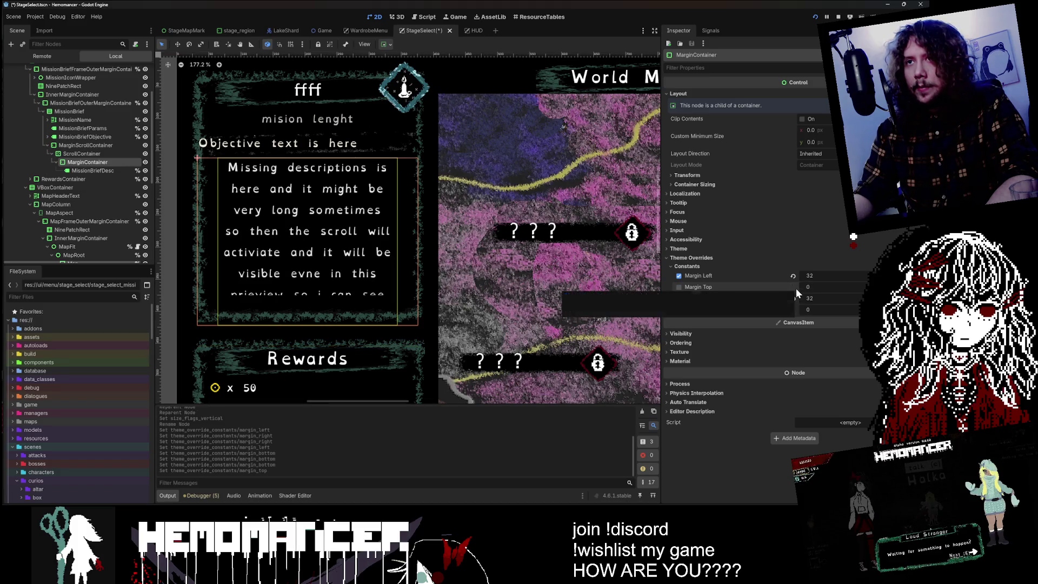
left_click(92, 161)
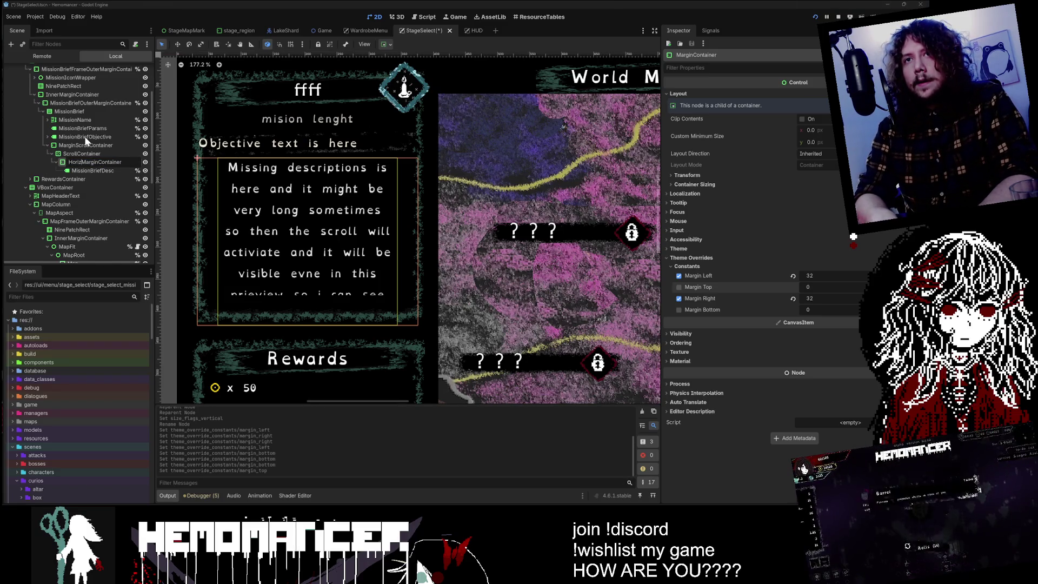
type("ontal")
key("Return")
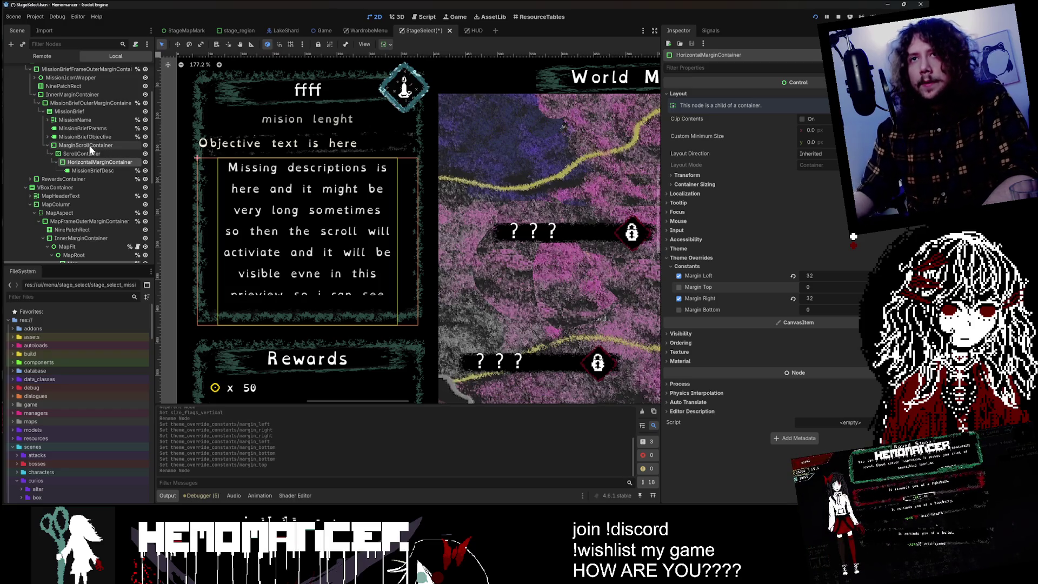
- Rename the wrapper VerticalMarginContainer with top and bottom margins of 16, then save and run
left_click(79, 145)
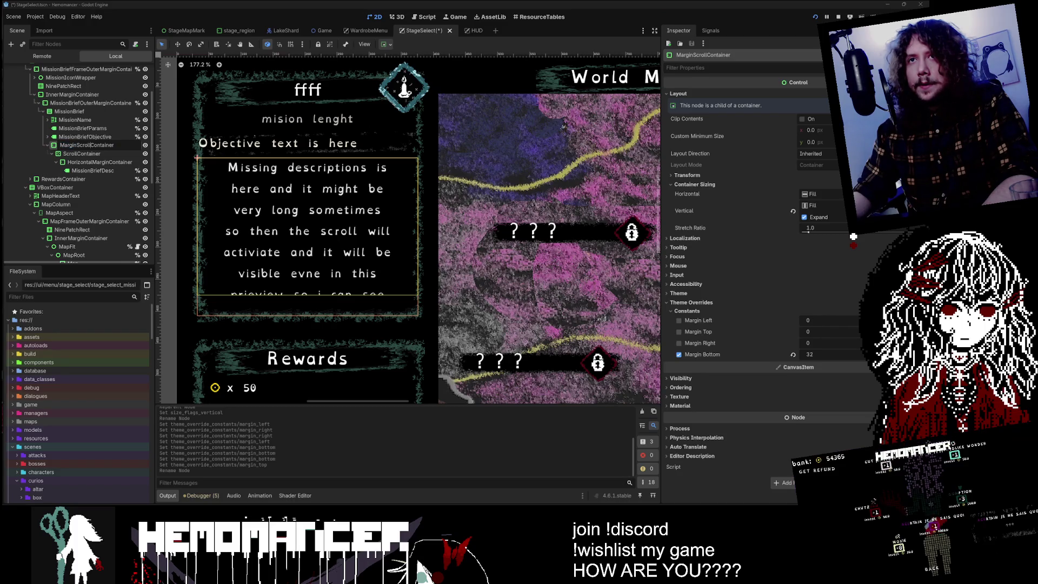
type("VerticalMargin")
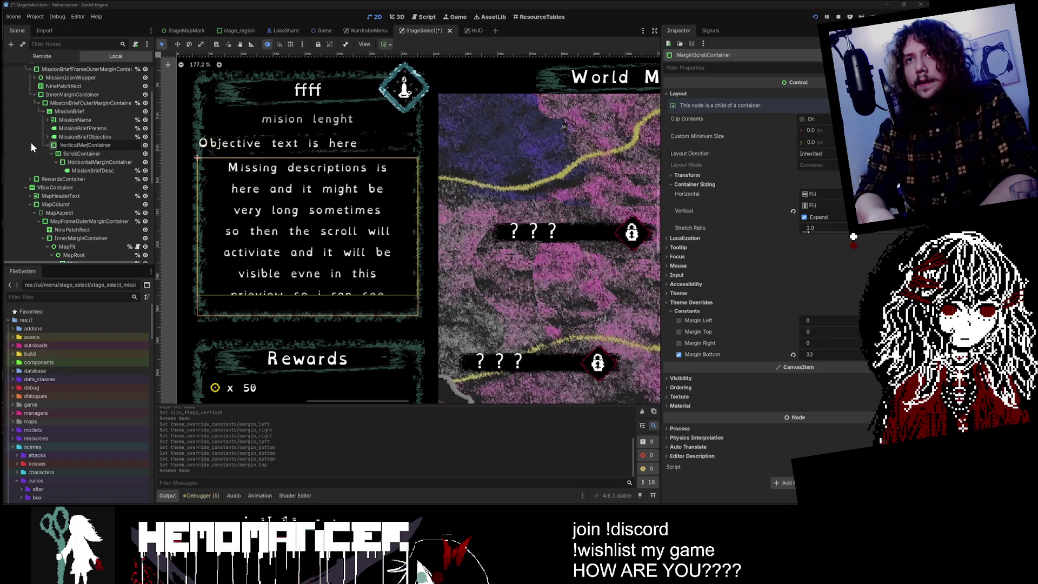
key("Return")
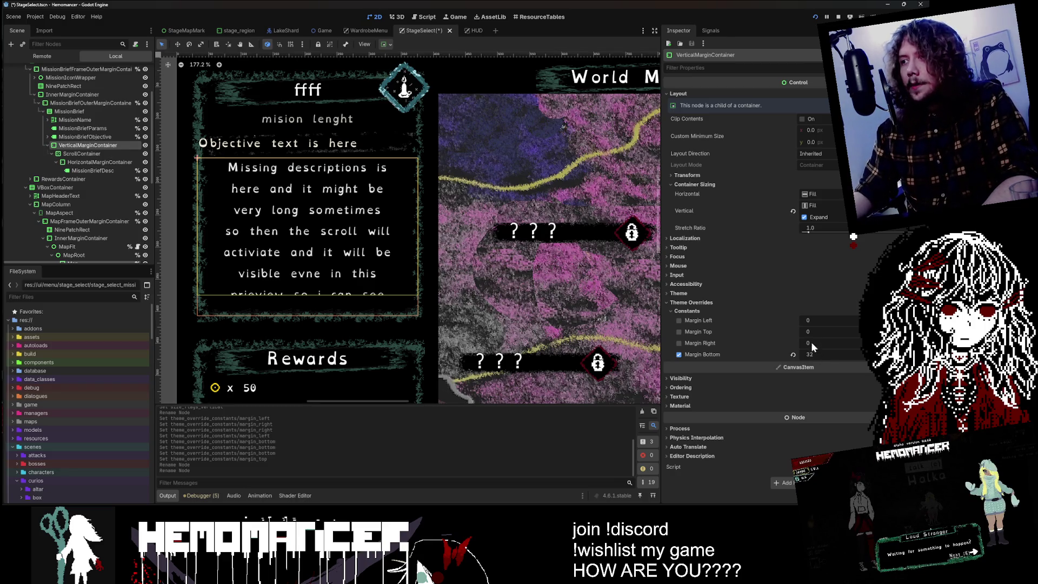
left_click(679, 332)
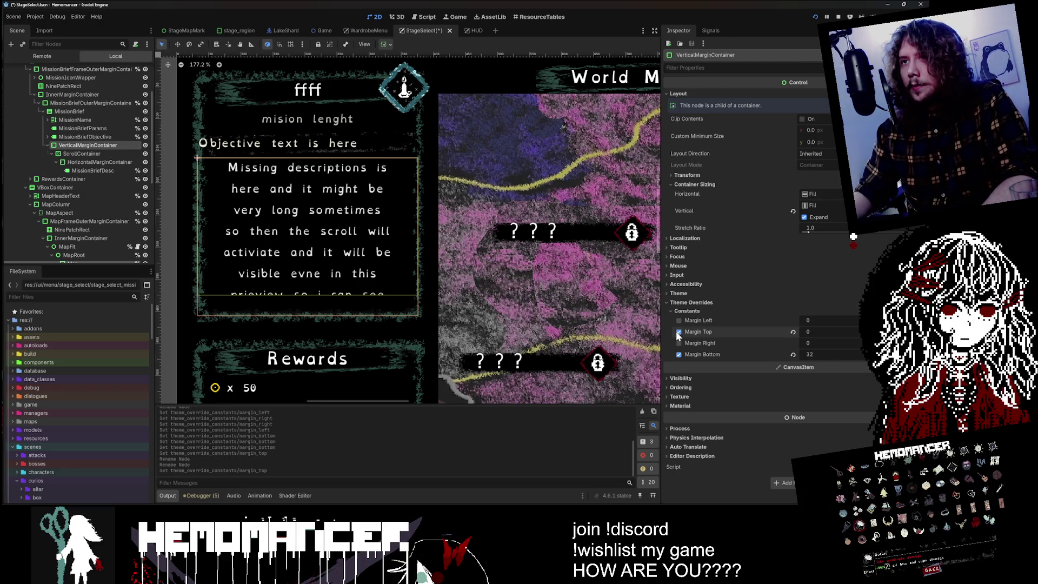
left_click(824, 330)
type("16")
key("Return")
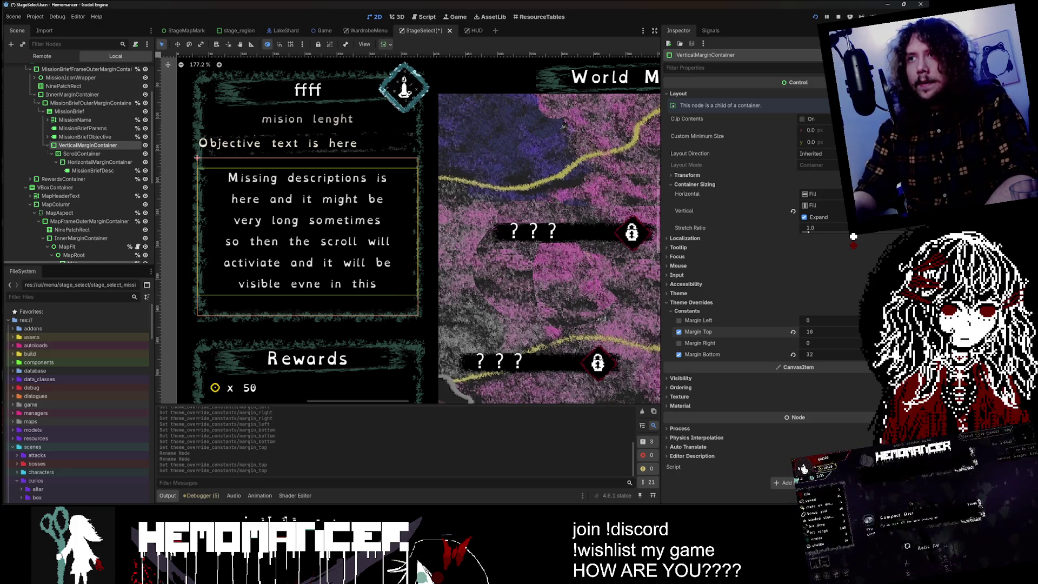
left_click(821, 352)
type("16")
key("Return")
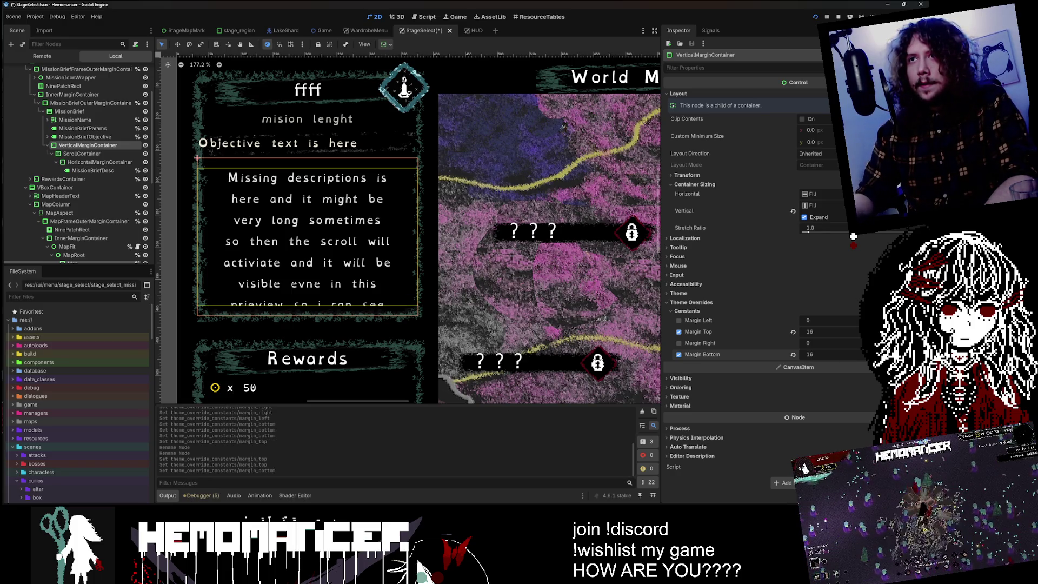
left_click(499, 247)
key("F6")
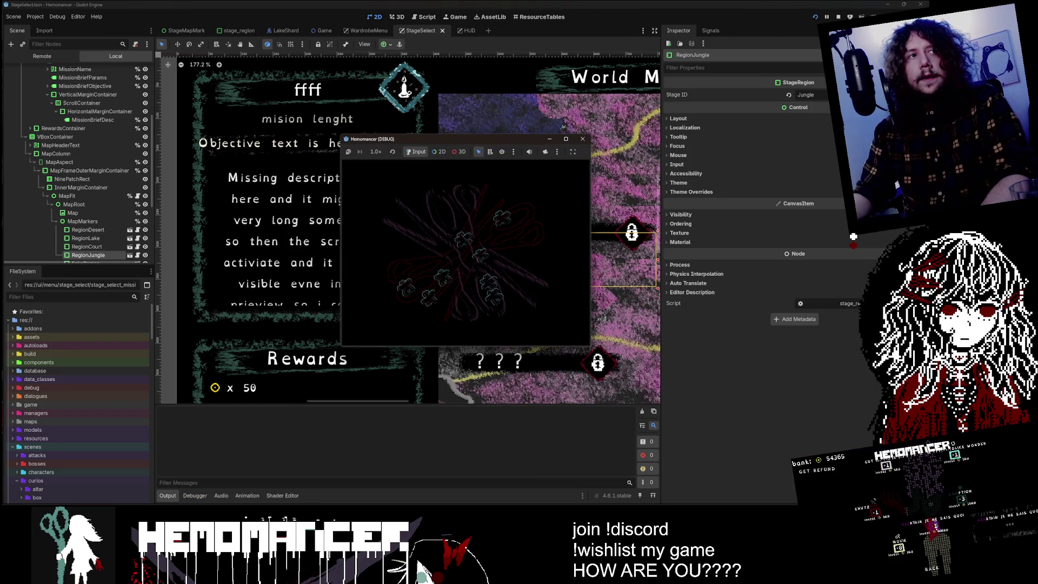
- Run the game, check the long Prelude brief at Sangre Azul on the World Map, then stop it
left_click(566, 138)
left_click(366, 245)
key("e")
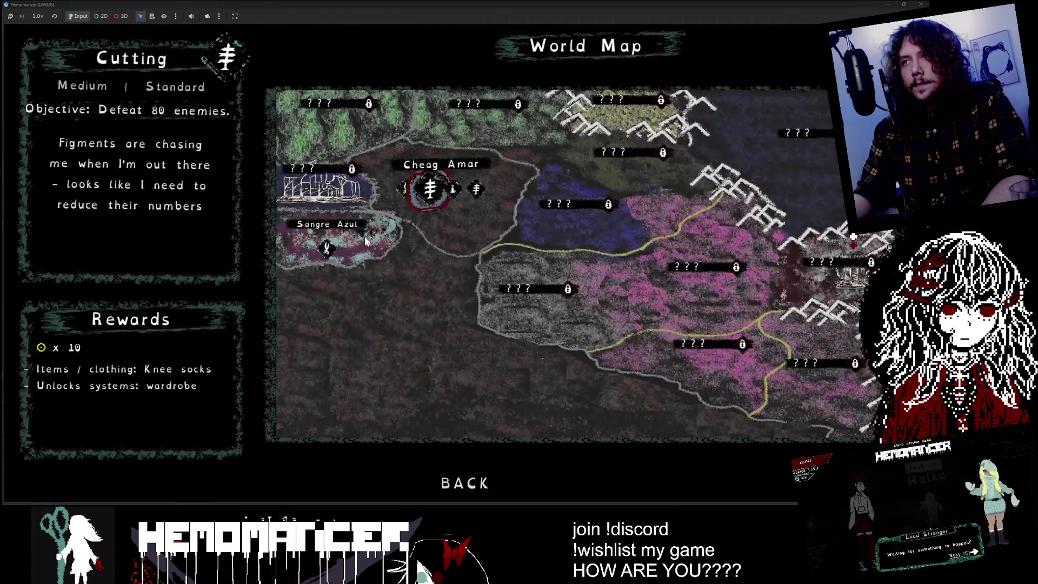
key("Left")
key("Left")
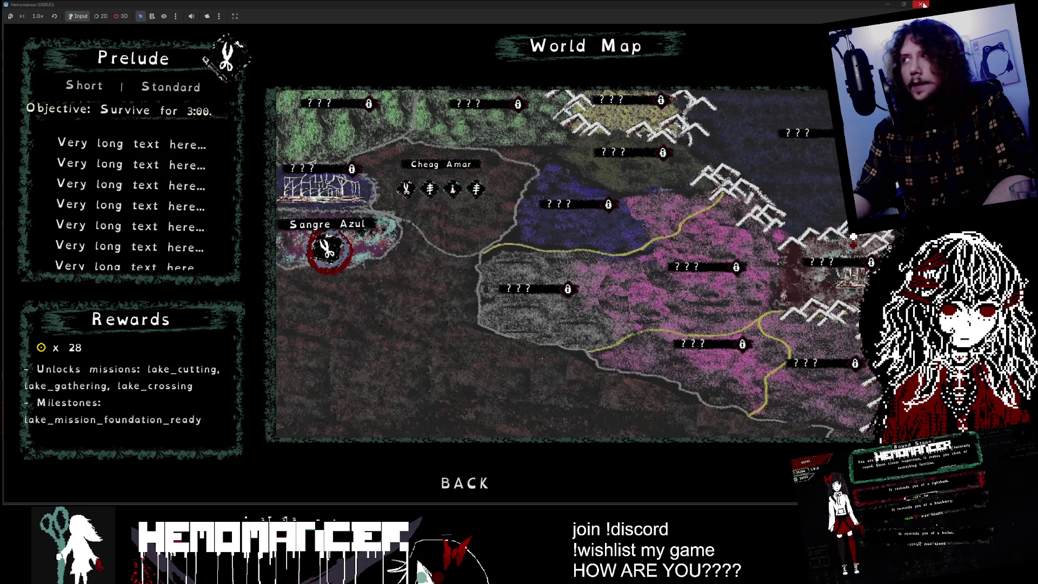
key("F8")
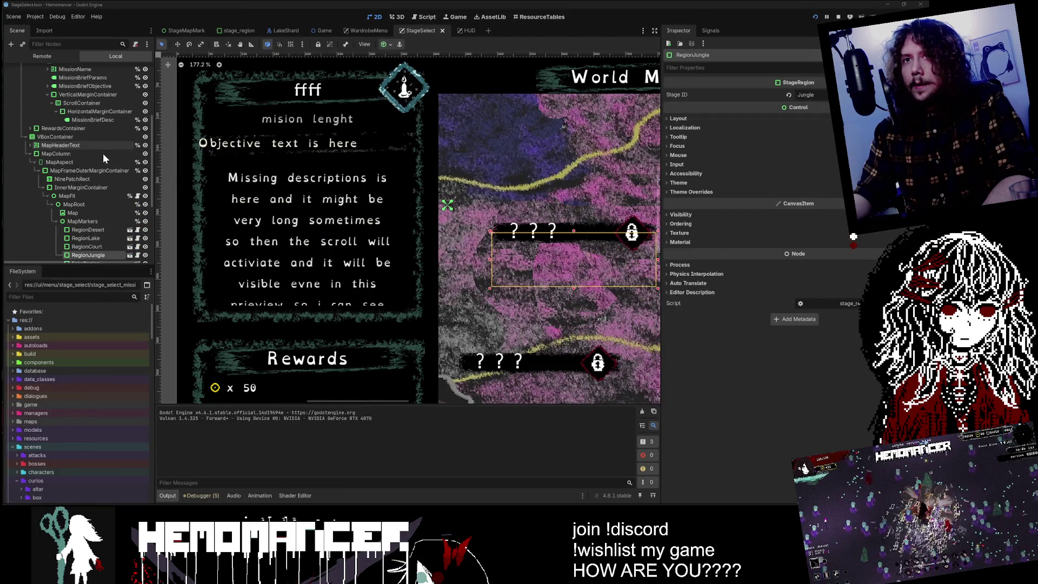
- Set VerticalMarginContainer's bottom margin to 32 and relaunch the game with F5
left_click(105, 118)
left_click(102, 94)
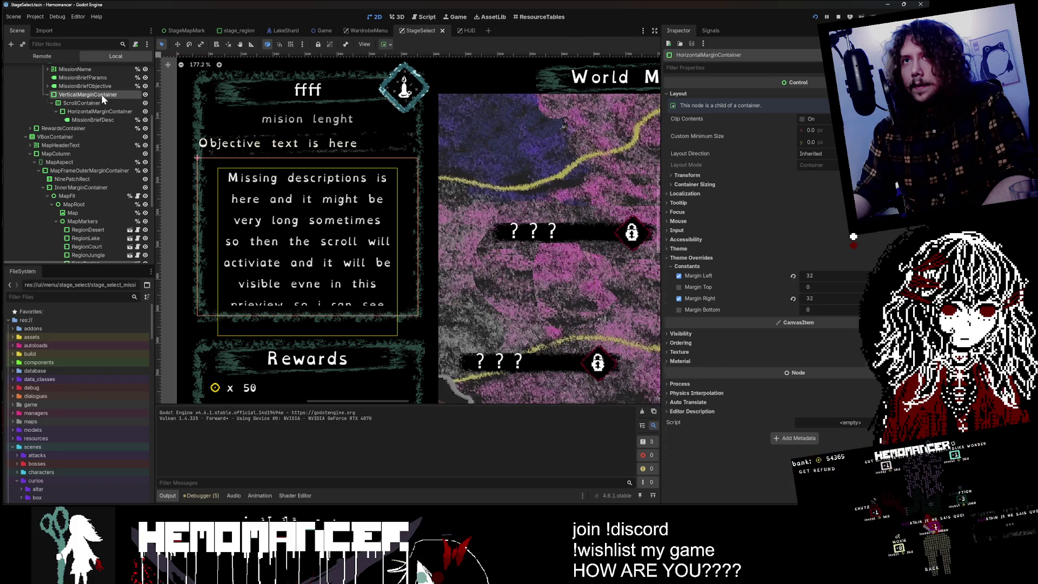
left_click(832, 354)
type("32")
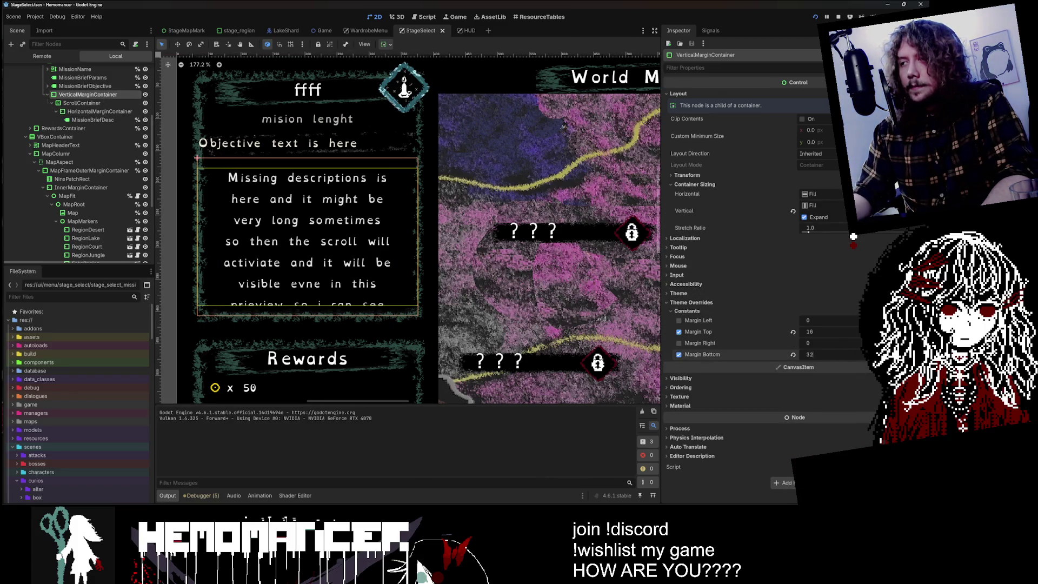
key("Return")
key("F5")
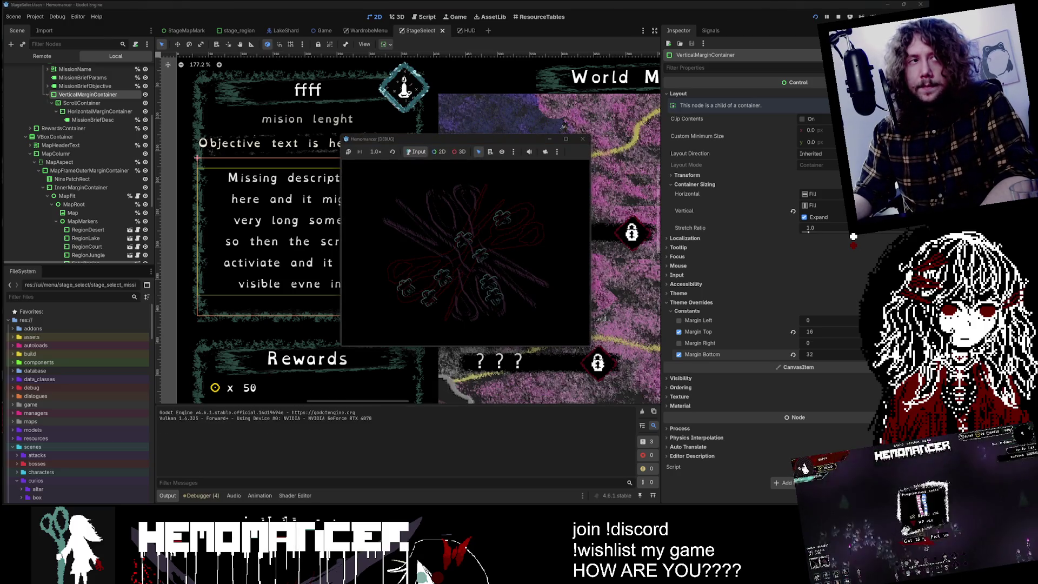
- Start the game, maximize its window and walk to the signpost to open the World Map
left_click(421, 251)
left_click(565, 139)
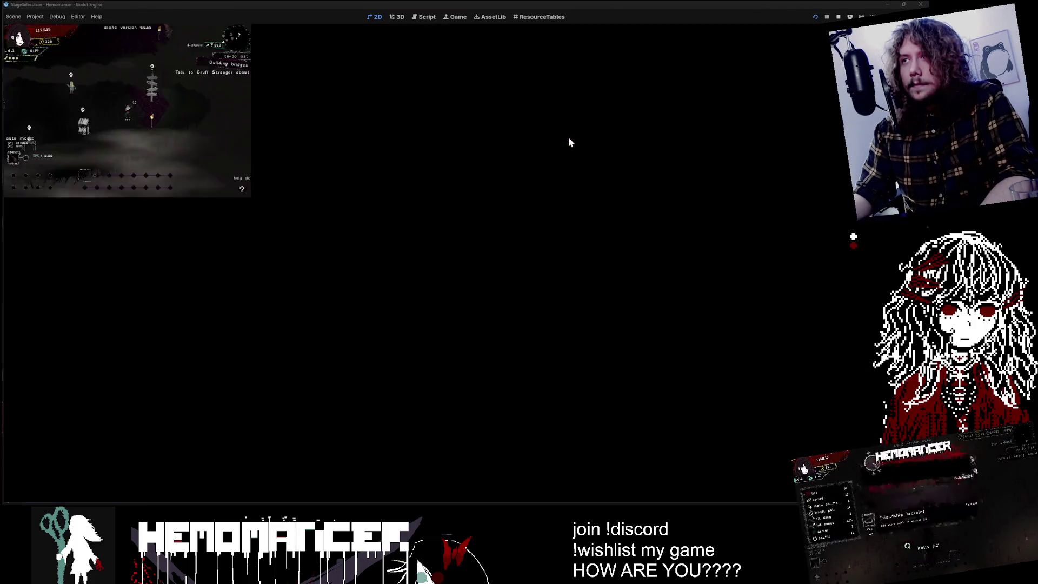
key("w")
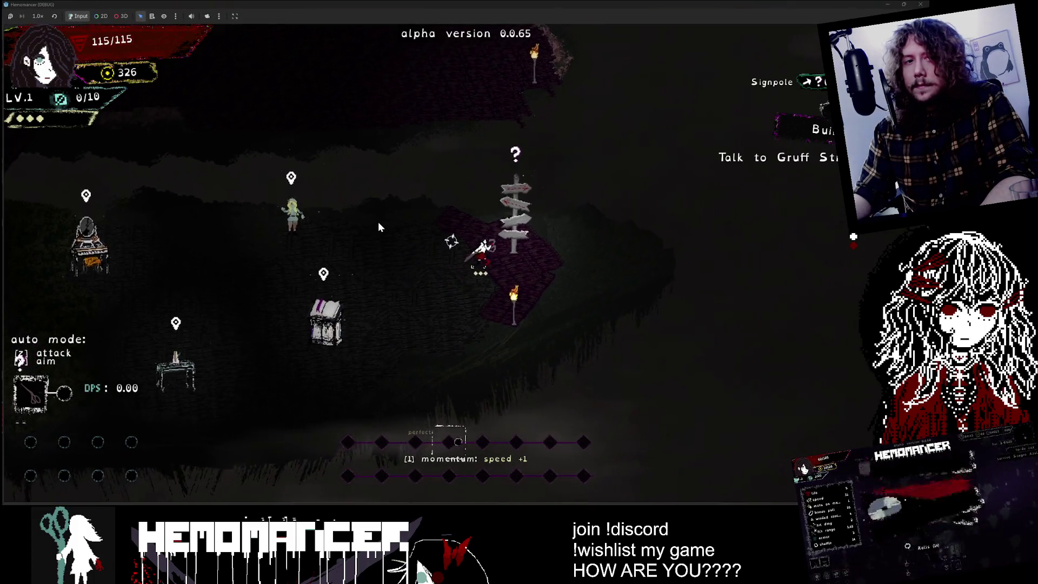
key("e")
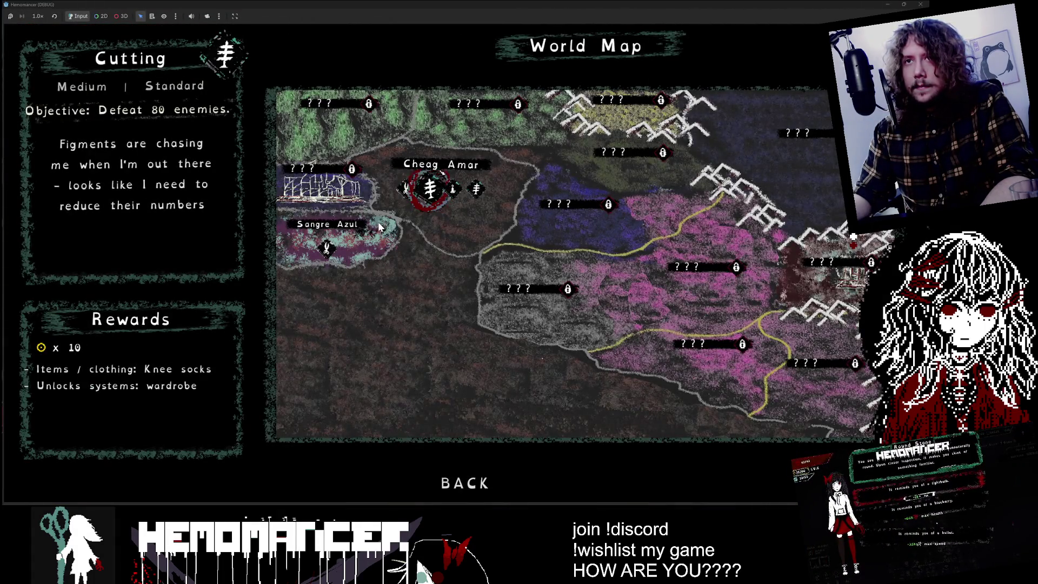
- Compare the Prelude, Cutting and Training mission briefs, then stop the game with F8
left_click(304, 238)
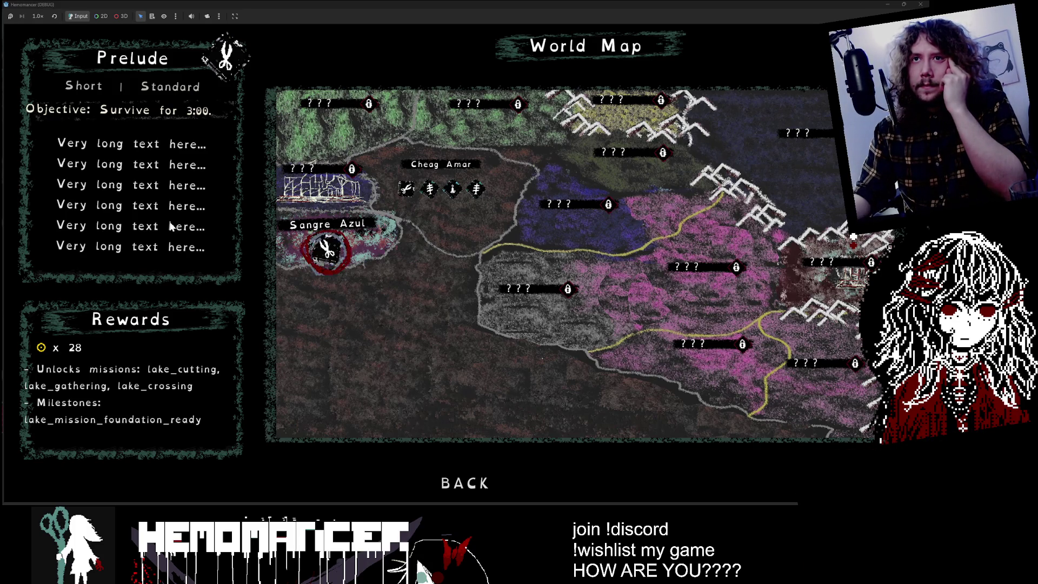
left_click(426, 208)
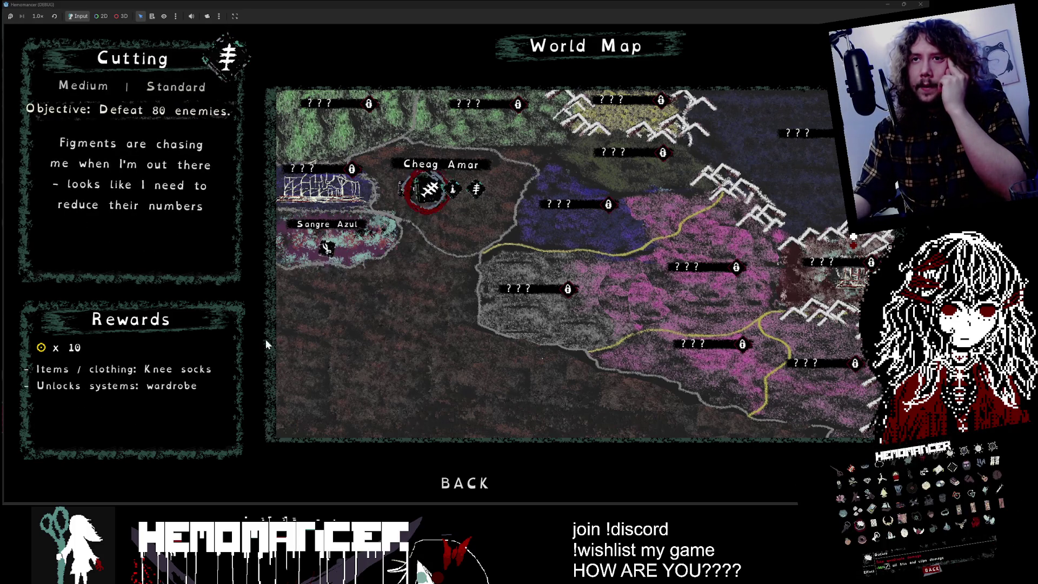
key("Left")
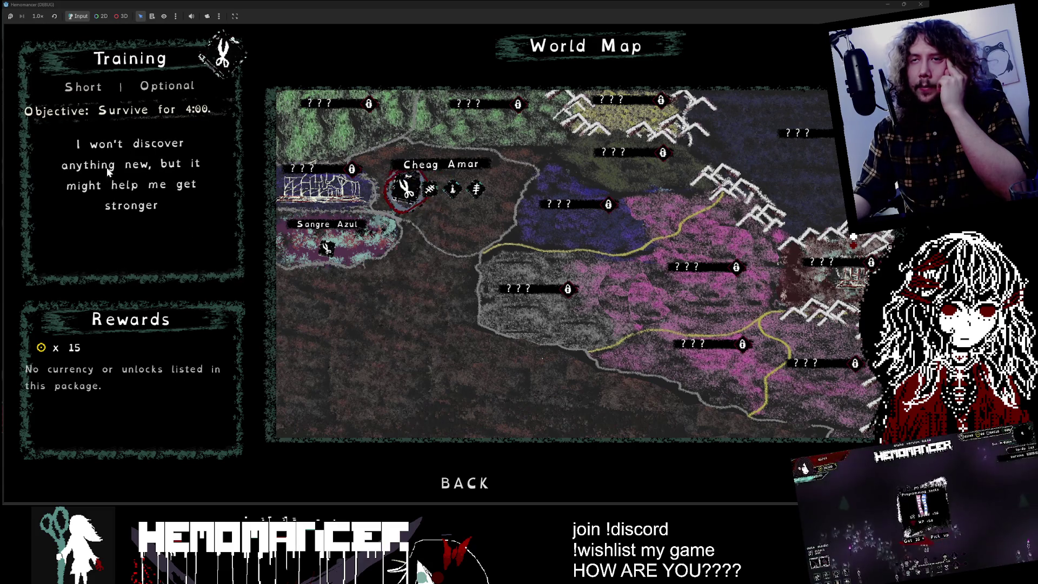
key("Right")
key("Right")
key("Left")
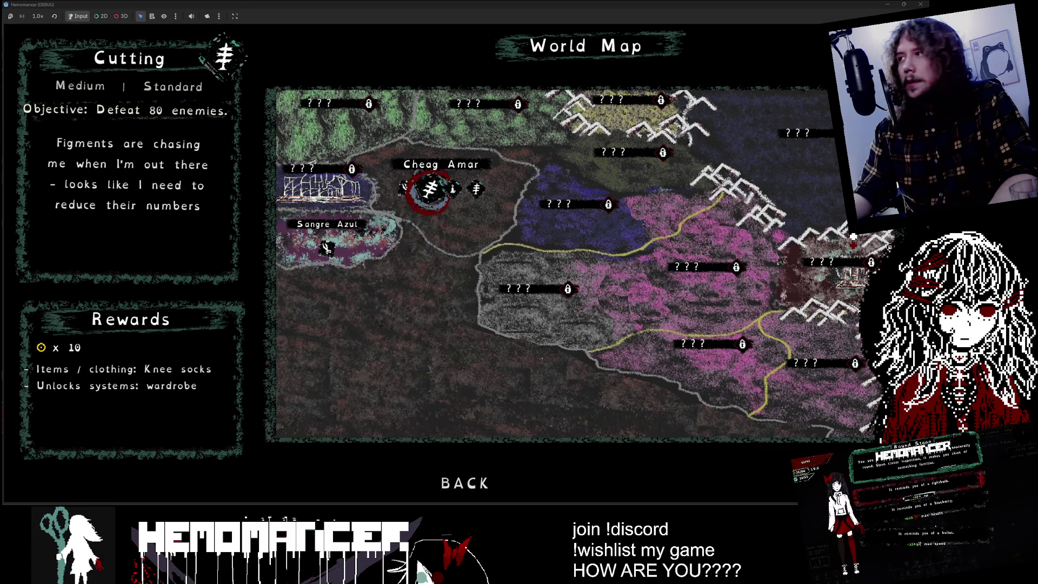
key("F8")
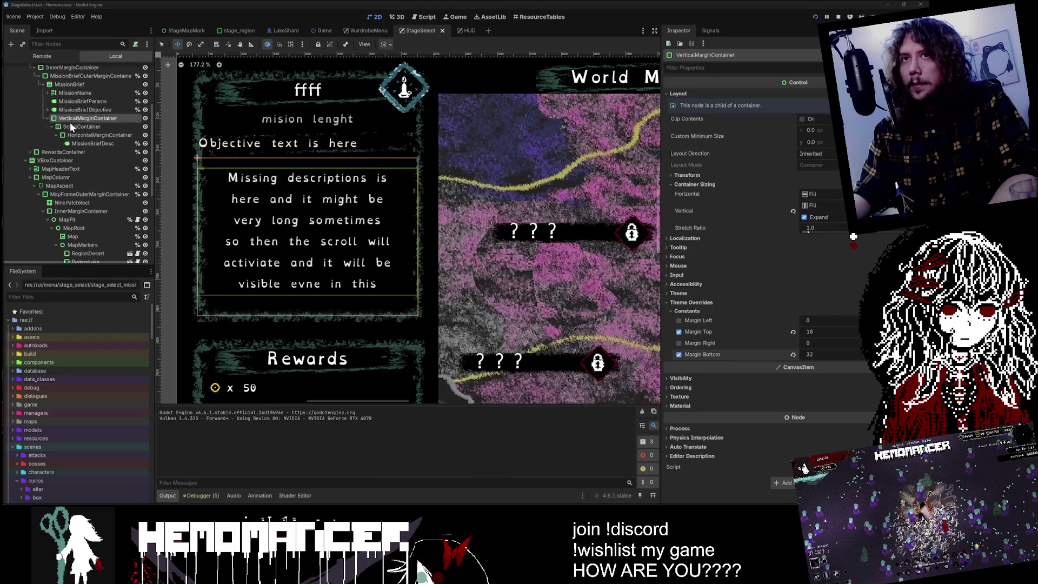
- Change MissionBriefDesc's text to 'hopefully centered description that is noot toolng', then select HorizontalMarginContainer
scroll(69, 122, "up", 2)
left_click(70, 172)
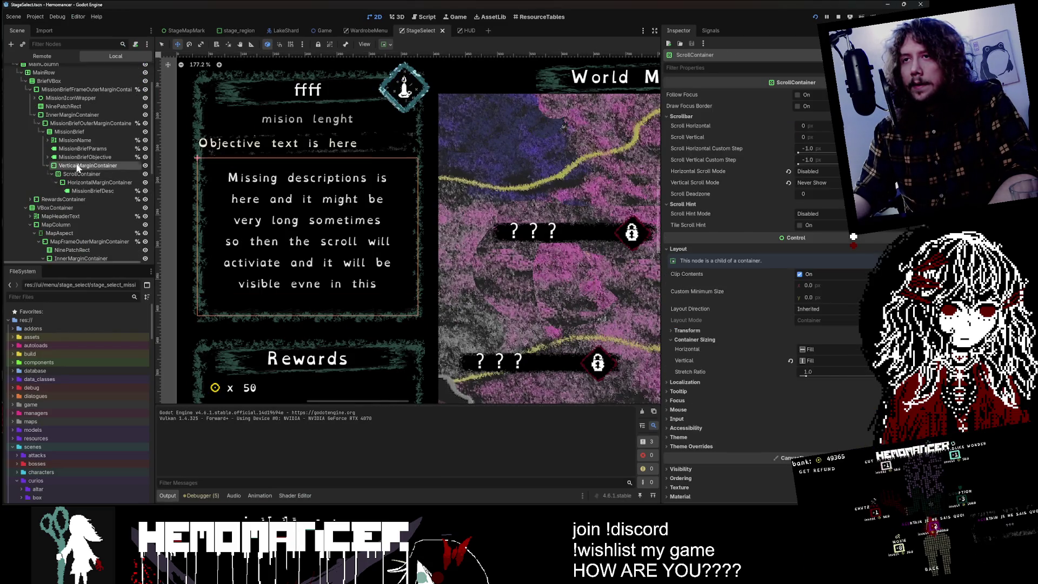
left_click(77, 166)
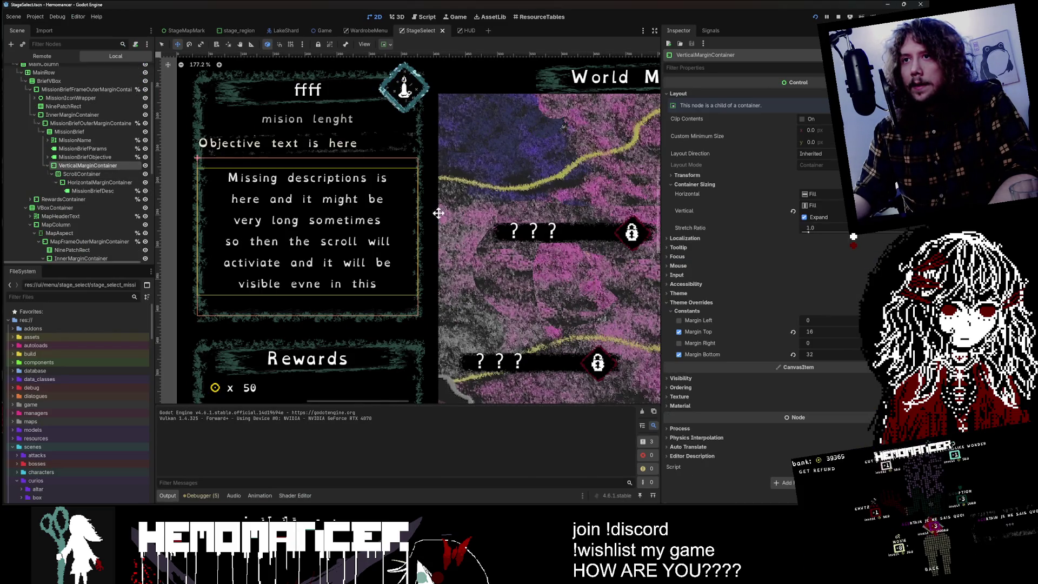
left_click(93, 191)
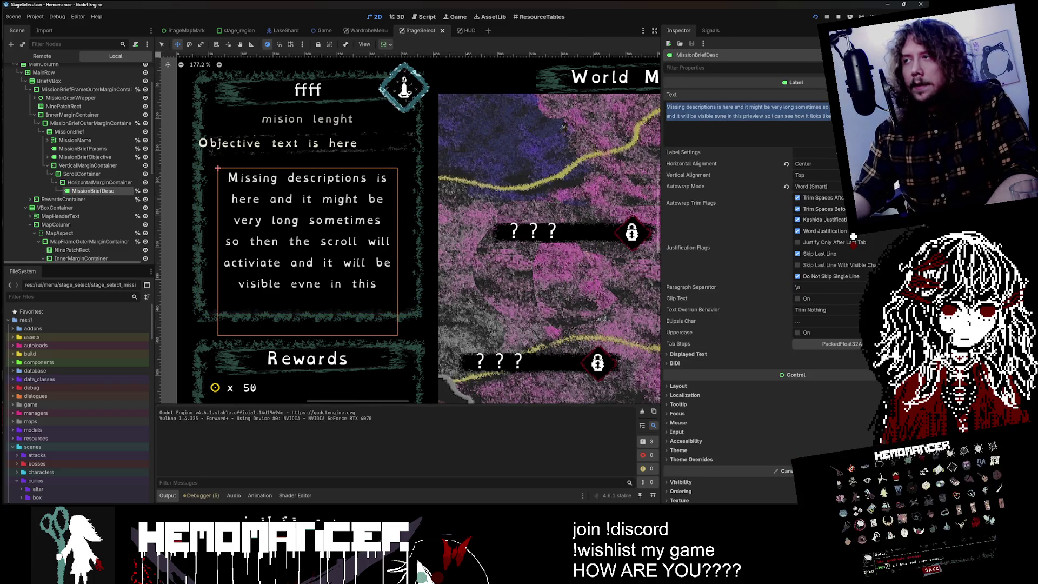
type("hopefully cente")
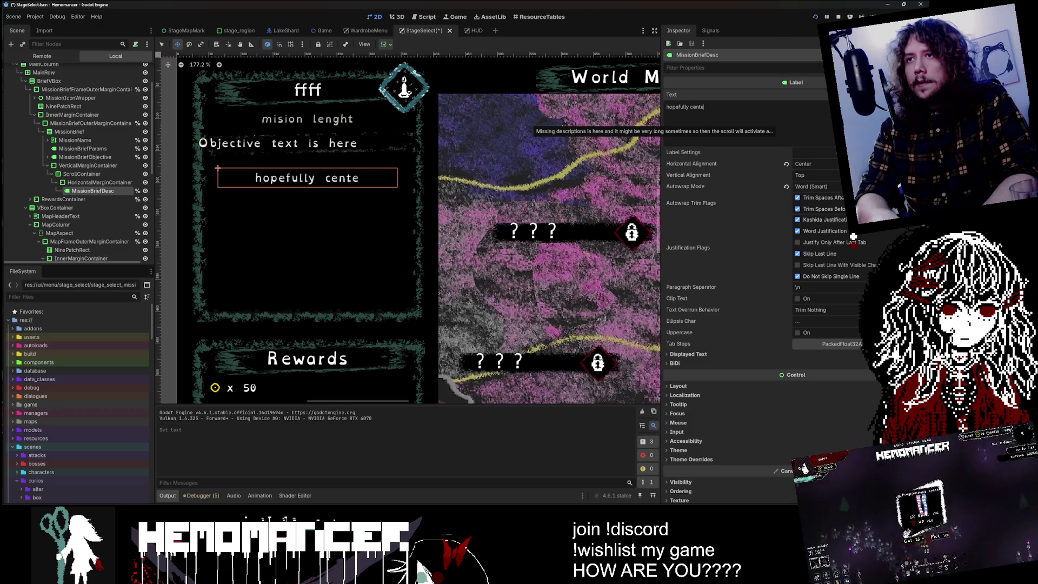
type("red description that is noot to")
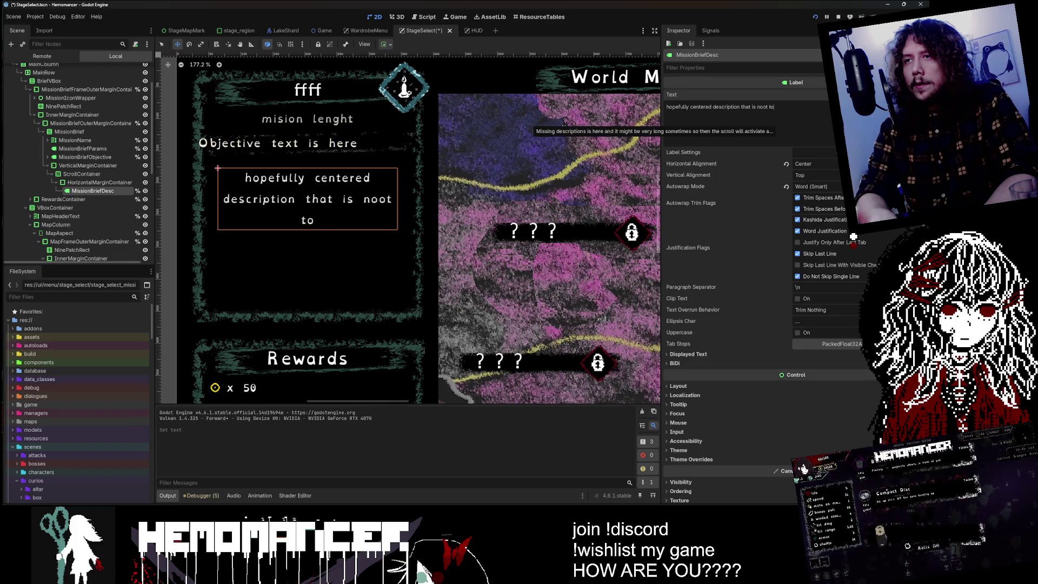
type("olng")
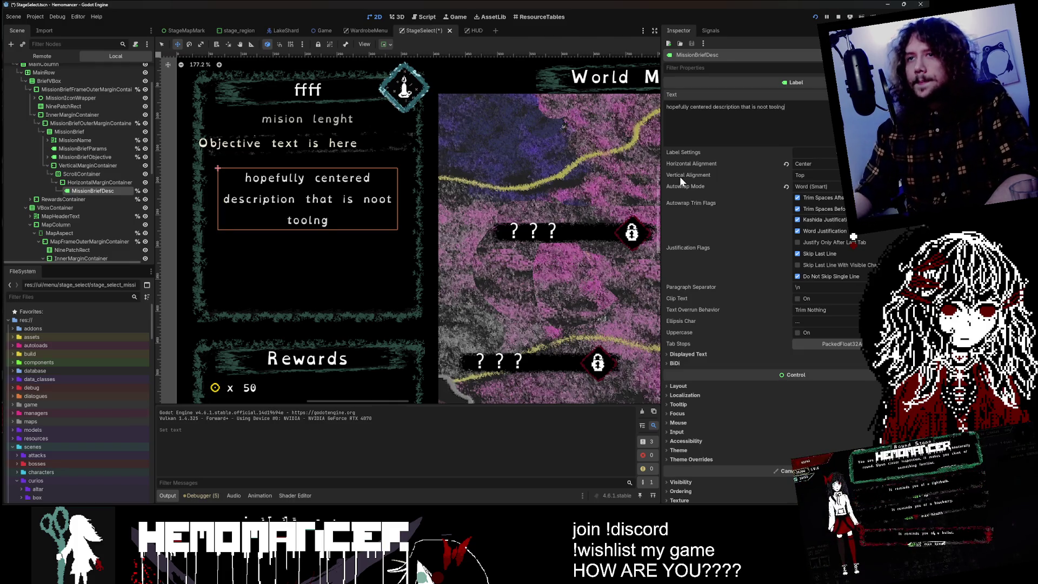
left_click(84, 173)
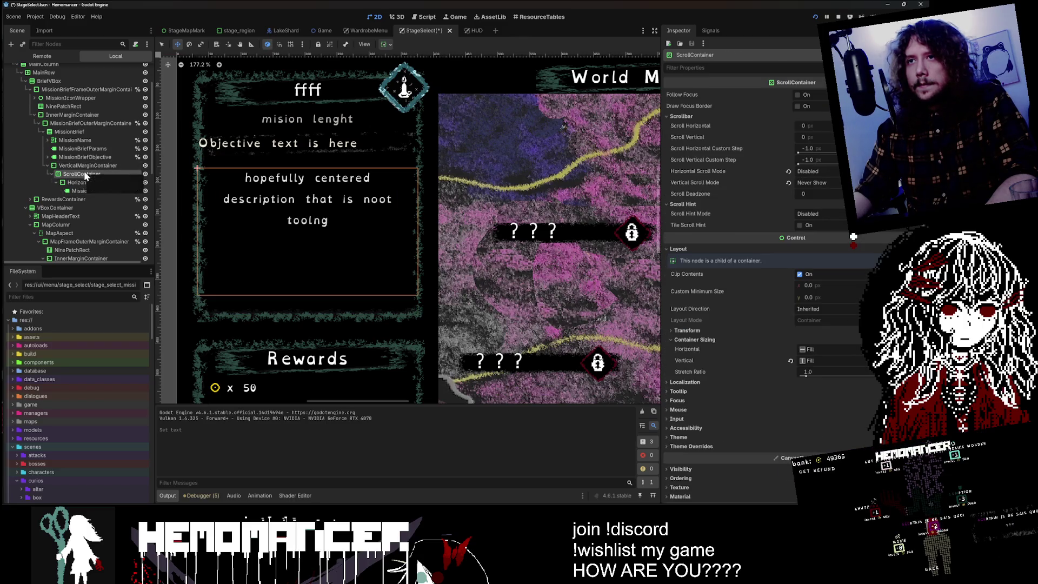
left_click(82, 183)
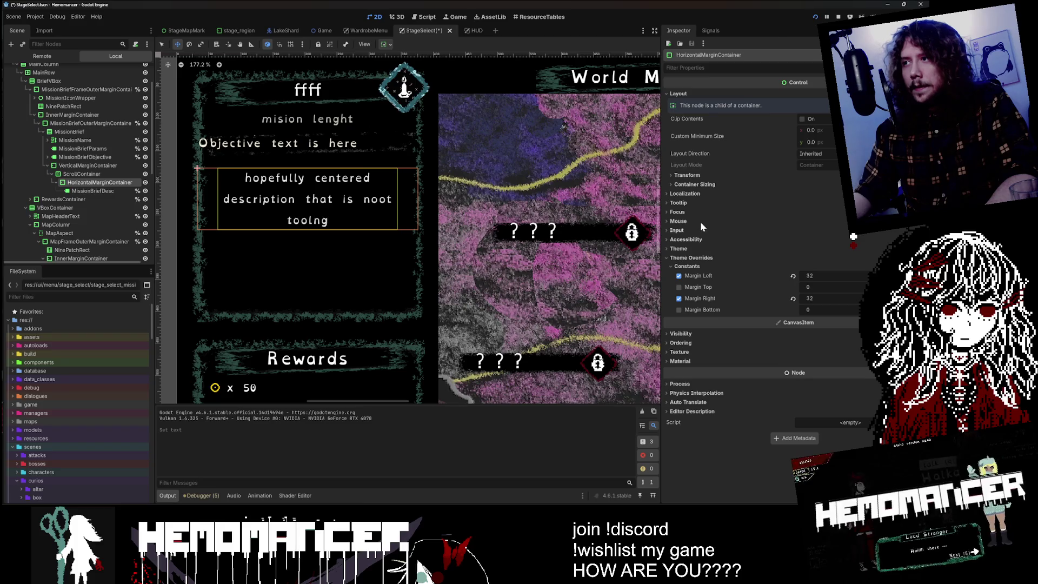
- Set HorizontalMarginContainer's horizontal and vertical sizing to Shrink Center with Expand enabled
left_click(694, 185)
left_click(819, 196)
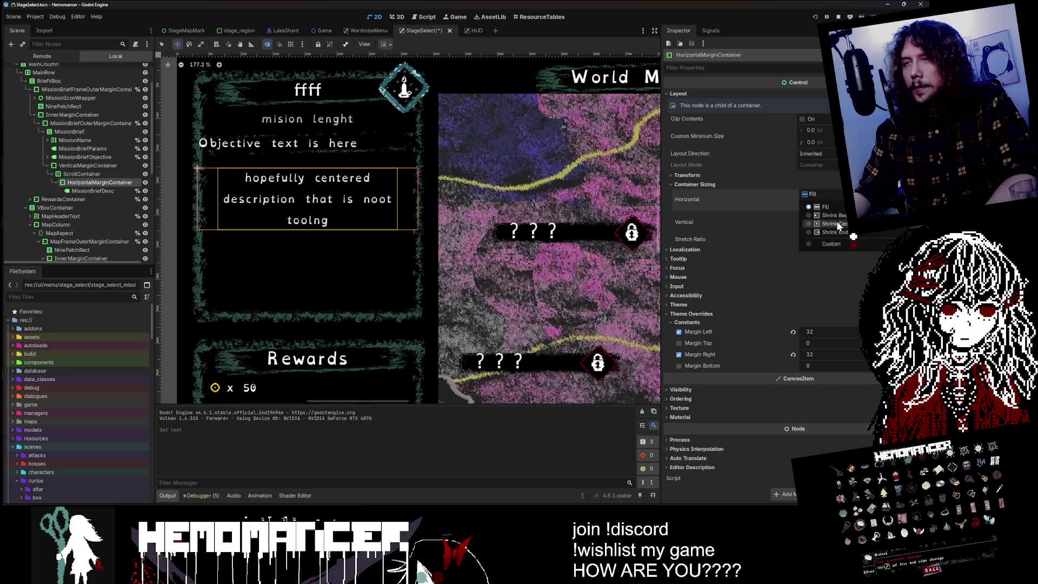
left_click(837, 224)
left_click(821, 207)
left_click(820, 227)
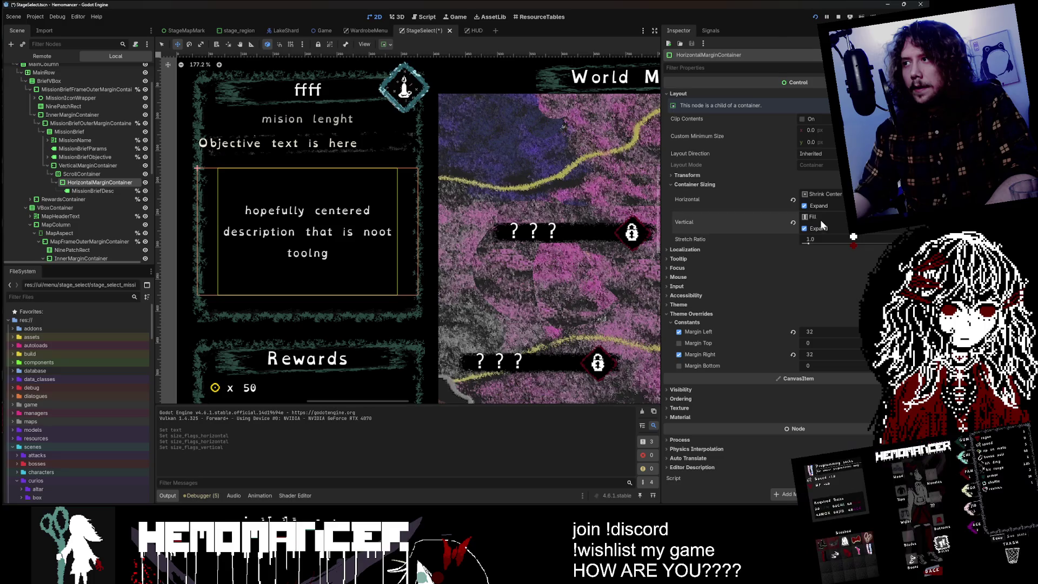
left_click(820, 219)
left_click(830, 247)
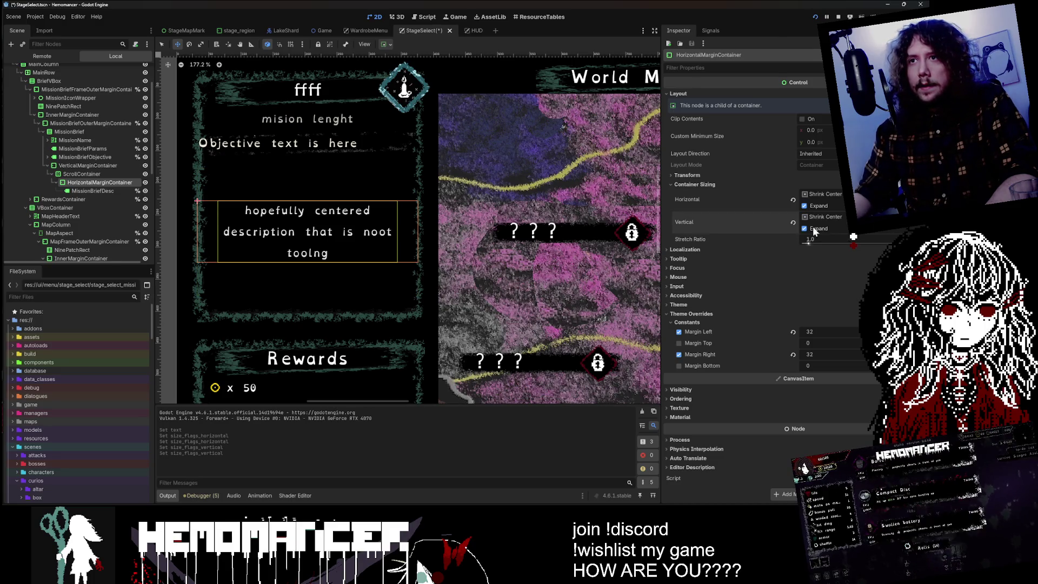
- Save the StageSelect scene and launch a debug run with F5
left_click(94, 166)
left_click(93, 159)
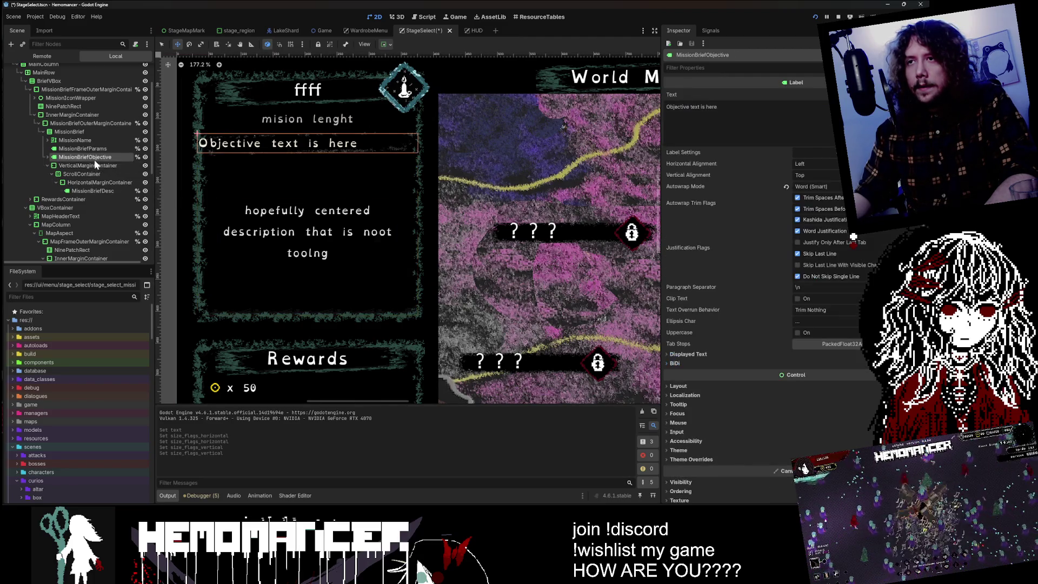
key("F5")
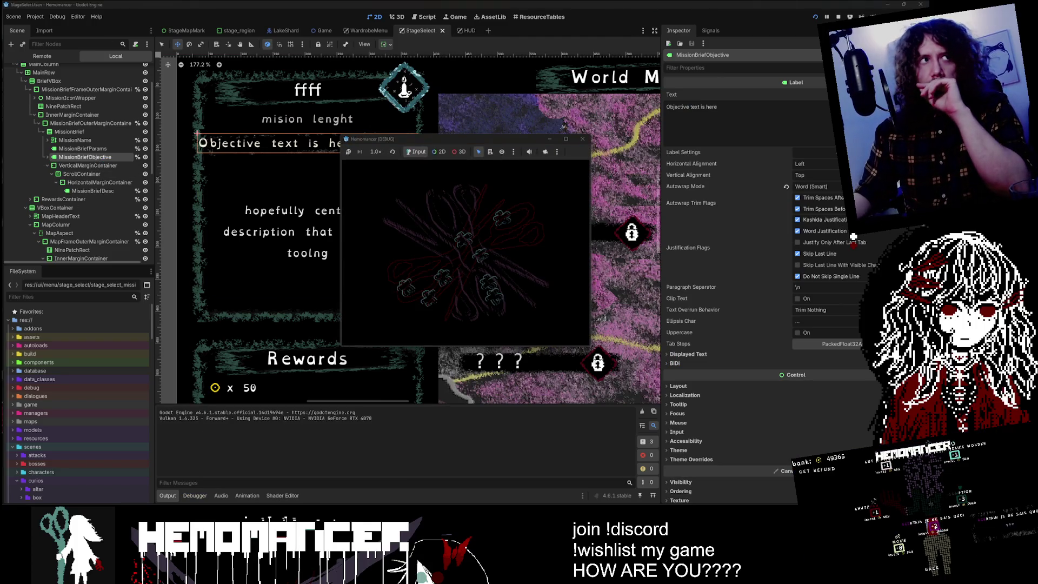
- Maximize the game window, open the World Map and view the Prelude brief at Sangre Azul
double_click(418, 143)
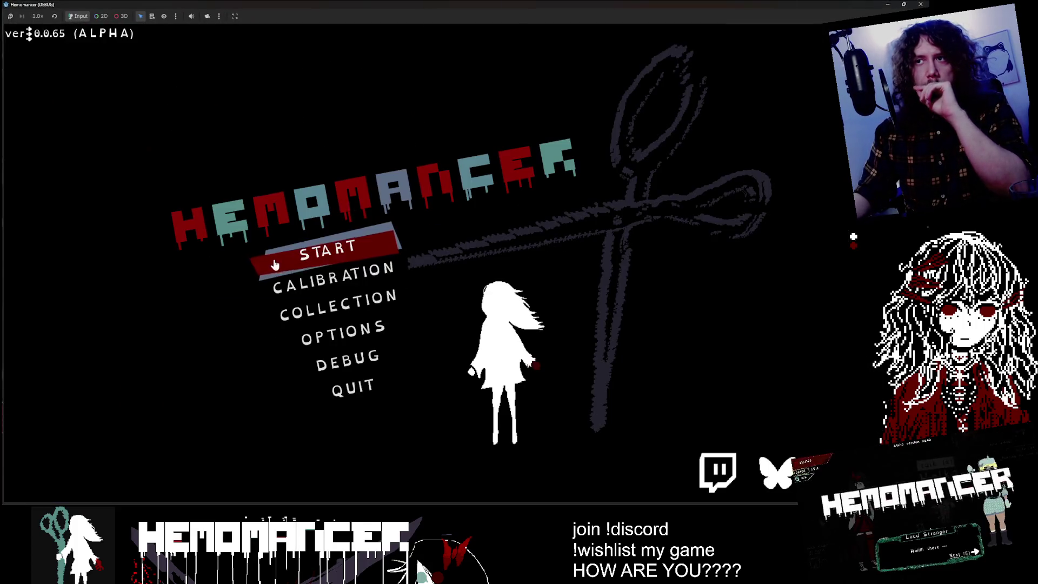
key("e")
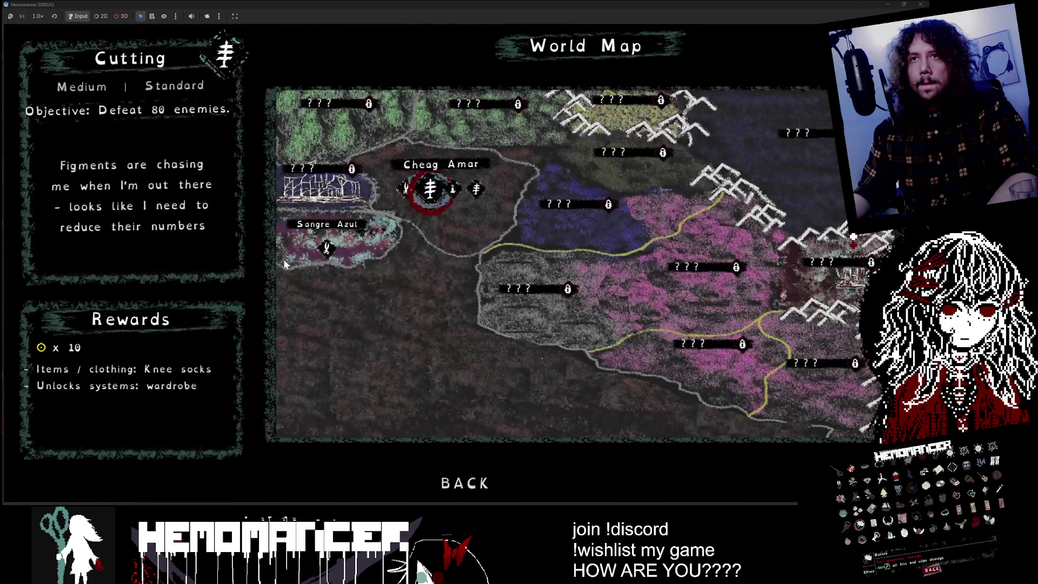
left_click(285, 264)
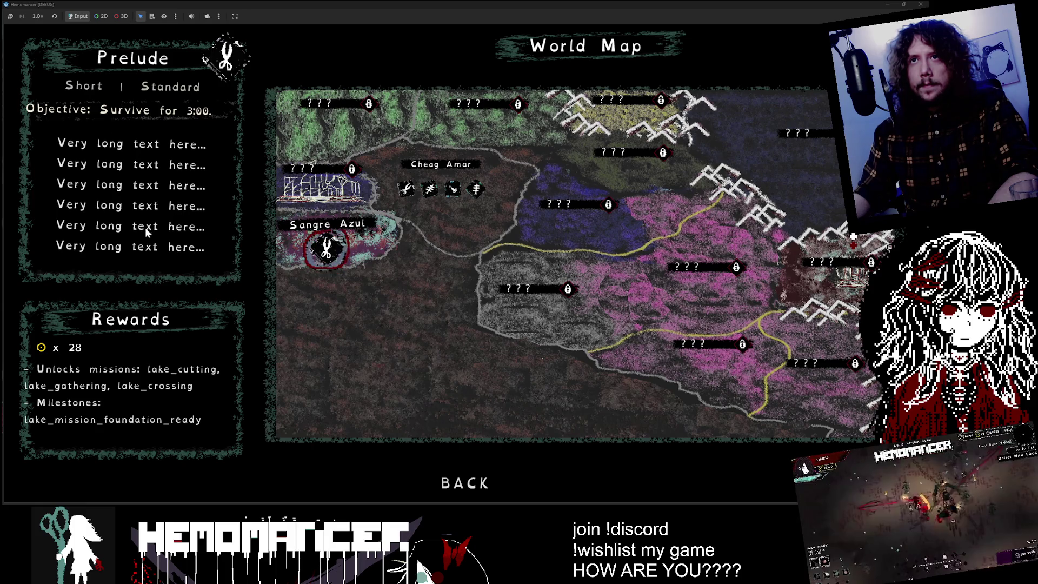
key("Right")
key("Right")
key("Left")
key("Left")
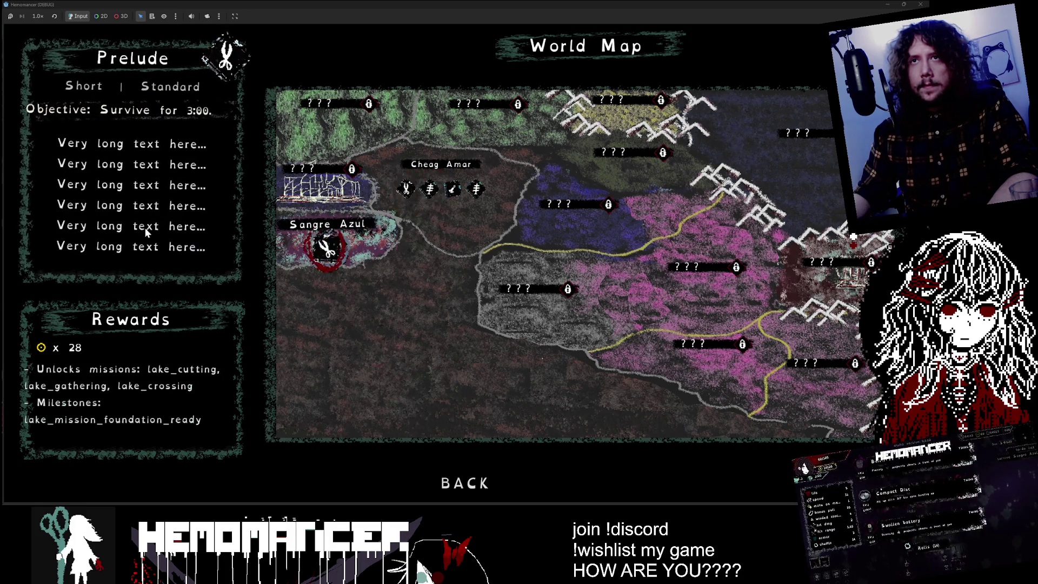
key("Right")
key("Right")
key("Right")
key("Right")
key("Right")
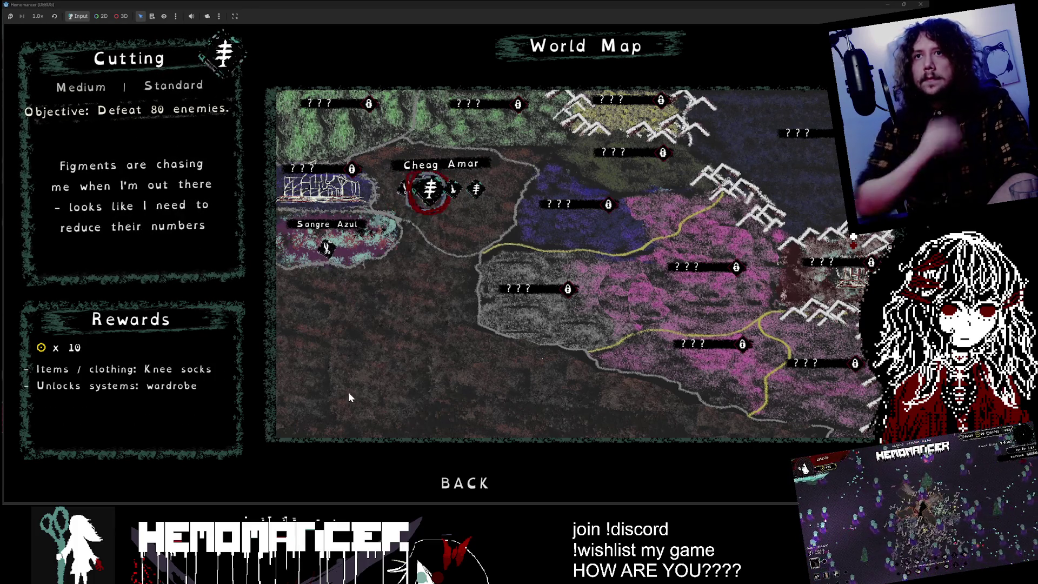
- Cycle between the Training, Cutting and Prelude briefs to compare their description layouts
key("Right")
key("Right")
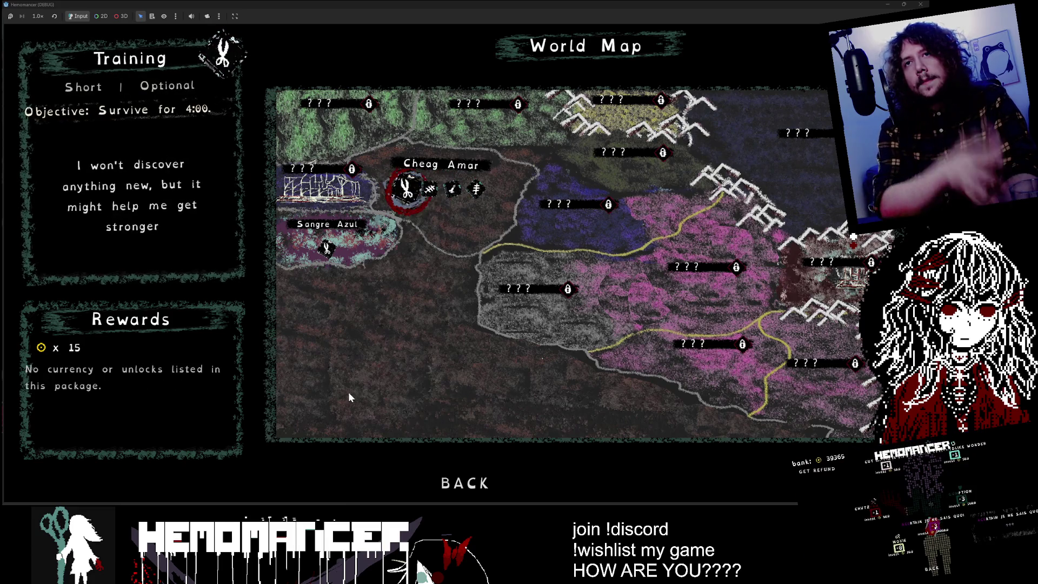
key("Right")
key("Left")
key("Left")
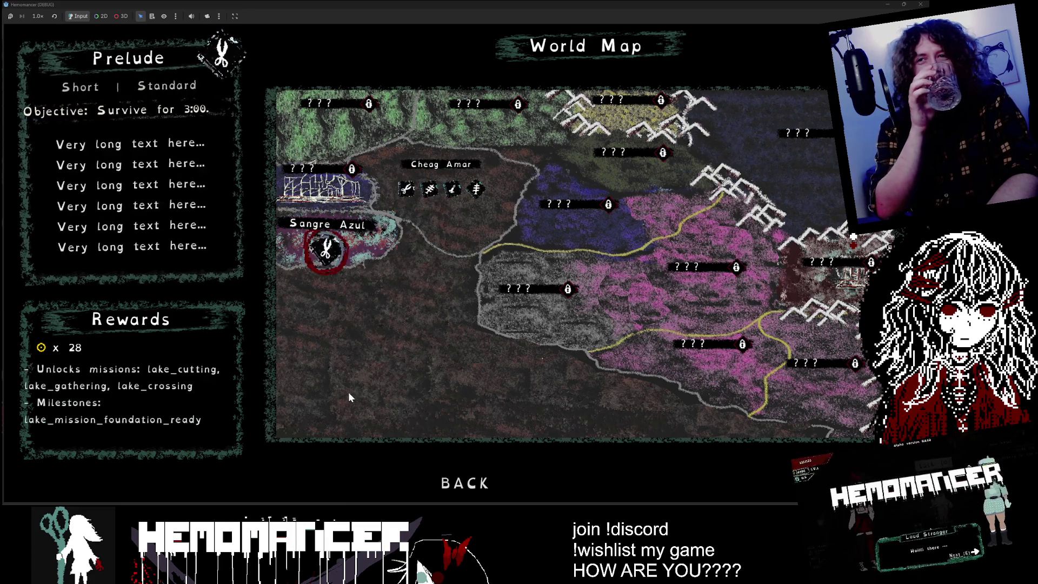
key("Right")
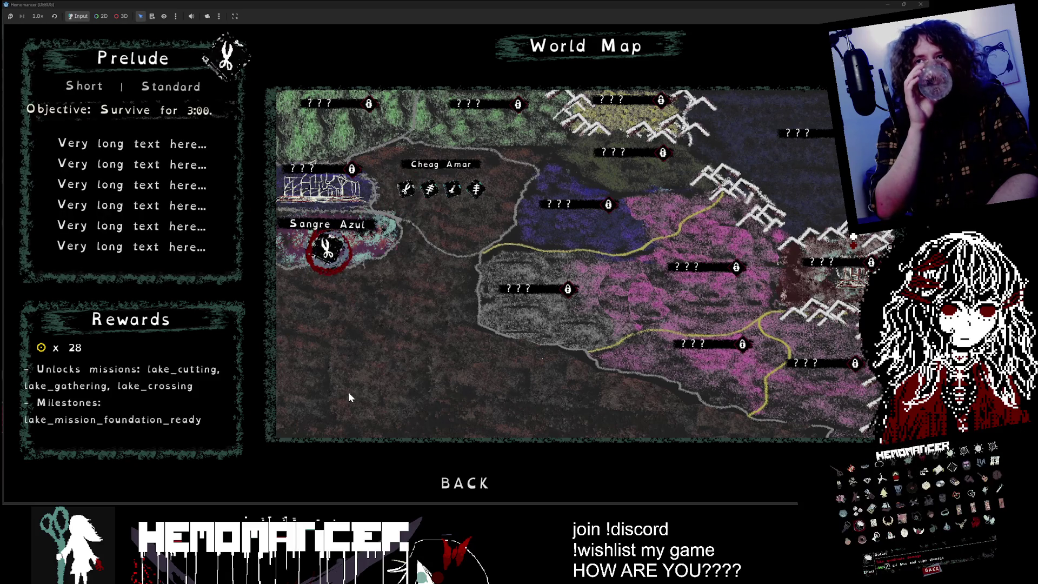
key("Right")
key("Right")
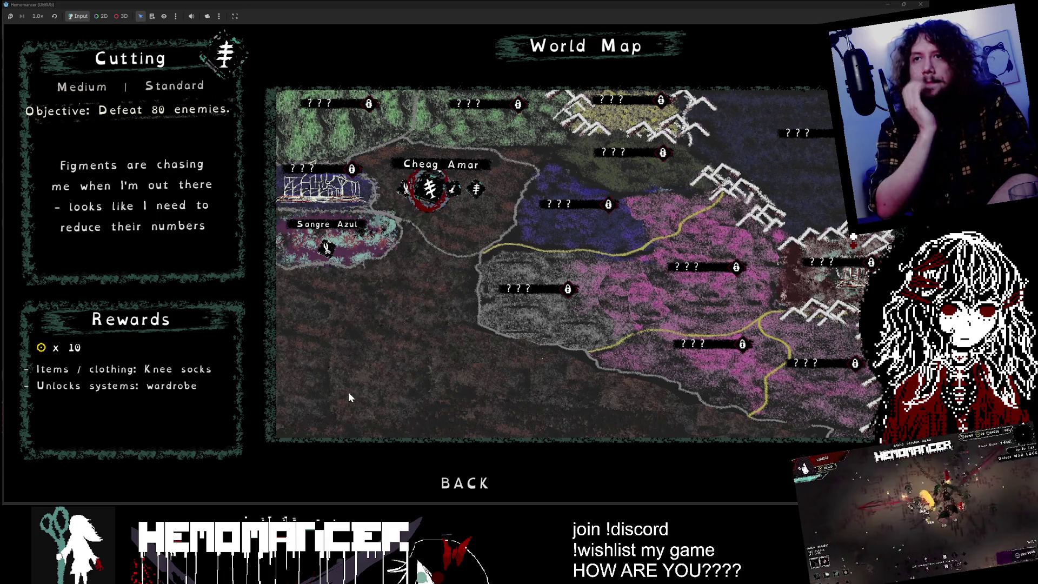
key("Left")
key("Left")
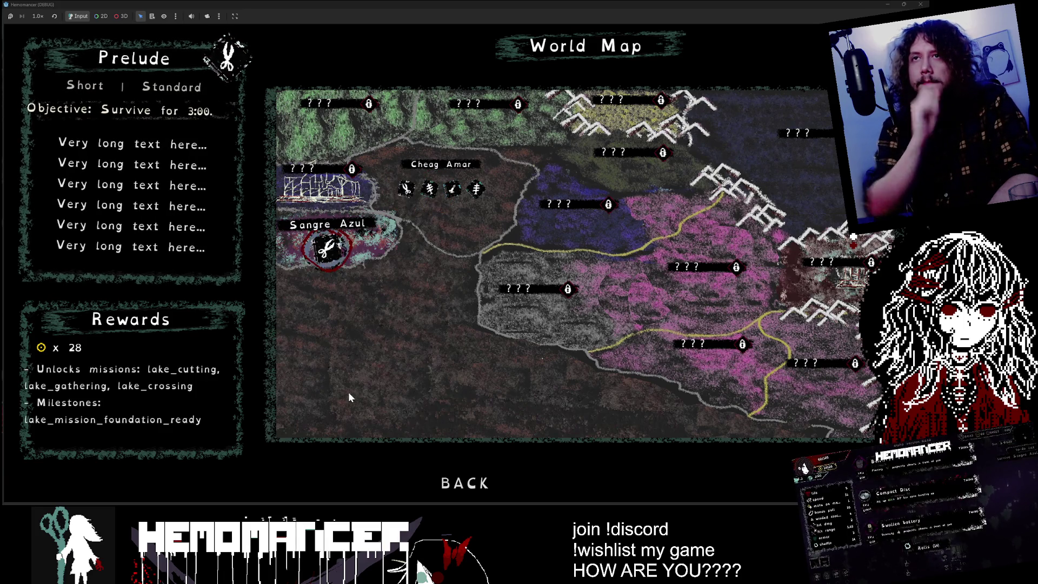
key("Right")
key("Right")
key("Right")
- Keep switching among the Training, Prelude and Cutting briefs to check the description's centering
key("Left")
key("Left")
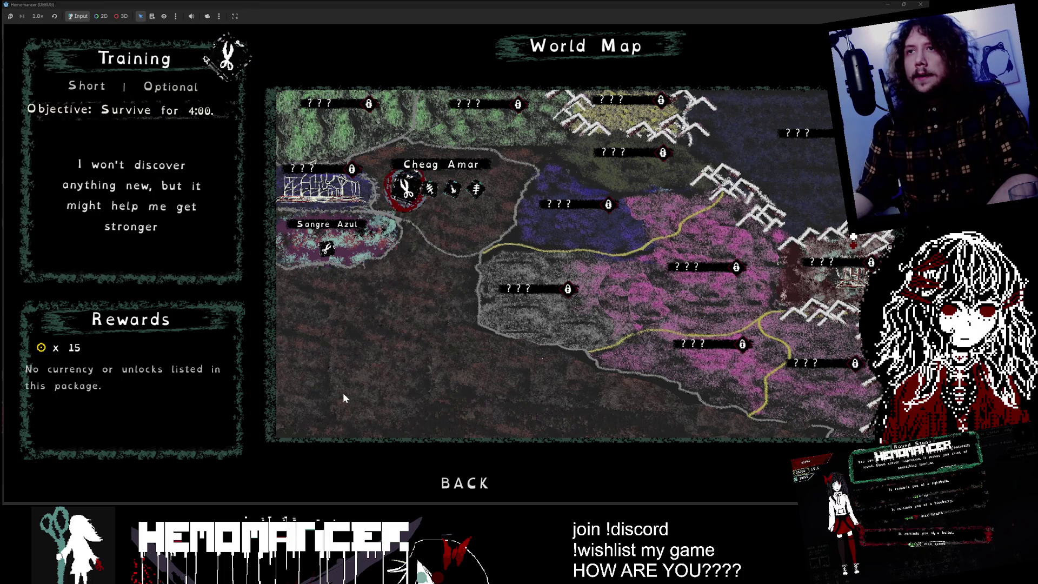
key("Left")
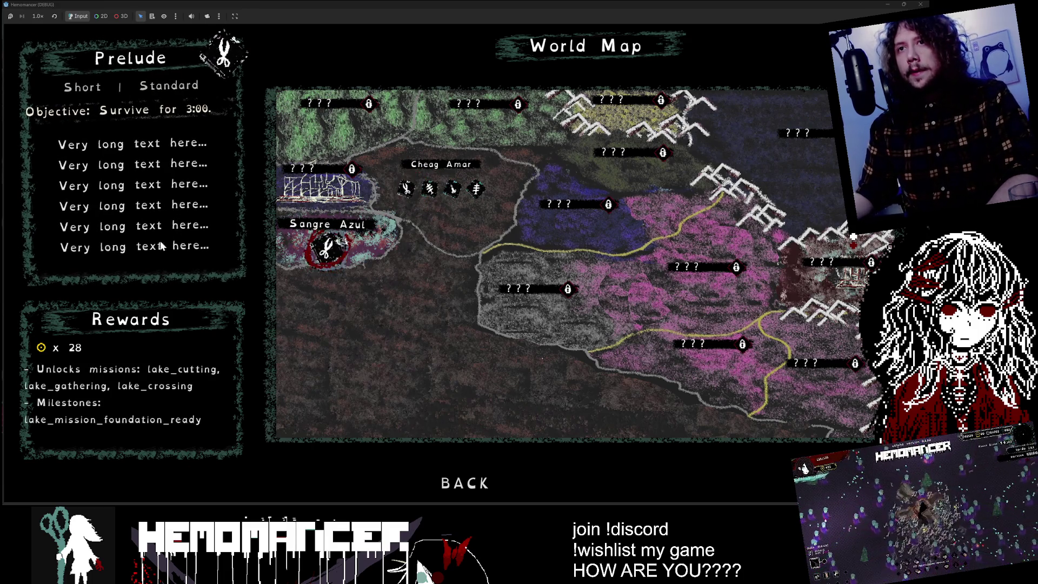
key("Right")
key("Right")
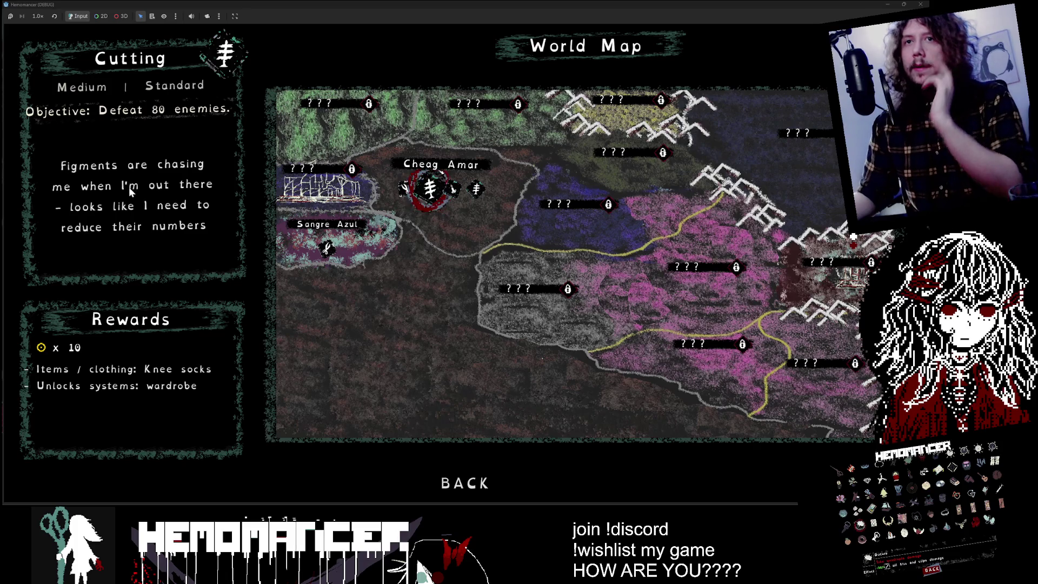
key("Left")
key("Left")
key("Right")
key("Right")
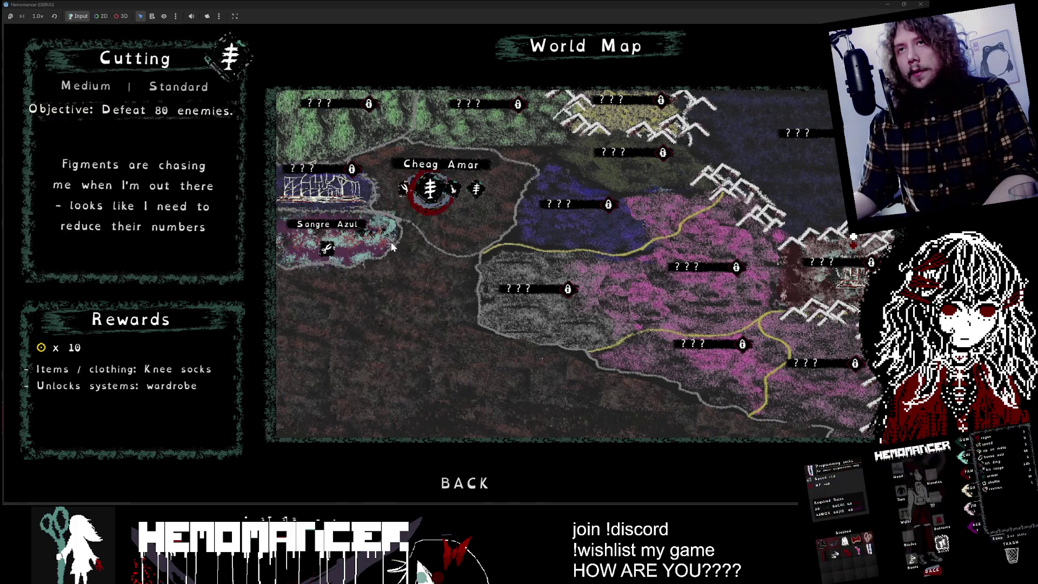
key("Right")
key("Left")
key("Left")
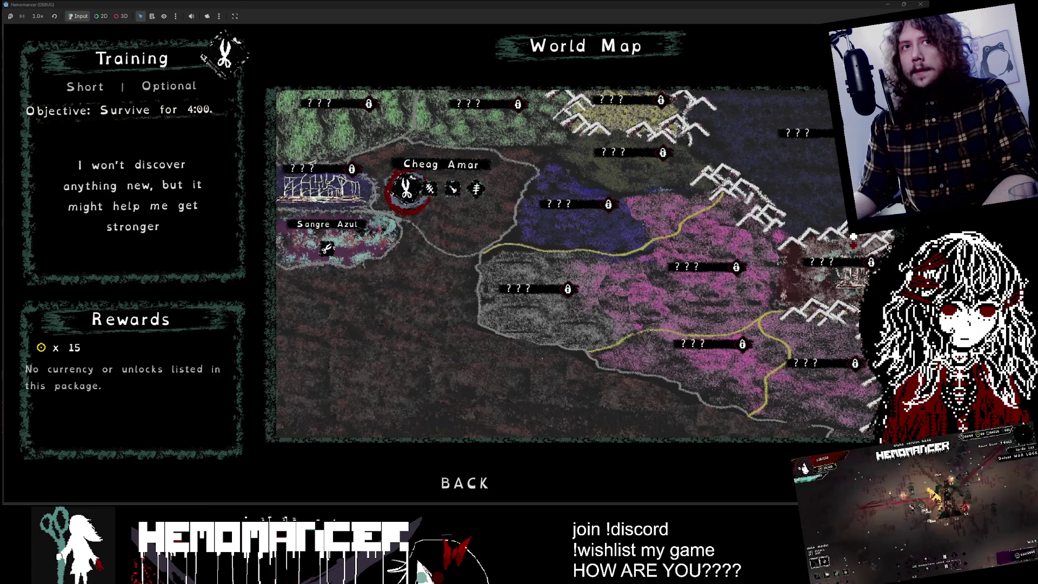
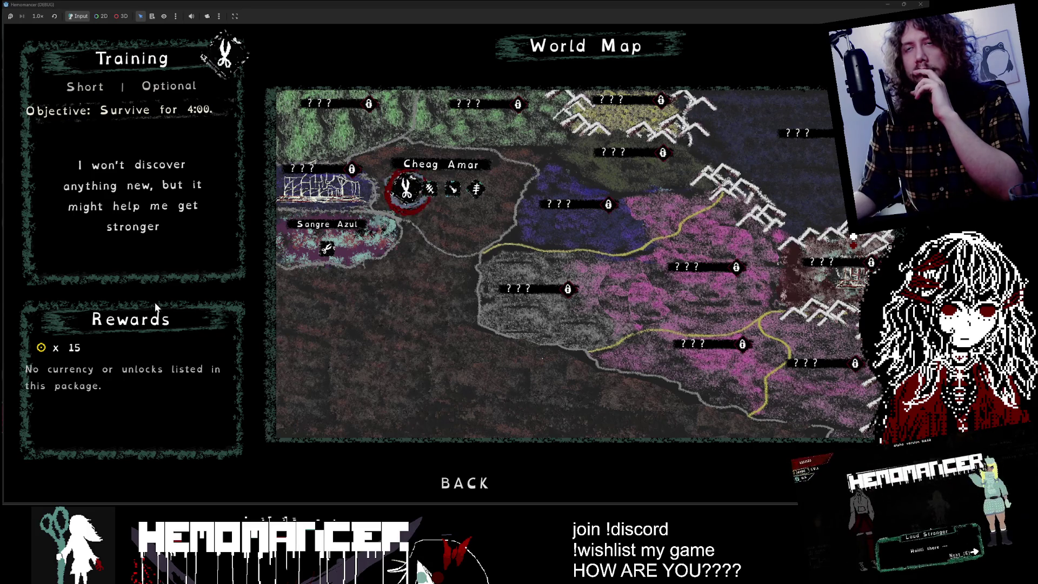
- Cycle the World Map through the Prelude, Training, Study and Cutting briefs, then stop the game
key("Left")
key("Right")
key("Left")
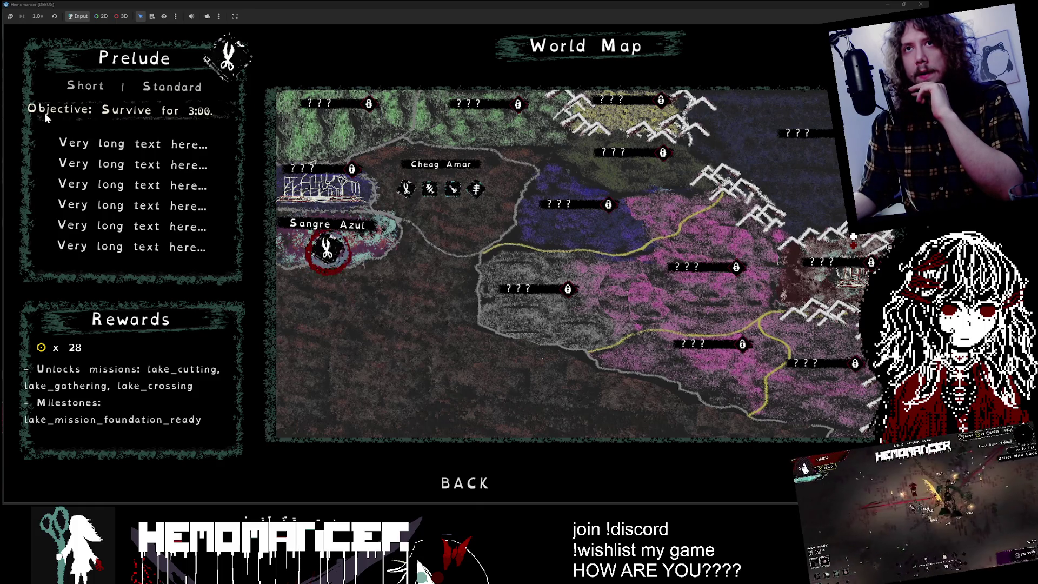
key("Right")
key("Right")
key("Right")
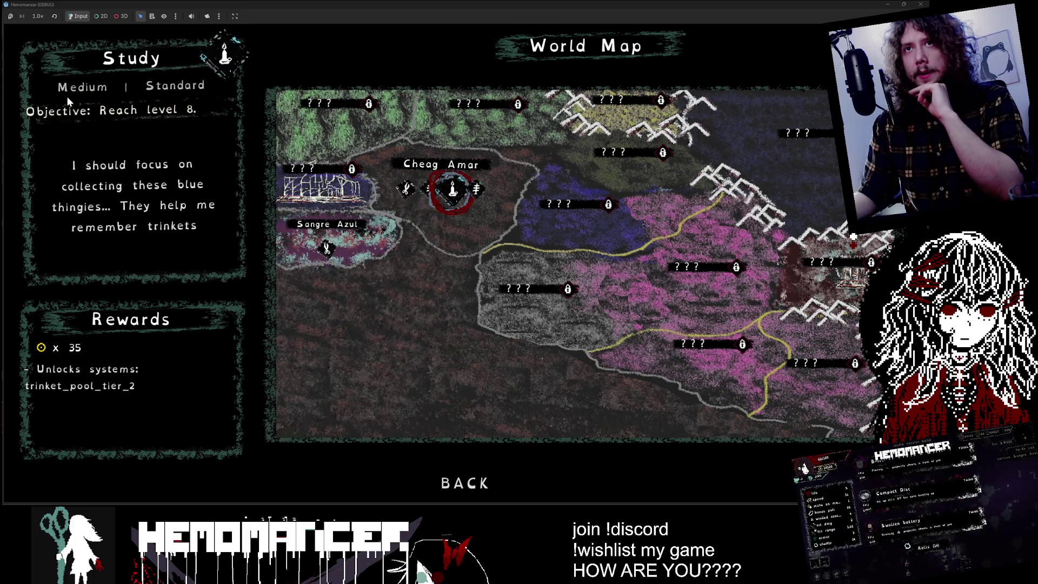
key("Left")
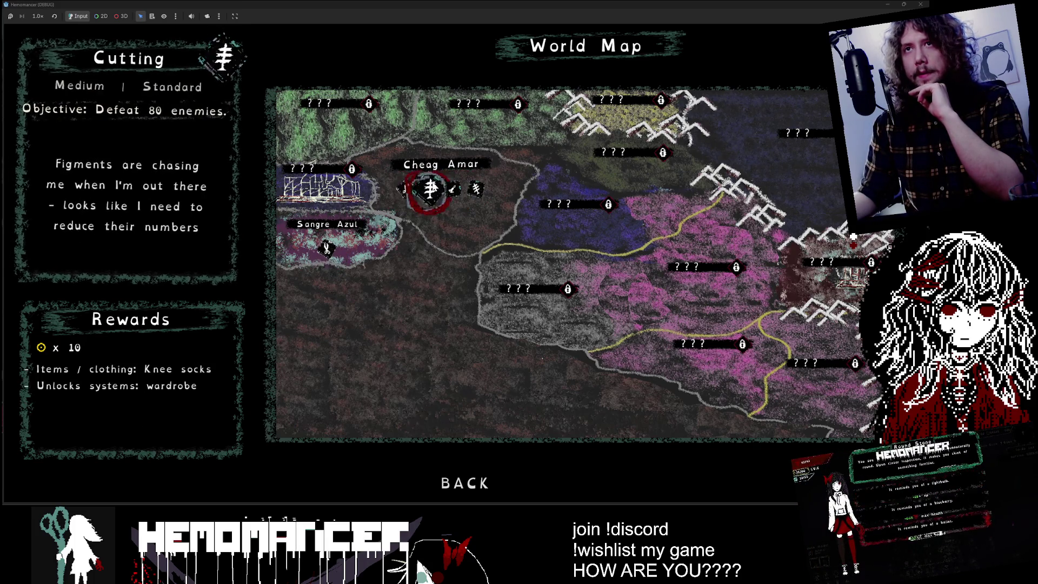
key("F8")
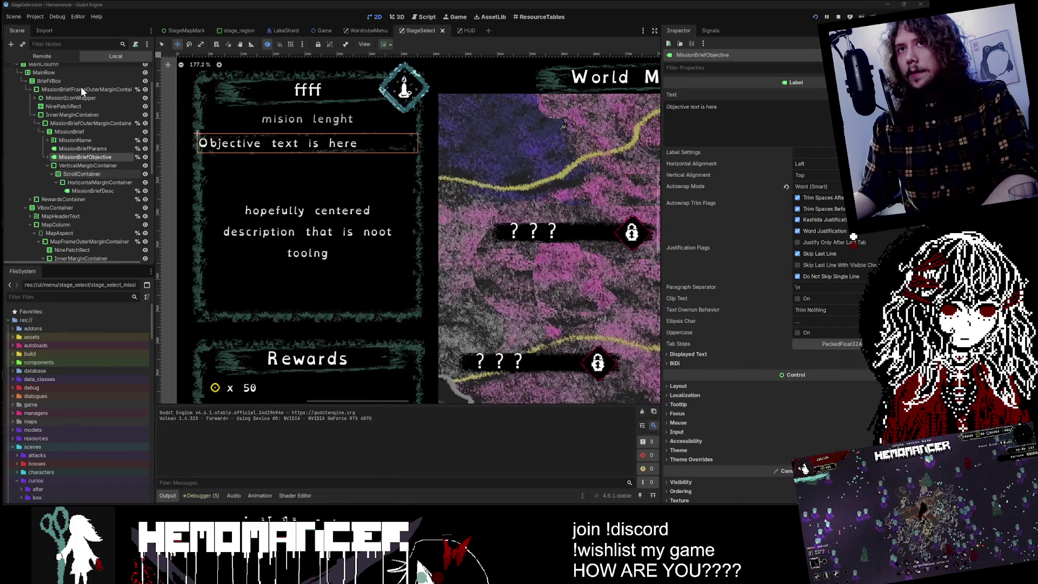
- Open stage_select.gd and find the line that sets the objective text
scroll(81, 89, "up", 3)
left_click(137, 72)
type("Objective")
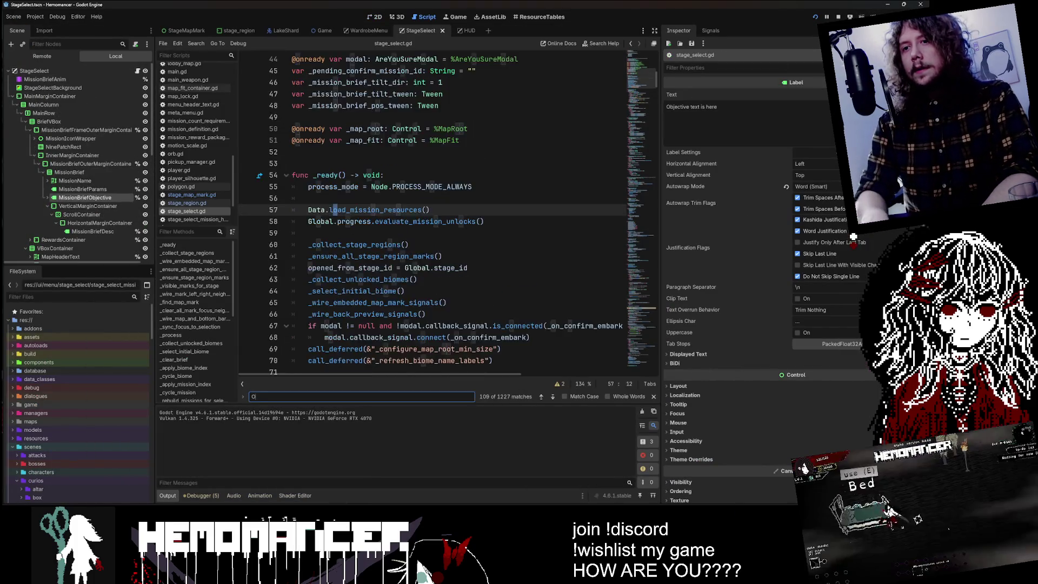
key("Return")
key("Return")
key("Return")
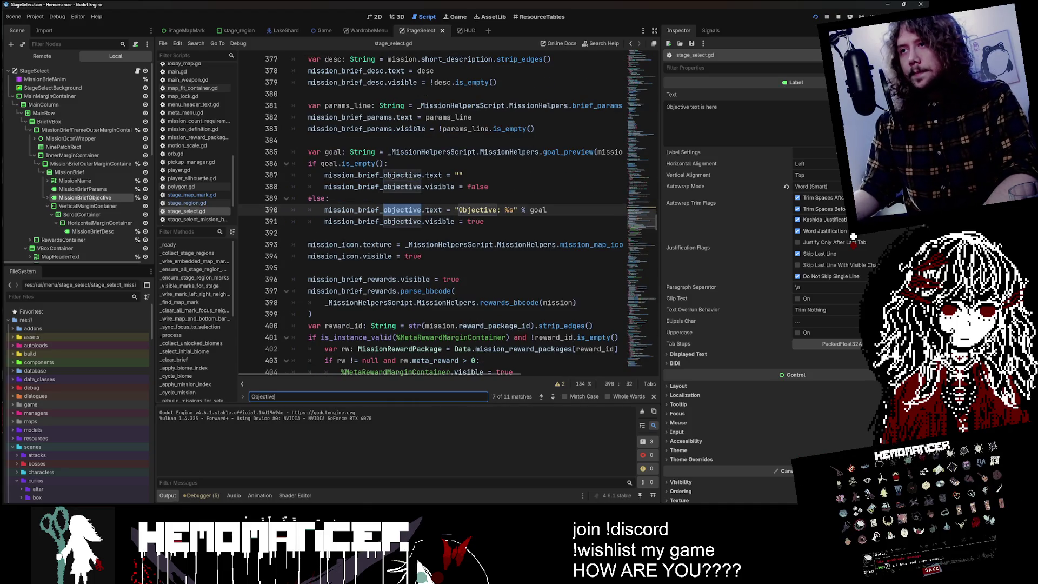
- Duplicate the objective line, comment out the original, drop the "Objective: %s" % prefix, save and run
left_click_drag(504, 210, 471, 210)
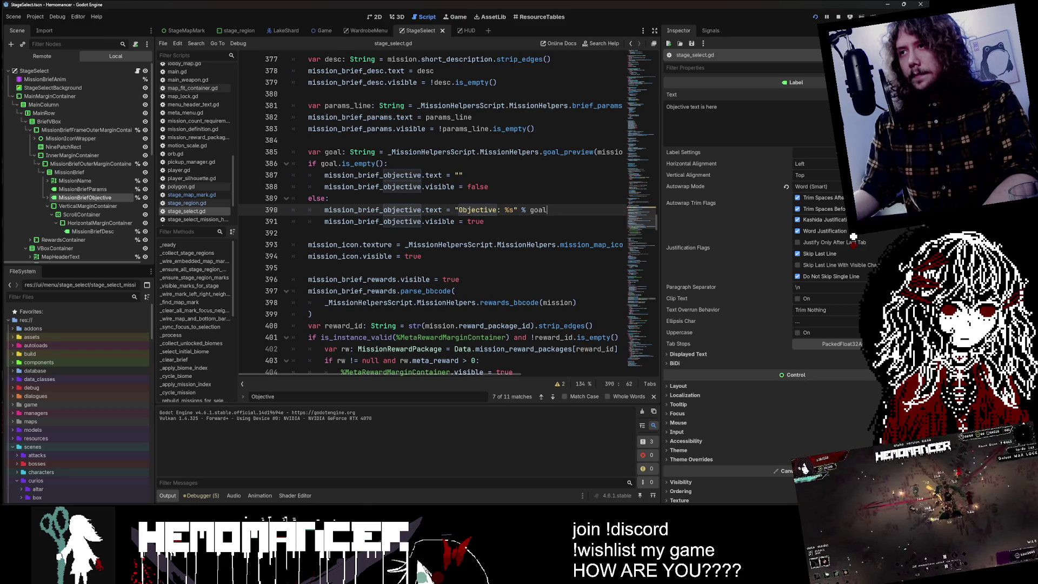
key("ctrl+shift+d")
key("Up")
key("ctrl+k")
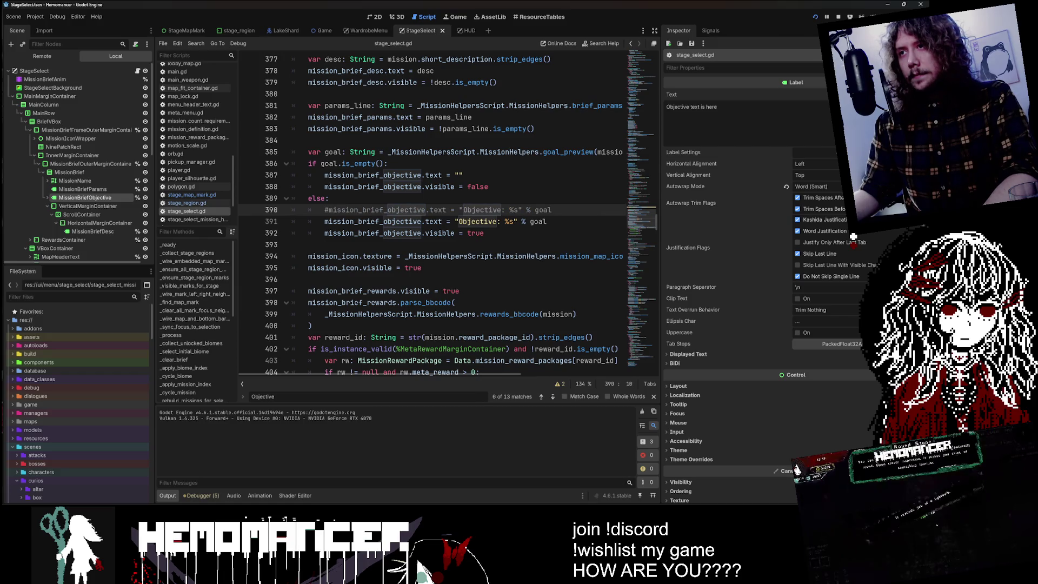
key("ctrl+BackSpace")
key("ctrl+BackSpace")
key("ctrl+BackSpace")
key("ctrl+s")
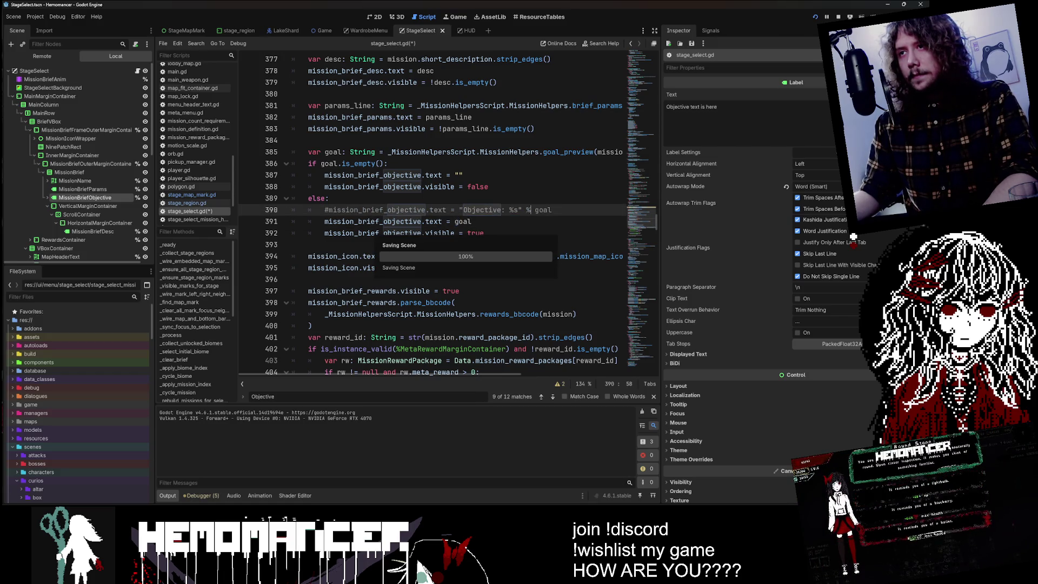
key("F5")
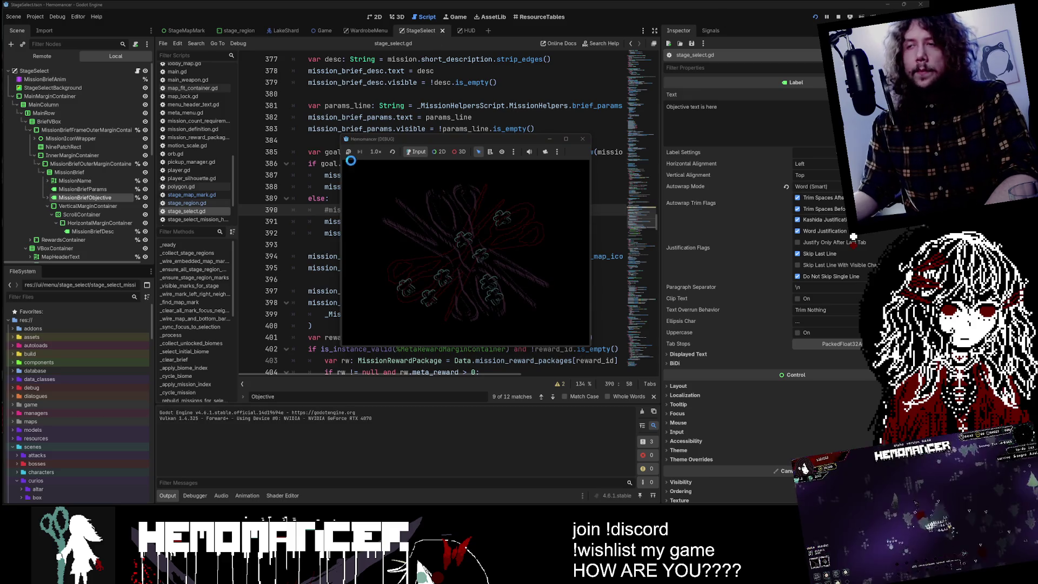
- Make the game fullscreen, start it and enter the World Map
double_click(451, 138)
left_click(304, 249)
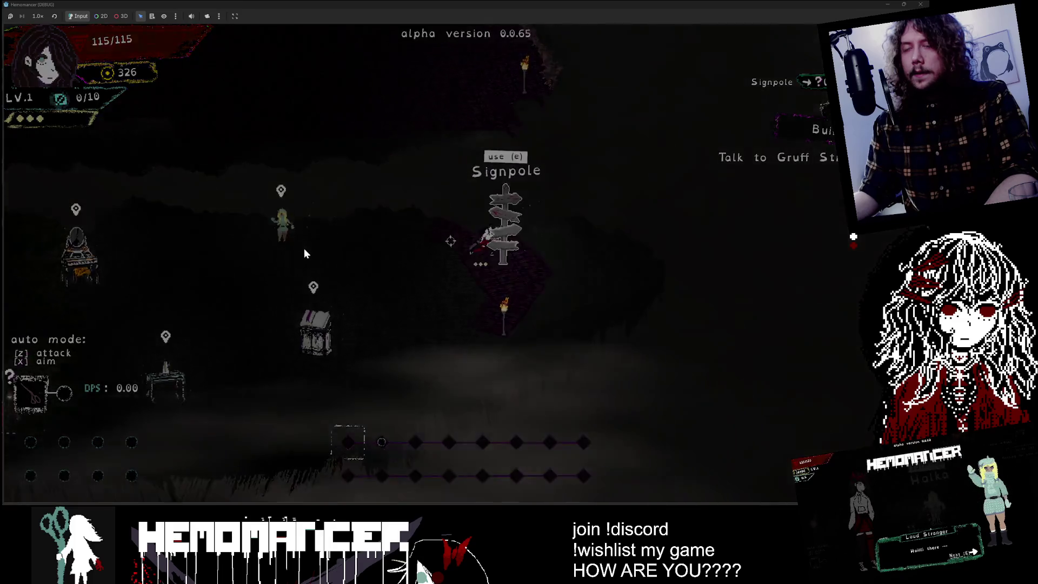
key("e")
- Cycle Training, Cutting, Study and Purging briefs to confirm bare goals like "Defeat 80 enemies.", then minimize
key("Right")
key("Right")
key("Right")
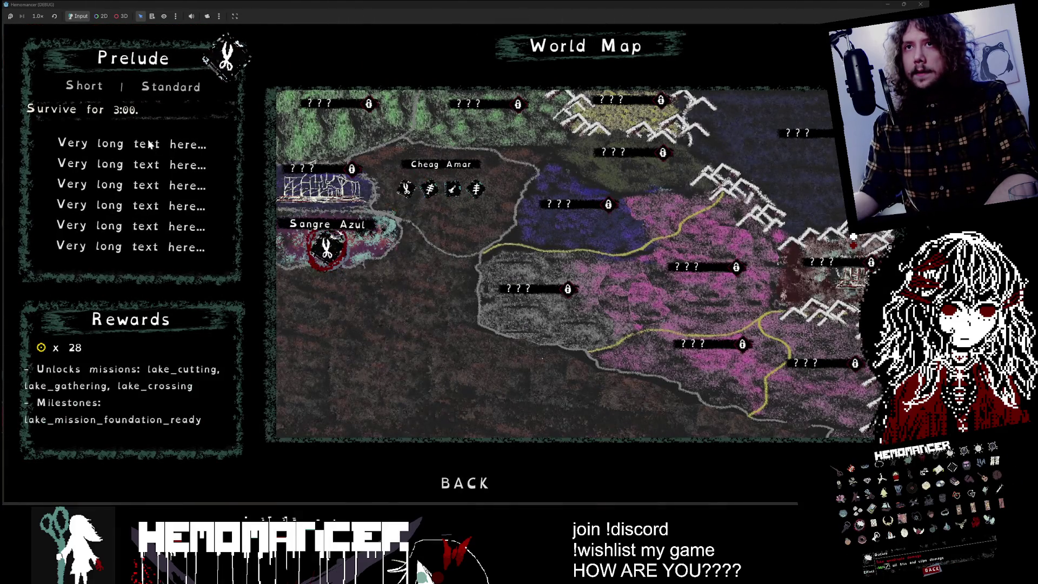
key("Right")
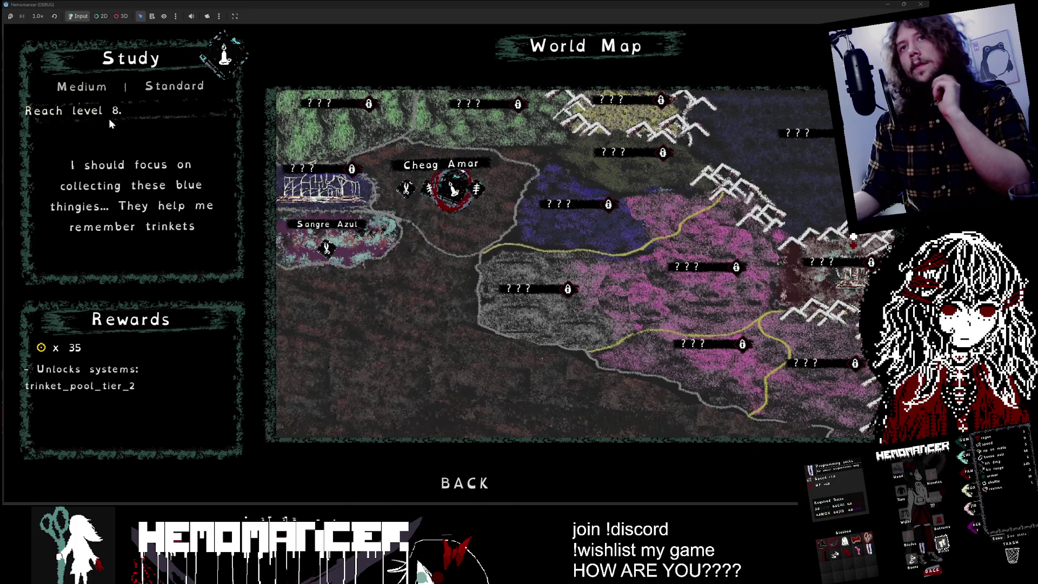
key("Right")
key("Right")
key("Right")
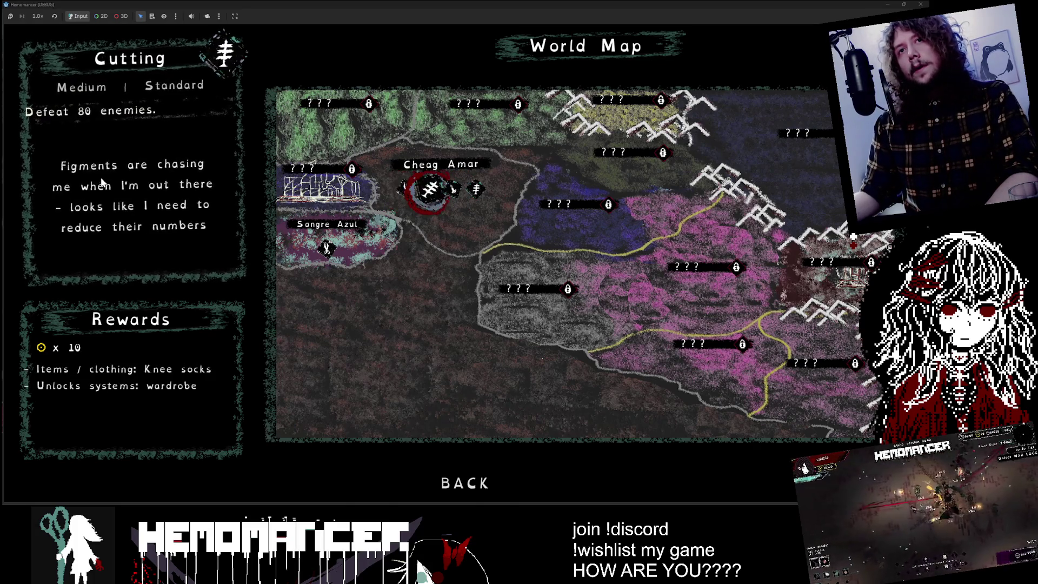
key("Left")
key("Right")
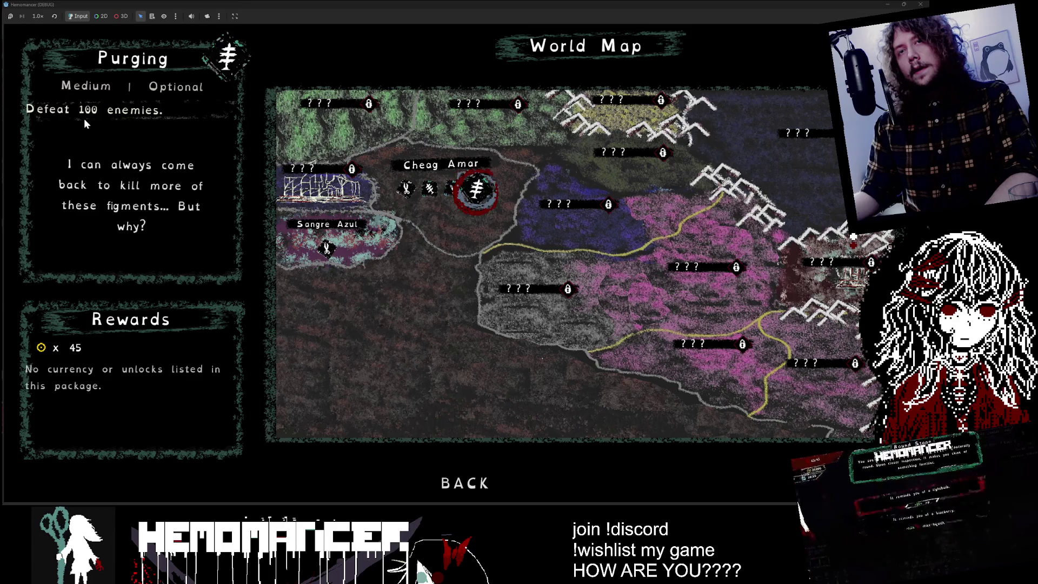
key("Right")
key("Left")
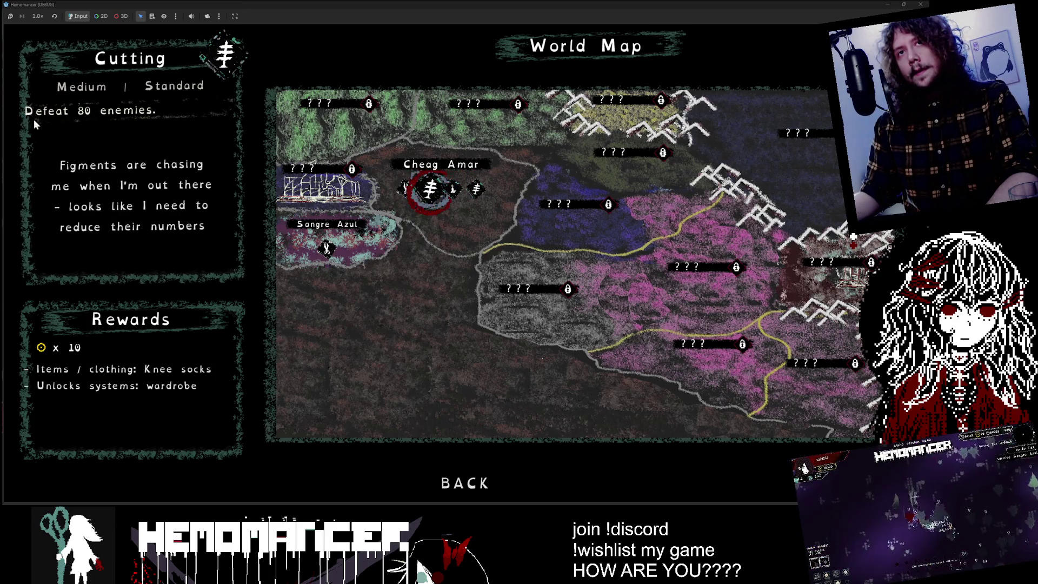
key("Right")
key("Right")
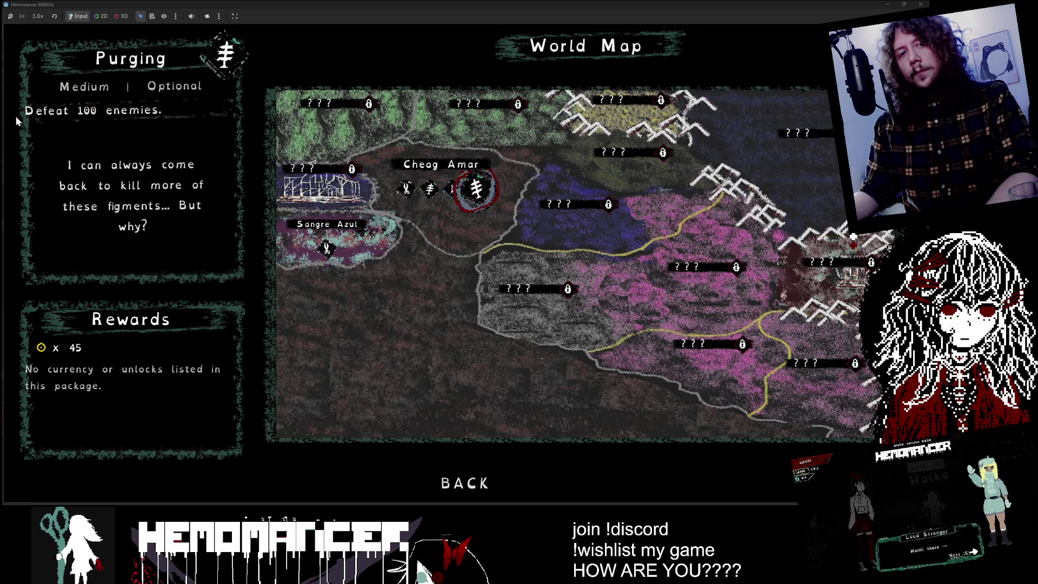
key("Left")
key("Left")
key("Left")
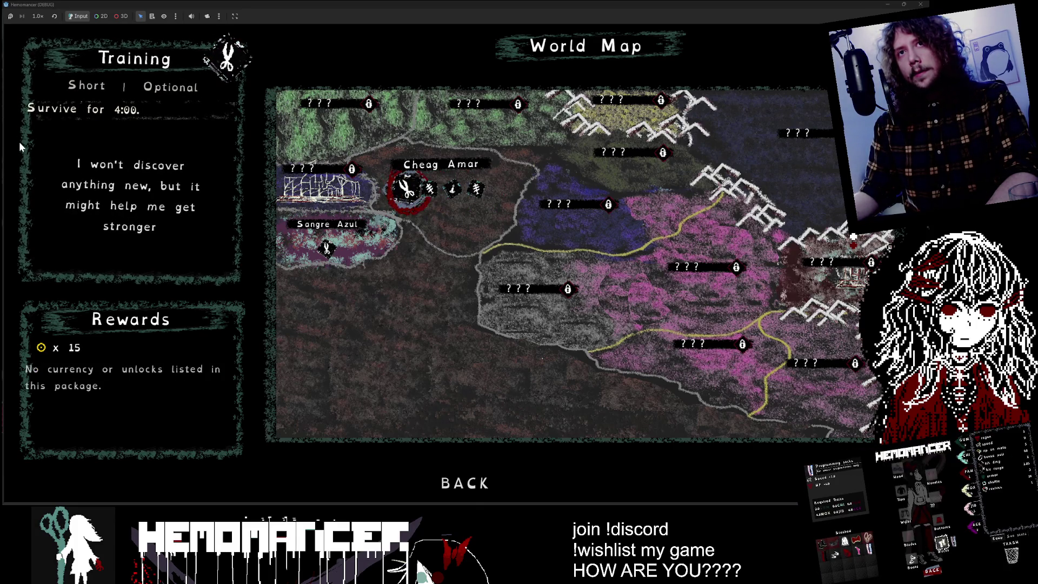
key("Right")
key("Right")
key("Left")
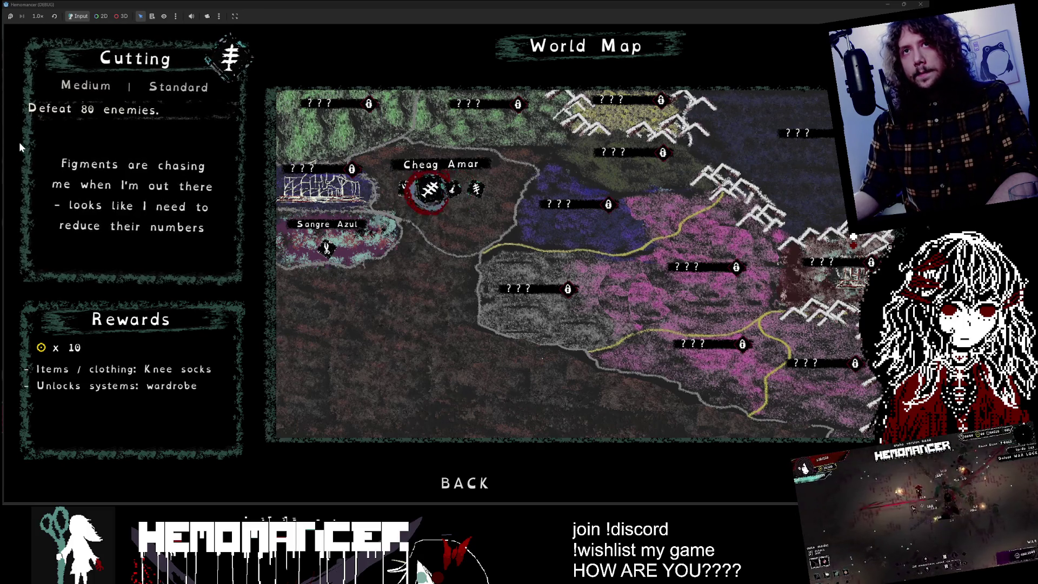
key("Left")
key("Right")
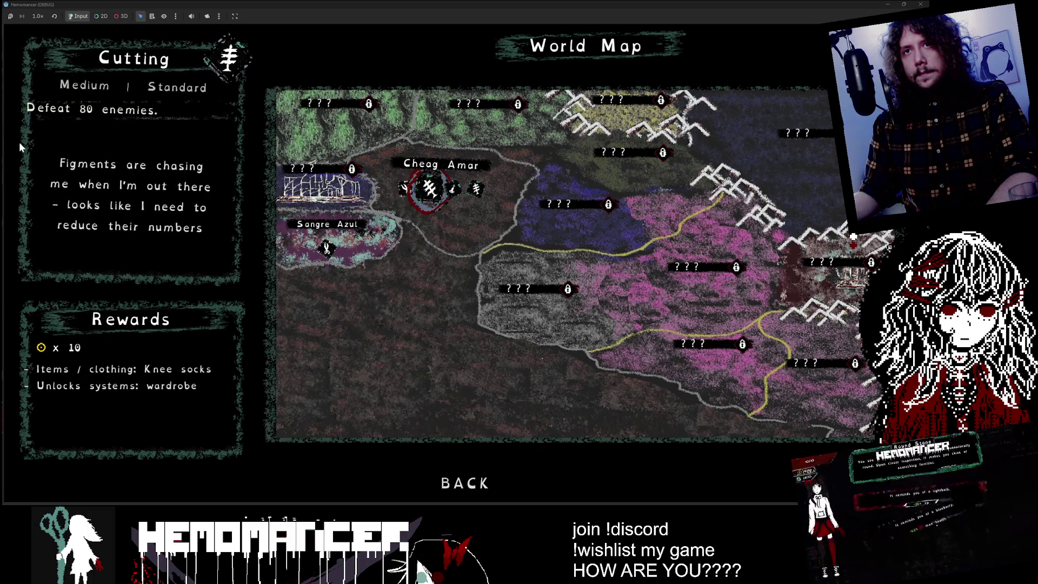
key("Right")
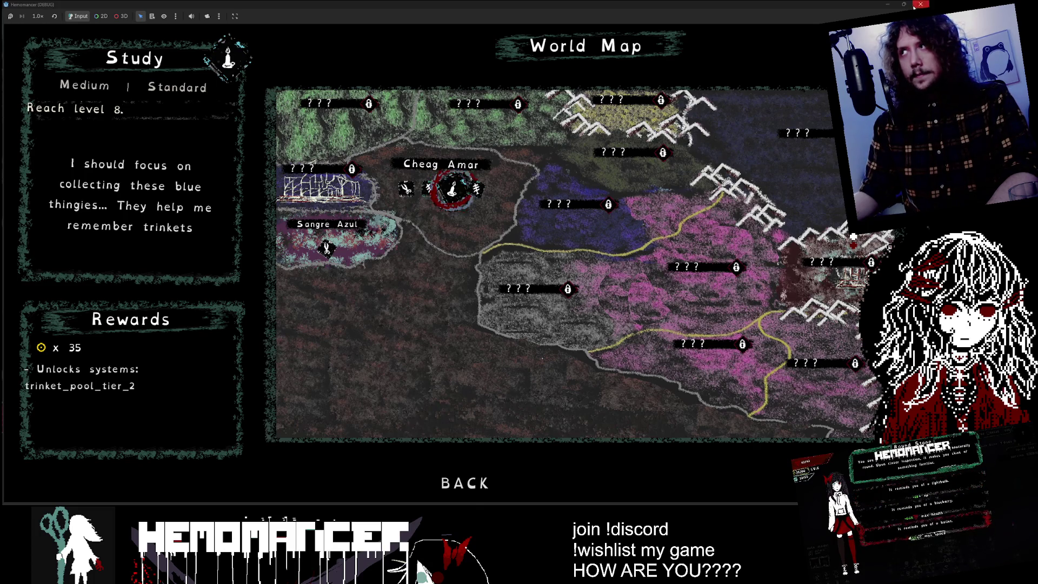
left_click(887, 6)
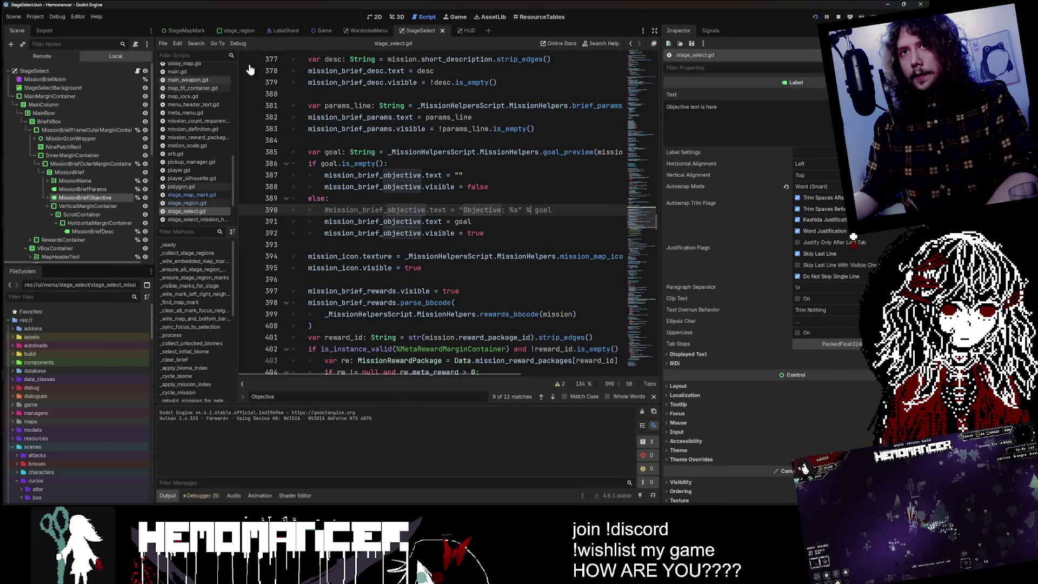
- Set MissionBriefObjective's horizontal and vertical alignment to Center in the Inspector
left_click(384, 17)
left_click(96, 199)
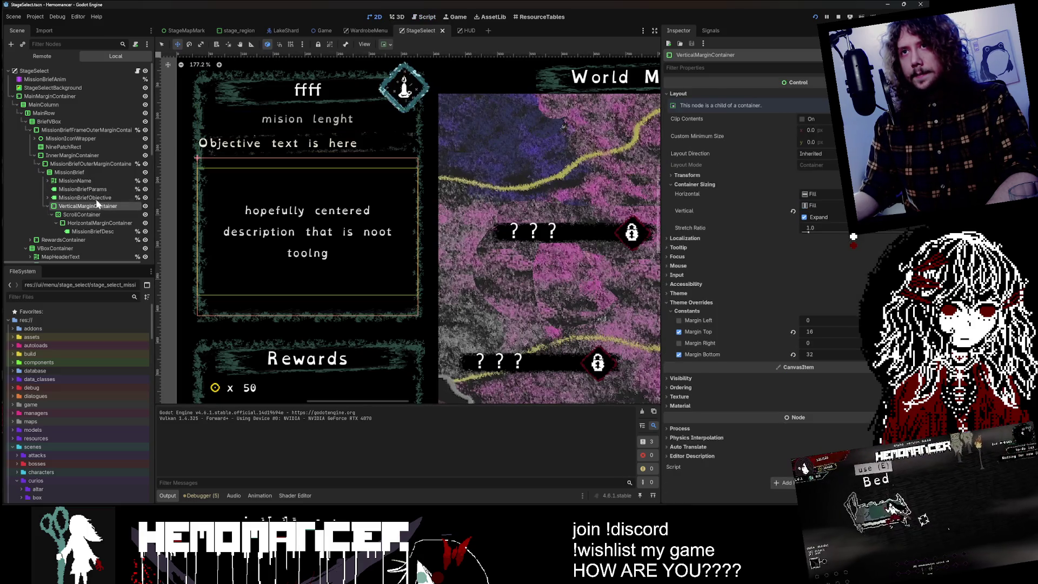
left_click(811, 163)
left_click(822, 179)
left_click(818, 175)
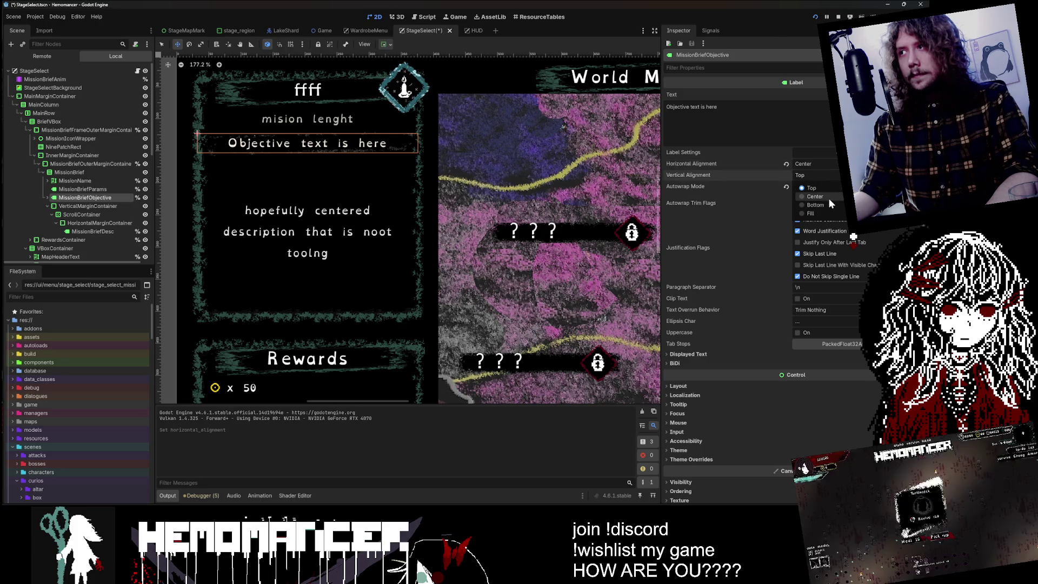
left_click(828, 196)
- Run the scene, check the centred objective on Cutting, Study, Training and Prelude, then stop
key("F6")
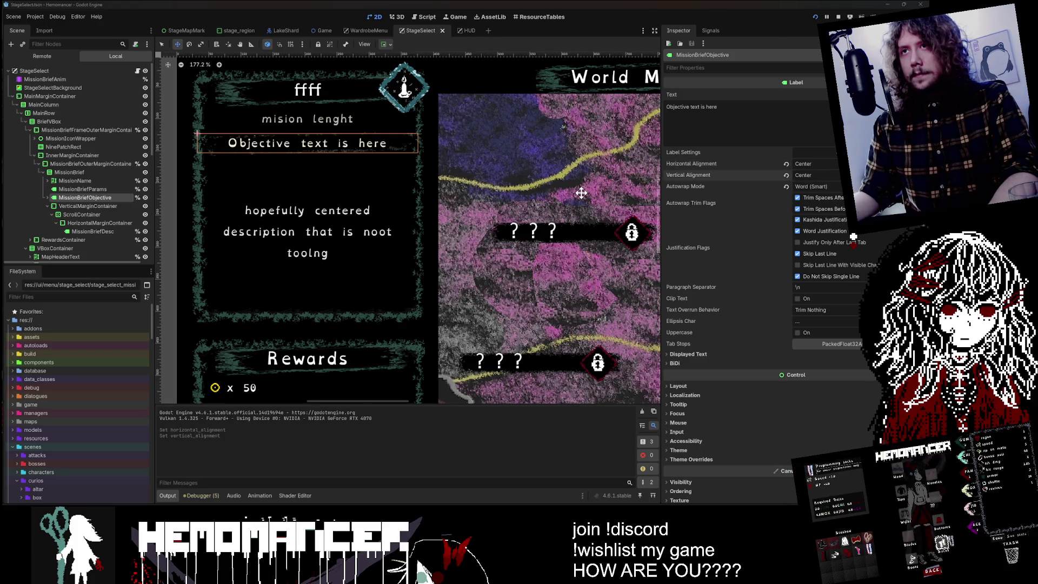
key("Left")
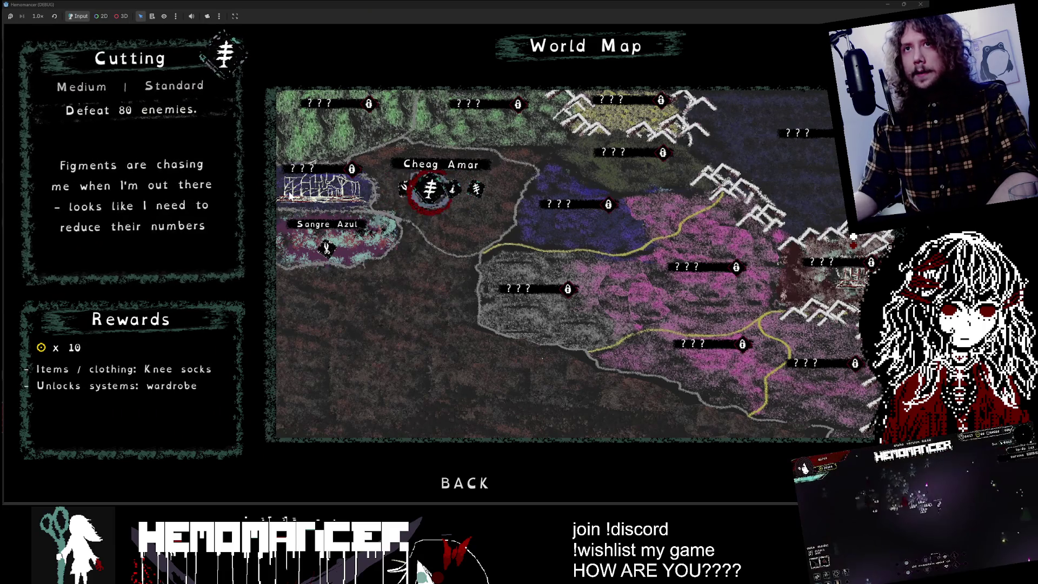
key("Right")
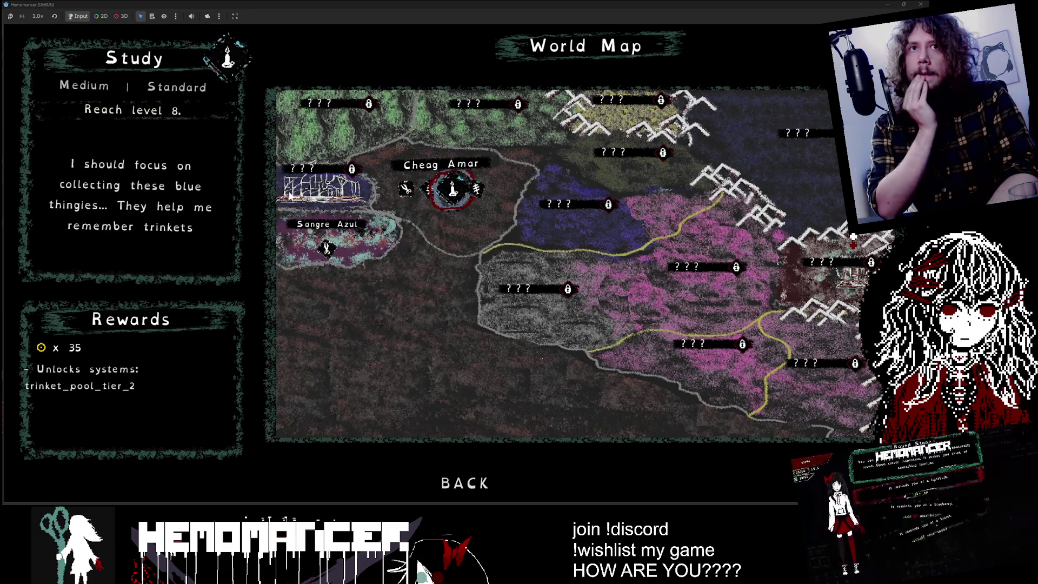
key("Left")
key("Left")
key("Down")
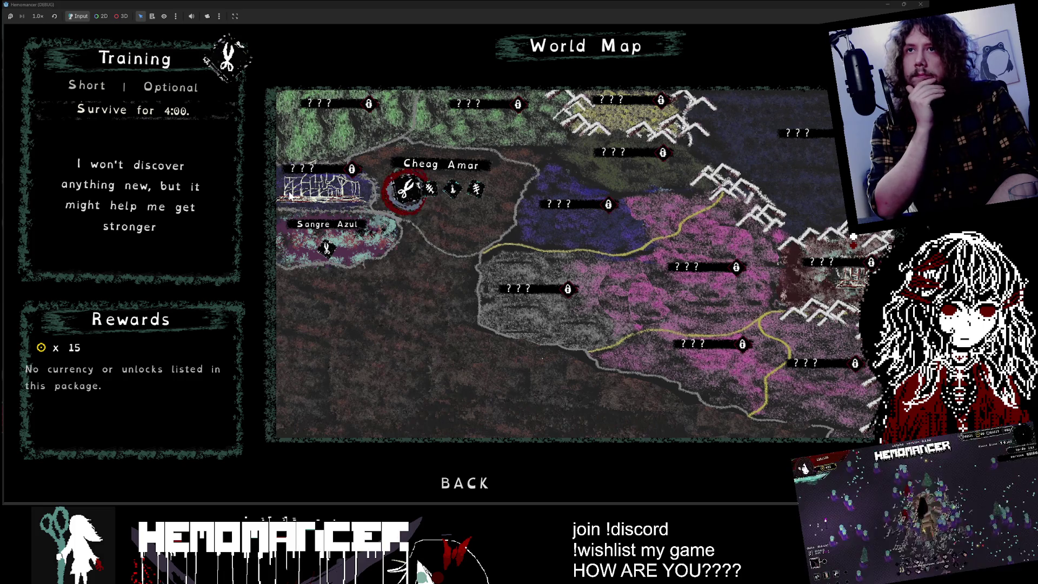
key("Up")
key("Right")
key("Right")
key("Right")
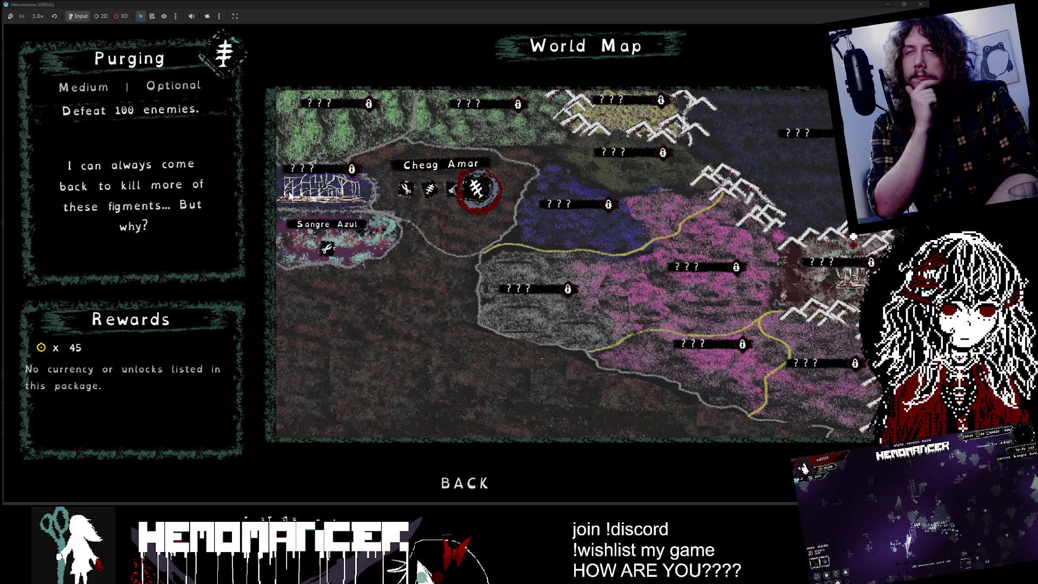
key("Left")
key("Left")
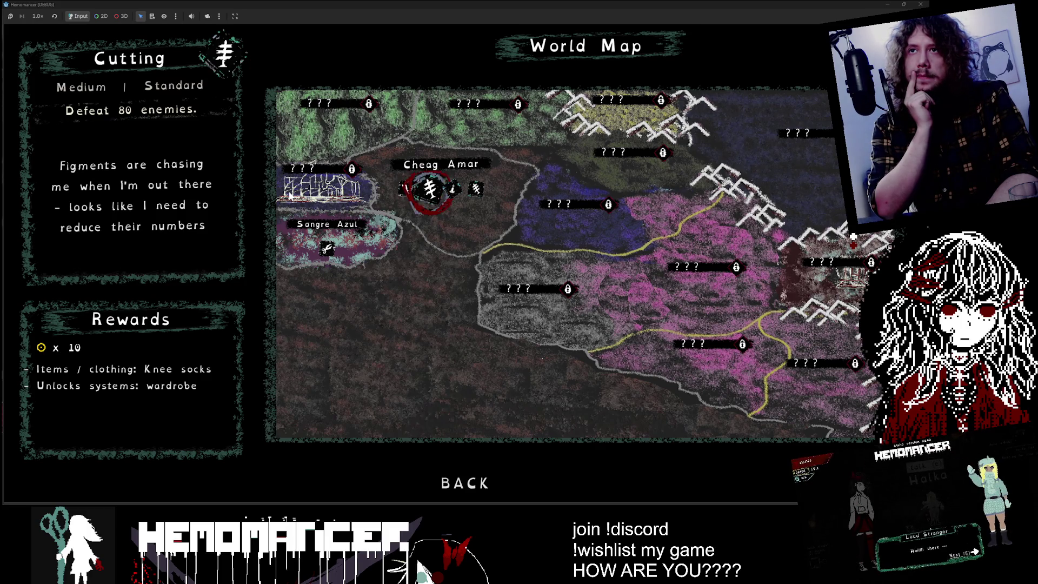
key("F8")
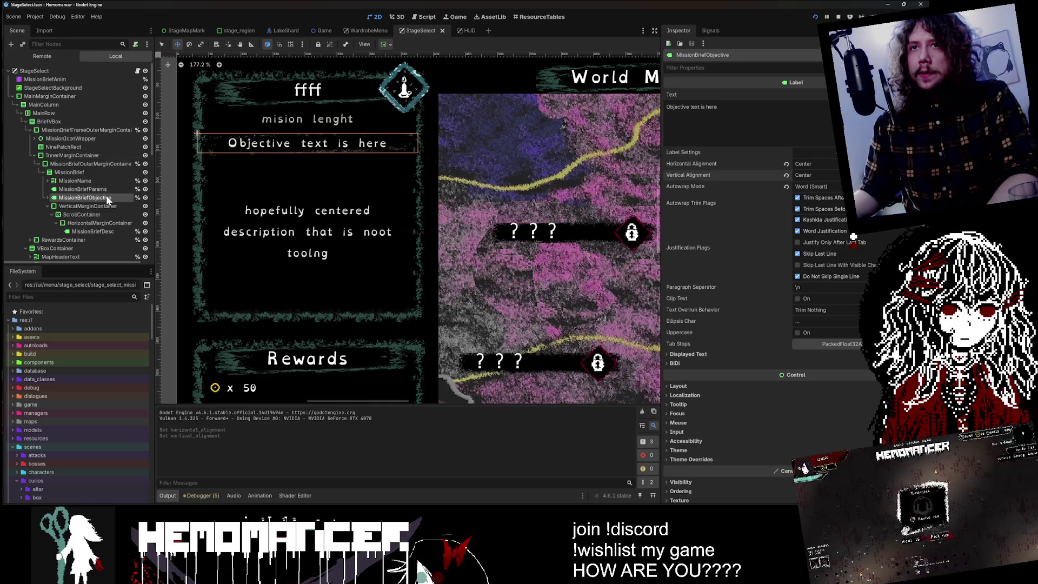
- Run the scene and cycle the Cutting, Purging, Training and Prelude briefs to review the centred objectives
left_click_drag(107, 187, 107, 187)
key("F6")
key("Right")
key("Right")
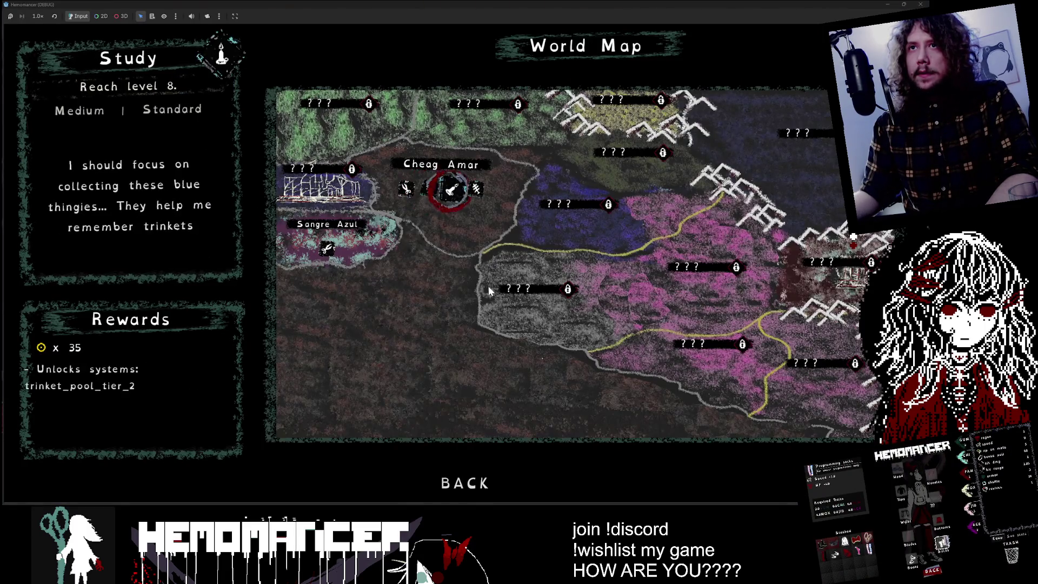
key("Left")
key("Left")
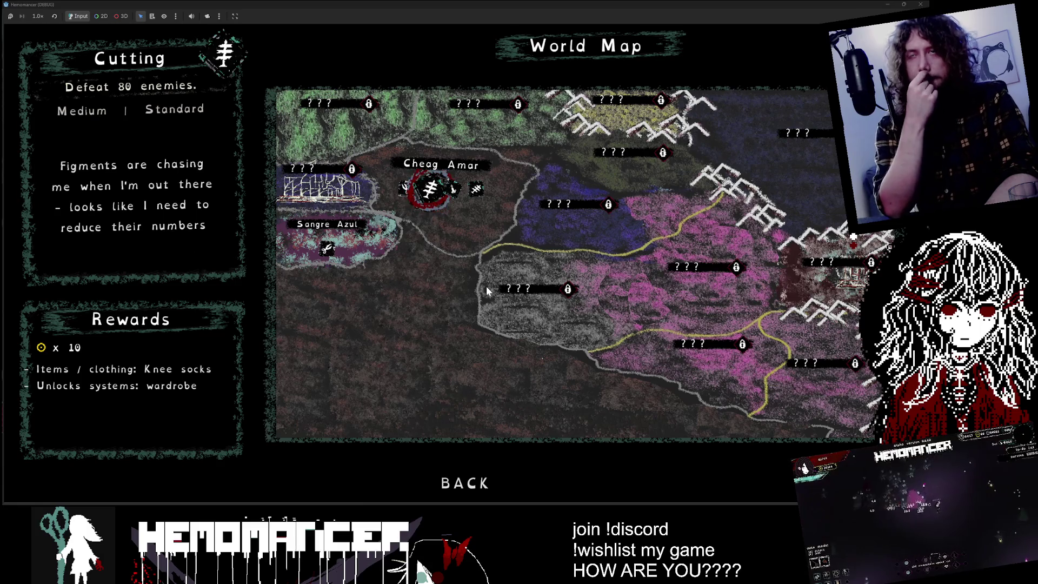
key("Right")
key("Right")
key("Left")
key("Left")
key("Left")
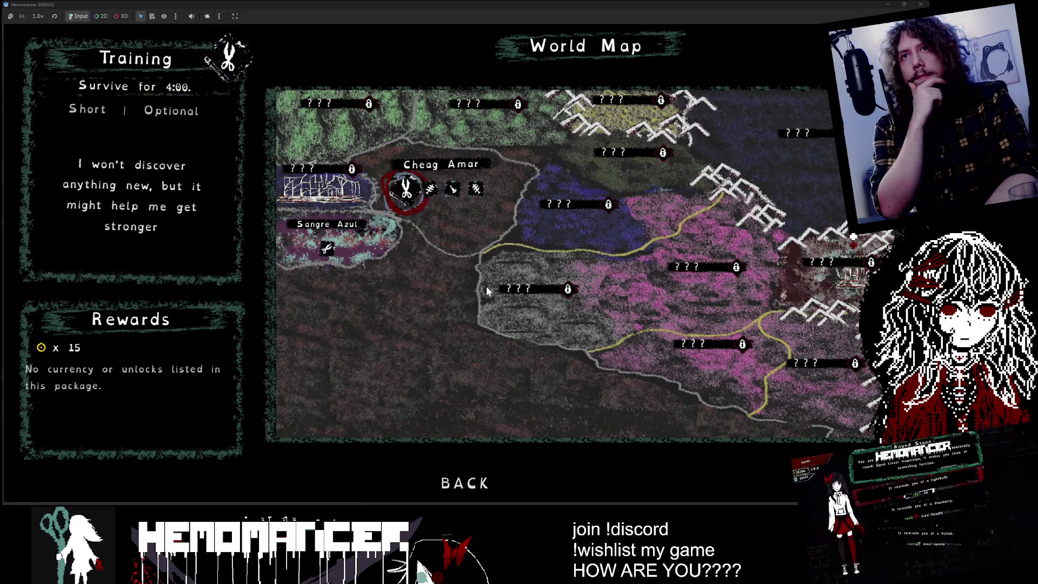
key("Right")
key("Right")
key("Right")
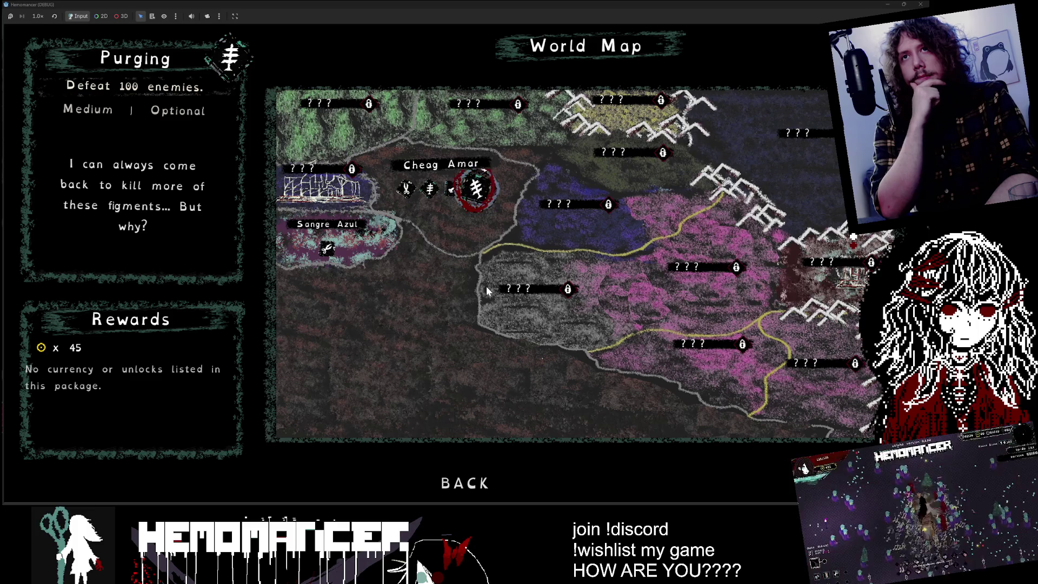
key("Left")
key("Left")
key("Left")
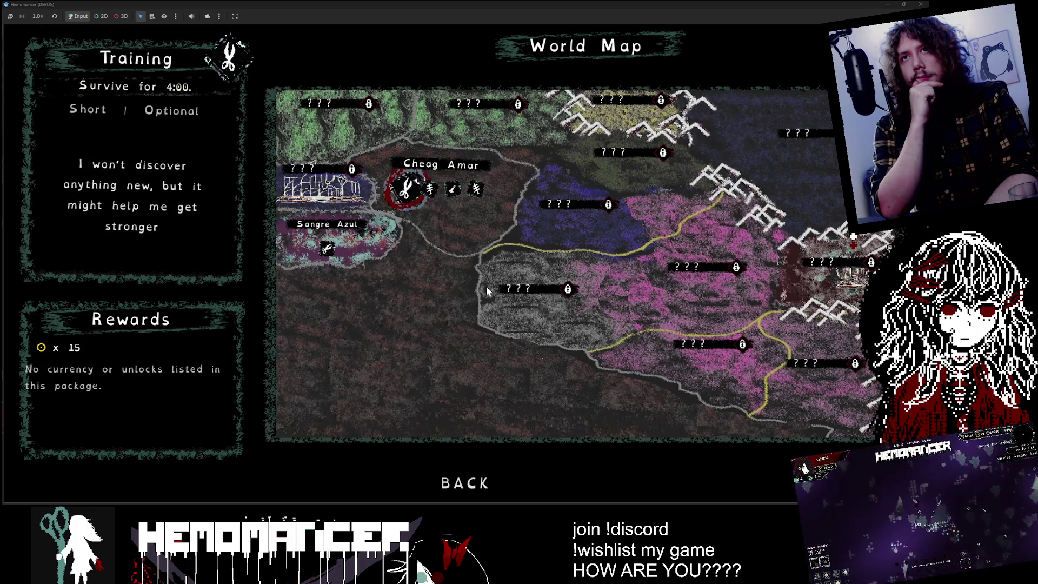
key("Right")
key("Right")
key("Right")
key("Left")
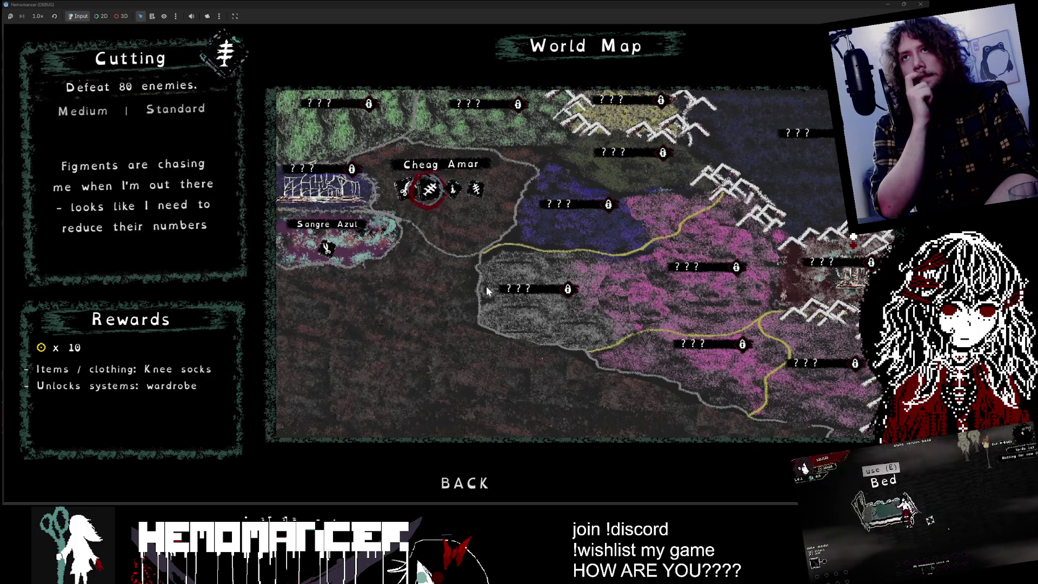
key("Right")
key("Right")
key("Left")
key("Left")
key("Left")
key("Right")
key("Right")
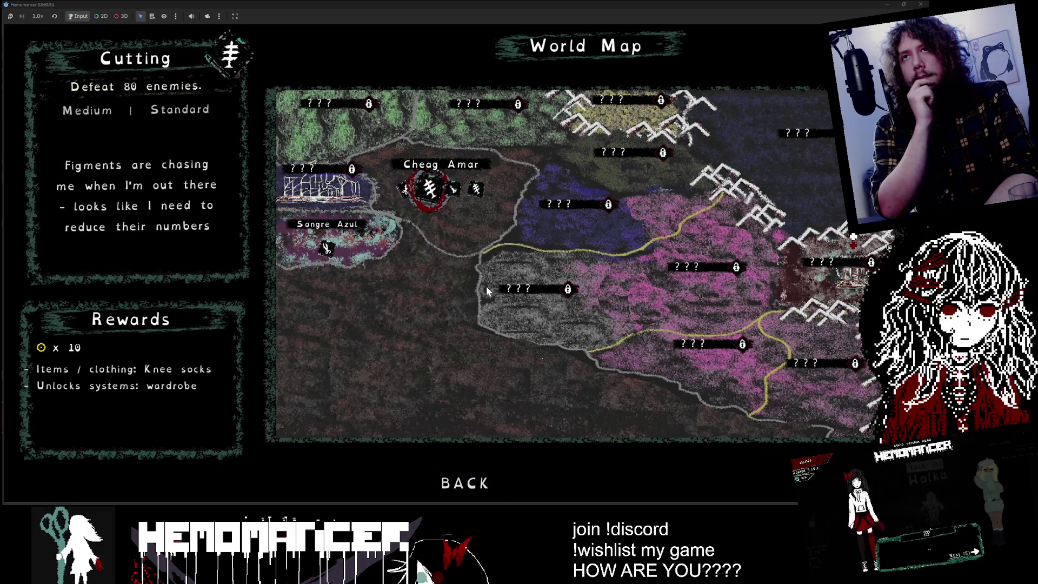
key("Right")
- Compare the Cutting and Purging briefs between editor switches, then bring up stage_select.gd
key("alt+Tab")
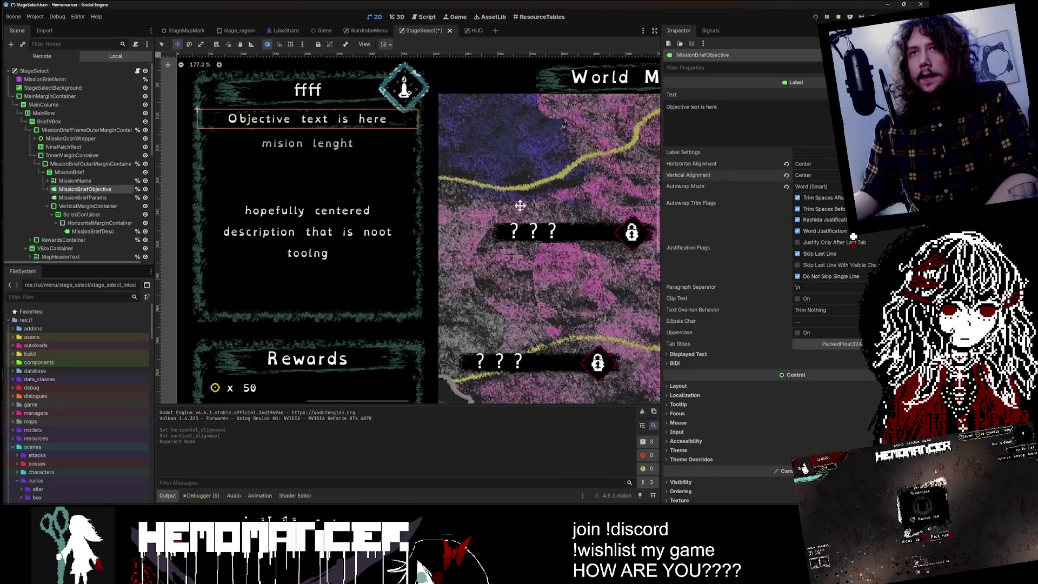
key("alt+Tab")
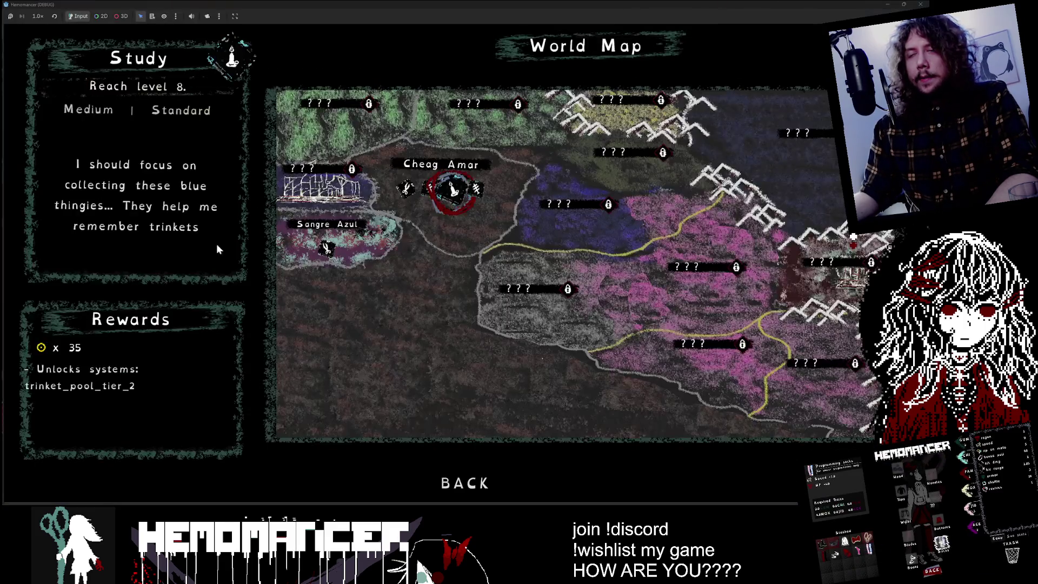
key("Left")
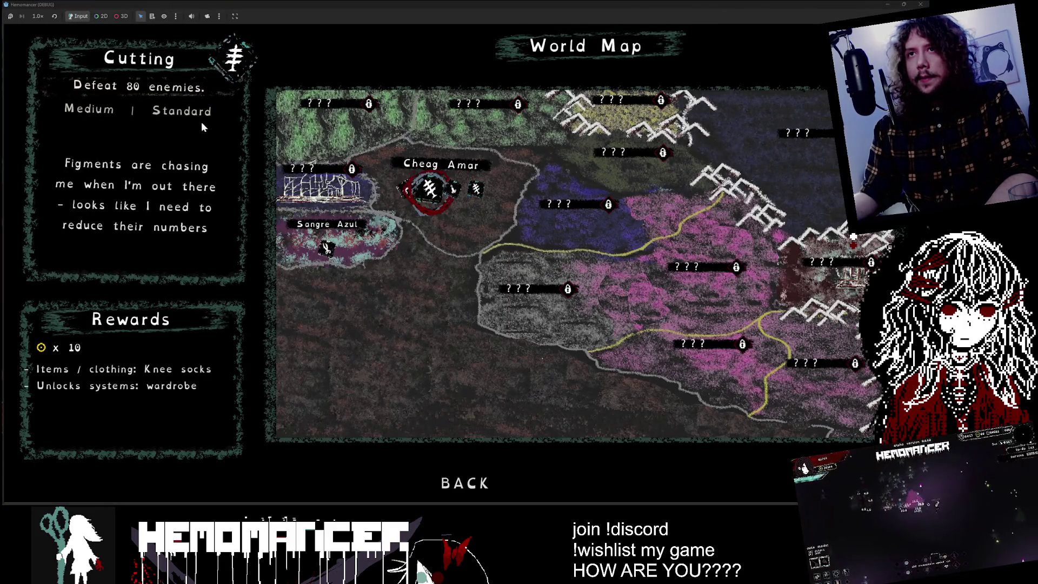
key("Left")
key("Left")
key("Left")
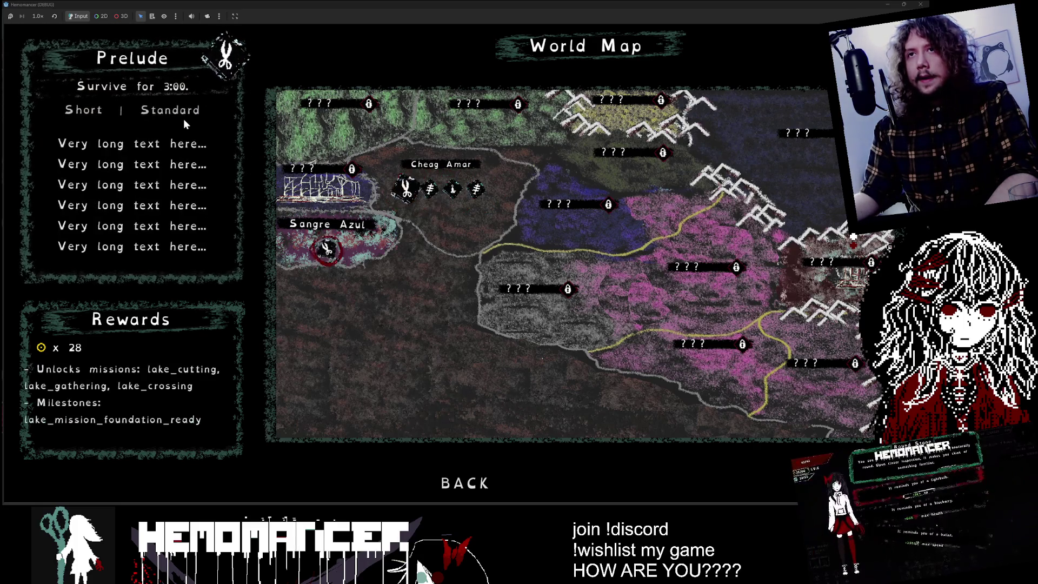
key("Right")
key("Right")
key("Right")
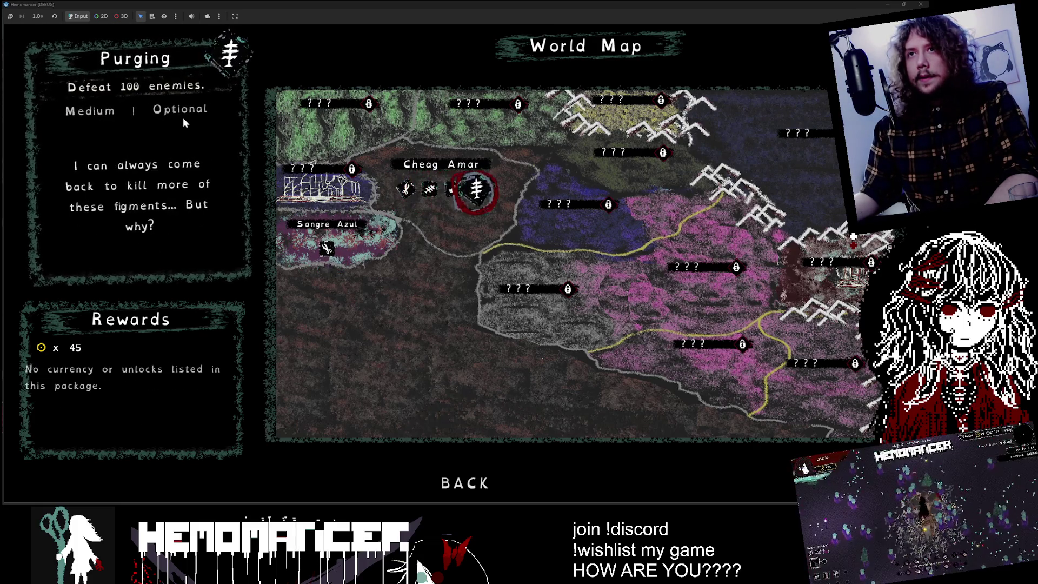
key("alt+Tab")
key("alt+Tab")
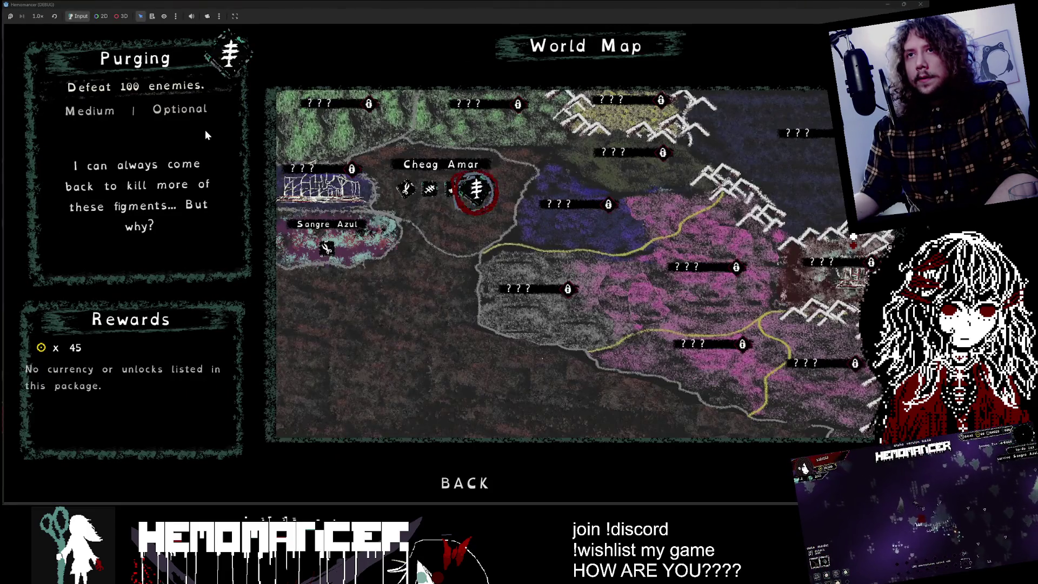
key("alt+Tab")
left_click(137, 71)
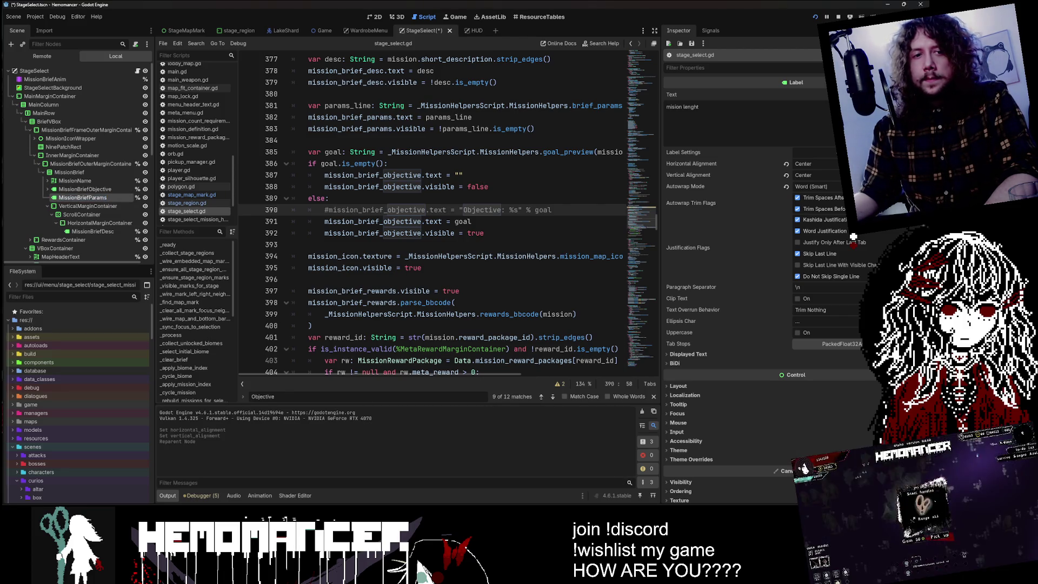
- Search stage_select.gd for MissionBriefParams
key("ctrl+f")
type("MissionBriefParams")
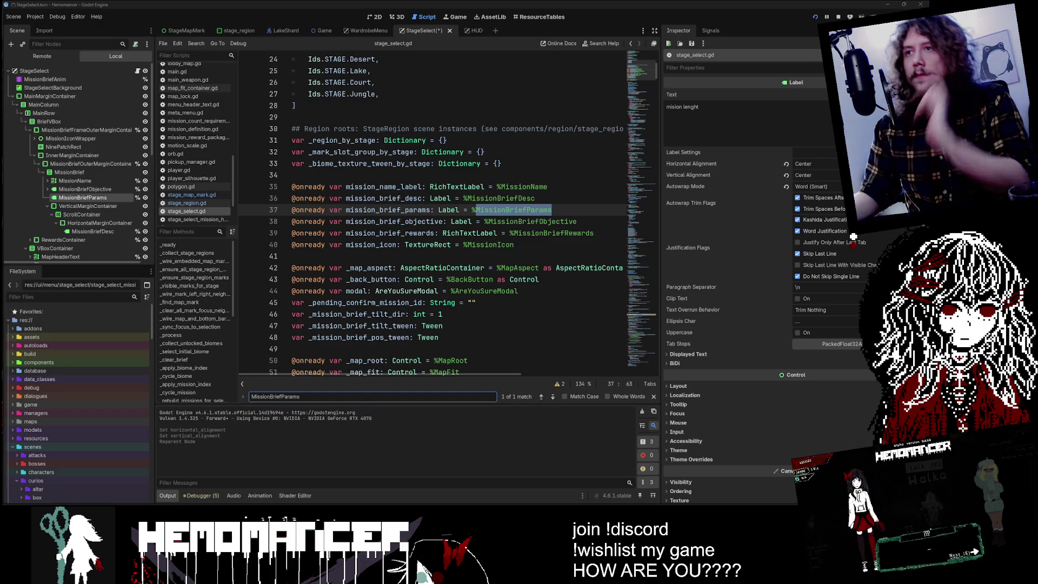
double_click(87, 198)
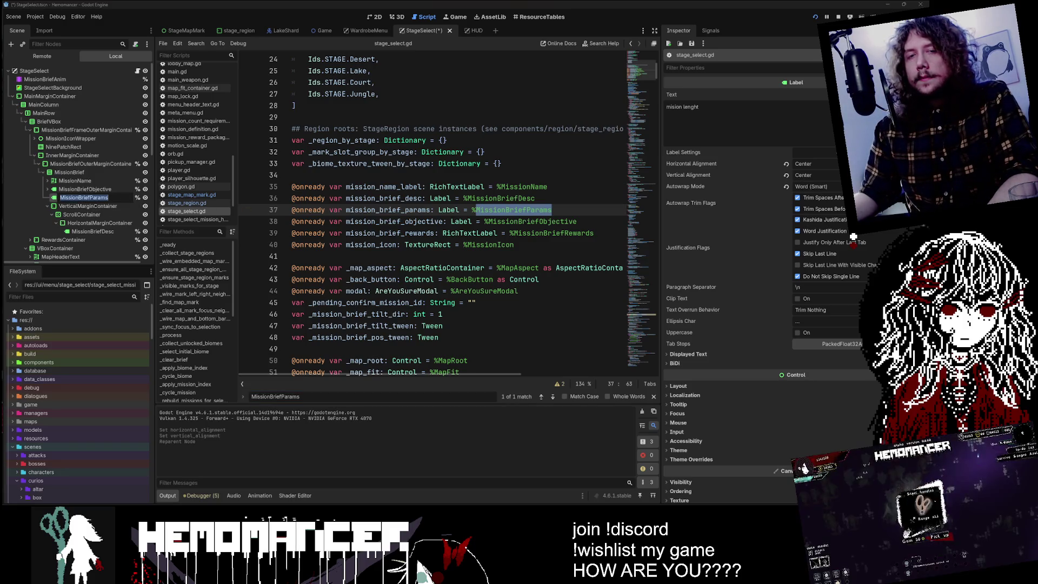
- Step through every mission_brief_params match, wrapping back to line 382
double_click(388, 210)
key("ctrl+f")
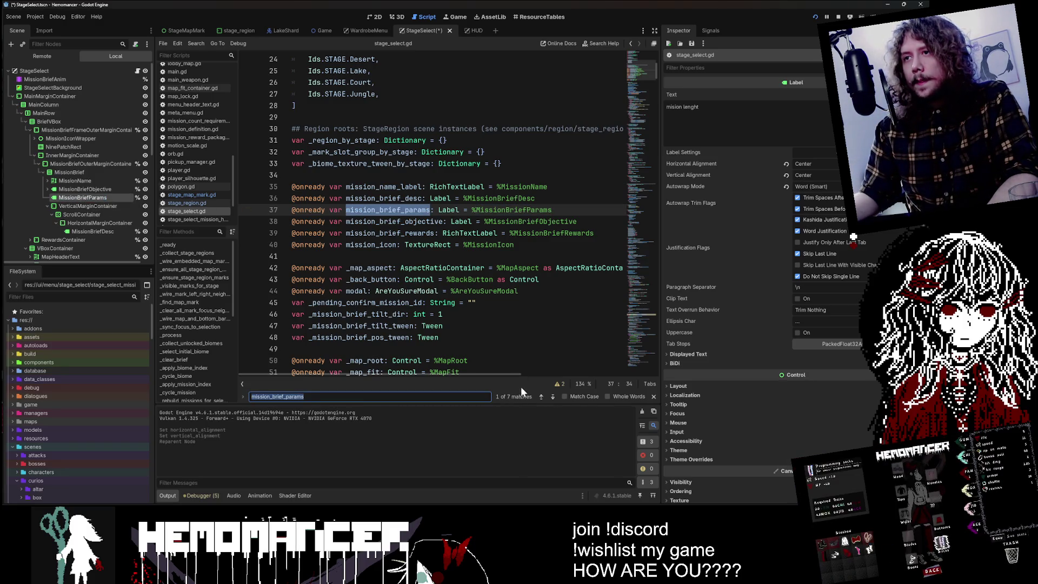
left_click(553, 397)
left_click(552, 397)
left_click(553, 397)
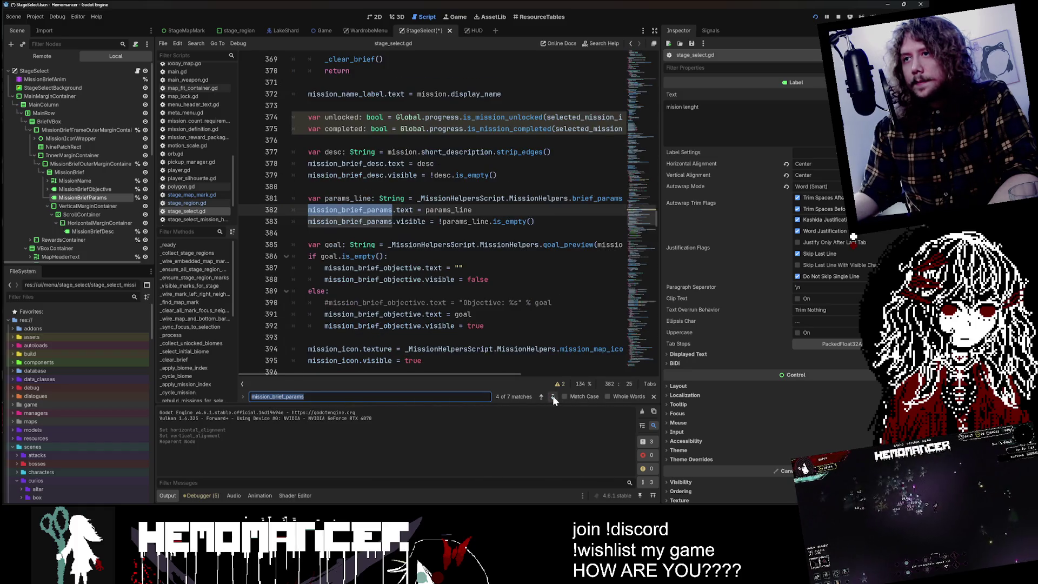
left_click(553, 397)
left_click(552, 397)
left_click(553, 397)
left_click(552, 397)
left_click(552, 397)
left_click(553, 397)
left_click(553, 397)
left_click(553, 397)
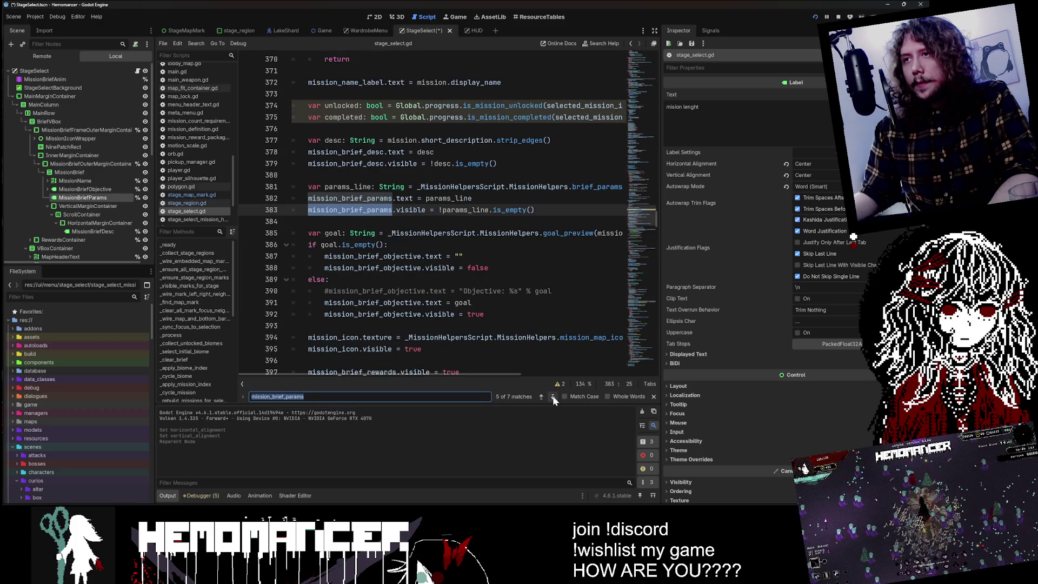
- Follow params_line to the brief_params_line definition in stage_select_mission_helpers.gd
double_click(448, 198)
scroll(449, 216, "right", 4)
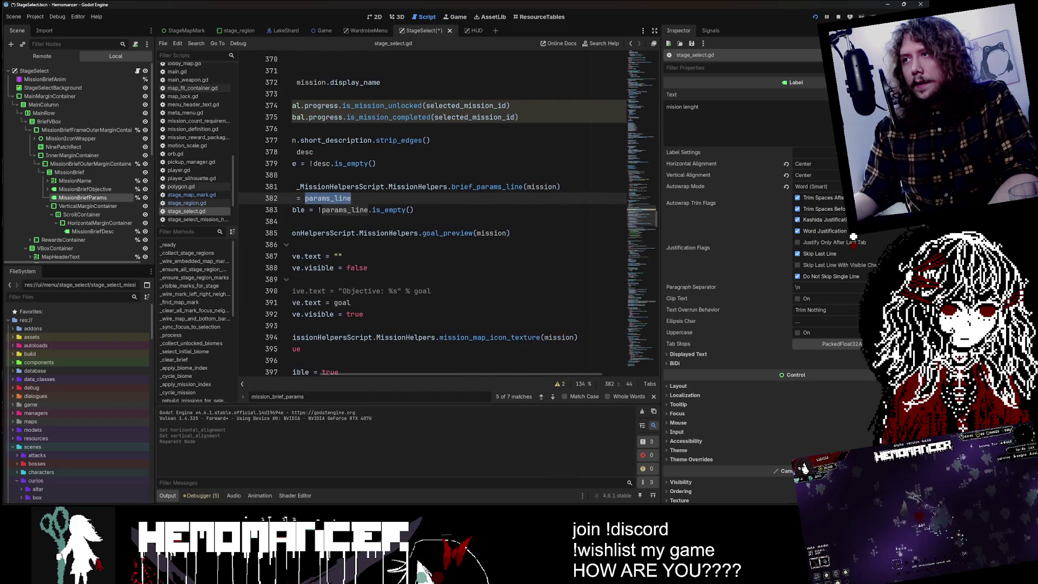
left_click(489, 192, "ctrl")
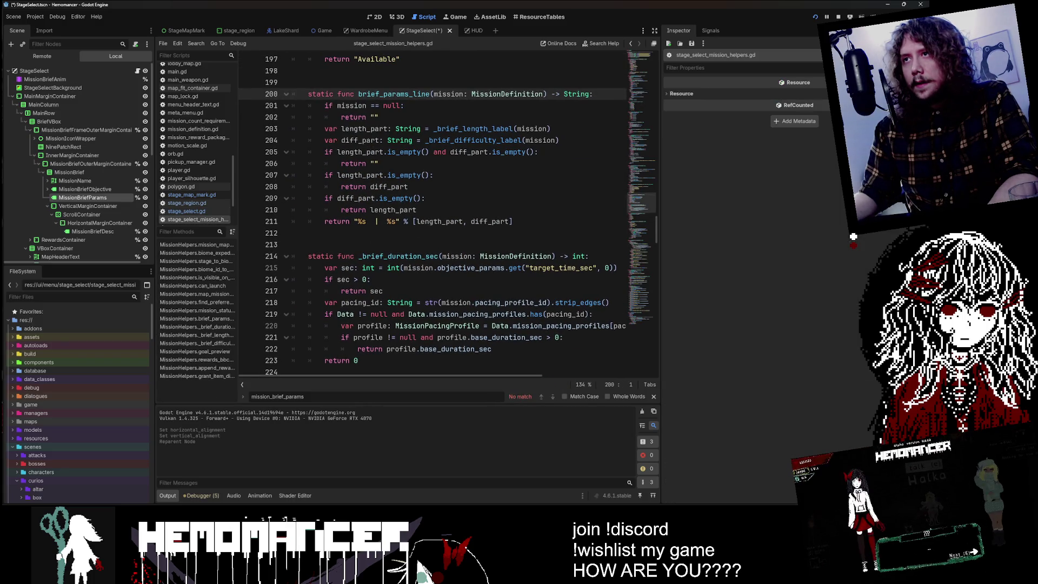
- Trace the length_part and _brief_difficulty_label call to the difficulty label definition
double_click(449, 94)
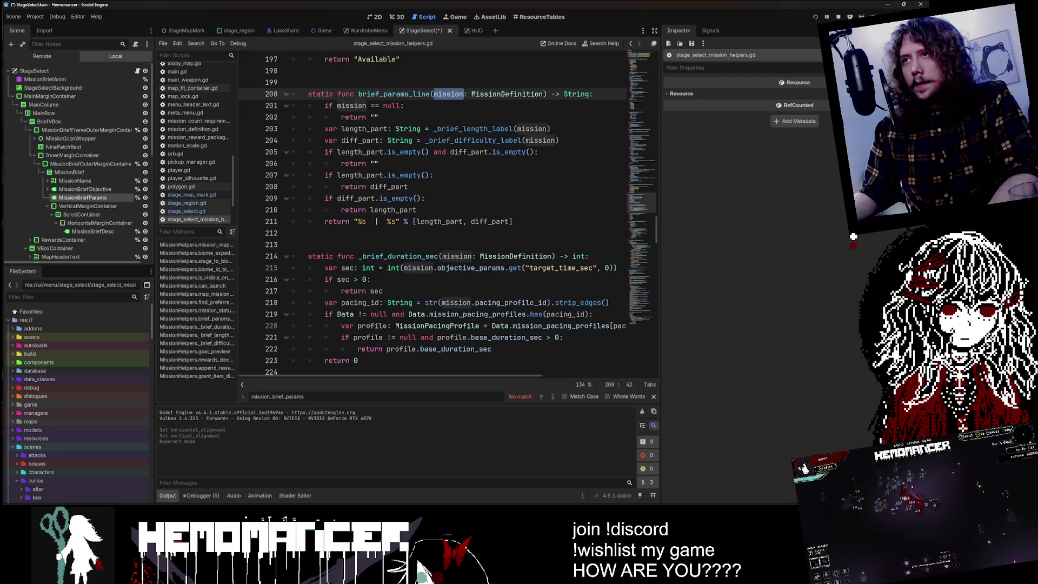
left_click(369, 129)
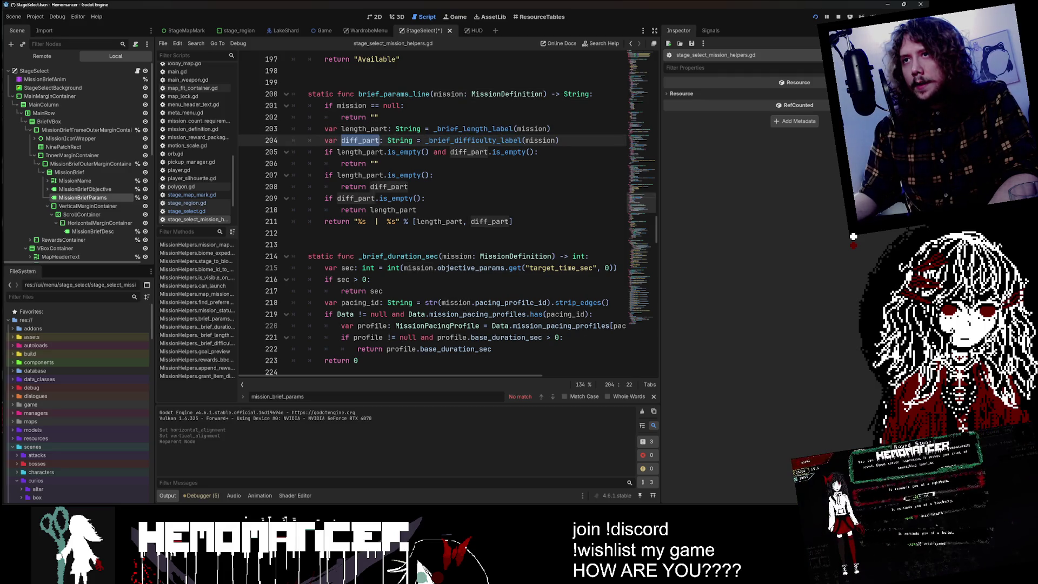
double_click(362, 140)
double_click(473, 140)
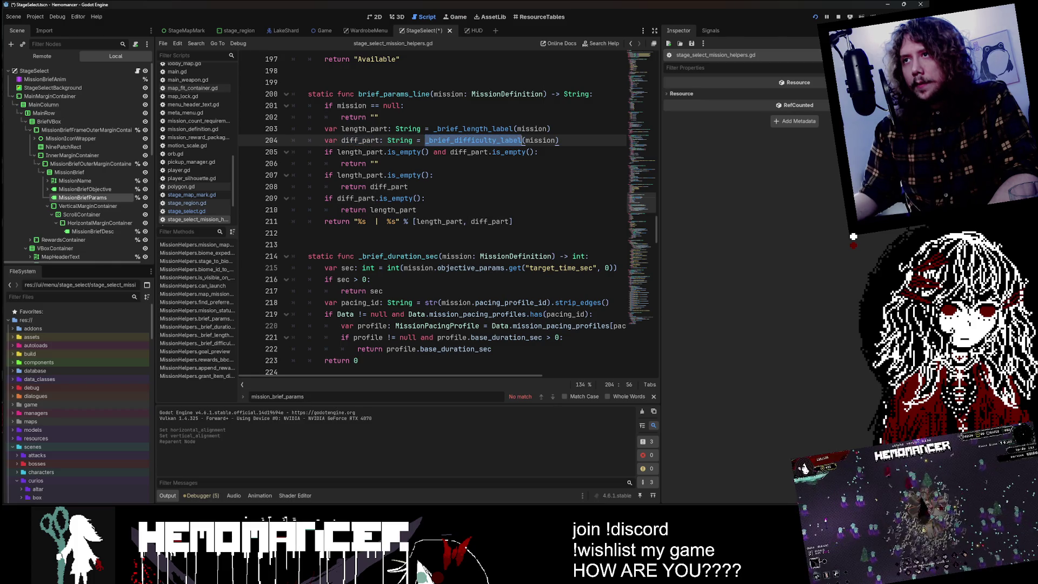
left_click(500, 143, "ctrl")
- Review the mission category cases on lines 239–244, then return to the running game
scroll(433, 217, "down", 3)
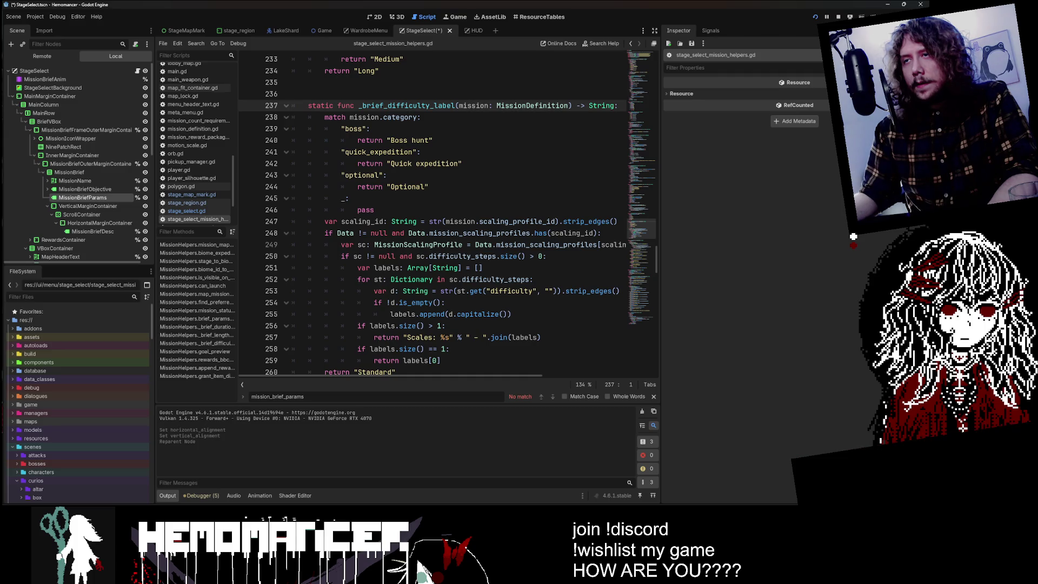
left_click_drag(429, 187, 324, 128)
left_click(325, 129)
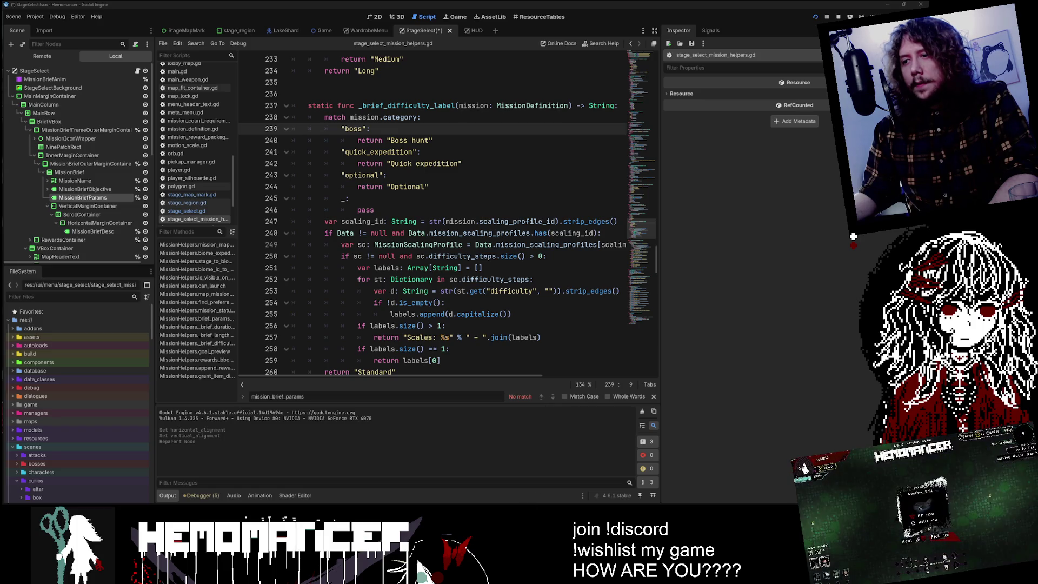
key("alt+Tab")
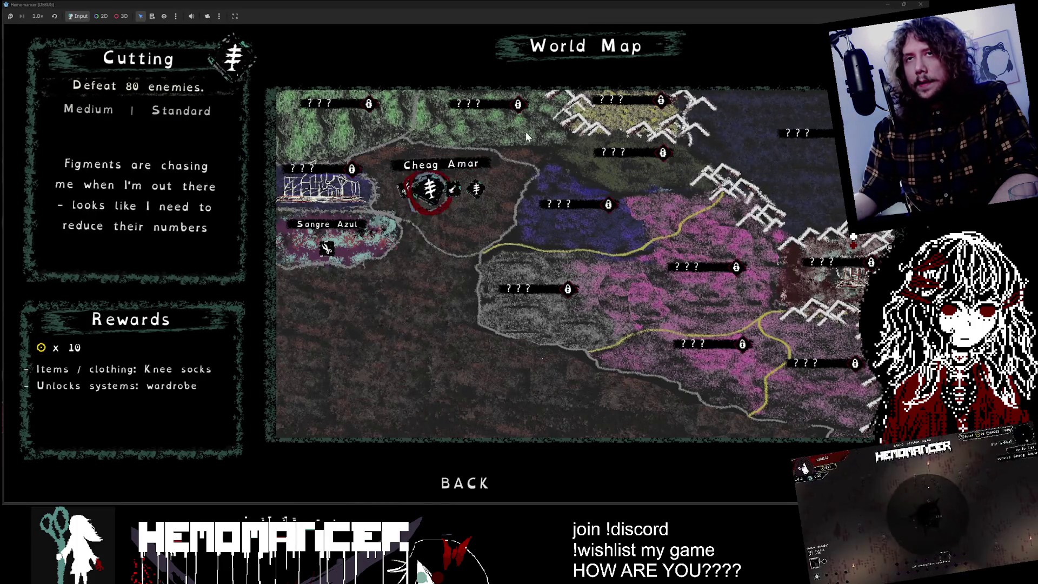
- Select Purging and compare Standard versus Optional difficulty labels across missions, then return to the script
left_click(476, 190)
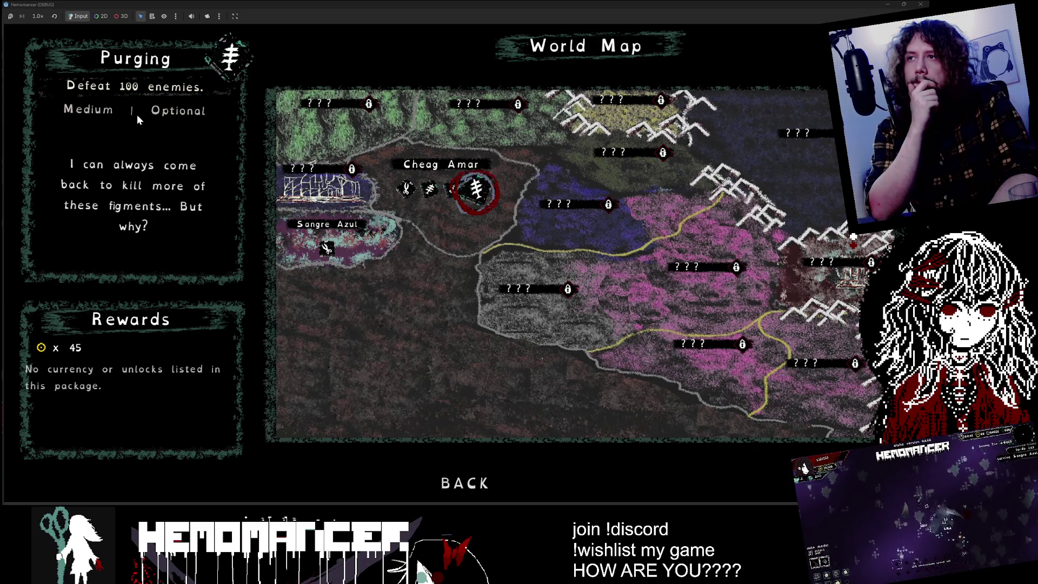
key("Right")
key("Right")
key("Right")
key("Left")
key("Left")
key("Left")
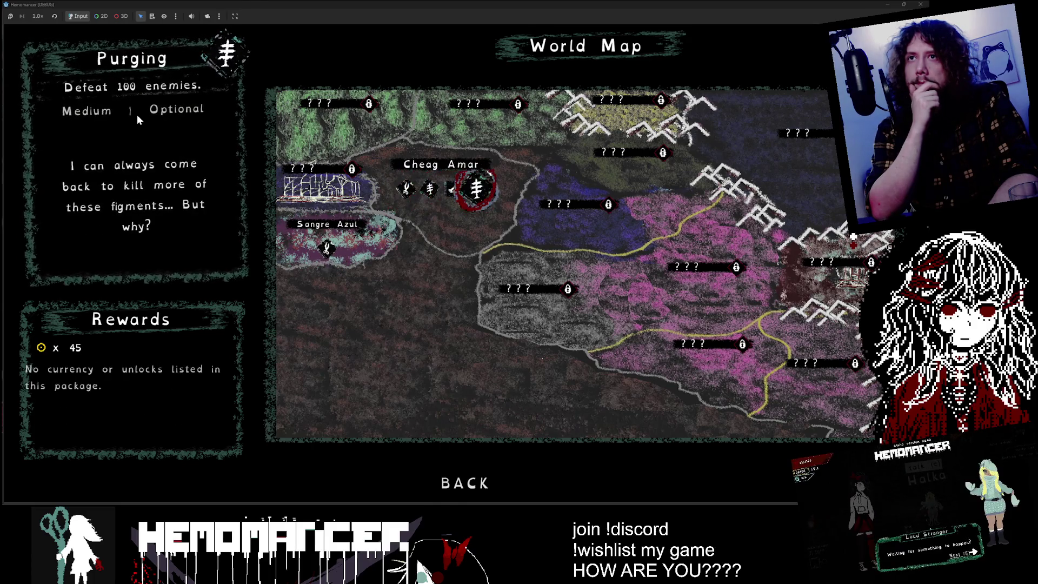
key("Right")
key("Right")
key("Right")
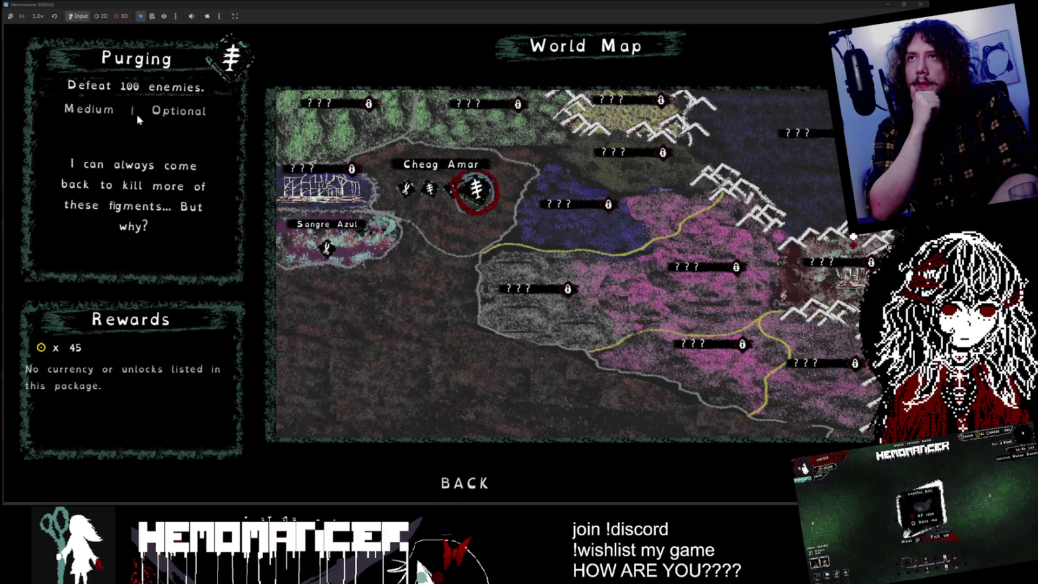
key("alt+Tab")
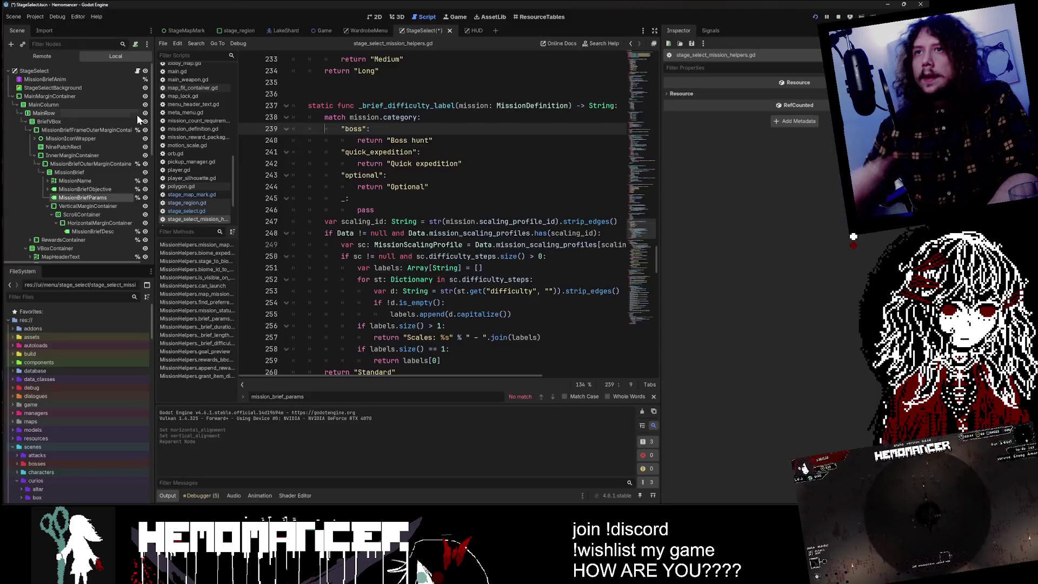
- Step the game's map selection on to Purging, then return to the editor
left_click(144, 198)
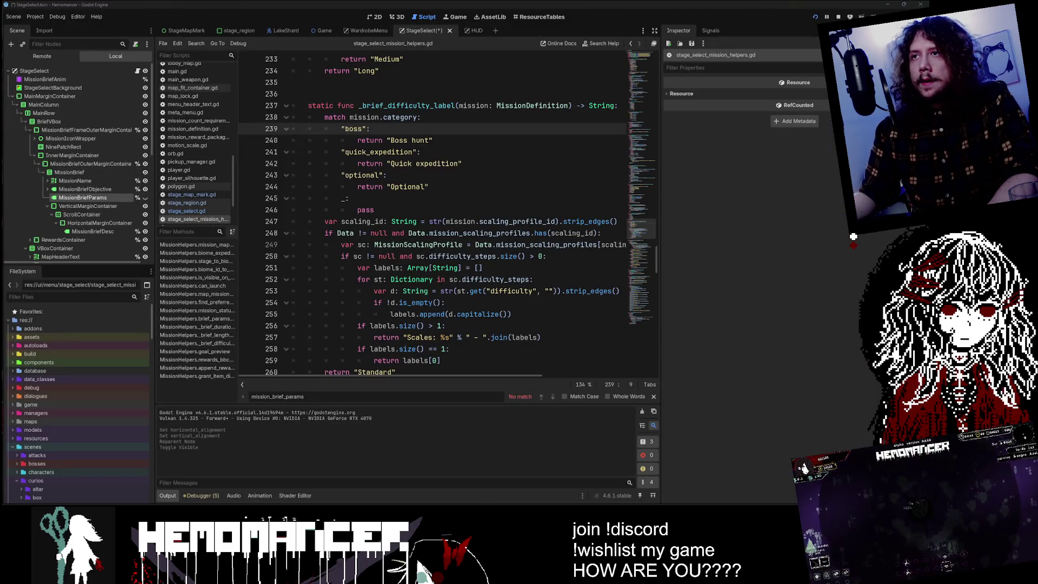
key("alt+Tab")
key("Right")
key("Right")
key("Right")
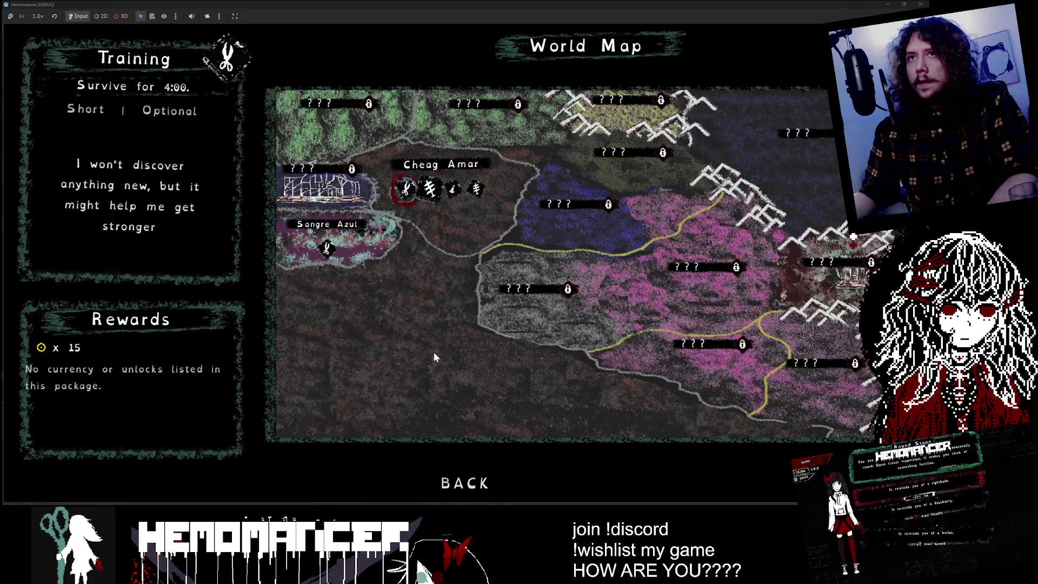
key("Right")
key("alt+Tab")
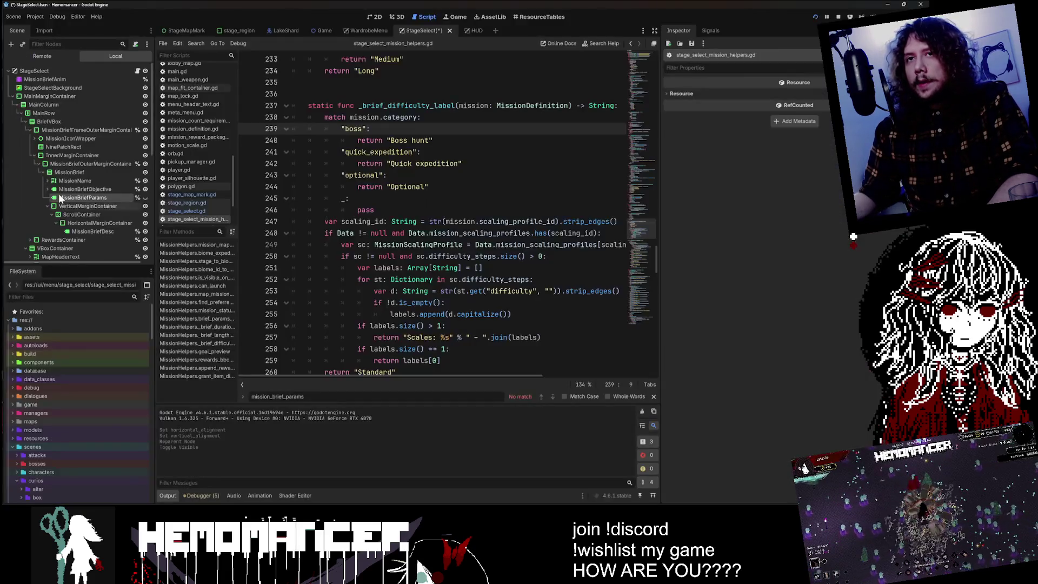
left_click(83, 197)
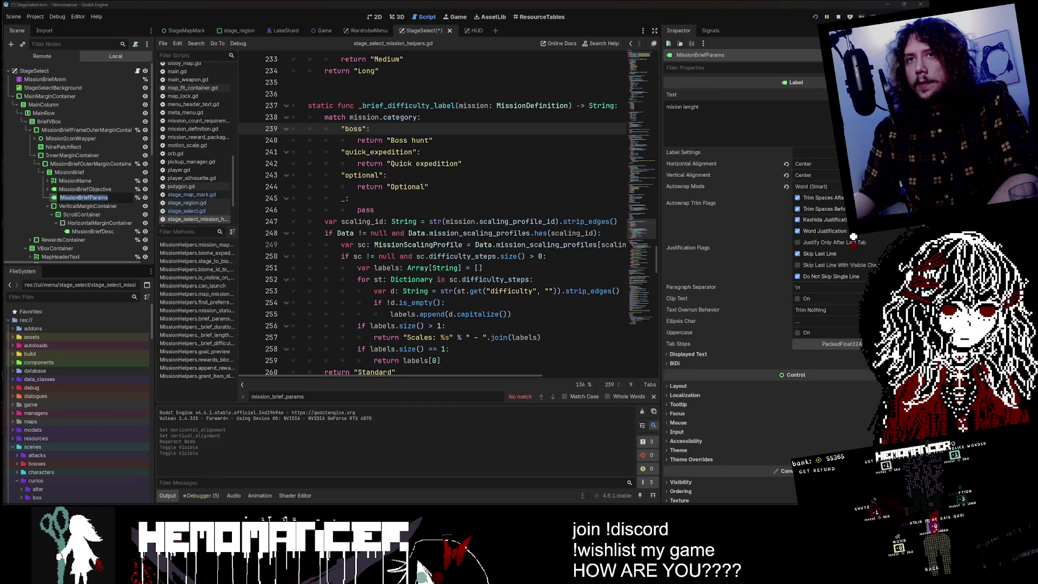
key("Escape")
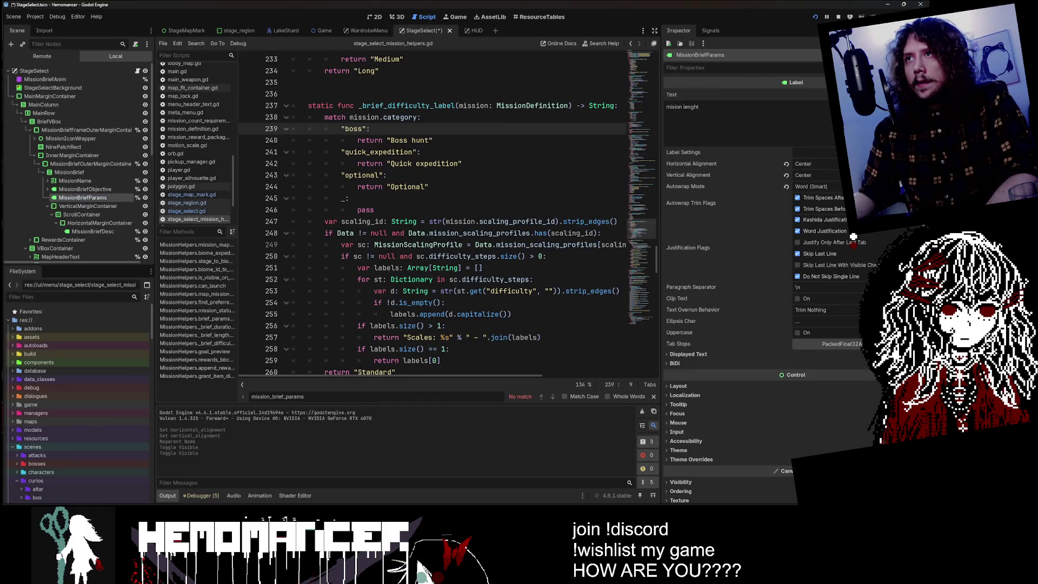
type("MissionBriefParams")
key("ctrl+s")
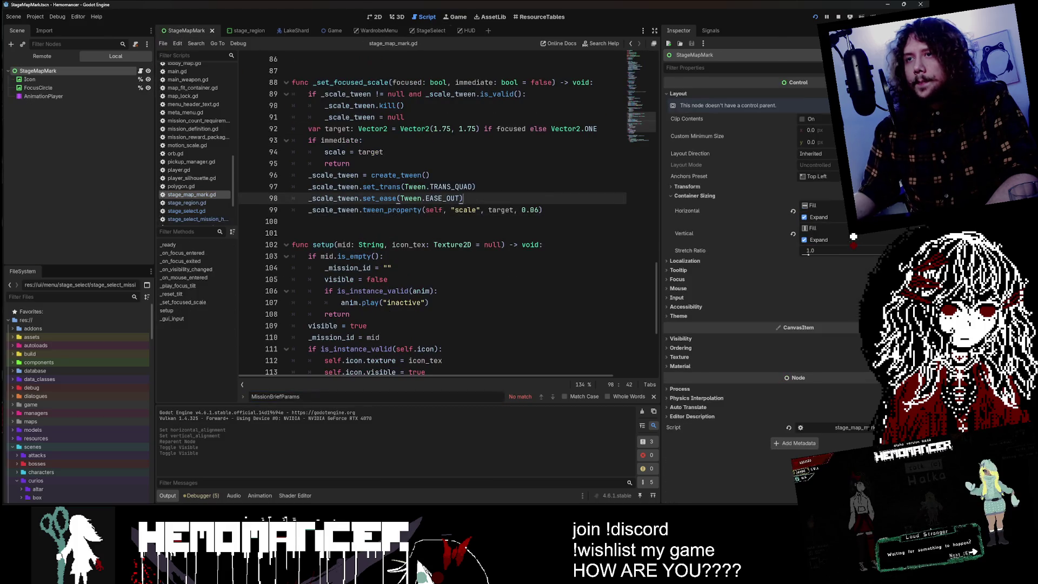
key("ctrl+f")
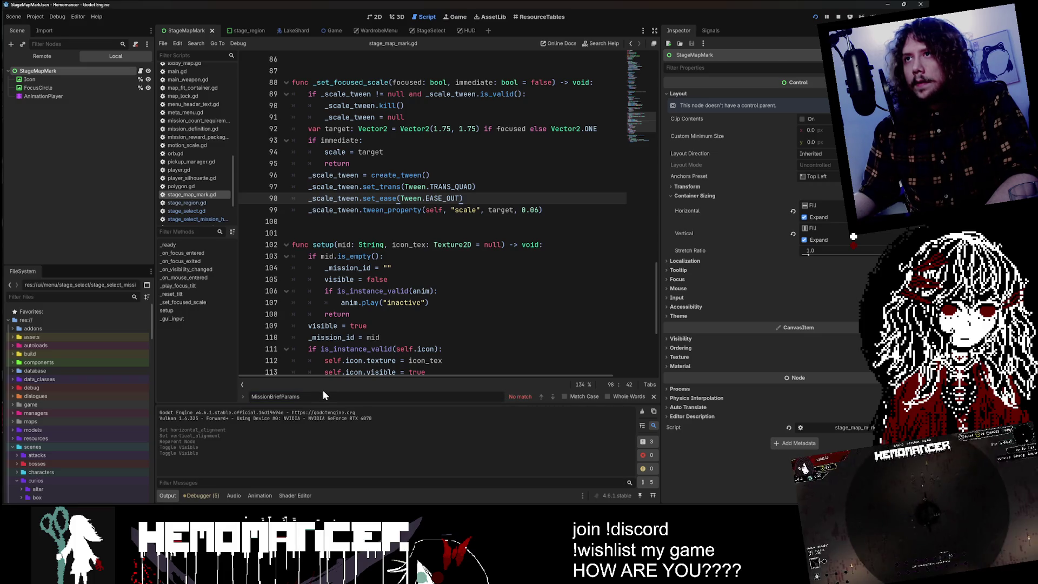
left_click(426, 26)
left_click(354, 198, "ctrl")
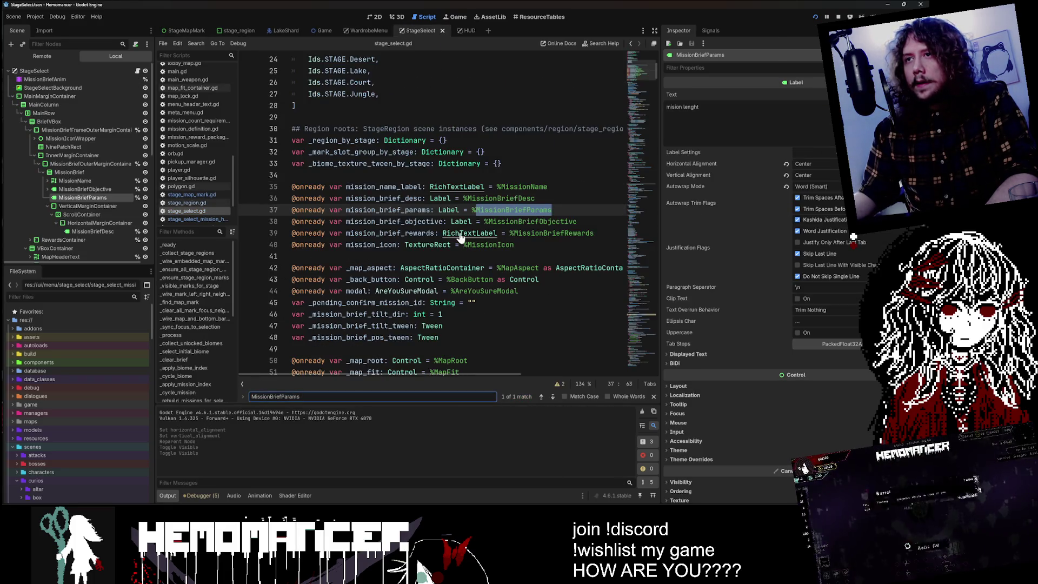
- Step through the mission_brief_params matches to the line setting its visibility
key("ctrl+f")
left_click(553, 396)
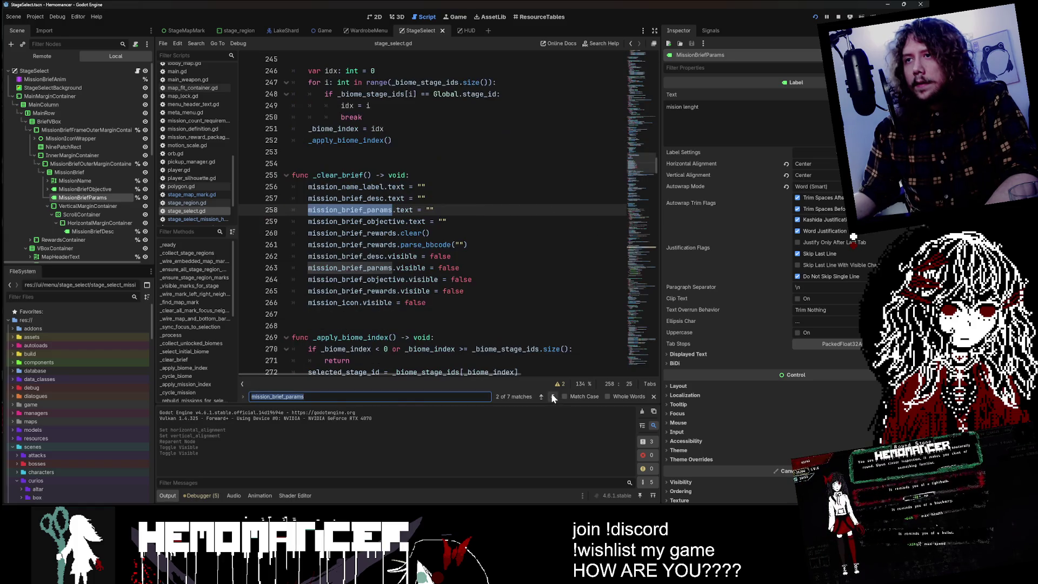
left_click(553, 396)
left_click(553, 396)
left_click(552, 397)
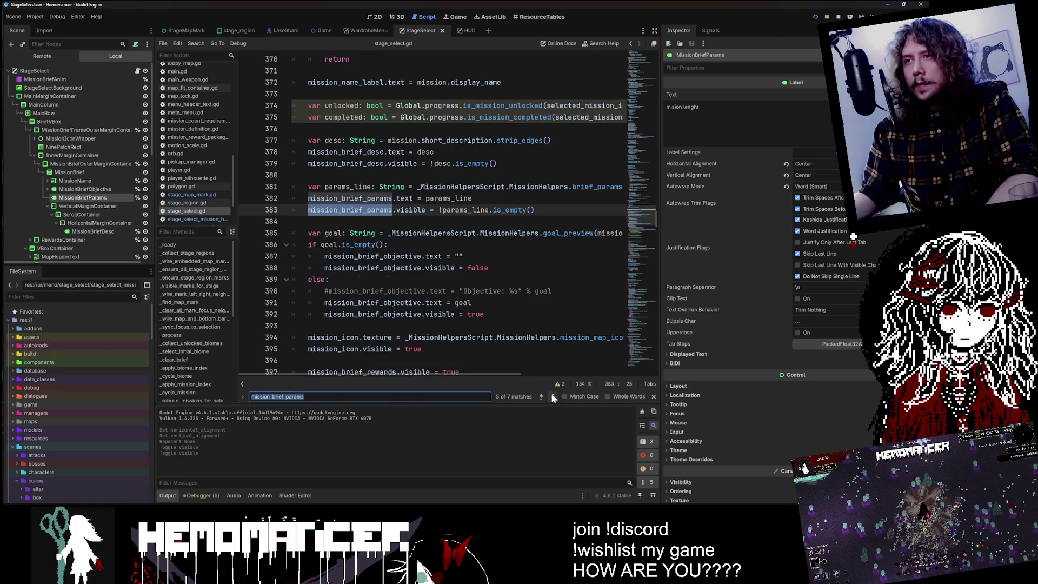
left_click(552, 396)
left_click(553, 396)
left_click(553, 396)
left_click(552, 397)
left_click(552, 398)
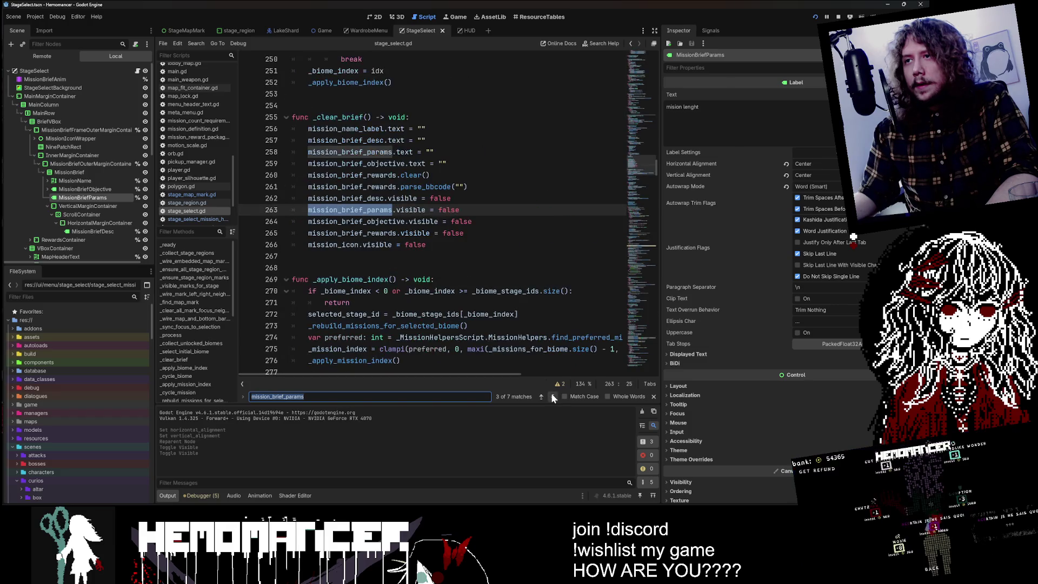
left_click(553, 398)
left_click(308, 221)
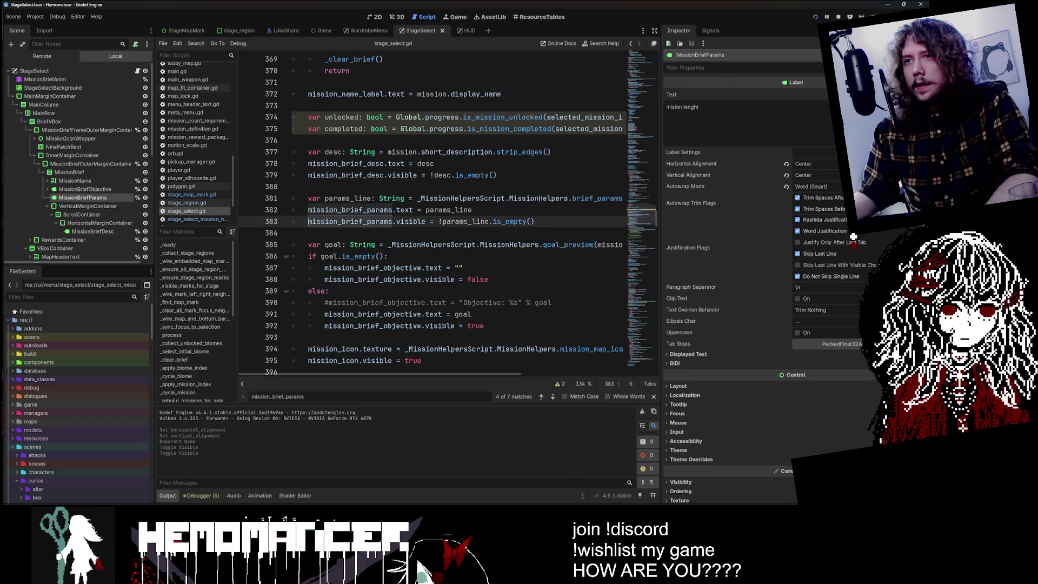
- Comment out the visibility rule, add mission_brief_params.visible = false below it, save and run
key("ctrl+k")
key("ctrl+shift+d")
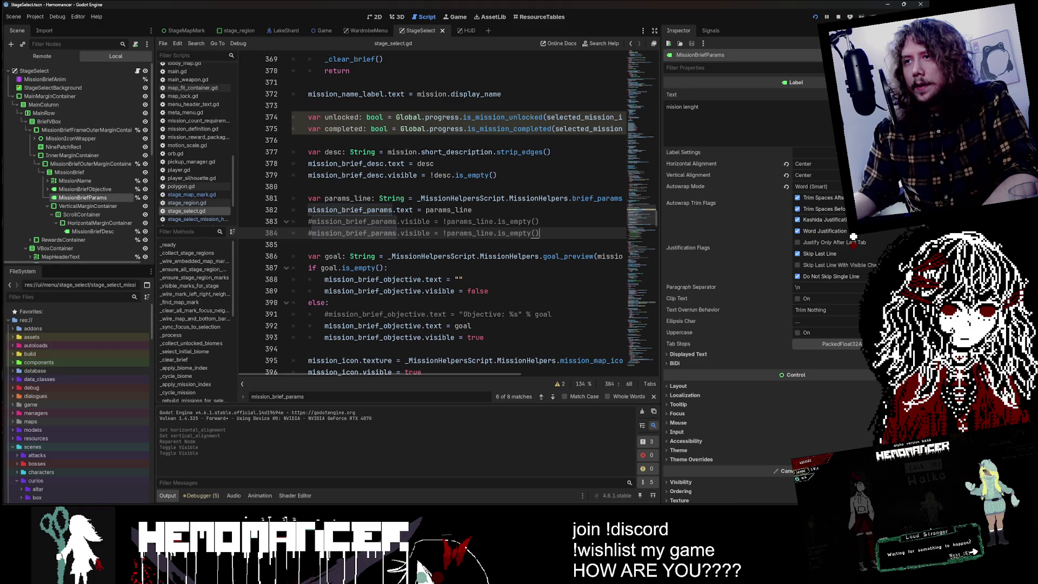
key("ctrl+k")
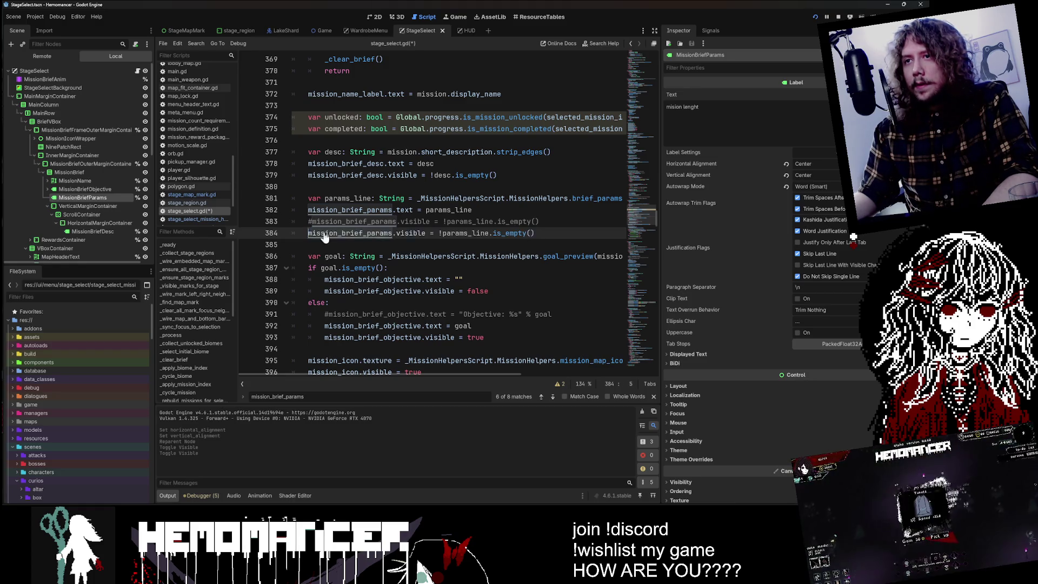
left_click_drag(439, 233, 536, 233)
type("false")
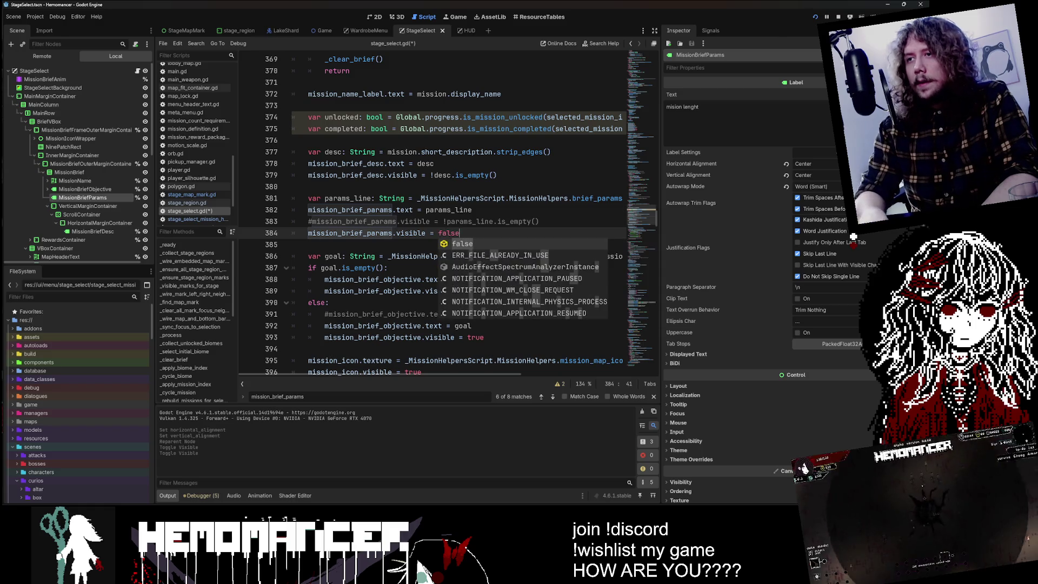
key("Up")
key("Up")
key("End")
key("ctrl+s")
key("F5")
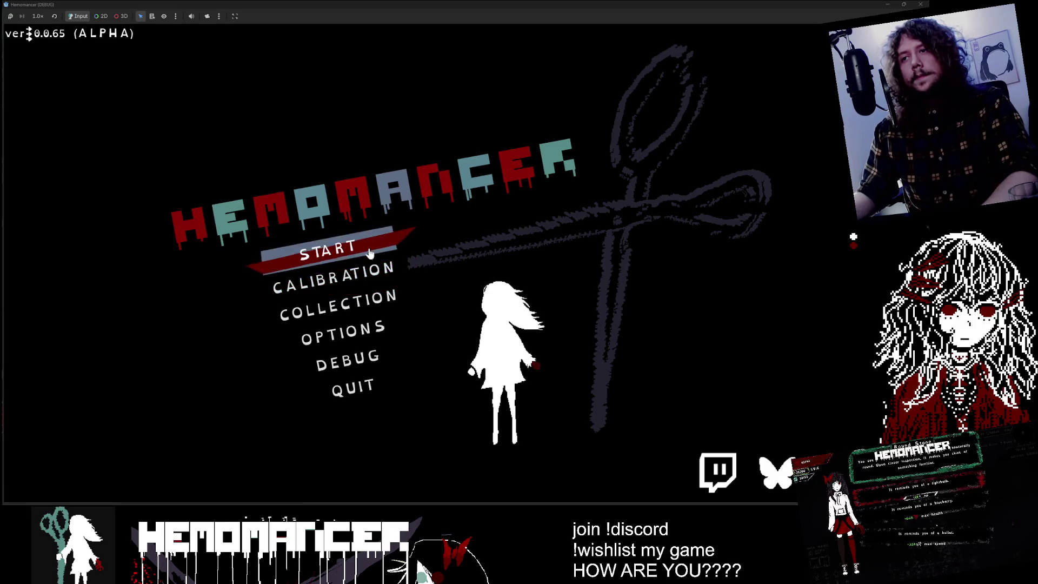
- Start a game, open the World Map and preview the Prelude brief at Sangre Azul
left_click(369, 245)
key("e")
key("Left")
key("Right")
key("Right")
key("Left")
key("Left")
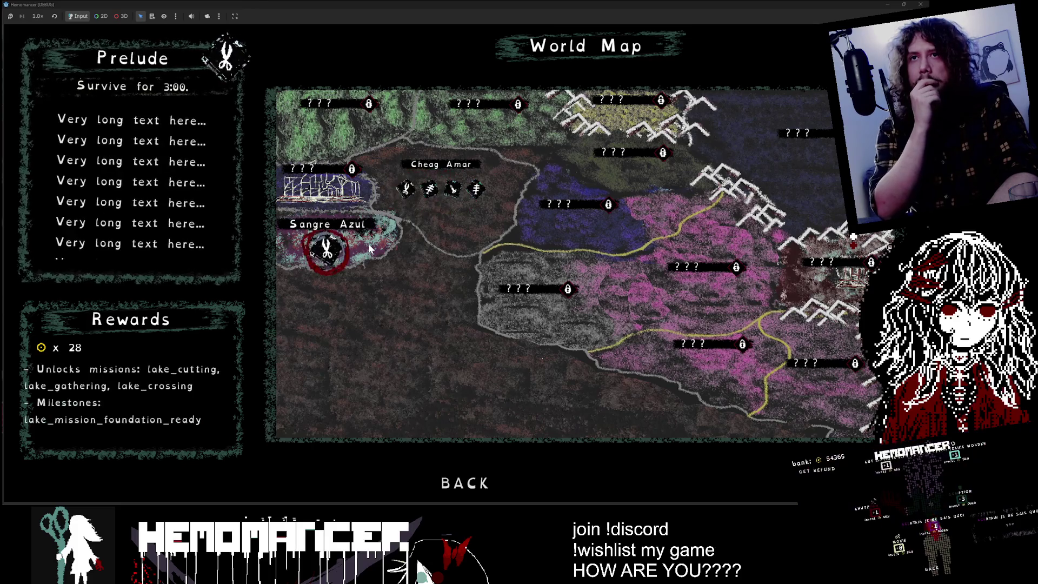
key("Right")
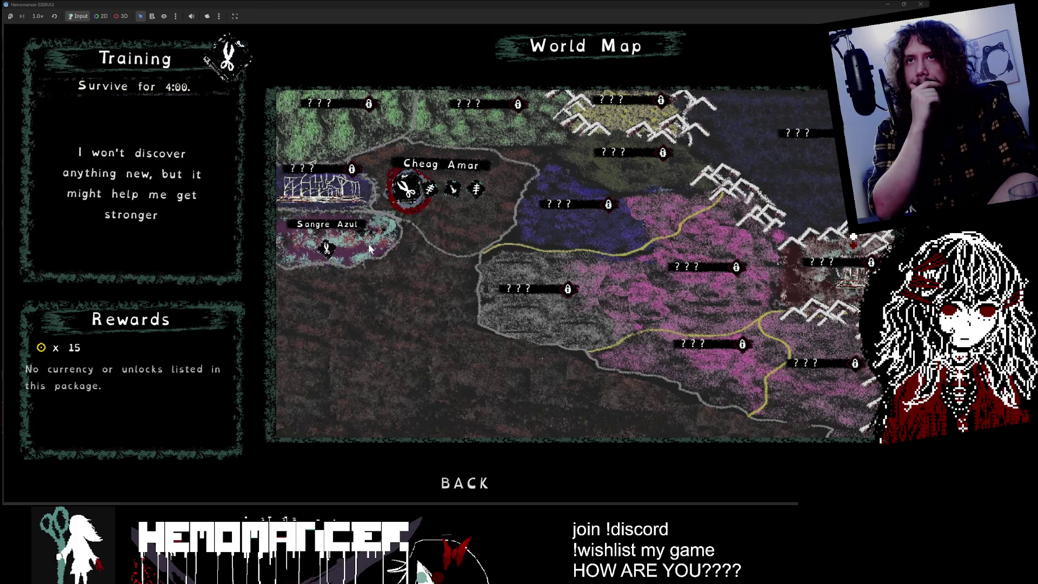
key("Right")
key("Right")
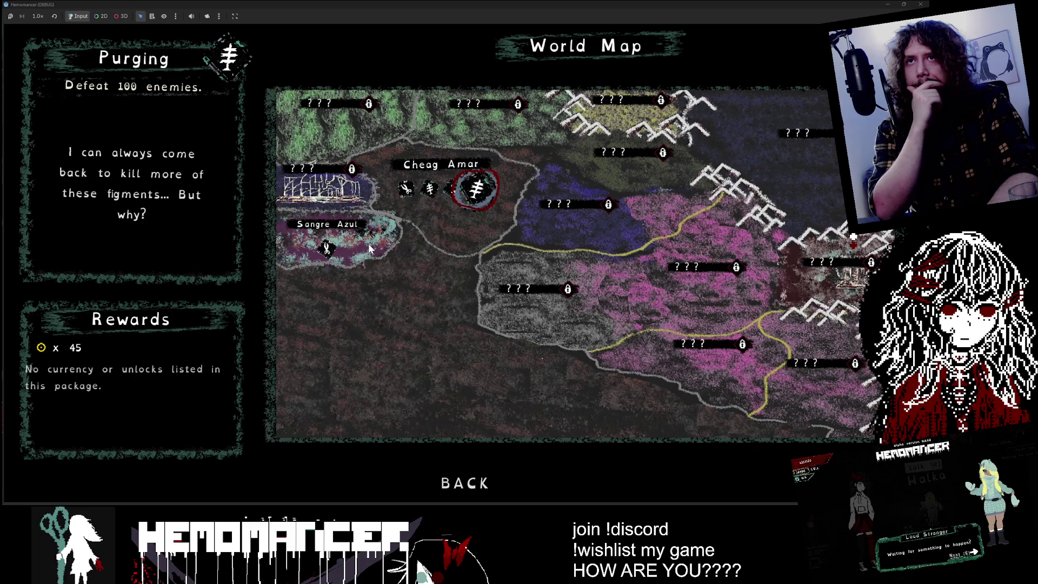
- Cycle through the Cheag Amar briefs: Study, Cutting, Training and Purging
key("Left")
key("Left")
key("Left")
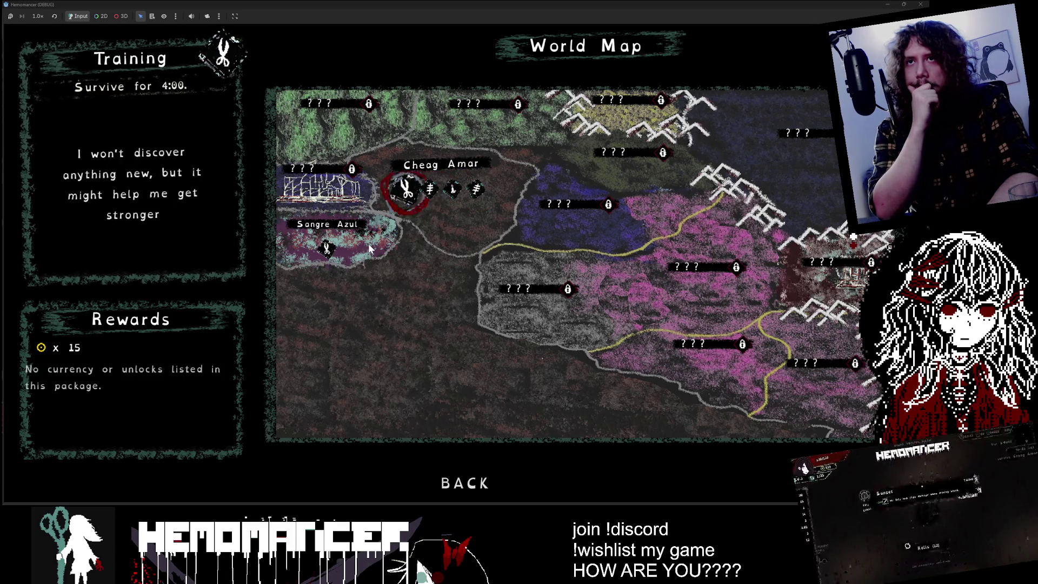
key("Right")
key("Right")
key("Left")
key("Left")
key("Right")
key("Right")
key("Right")
key("Left")
key("Left")
key("Left")
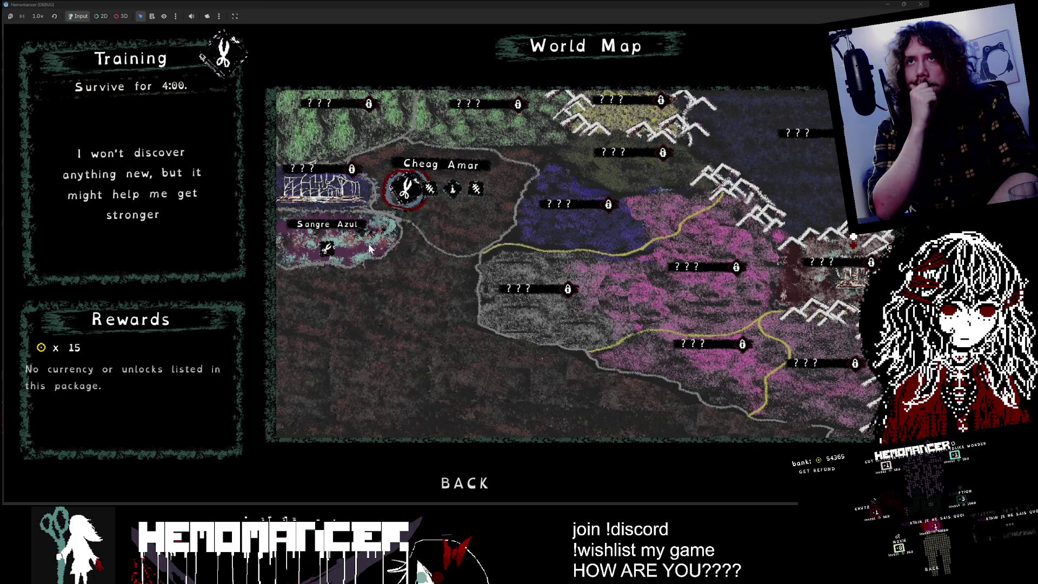
key("Right")
key("Right")
key("Right")
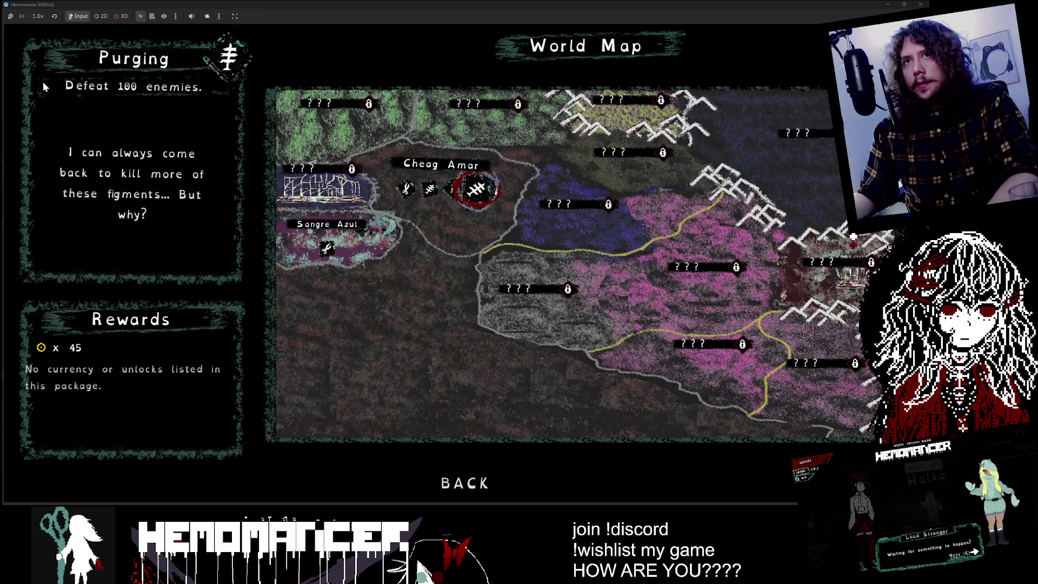
key("Left")
key("Right")
key("Right")
key("Right")
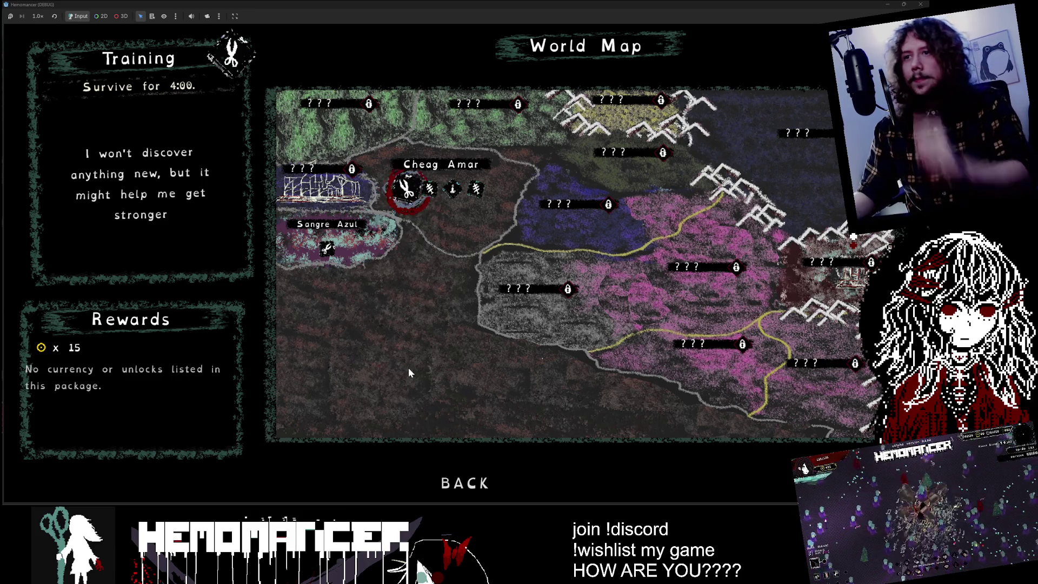
key("Right")
key("Right")
- Cycle the Cheag Amar missions, comparing the Cutting and Purging briefs
key("Left")
key("Left")
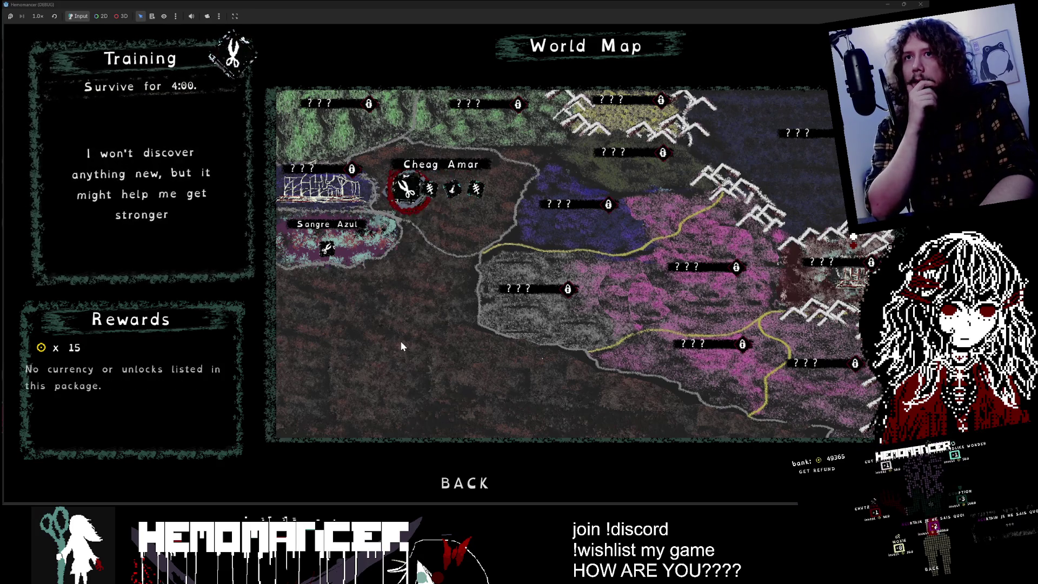
key("Right")
key("Right")
key("Left")
key("Left")
key("Left")
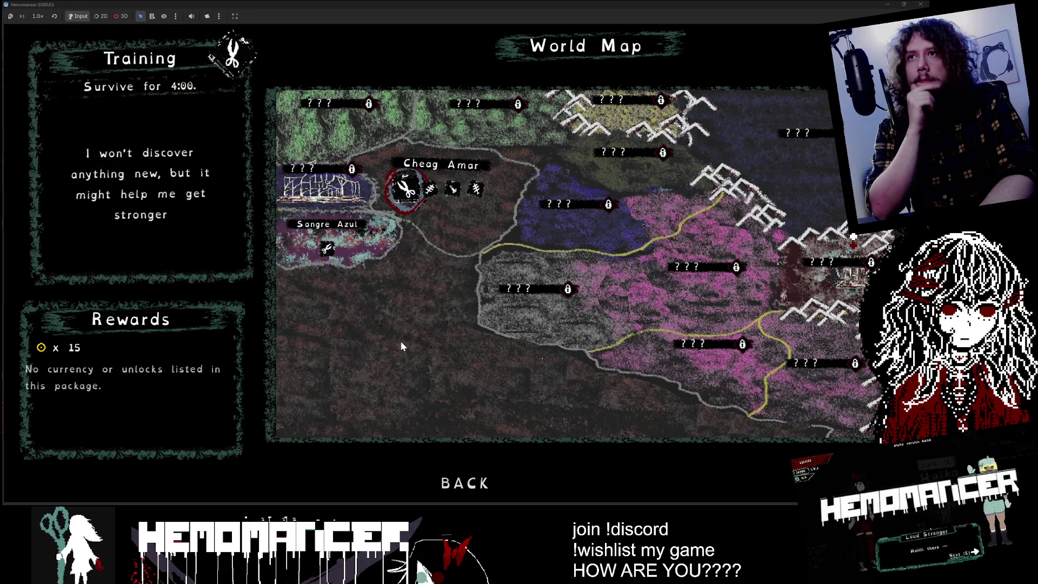
key("Right")
key("Right")
key("Right")
key("Left")
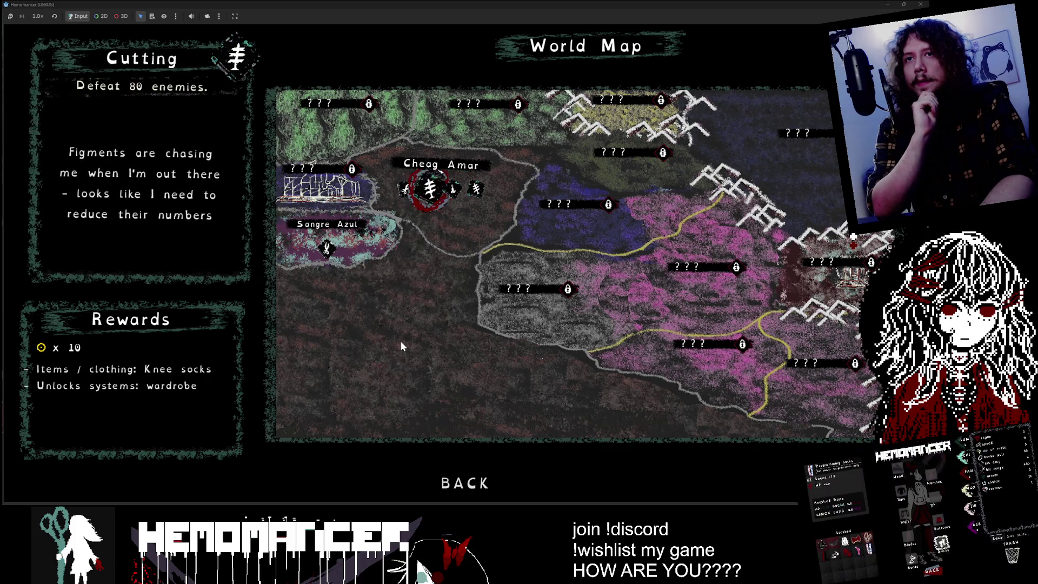
key("Right")
key("Right")
key("Left")
key("Left")
key("Left")
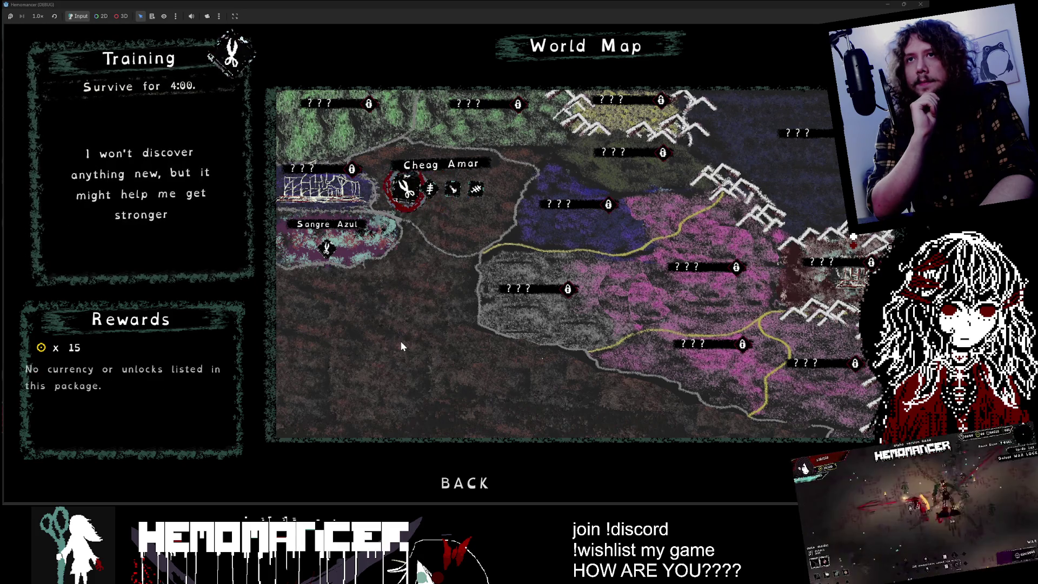
key("Right")
key("Right")
key("Right")
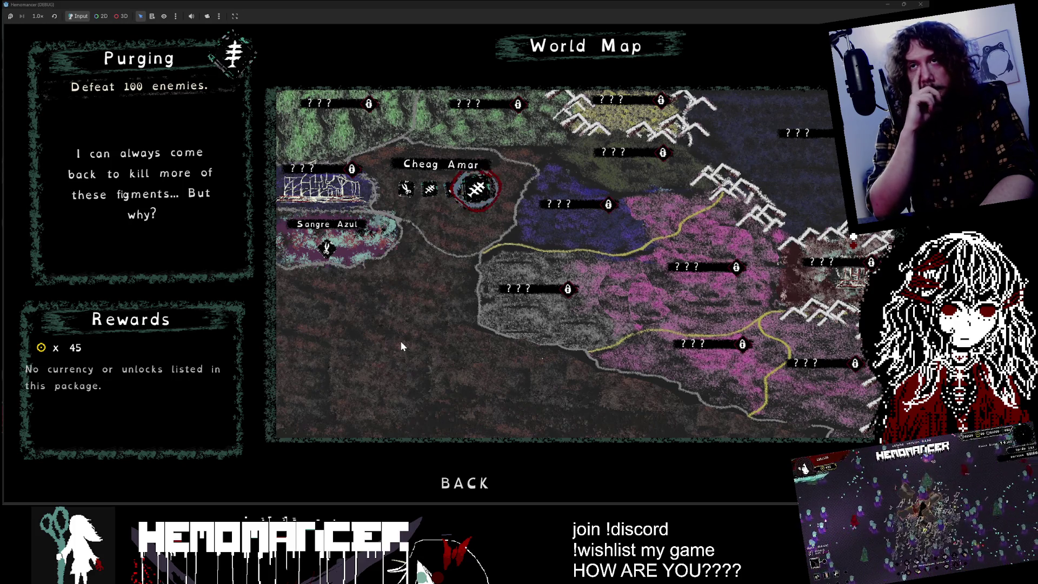
key("Left")
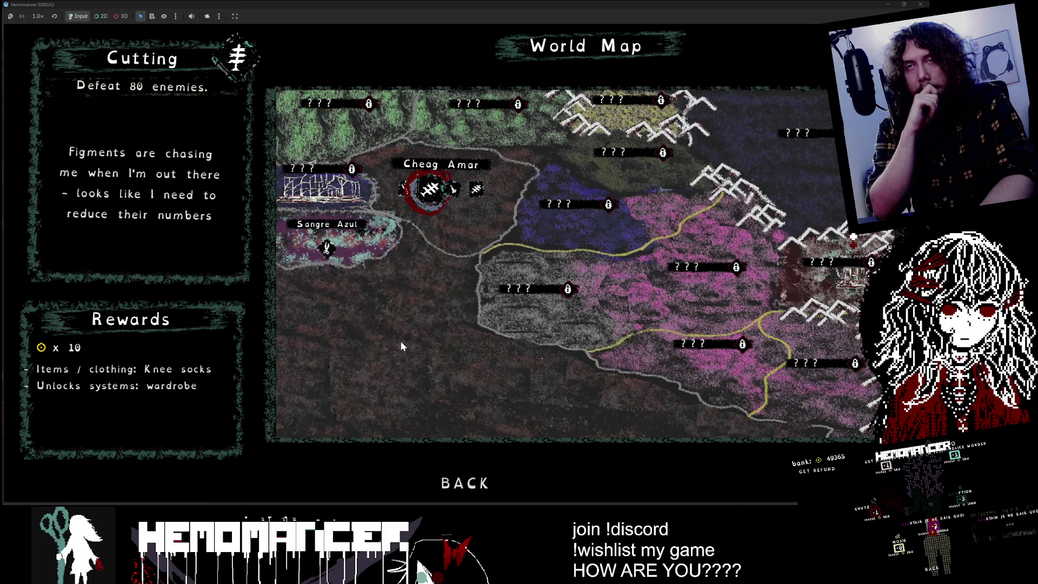
key("Right")
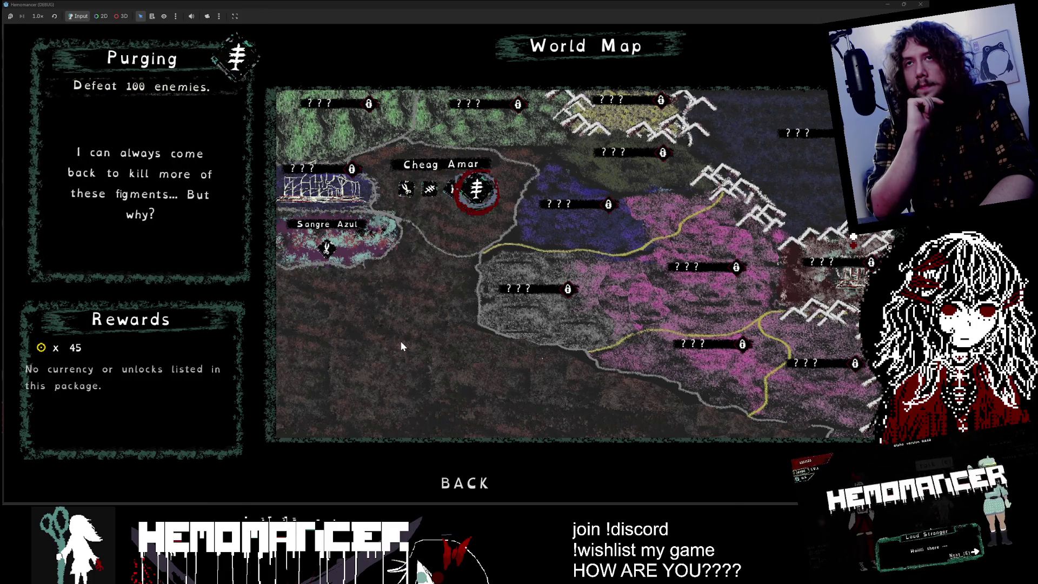
key("Left")
key("Right")
- Keep cycling through Study, Prelude and Cutting, ending on the Training brief
key("Right")
key("Left")
key("Left")
key("Left")
key("Left")
key("Right")
key("Right")
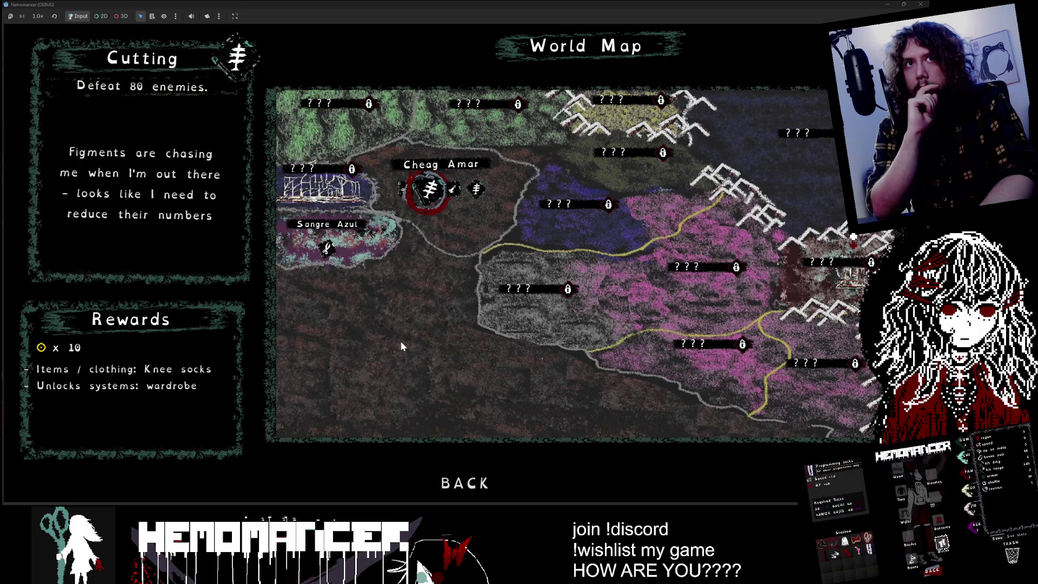
key("Left")
key("Left")
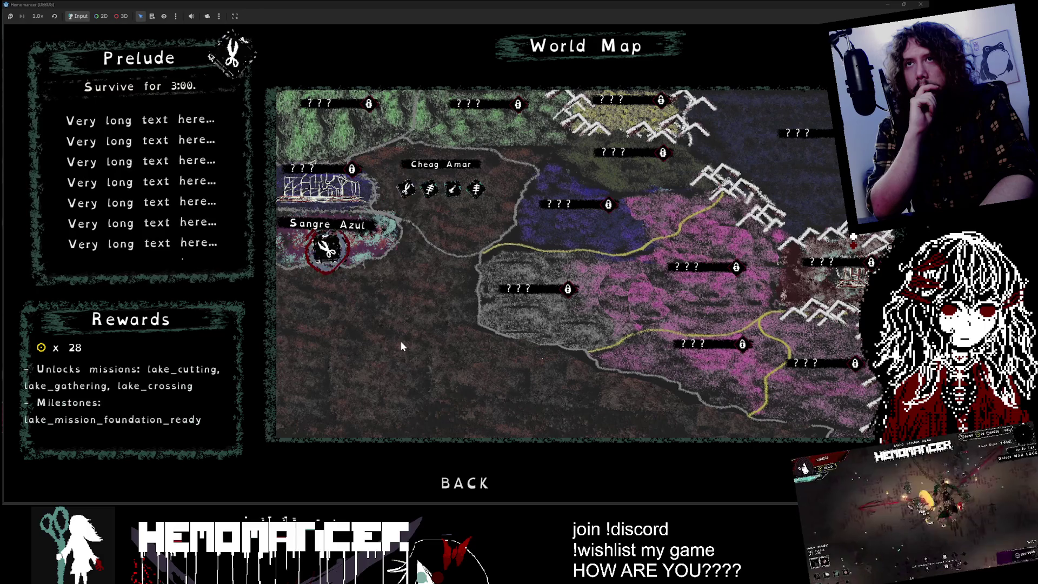
key("Right")
key("Right")
key("Right")
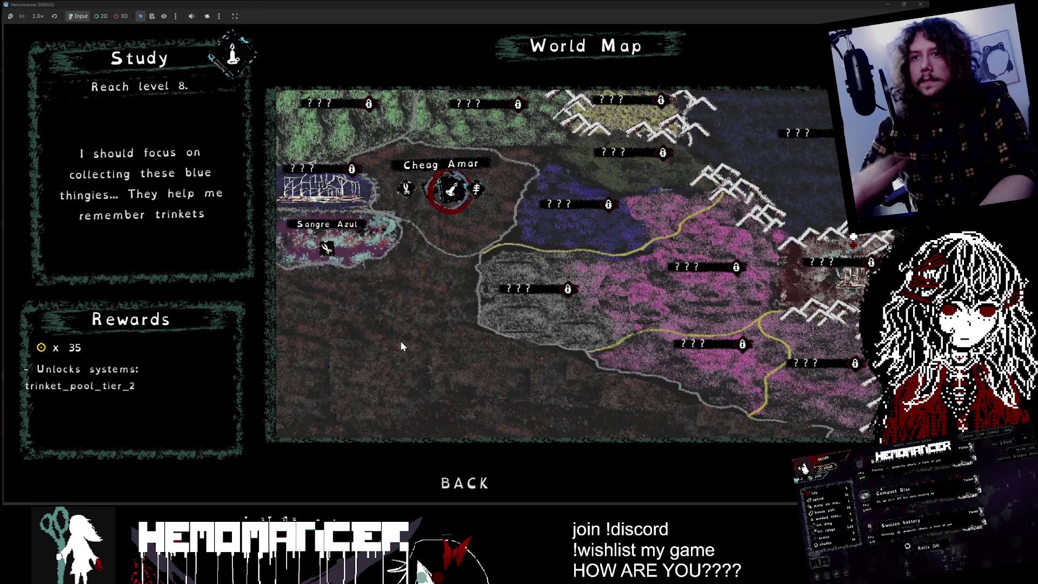
key("Left")
key("Left")
key("Right")
key("Right")
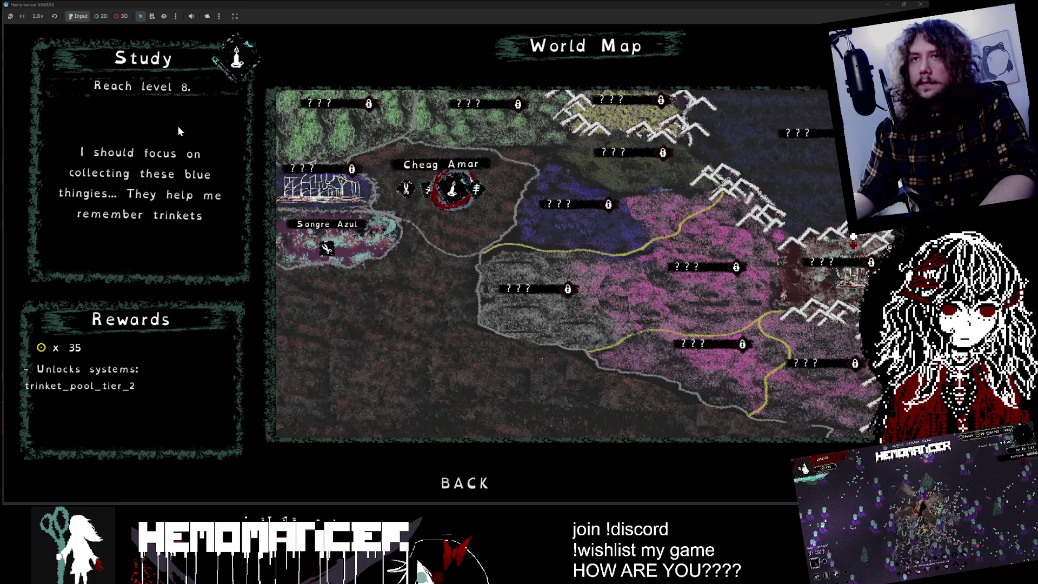
key("Right")
key("Left")
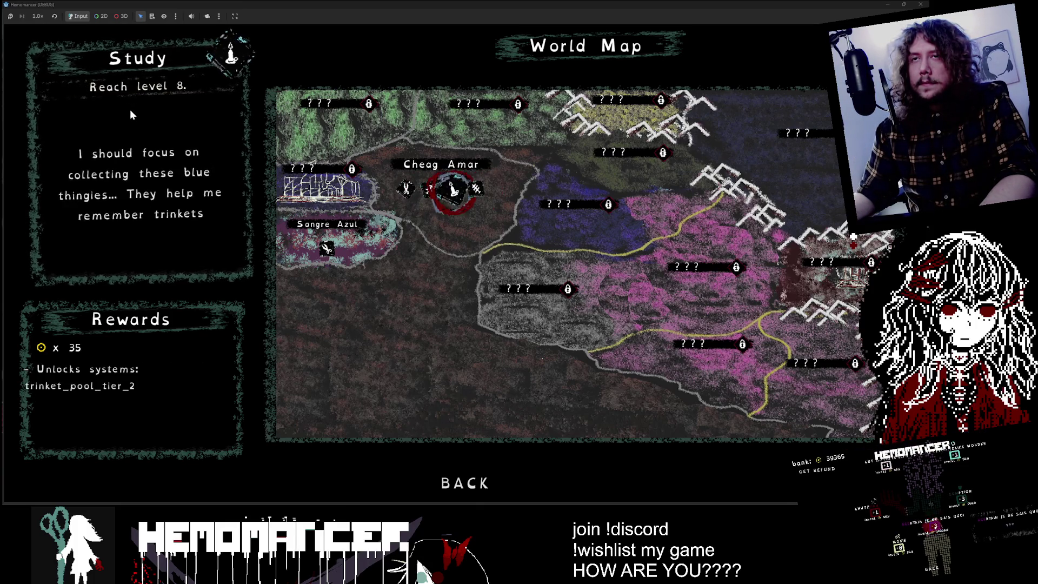
key("Left")
key("Left")
key("Left")
key("Right")
key("Right")
key("Right")
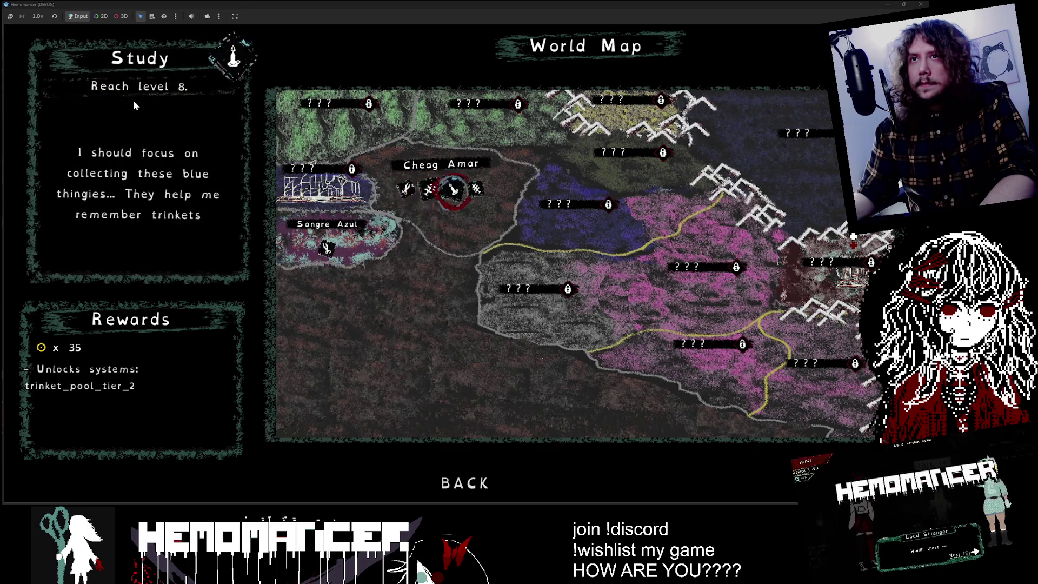
key("Right")
key("Left")
key("Left")
key("Left")
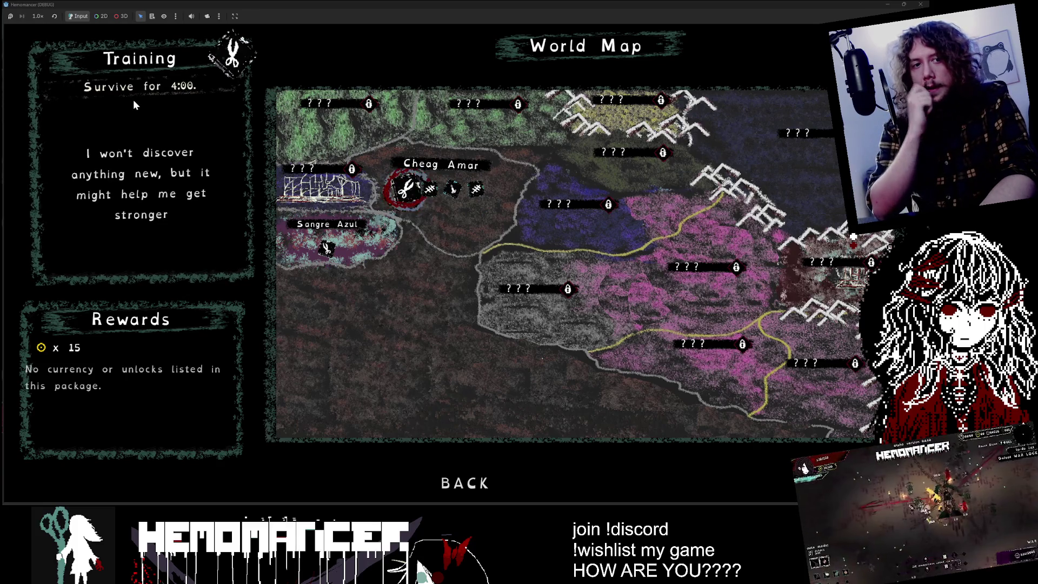
key("Right")
key("Left")
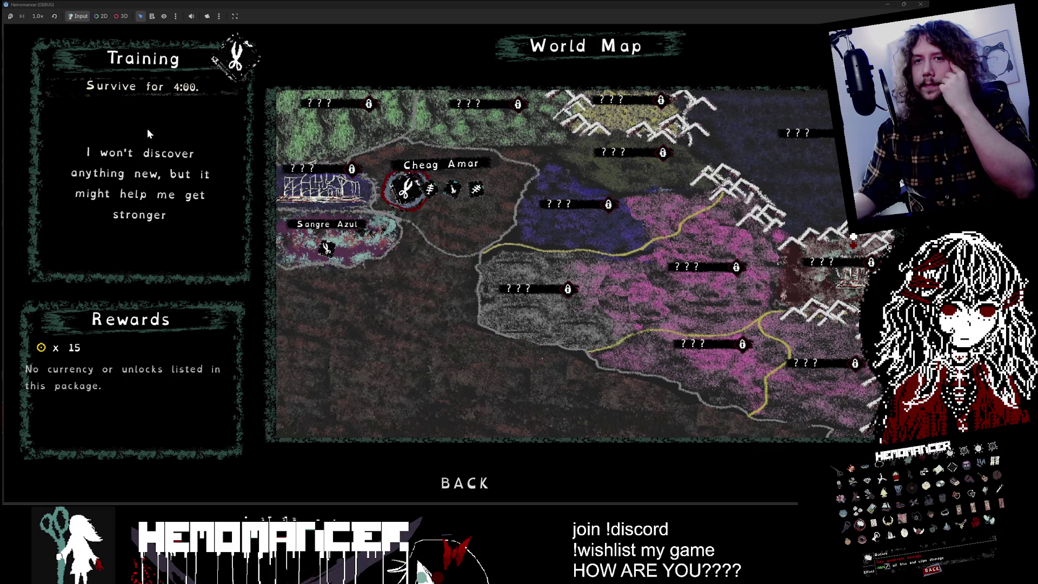
key("Right")
key("Right")
key("Left")
key("Left")
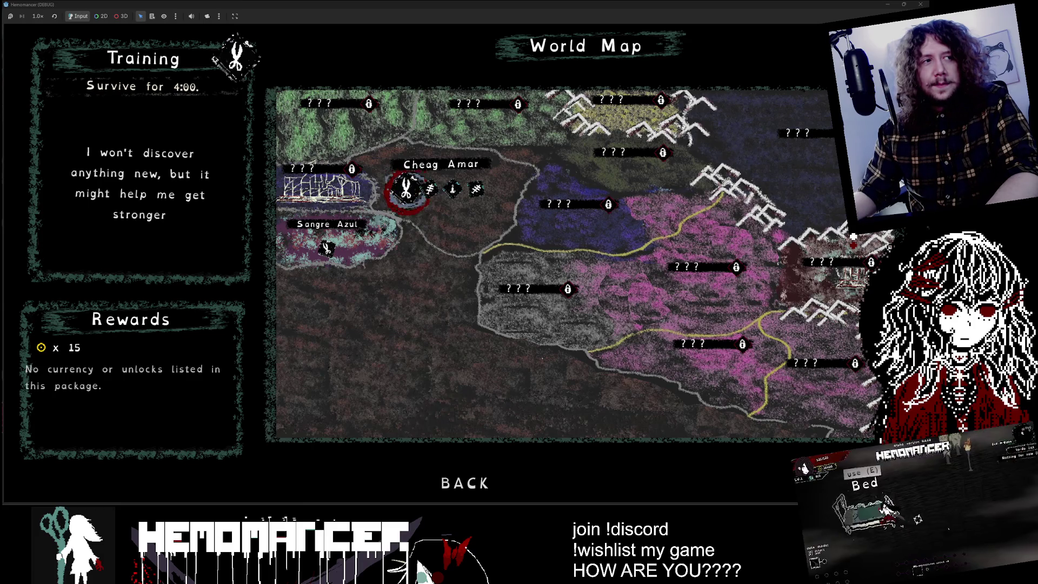
key("alt+Tab")
left_click_drag(350, 60, 274, 36)
left_click_drag(419, 406, 475, 441)
scroll(409, 371, "down", 5)
scroll(409, 371, "up", 10)
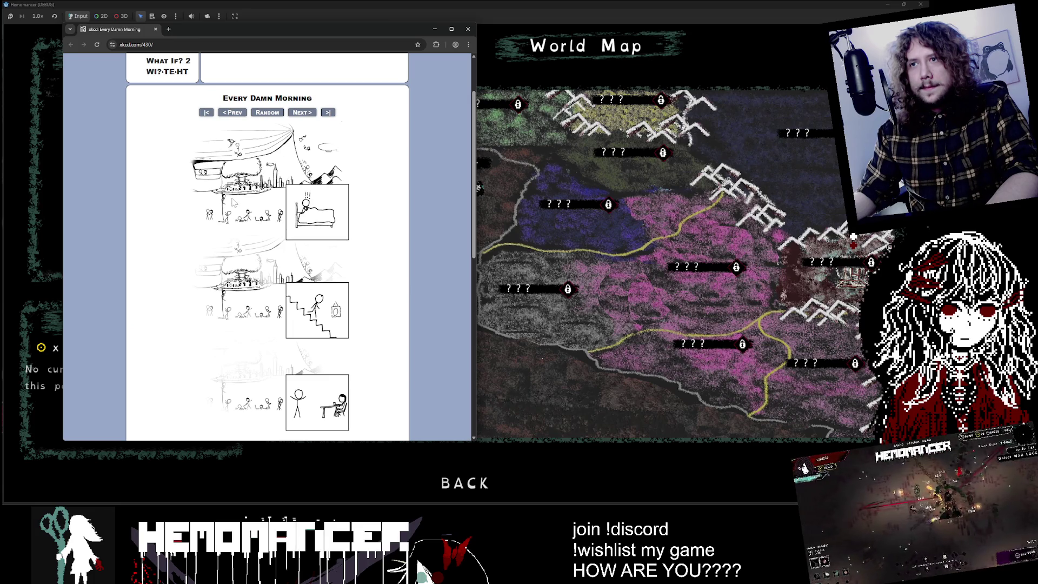
scroll(238, 168, "down", 2)
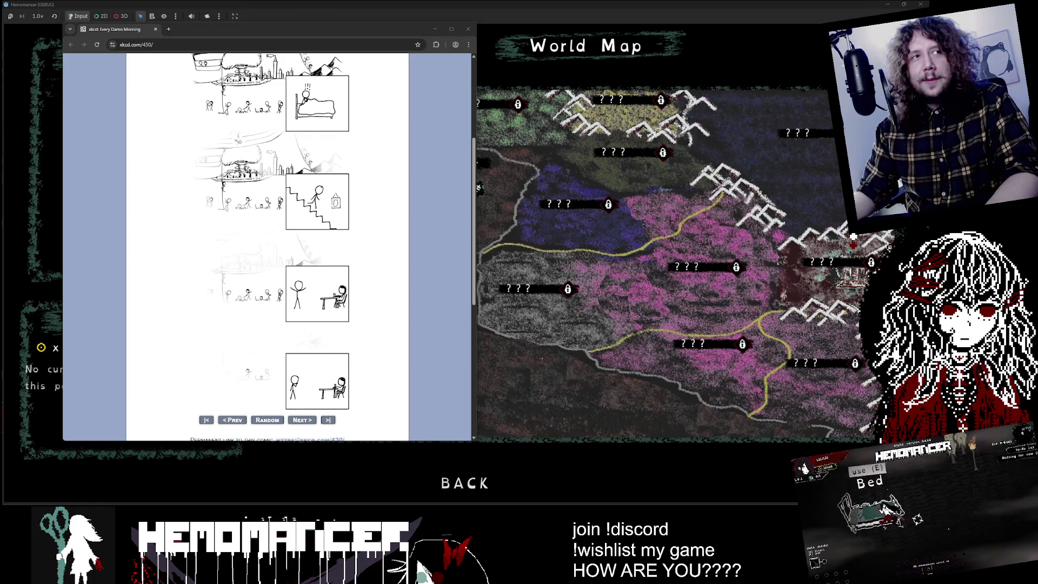
scroll(377, 207, "up", 1)
scroll(375, 211, "down", 1)
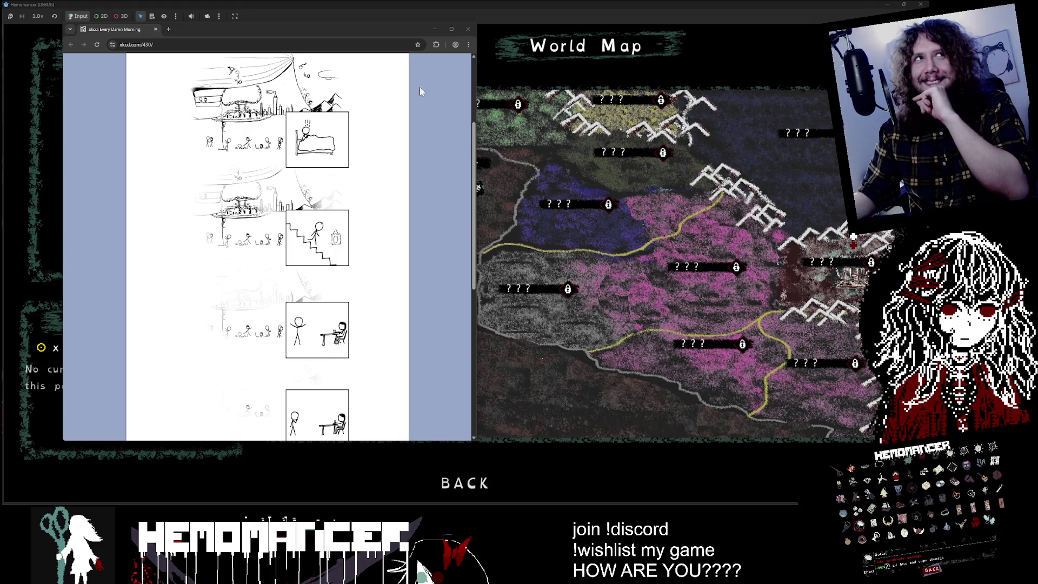
mouse_move(327, 167)
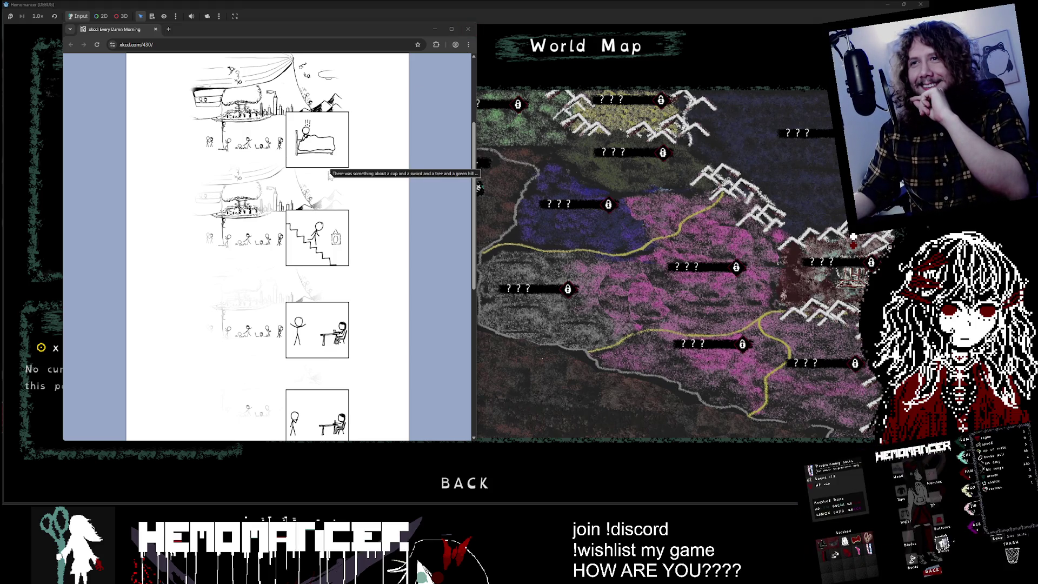
left_click(469, 29)
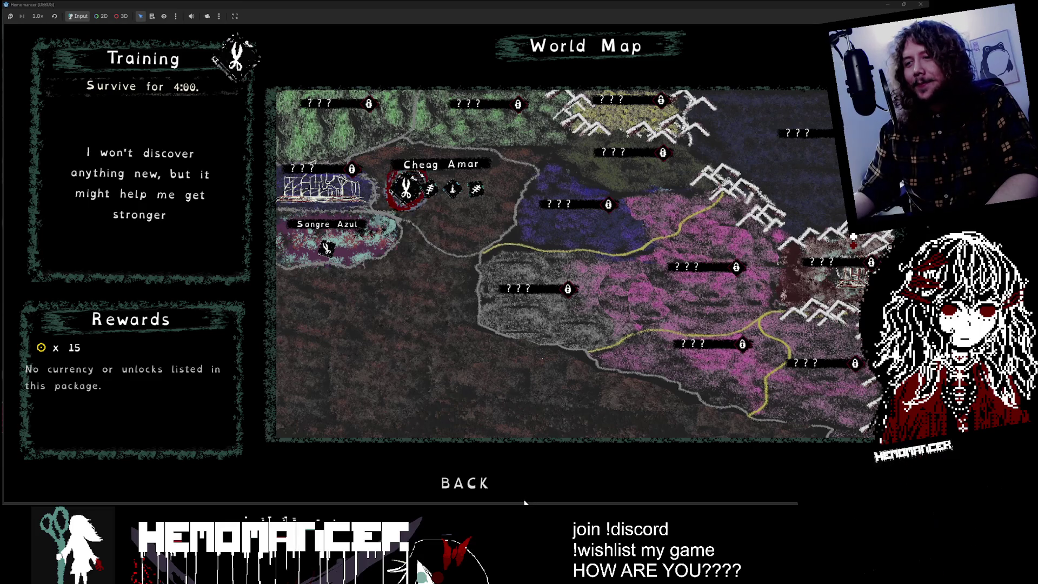
- Cycle the World Map briefs through Prelude, Cutting, Purging, Training and Study
key("Right")
key("Right")
key("Right")
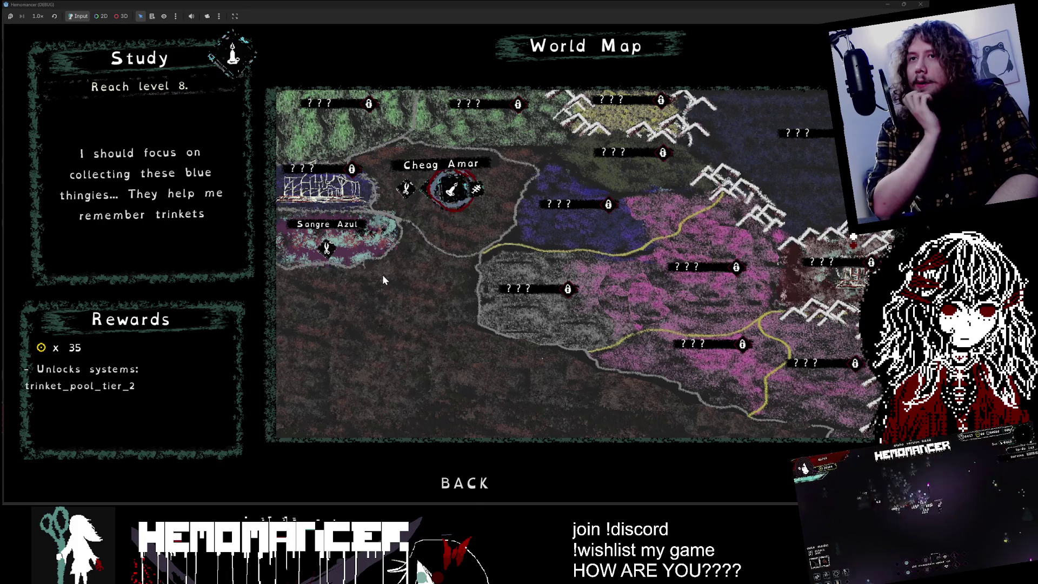
key("Right")
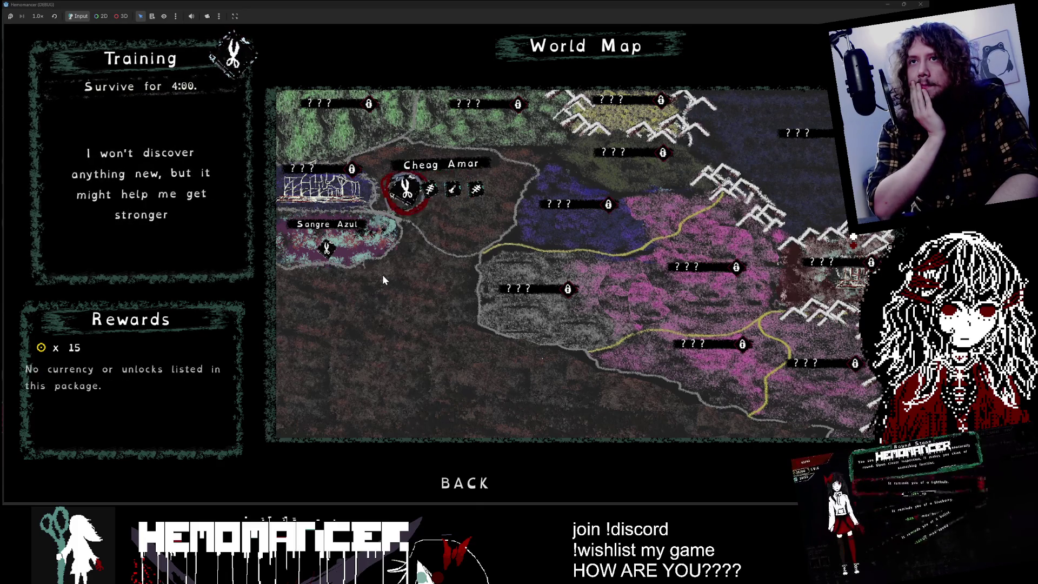
key("Right")
key("Right")
key("Right")
key("Right")
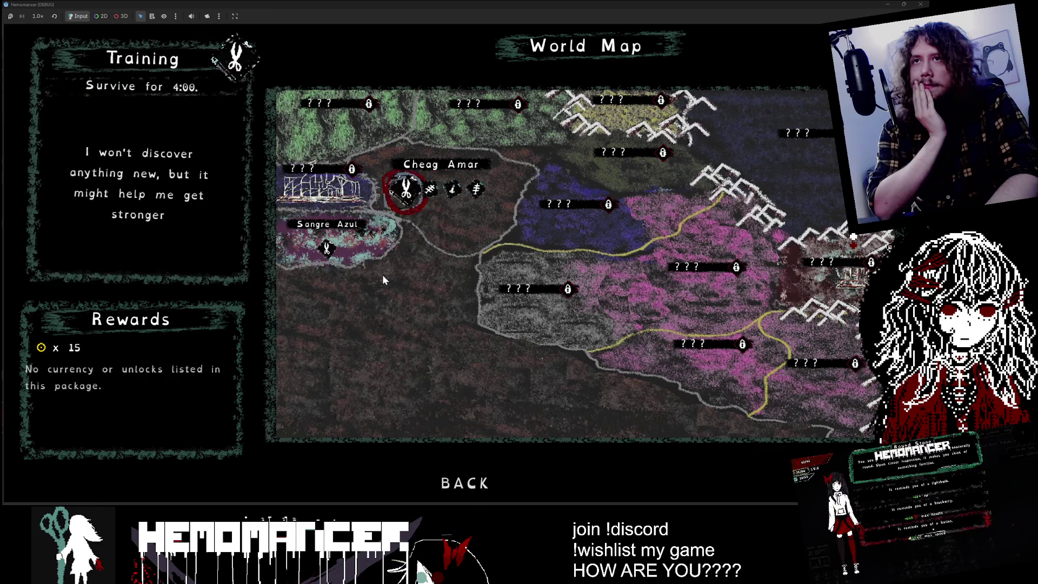
key("Right")
key("Right")
key("Right")
key("Left")
key("Left")
key("Right")
key("Right")
key("Right")
key("Right")
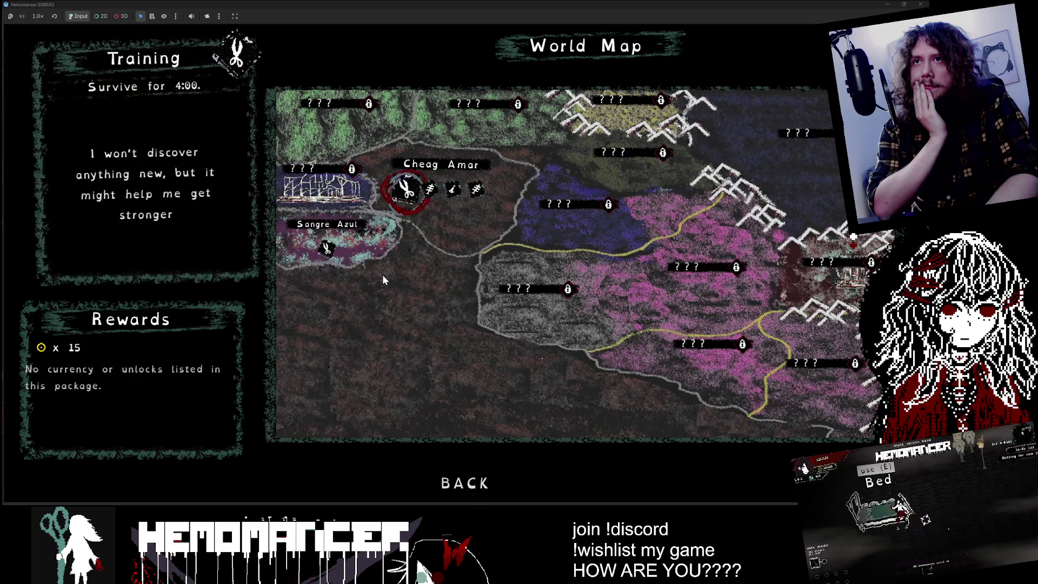
key("Left")
key("Right")
key("Right")
key("Right")
key("Right")
key("Left")
key("Left")
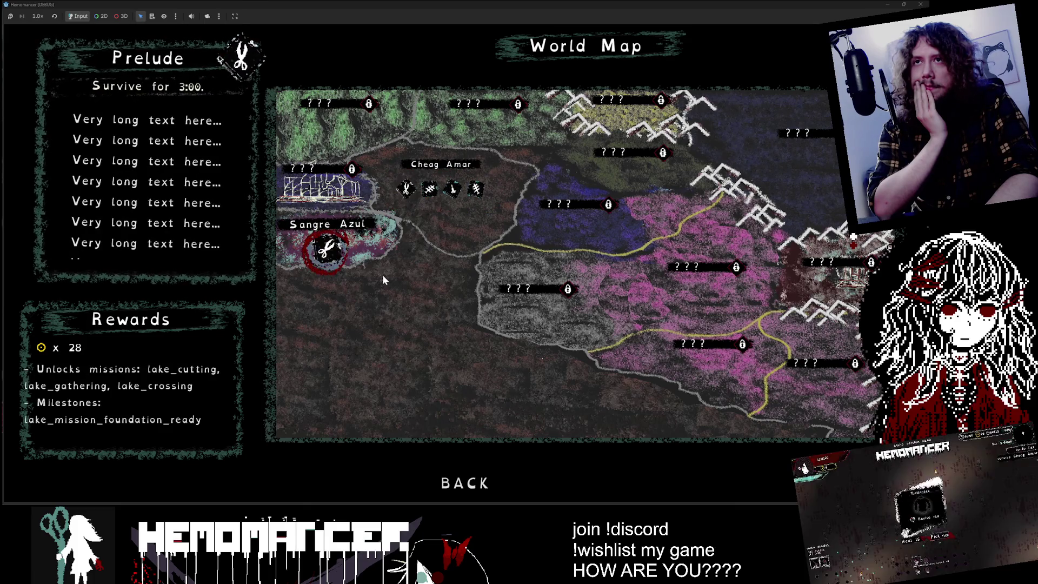
key("Left")
key("Left")
key("Right")
key("Left")
key("Left")
key("Left")
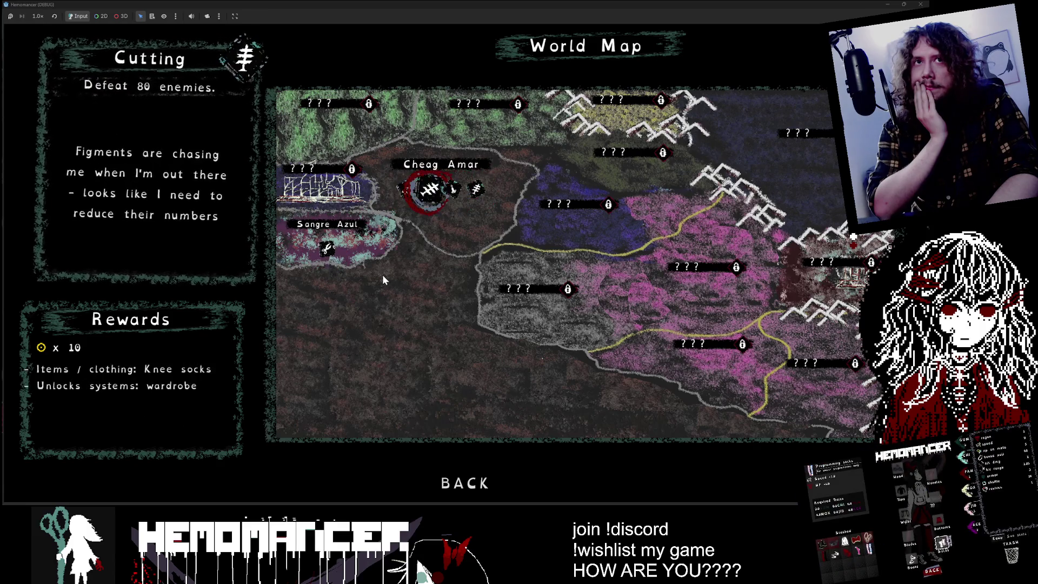
key("Left")
key("Left")
key("Left")
key("Left")
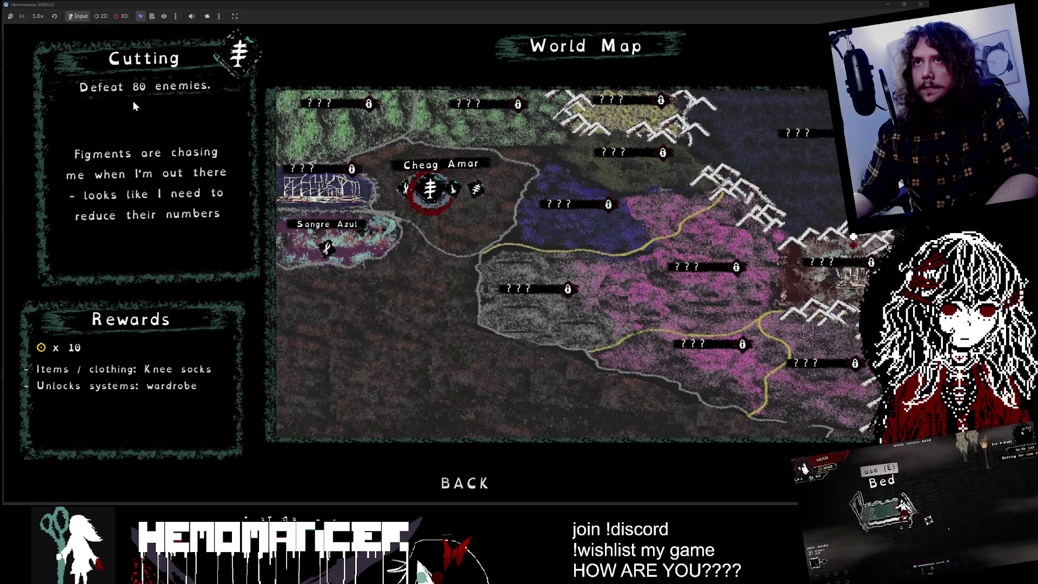
- Select Training, then Study, and return to the editor's 2D view of the StageSelect scene
key("Left")
key("Right")
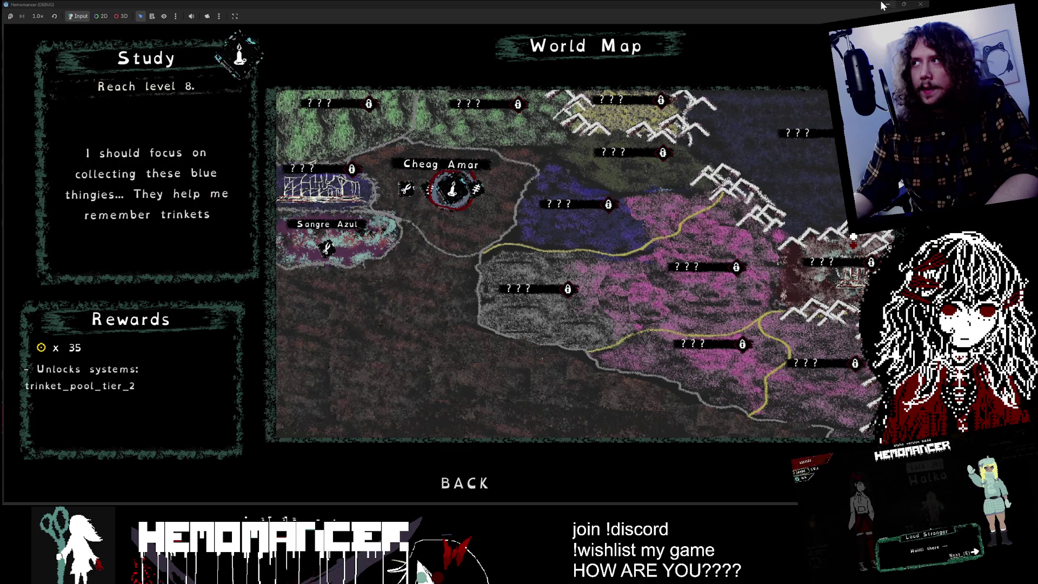
key("alt+Tab")
key("ctrl+F1")
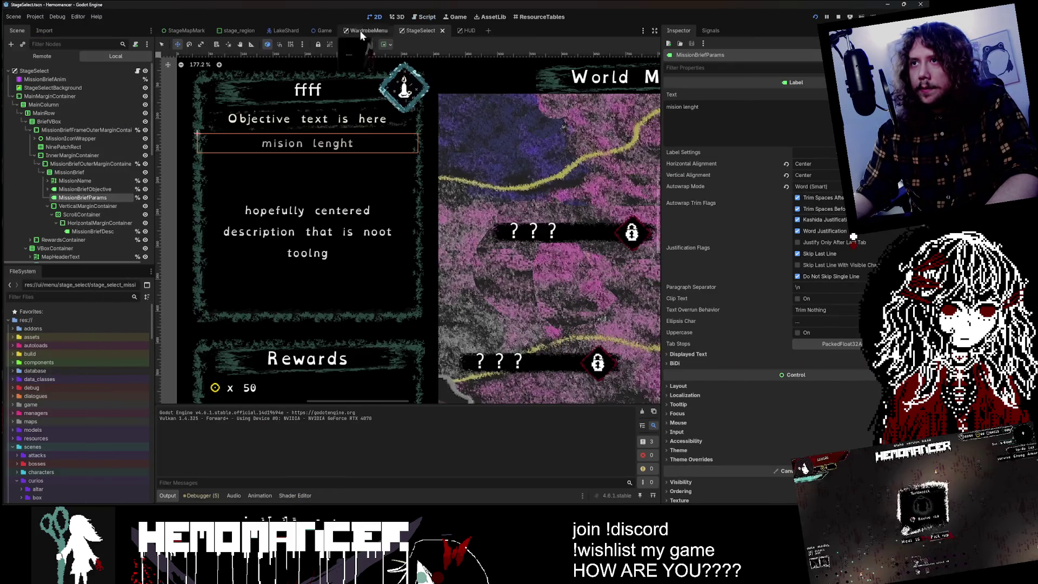
- Select the MissionBriefObjective label under the BriefVBox and MissionBrief containers
scroll(344, 117, "down", 4)
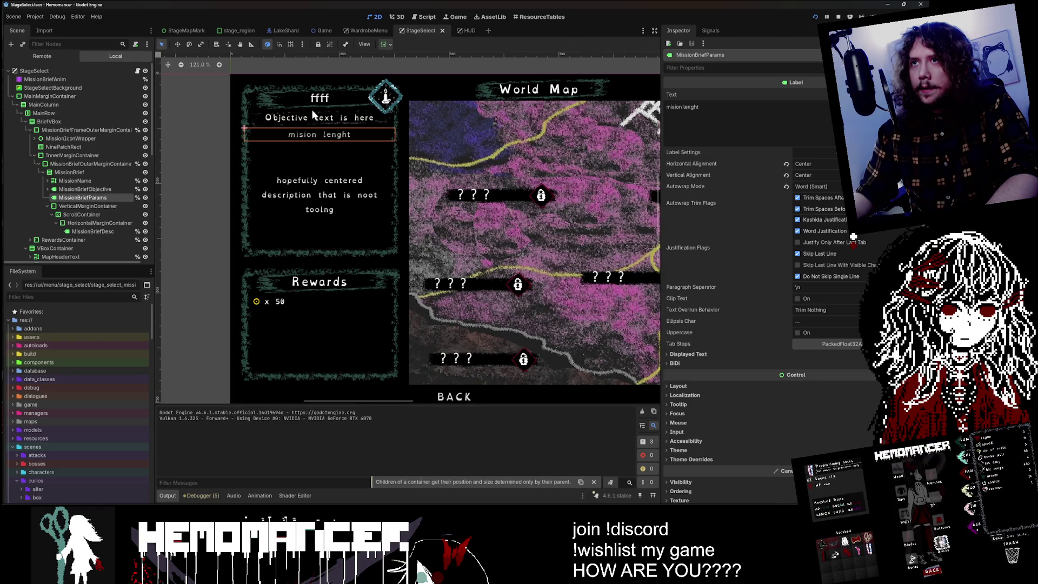
left_click(317, 118)
scroll(79, 147, "up", 4)
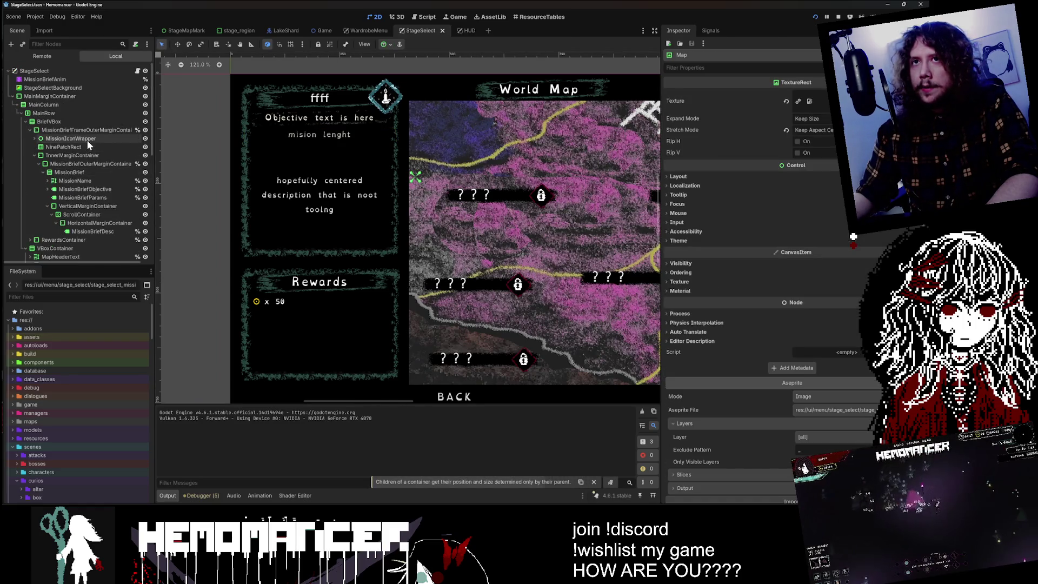
left_click(85, 146)
left_click(52, 126)
left_click(53, 130)
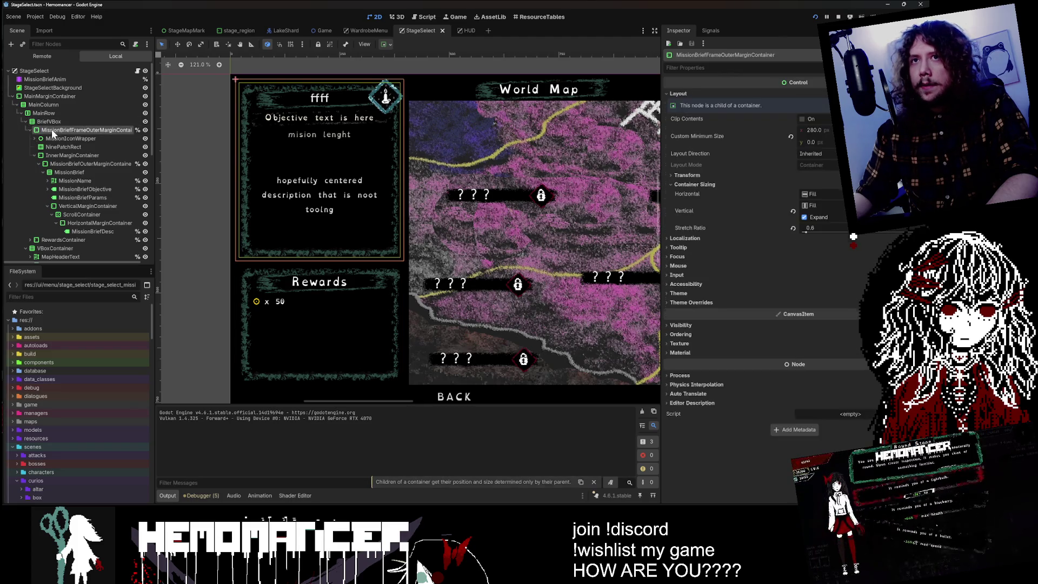
left_click(53, 139)
left_click(53, 147)
left_click(52, 156)
left_click(52, 163)
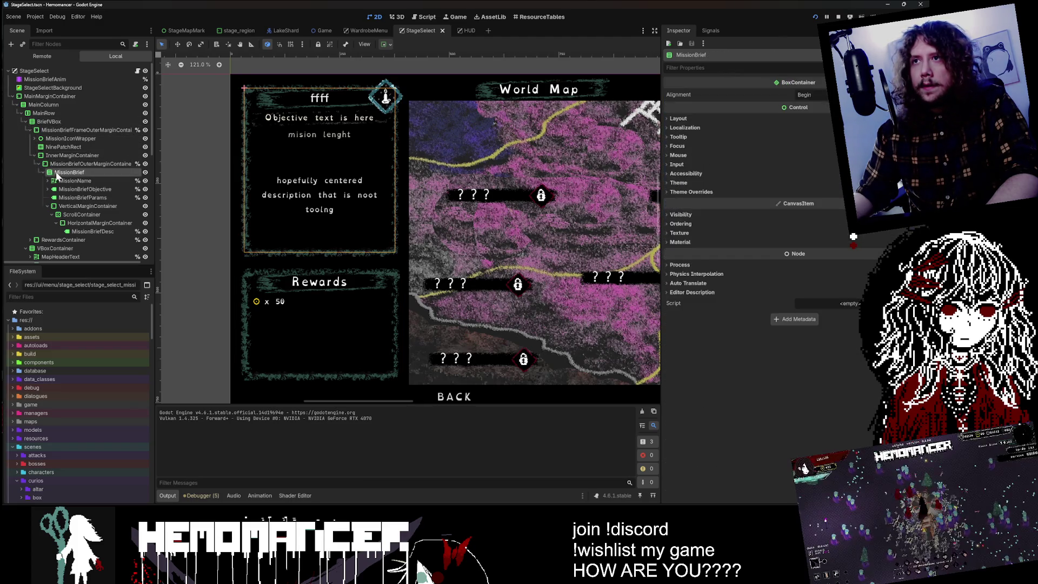
left_click(56, 171)
left_click(60, 181)
left_click(64, 190)
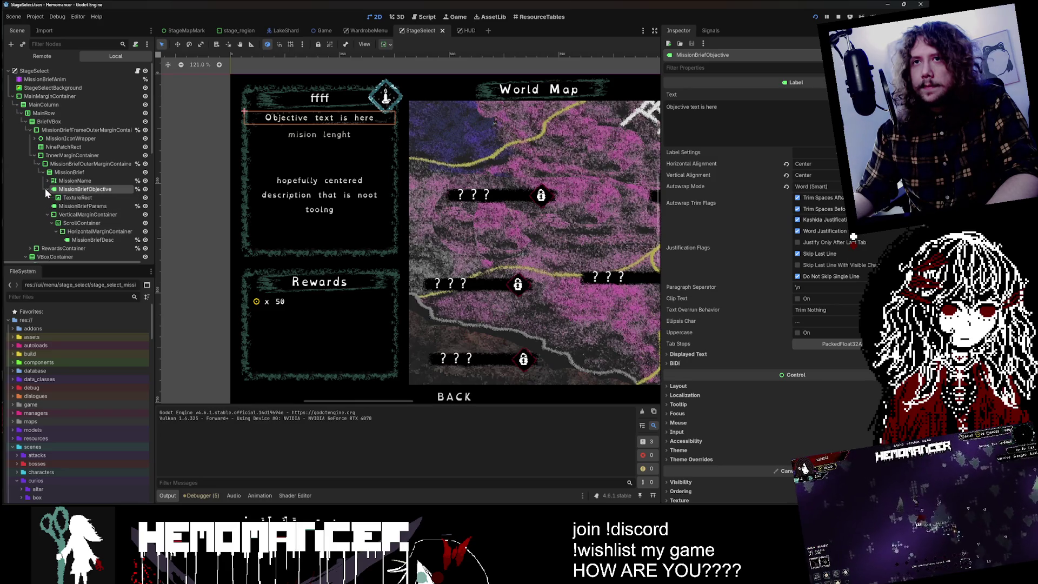
- Convert MissionBriefObjective to a RichTextLabel with fit content enabled, and save the scene
right_click(59, 190)
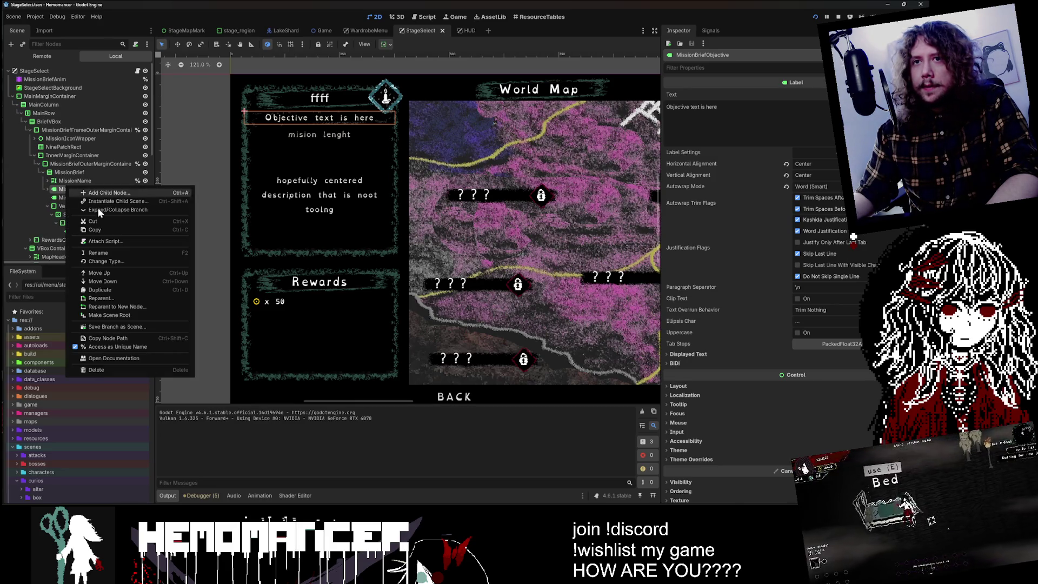
left_click(140, 259)
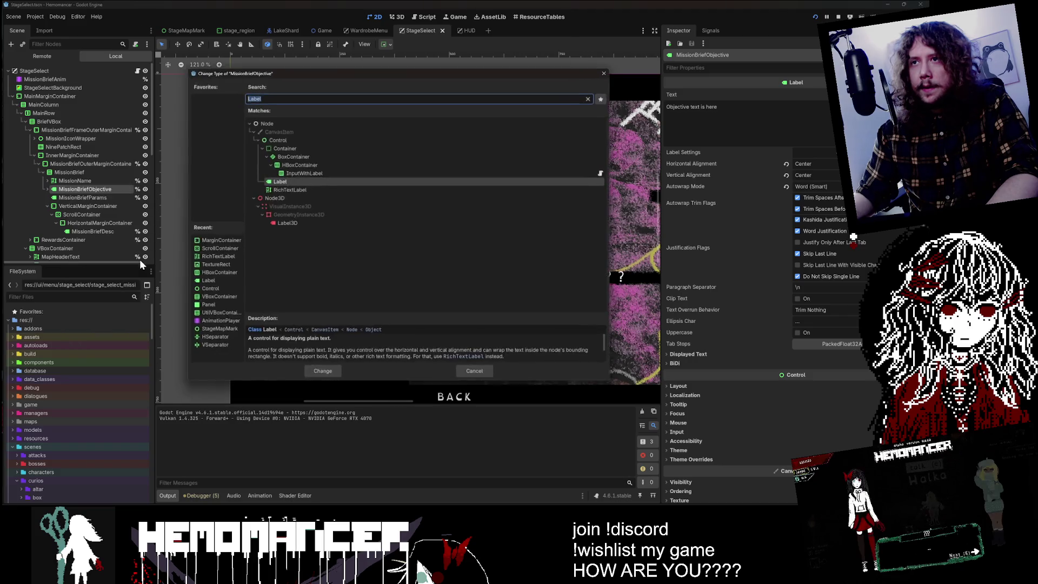
key("Down")
key("Return")
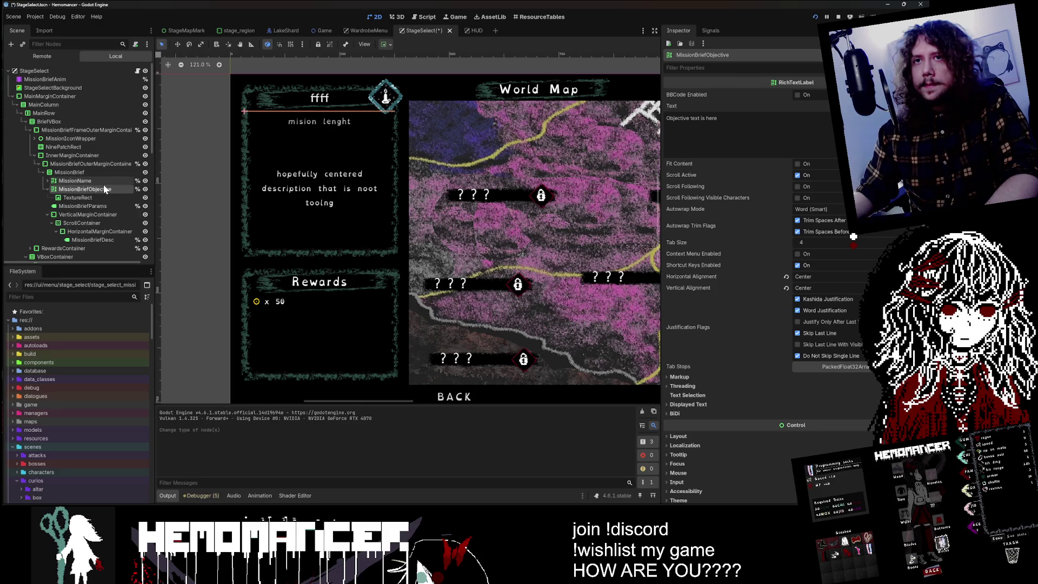
left_click(718, 118)
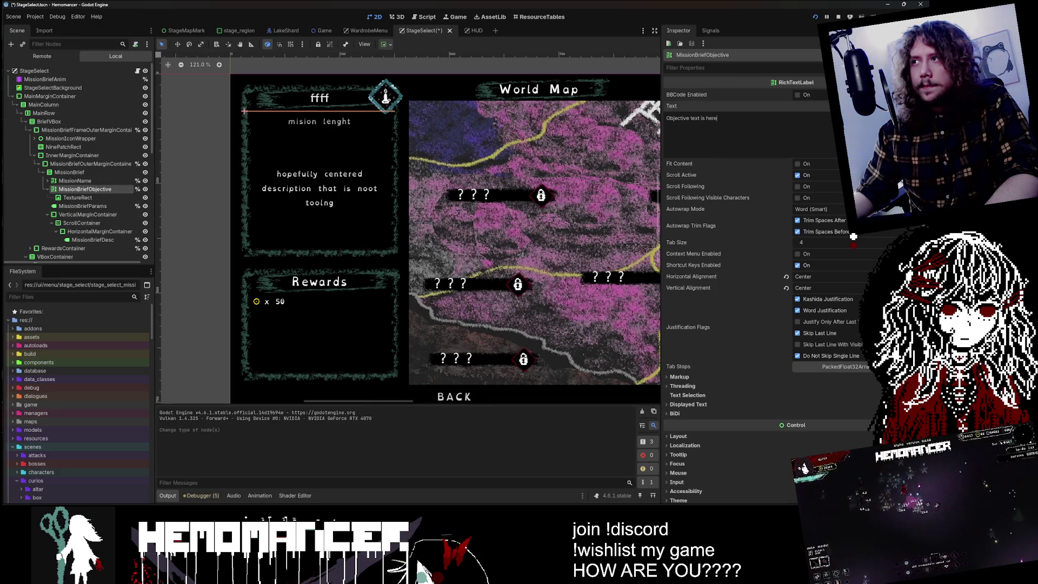
left_click(798, 164)
key("ctrl+s")
- In stage_select.gd, change mission_brief_objective's type from Label to RichTextLabel and save
left_click(86, 189)
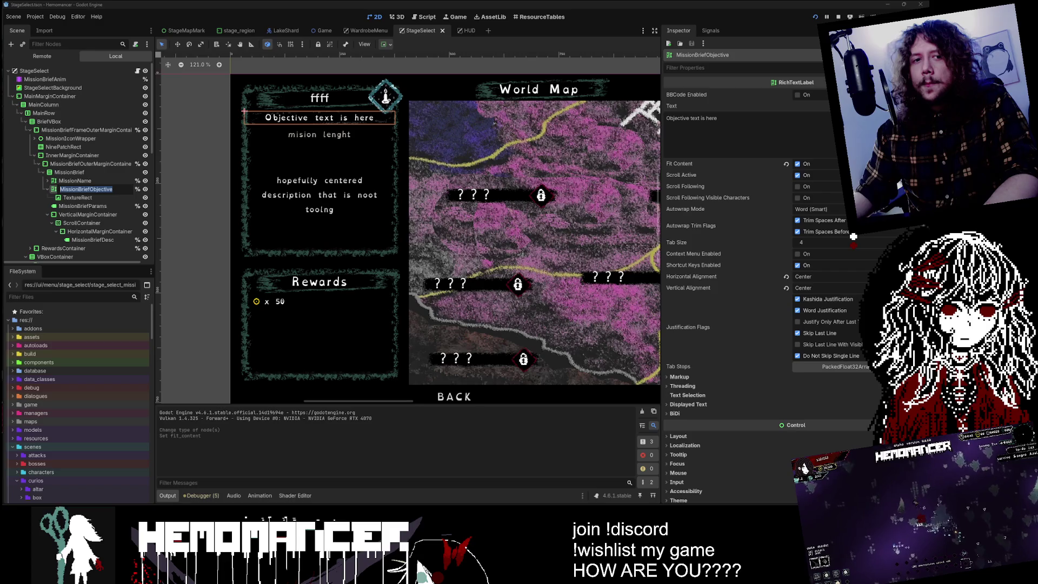
key("ctrl+c")
key("Escape")
left_click(137, 71)
key("ctrl+f")
key("ctrl+v")
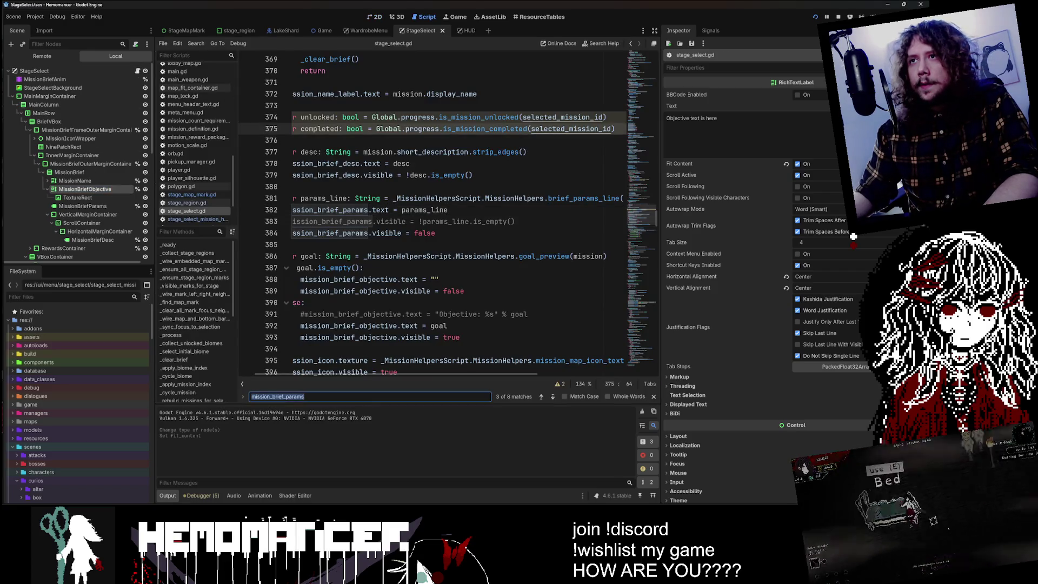
double_click(457, 176)
key("ctrl+c")
double_click(461, 210)
key("ctrl+v")
key("ctrl+s")
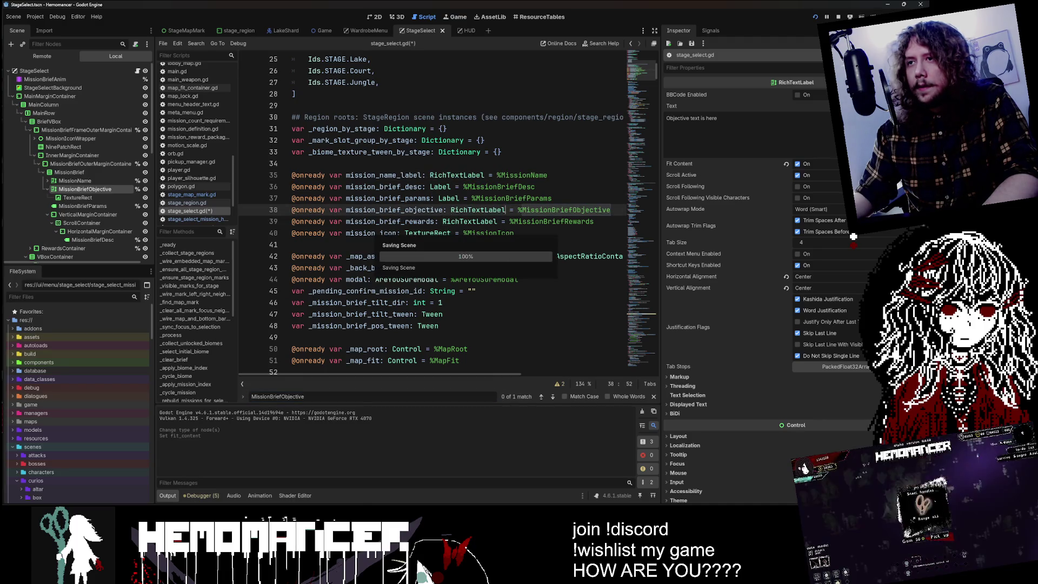
- Step through every mission_brief_objective match in the script, then save and run
double_click(394, 210)
key("ctrl+f")
left_click(550, 397)
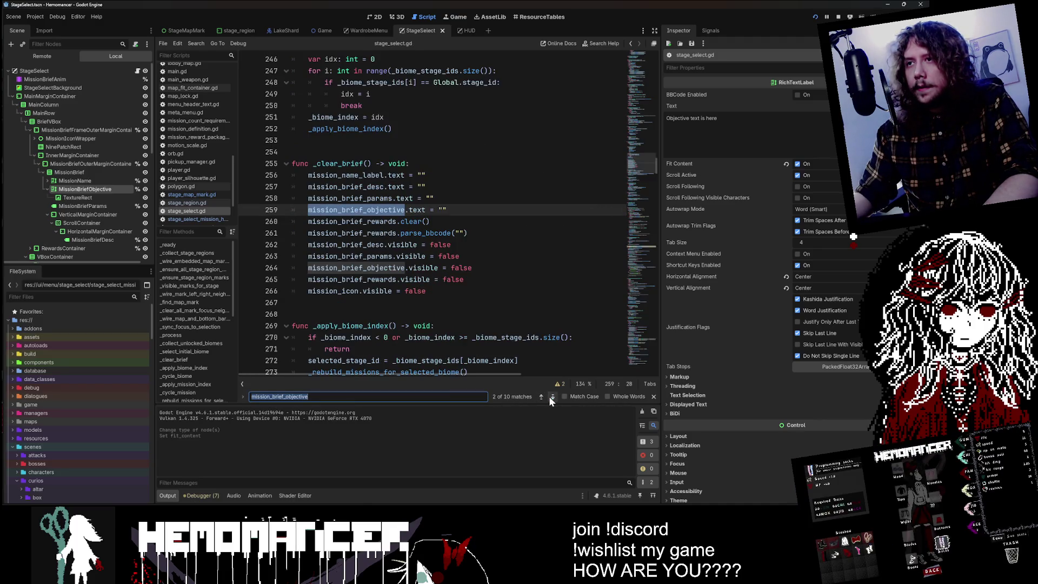
left_click(550, 397)
left_click(549, 397)
left_click(550, 397)
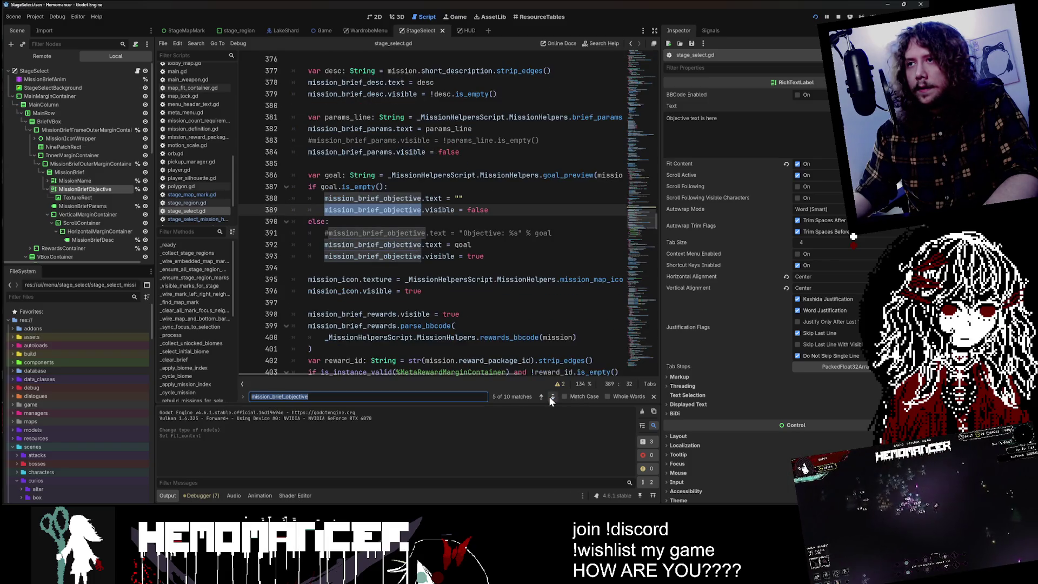
left_click(549, 397)
left_click(549, 397)
left_click(550, 397)
left_click(550, 397)
left_click(553, 397)
left_click(552, 397)
left_click(552, 397)
left_click(468, 233)
key("ctrl+s")
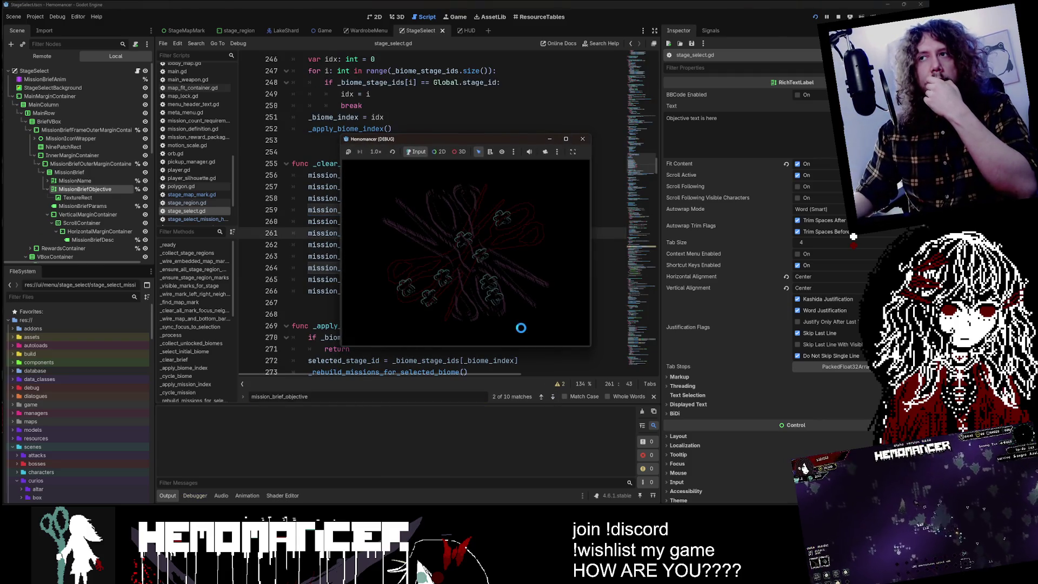
- Maximize the game window, open the World Map and cycle between Training and Prelude
left_click(566, 139)
left_click(359, 252)
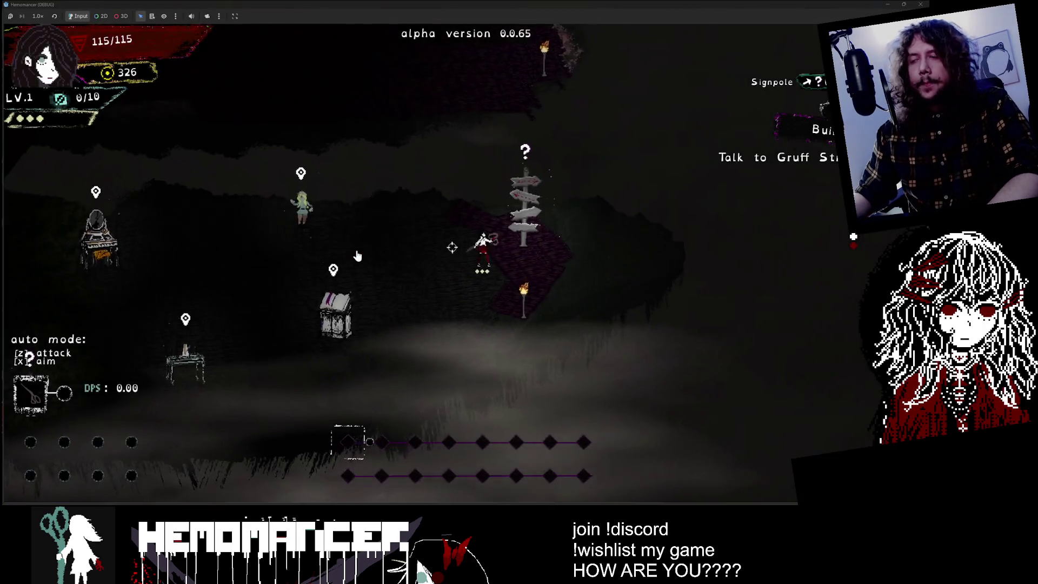
key("e")
key("Right")
key("Right")
key("Left")
key("Left")
key("Right")
key("Right")
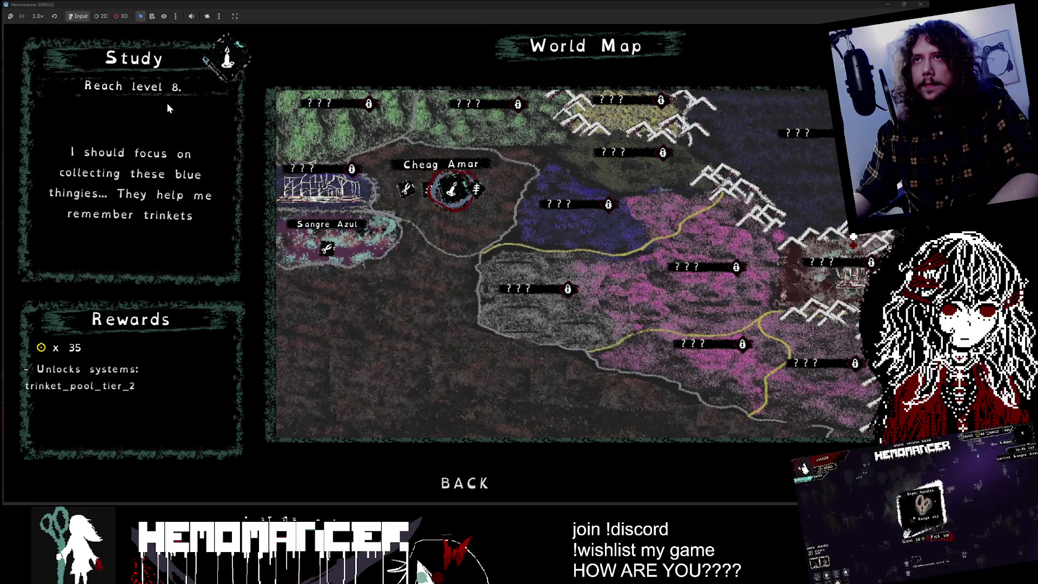
key("Left")
key("Left")
key("Right")
key("Right")
key("Left")
key("Left")
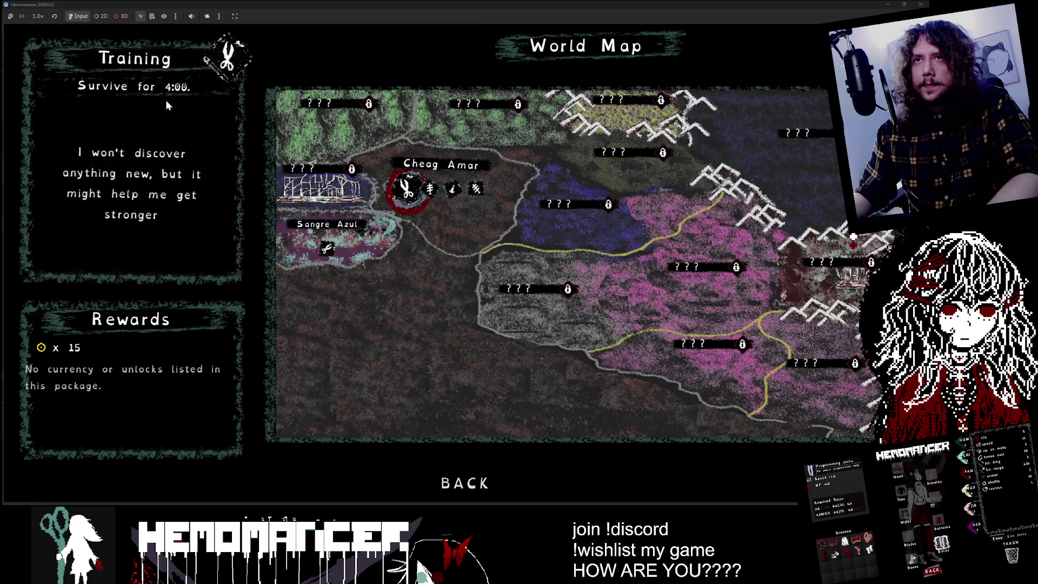
key("Left")
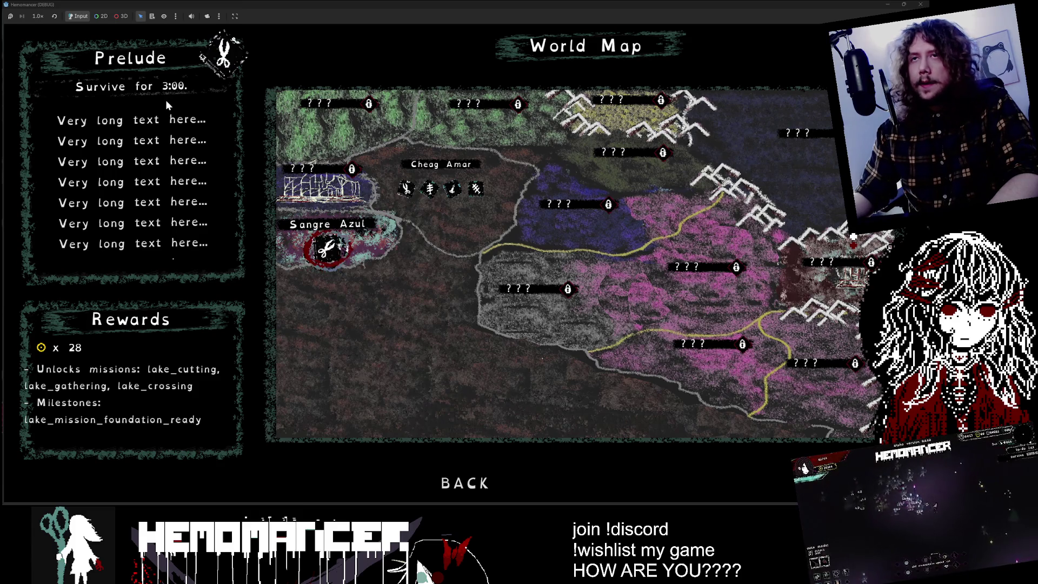
key("Right")
key("Right")
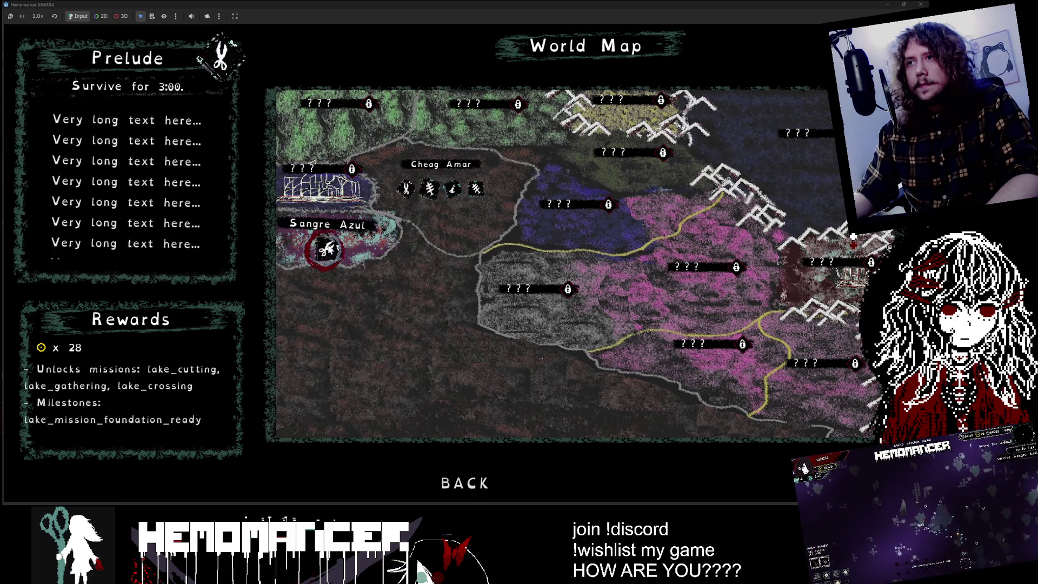
- Select the Study and Training mission nodes, then bring up the Darkest Dungeon reference image
left_click(452, 192)
left_click(476, 189)
left_click(400, 197)
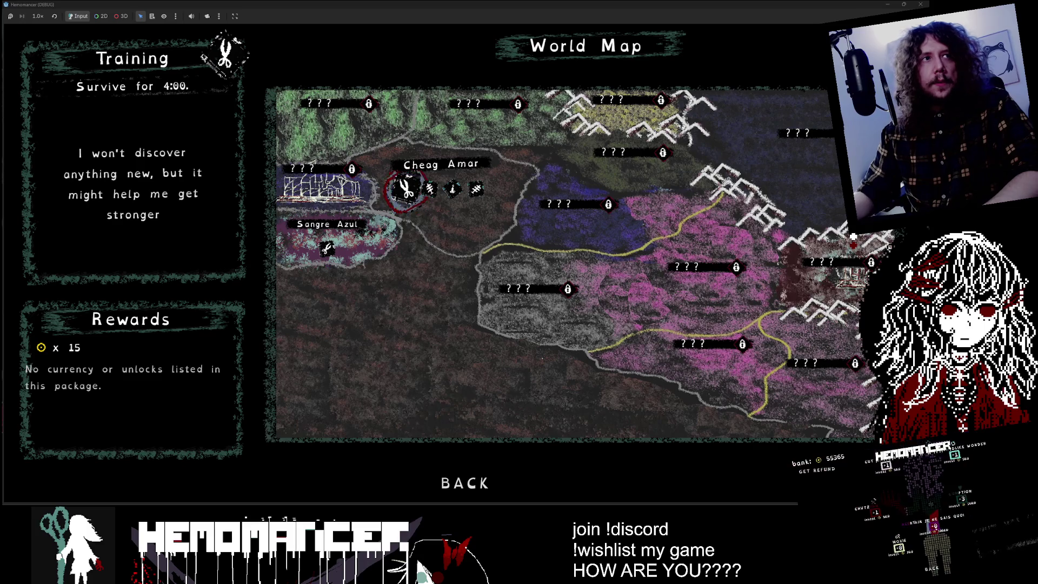
key("alt+Tab")
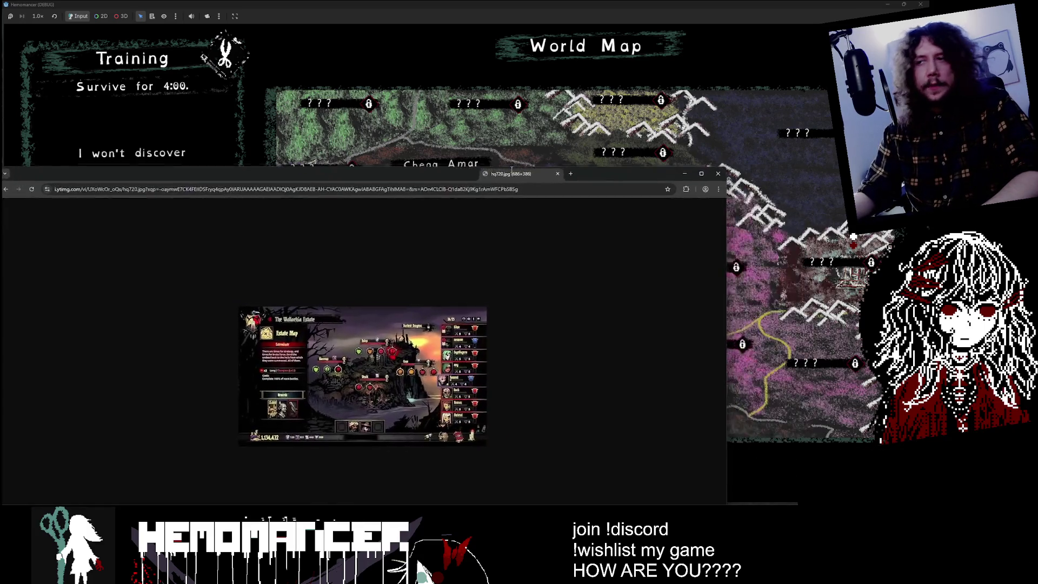
scroll(465, 300, "up", 7)
scroll(432, 306, "up", 1)
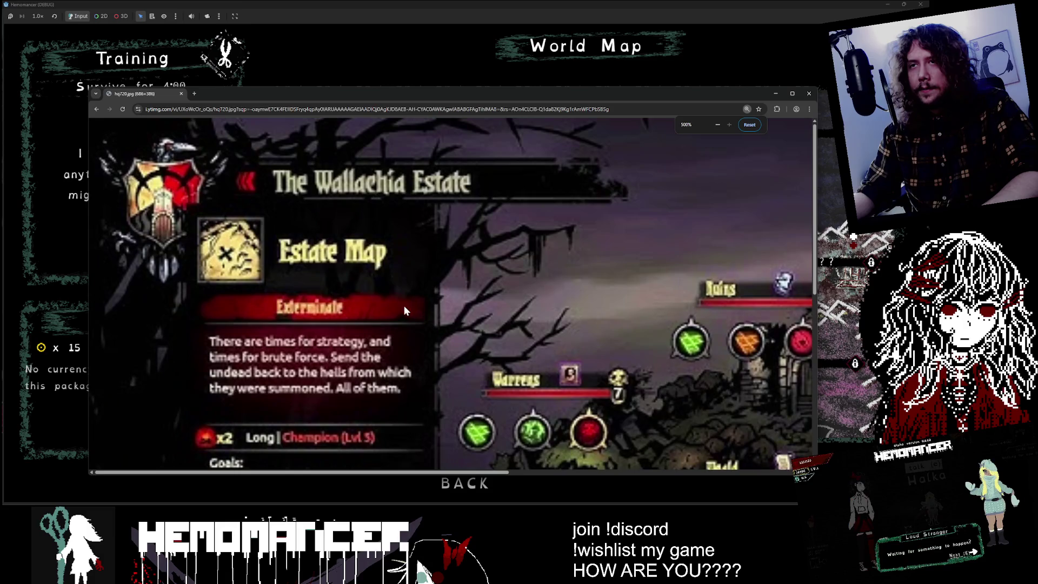
scroll(407, 326, "down", 1)
scroll(406, 323, "up", 1)
scroll(405, 321, "up", 2)
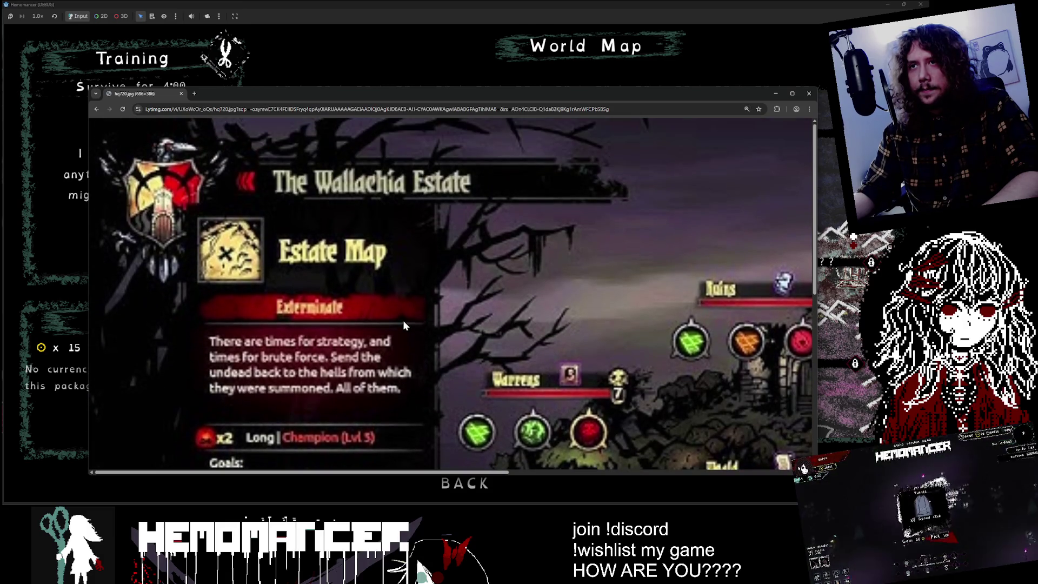
scroll(402, 320, "down", 5)
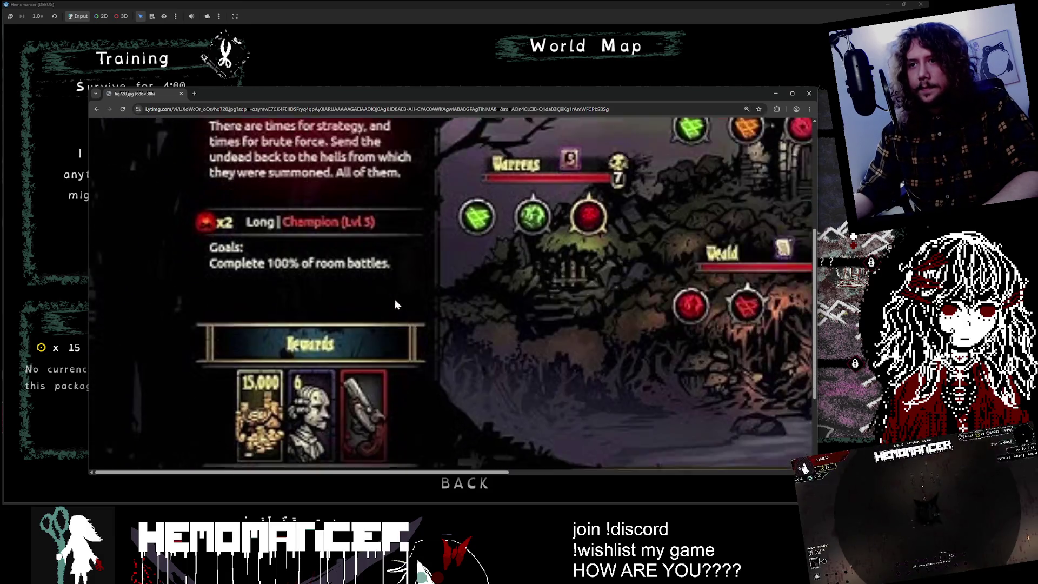
scroll(389, 286, "down", 2)
scroll(374, 296, "up", 2)
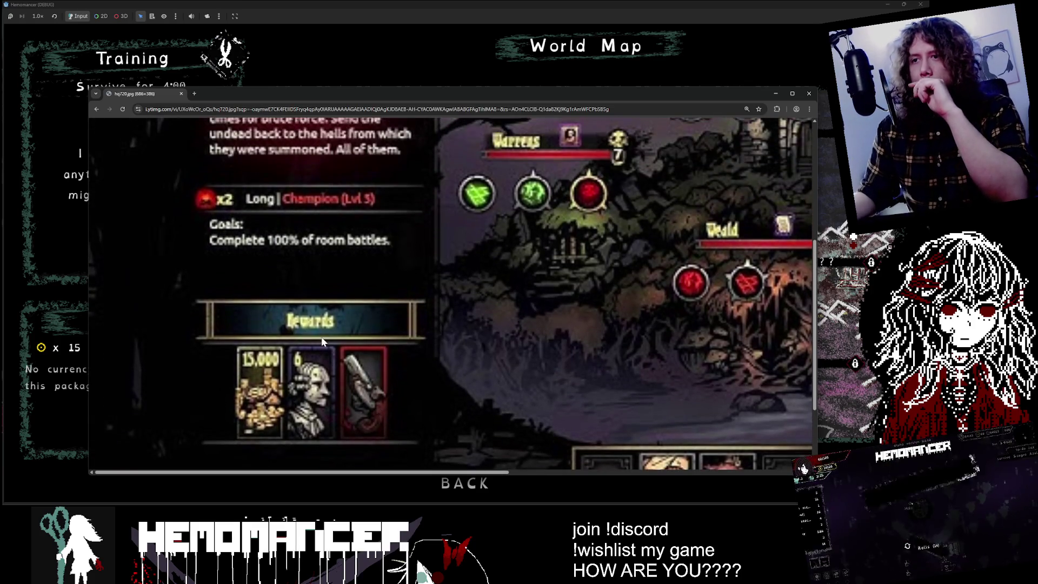
mouse_move(370, 97)
left_mouse_down()
mouse_move(547, 97)
mouse_move(479, 47)
mouse_move(518, 47)
left_mouse_up()
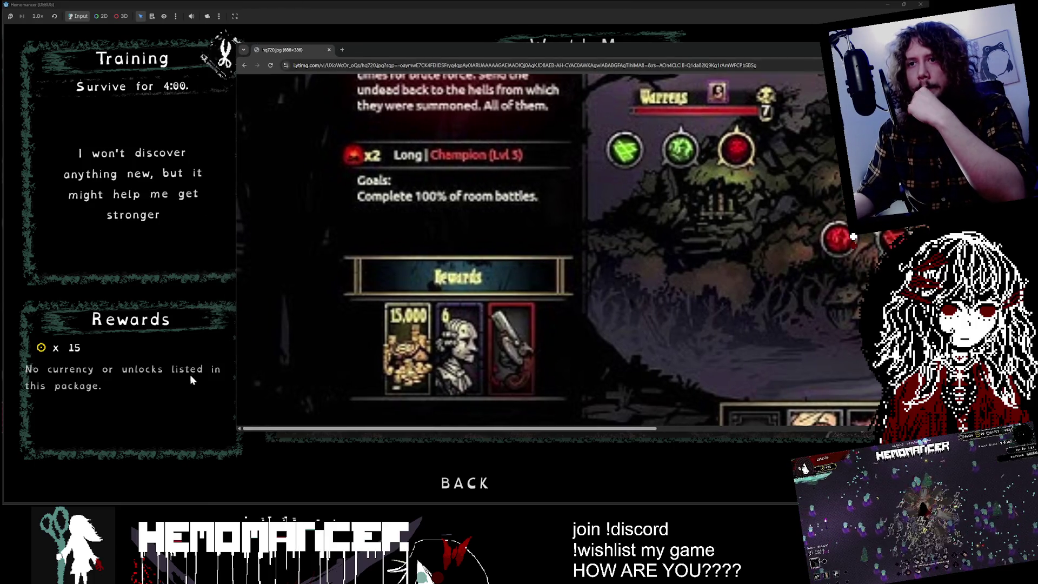
mouse_move(480, 52)
left_mouse_down()
mouse_move(513, 53)
mouse_move(417, 51)
mouse_move(442, 59)
left_mouse_up()
scroll(371, 200, "up", 4)
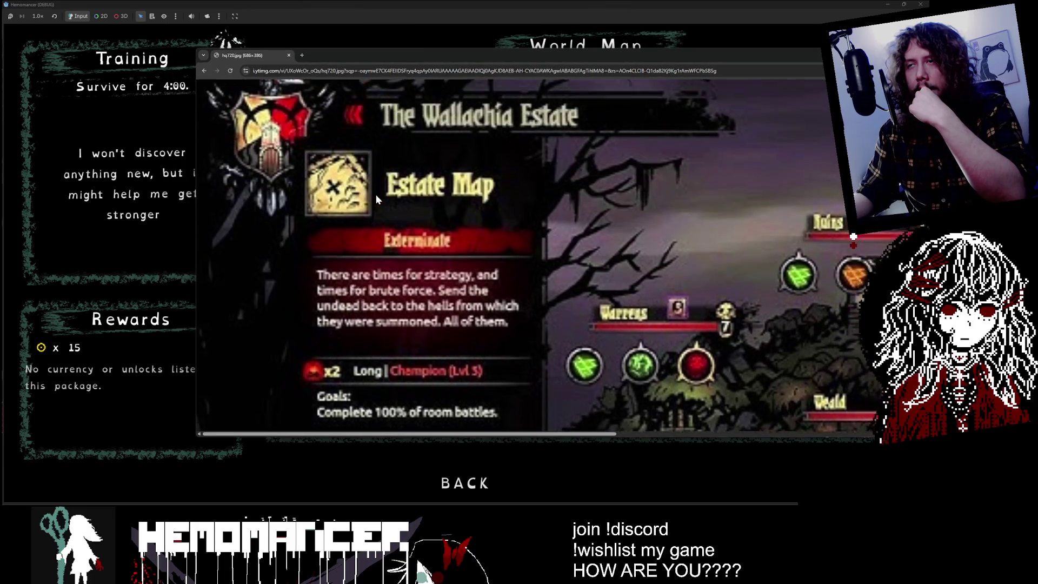
mouse_move(377, 60)
left_mouse_down()
mouse_move(390, 53)
mouse_move(355, 61)
left_mouse_up()
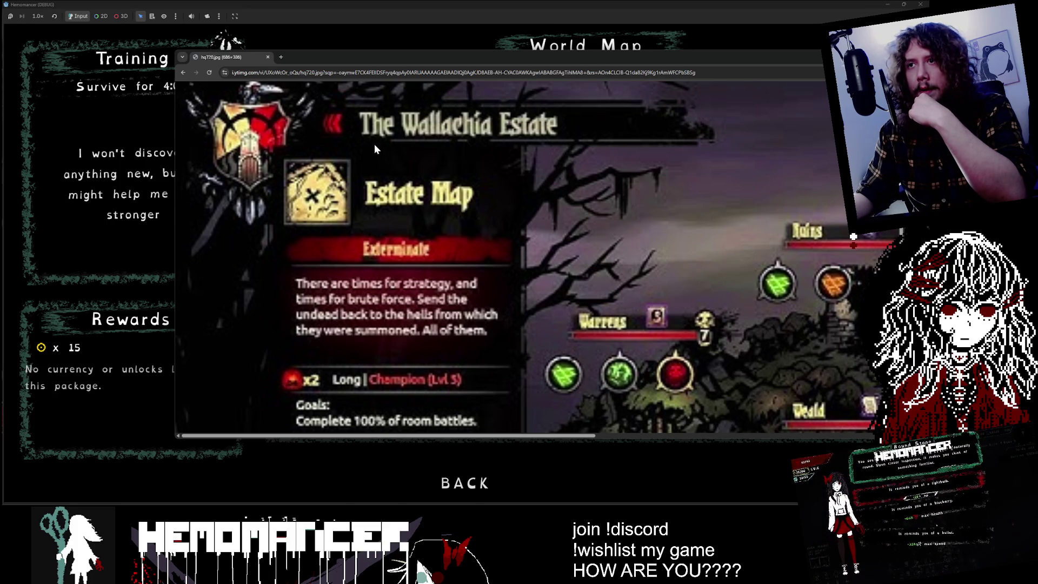
scroll(374, 144, "down", 2)
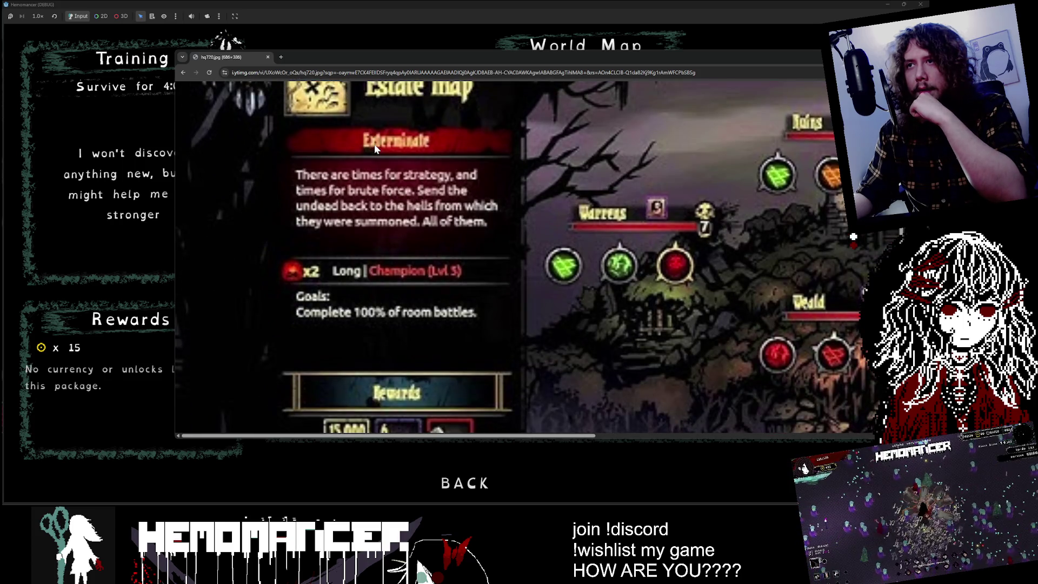
scroll(374, 144, "up", 1)
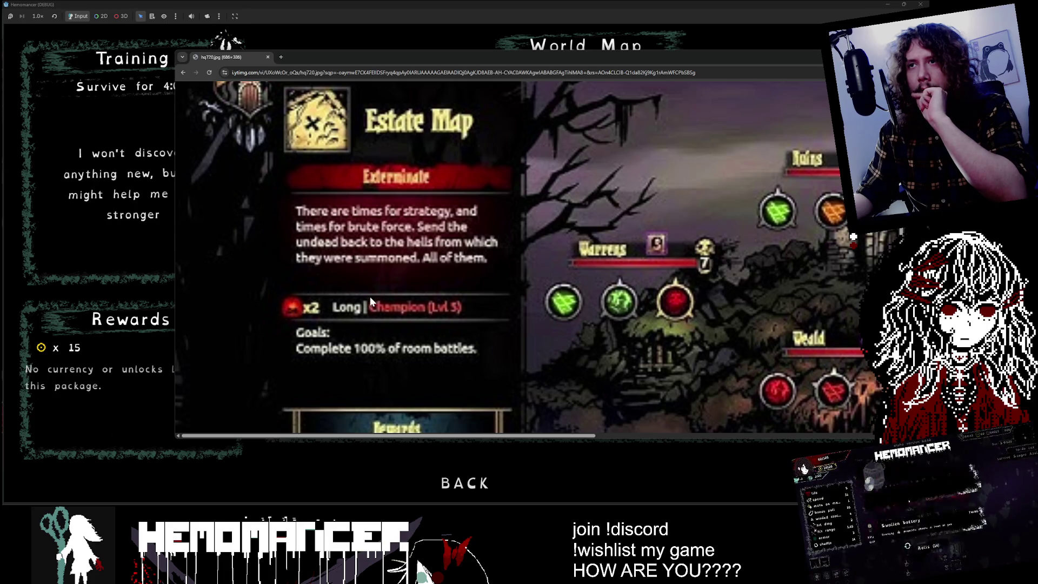
left_click_drag(666, 53, 597, 55)
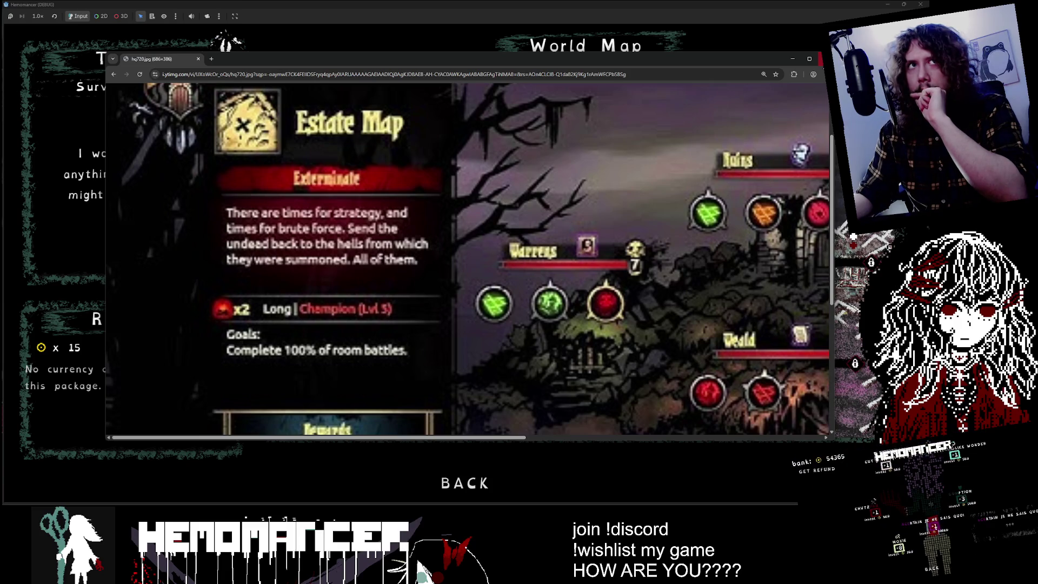
key("ctrl+w")
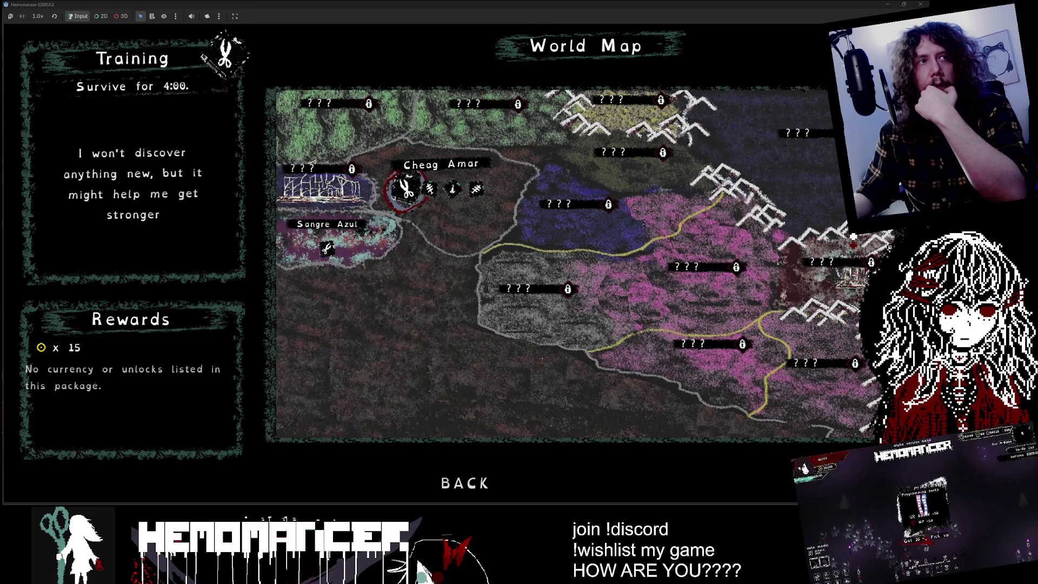
- Preview the Cutting, Training and Sangre Azul Prelude mission briefs
key("Right")
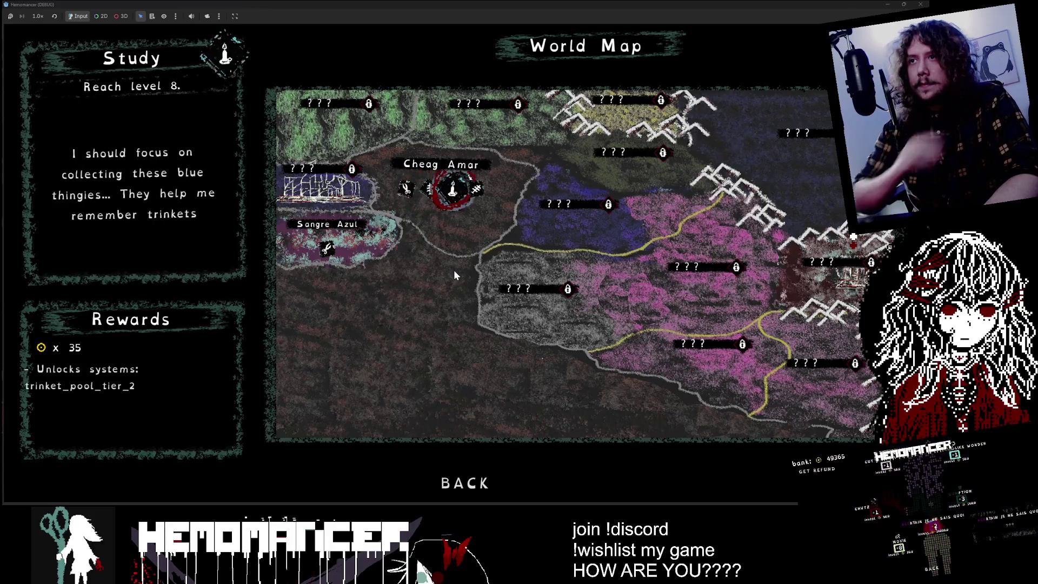
key("Left")
key("Right")
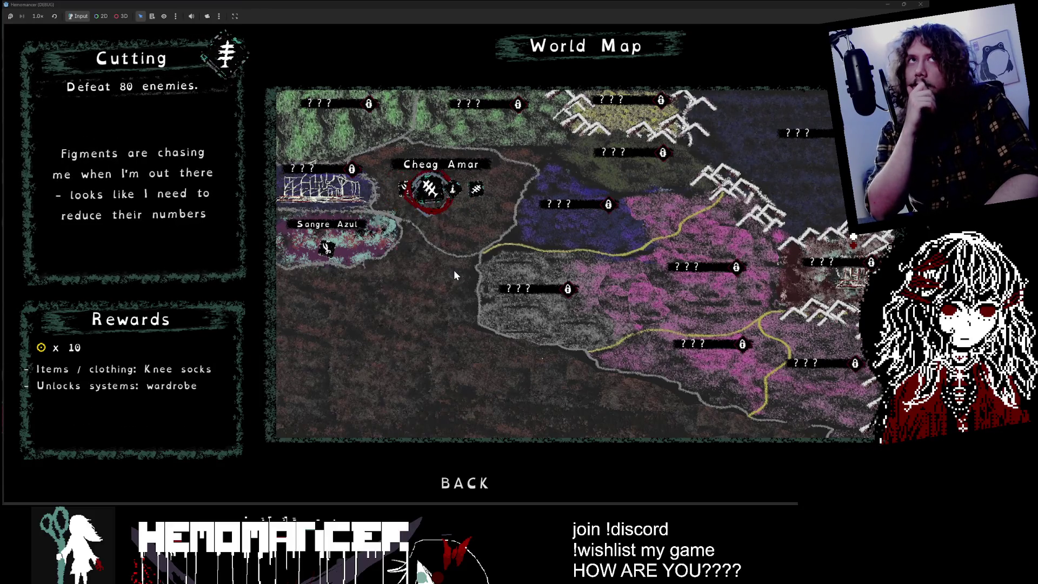
key("Left")
key("Left")
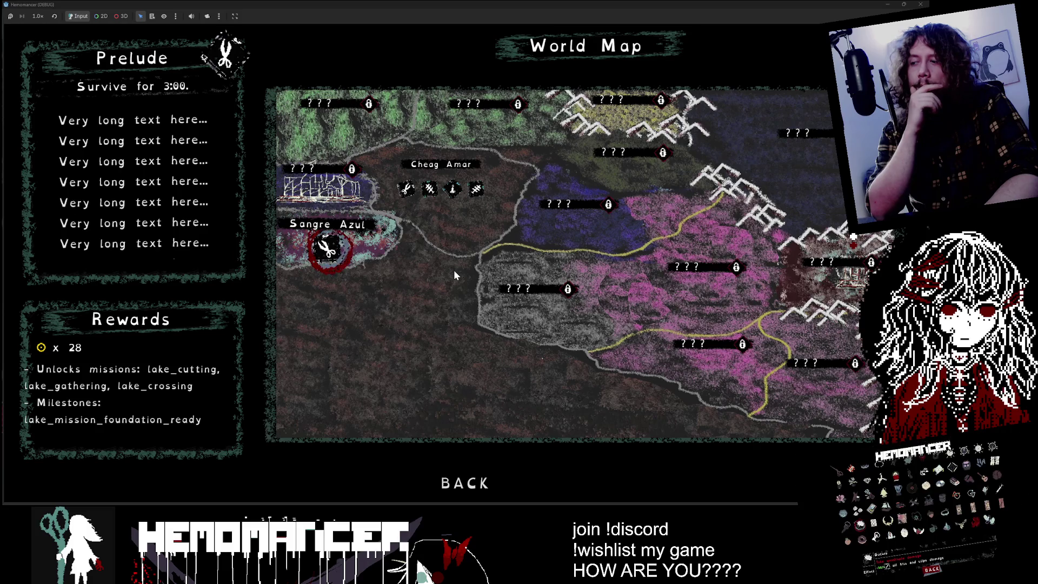
key("Right")
key("Right")
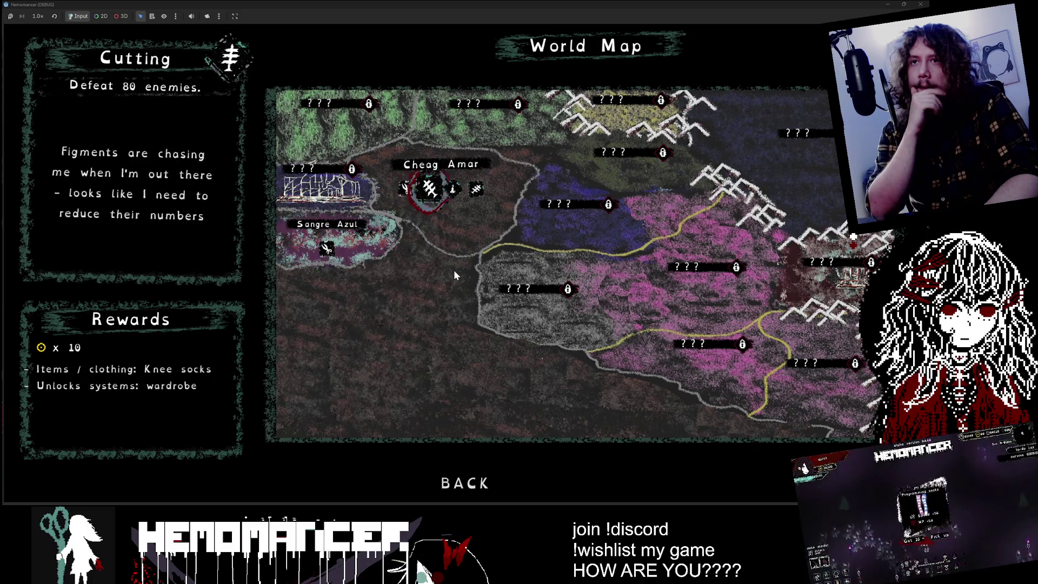
key("Left")
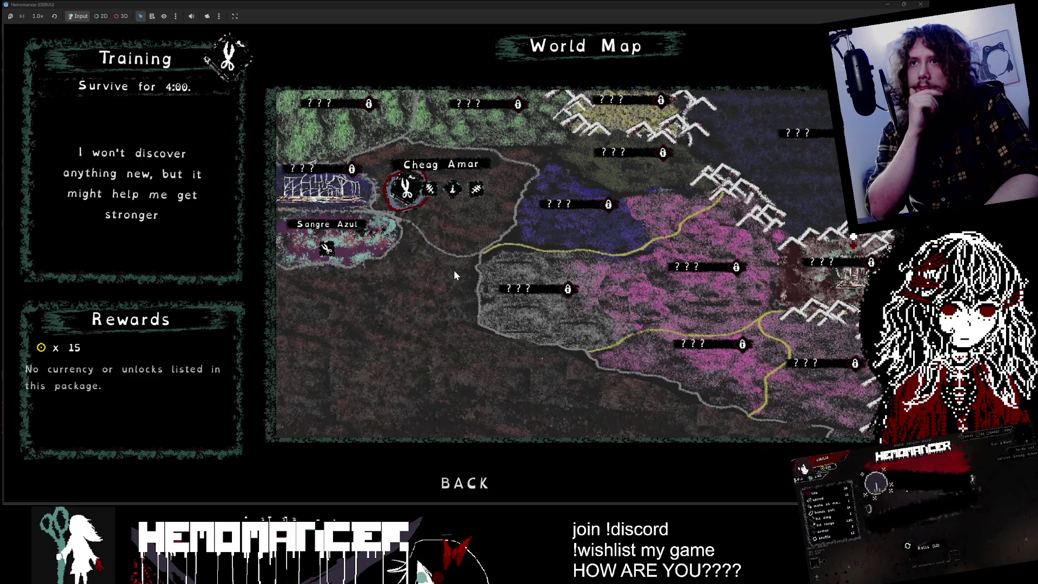
key("Left")
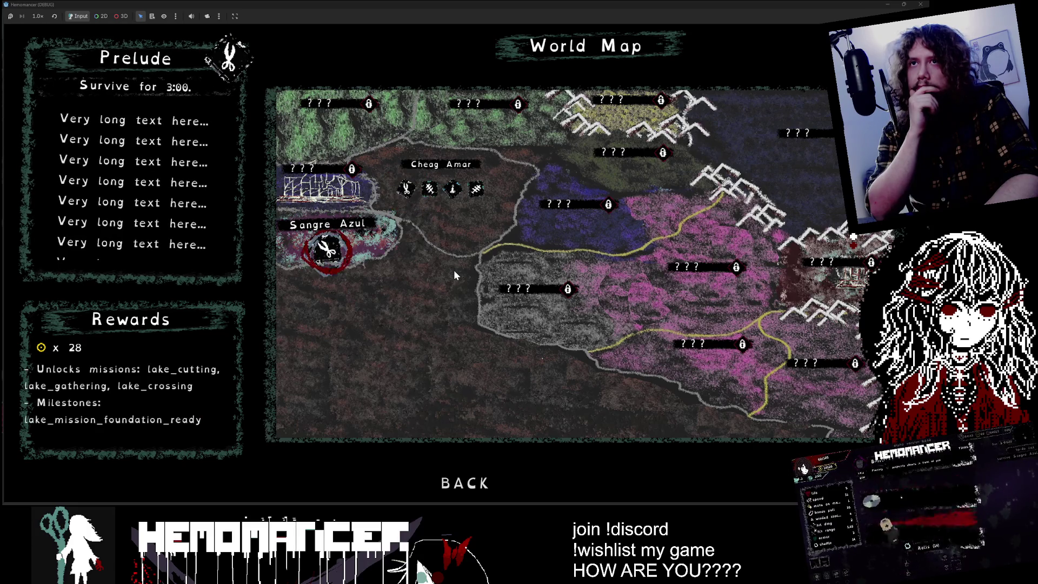
- Cycle over to Cutting and Study, then switch back to the Godot editor
key("Right")
key("Right")
key("Left")
key("Left")
key("Right")
key("Right")
key("Right")
key("Left")
key("Left")
key("Right")
key("Right")
key("Left")
key("Left")
key("Left")
key("Left")
key("Right")
key("Right")
key("Right")
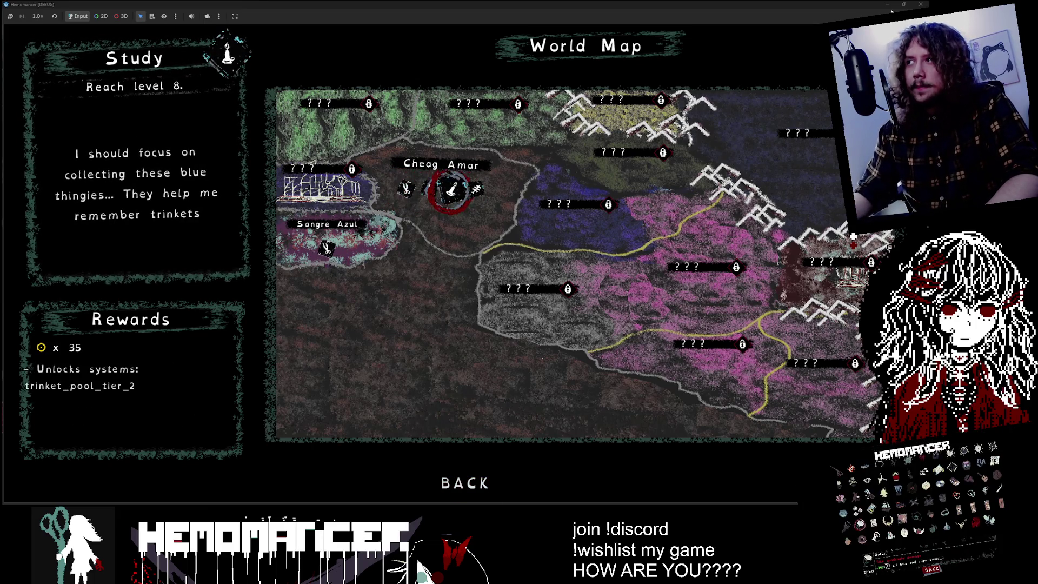
key("alt+Tab")
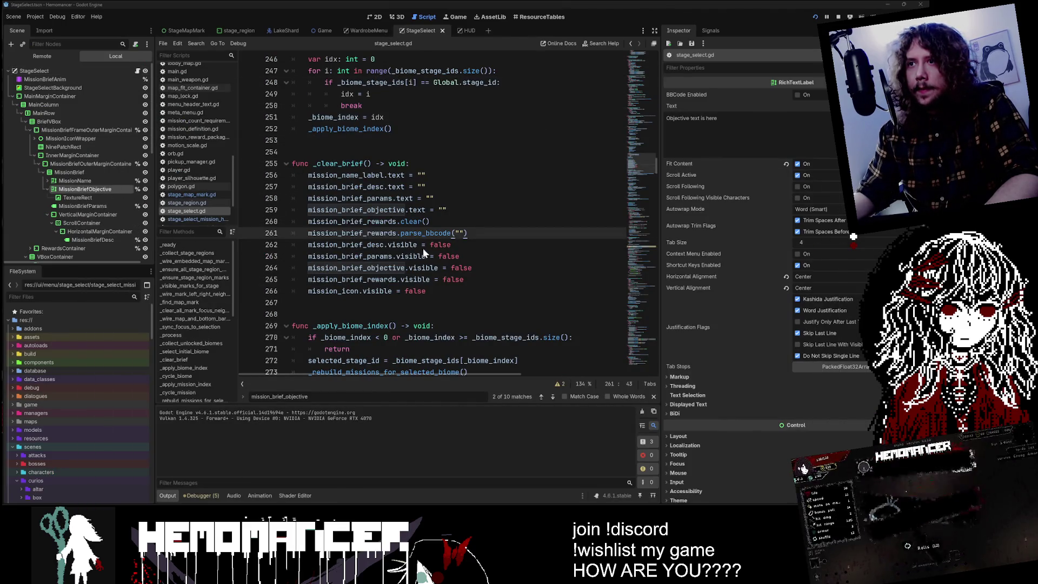
- Jump to the mission_brief_objective declaration and undo the unsaved edit there
key("shift+F3")
key("shift+F3")
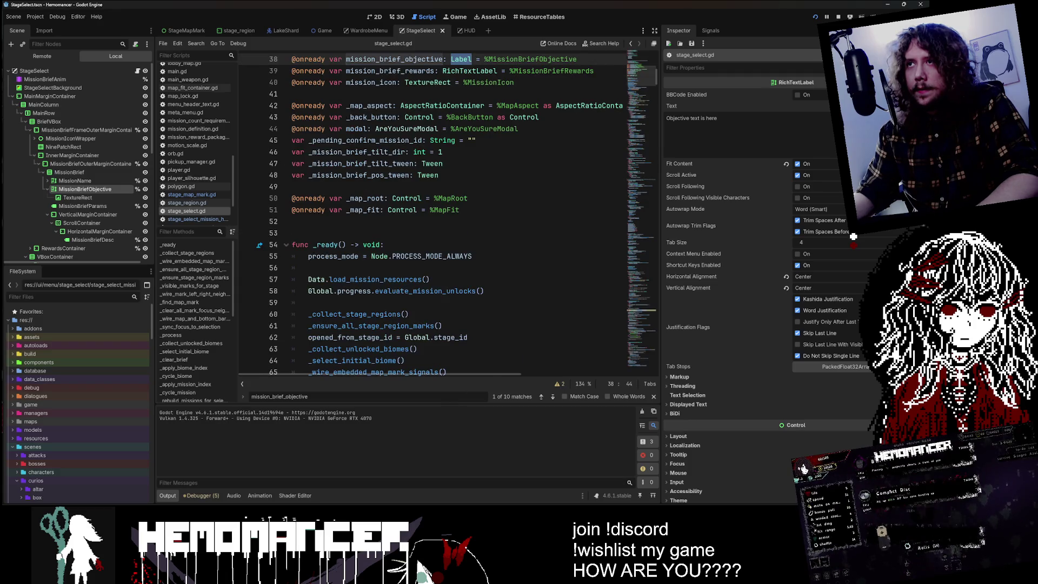
key("ctrl+z")
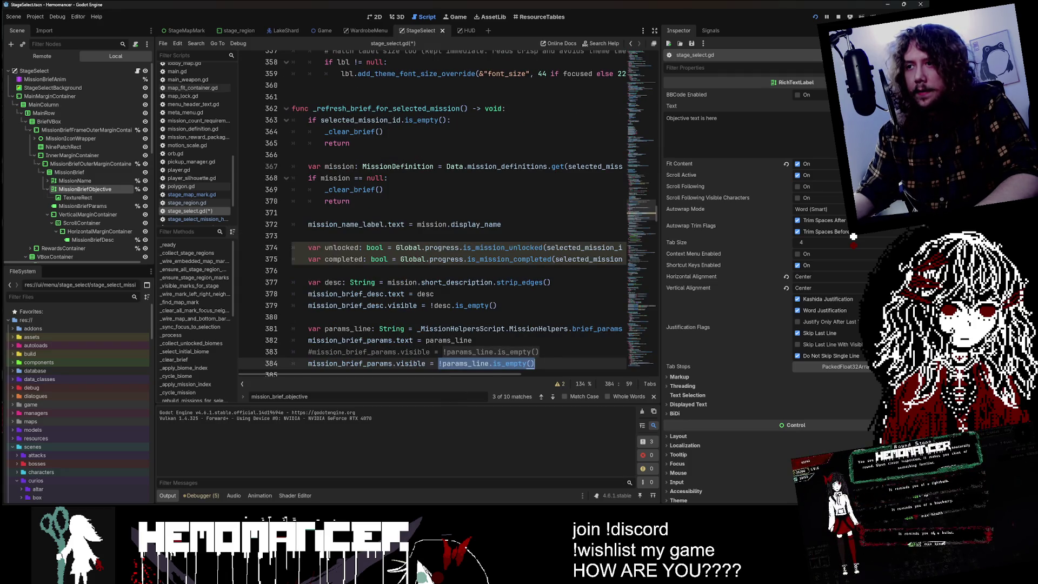
key("ctrl+y")
key("ctrl+z")
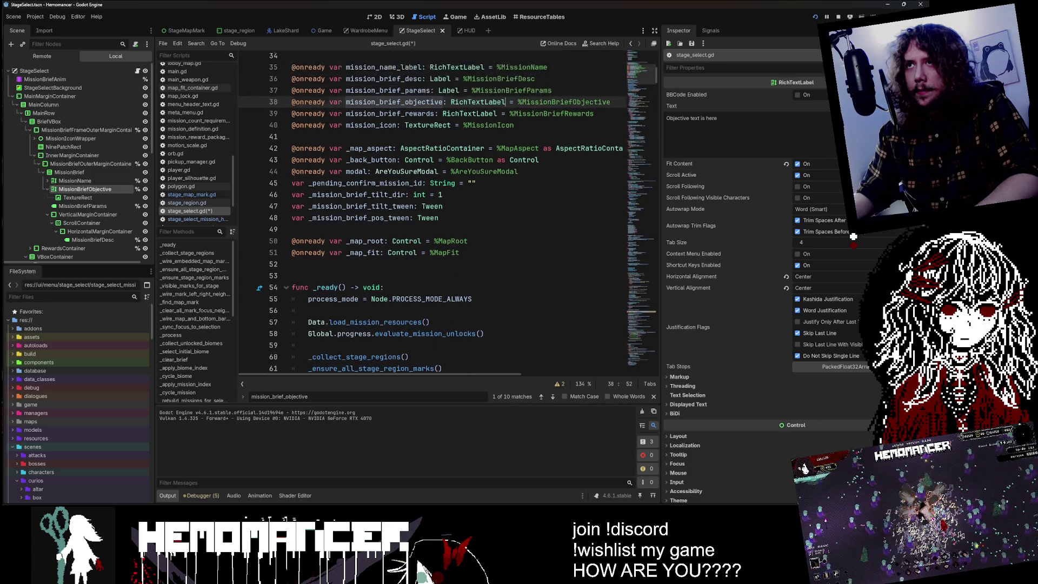
- Uncomment 'visible = !params_line.is_empty()' on line 383, comment out line 384, then save and run
key("ctrl+d")
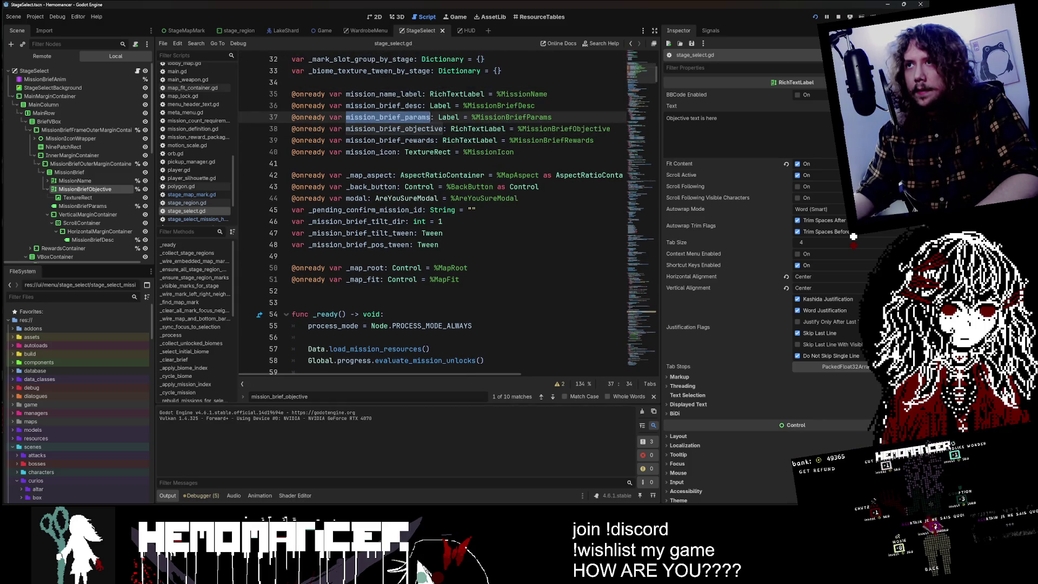
key("ctrl+f")
left_click(553, 398)
left_click(552, 397)
left_click(552, 398)
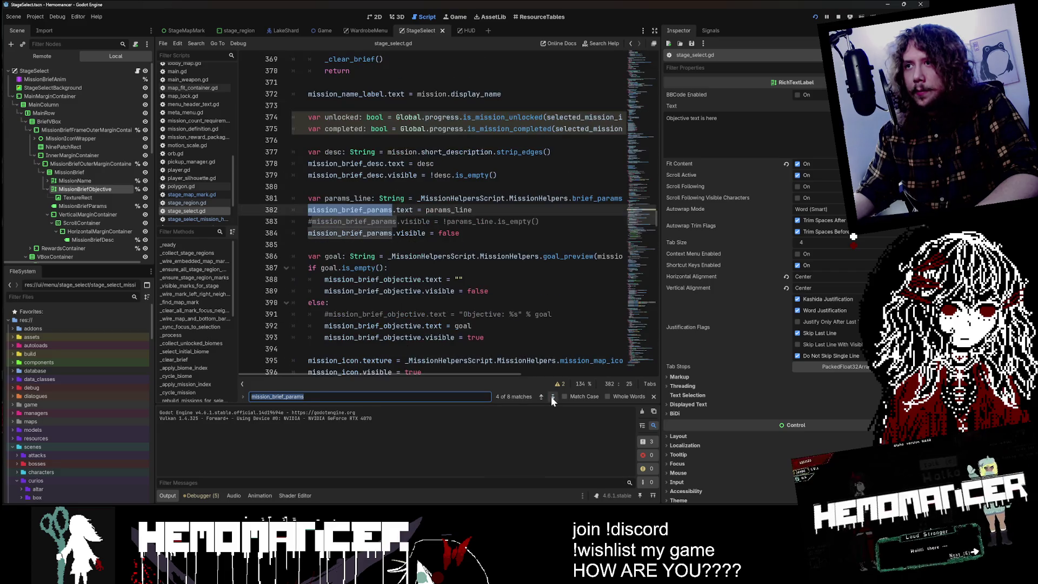
left_click(552, 398)
left_click_drag(351, 209, 309, 210)
left_click(312, 215)
key("BackSpace")
key("Down")
type("#")
key("ctrl+s")
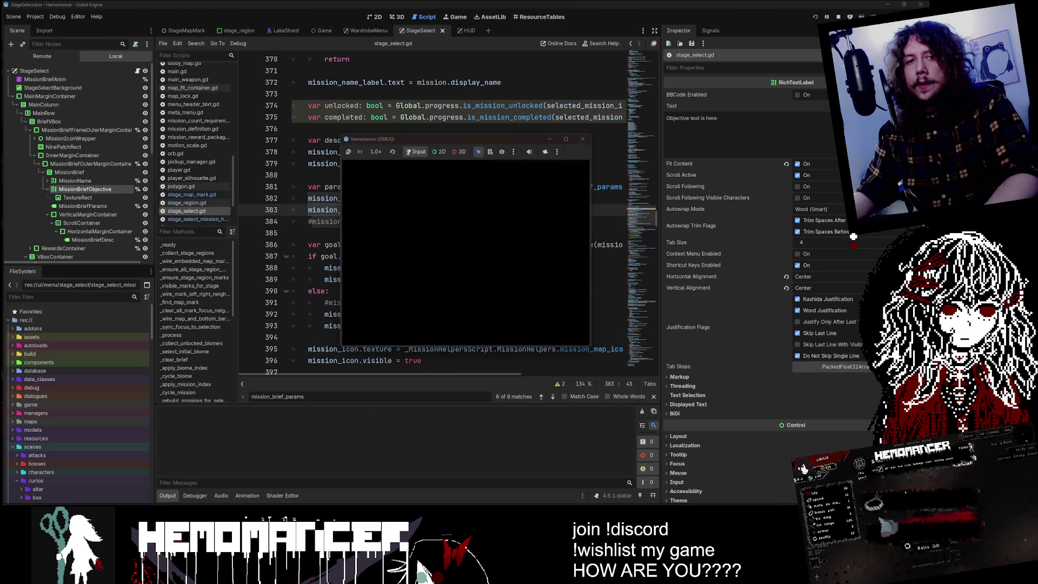
- Maximize the game, check the Cutting and Training briefs on the world map, then return to the hub
left_click(565, 138)
left_click(322, 253)
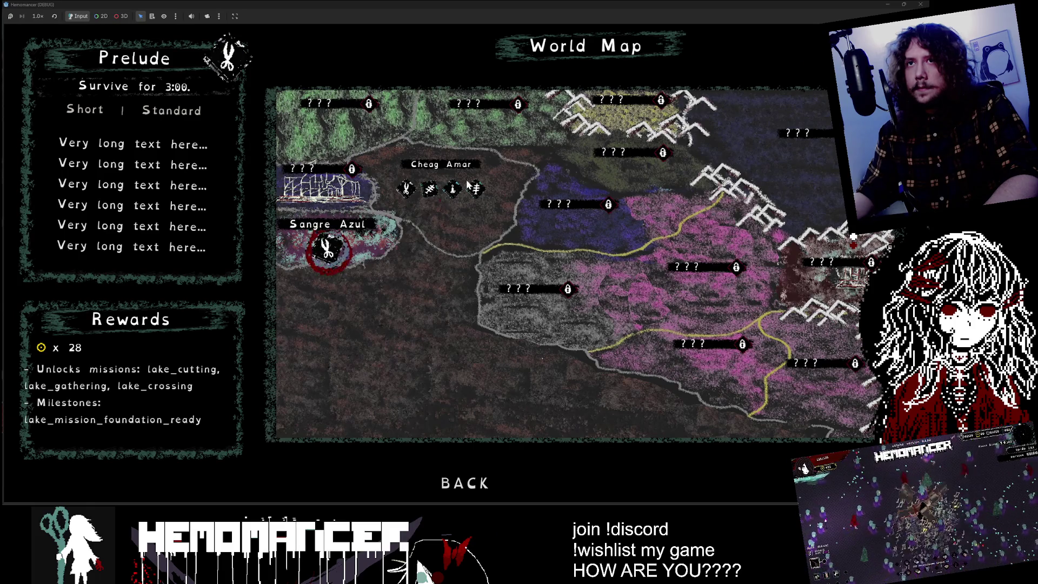
left_click(430, 189)
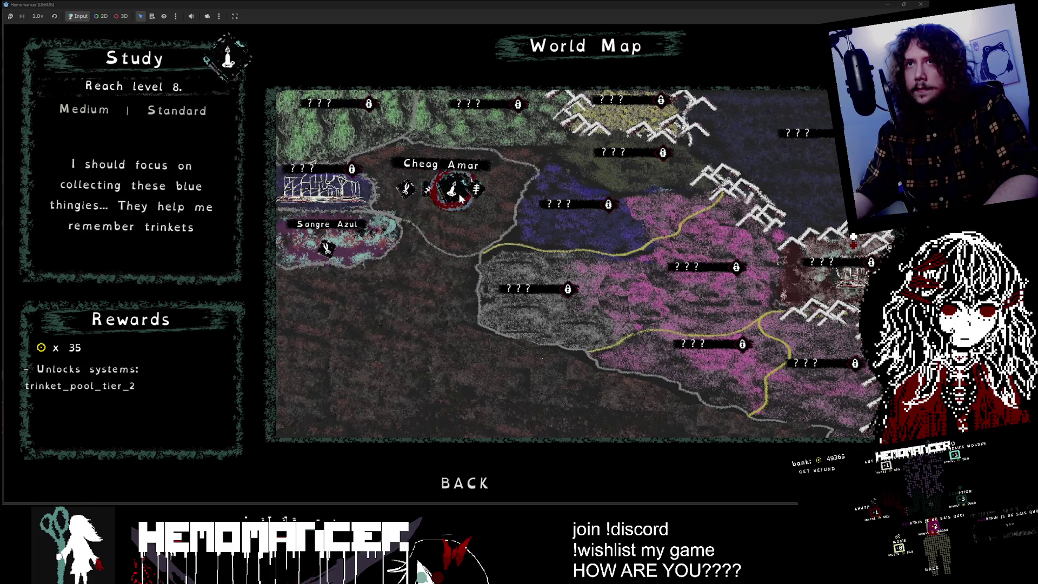
left_click(411, 193)
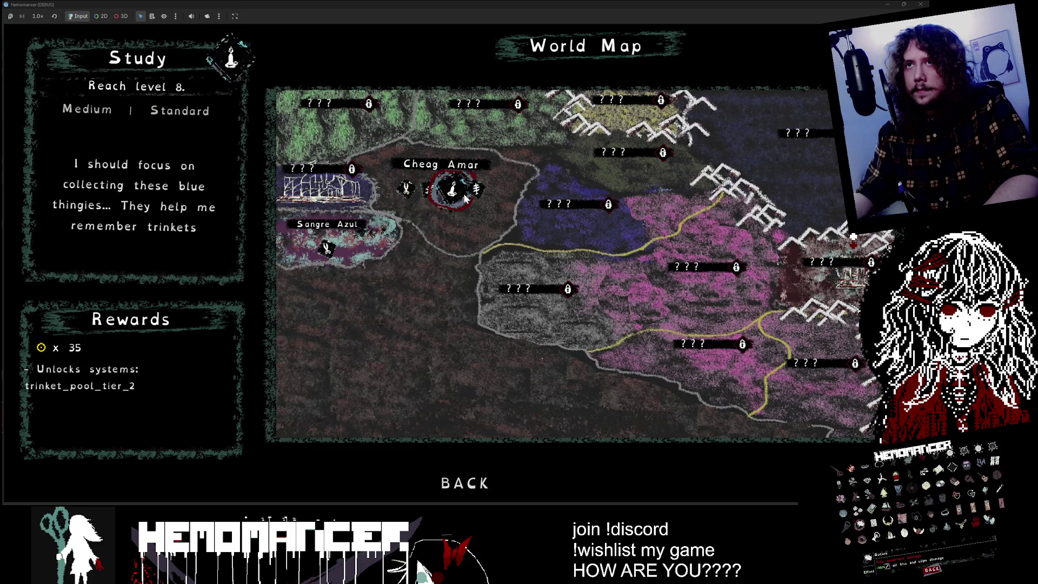
left_click(495, 472)
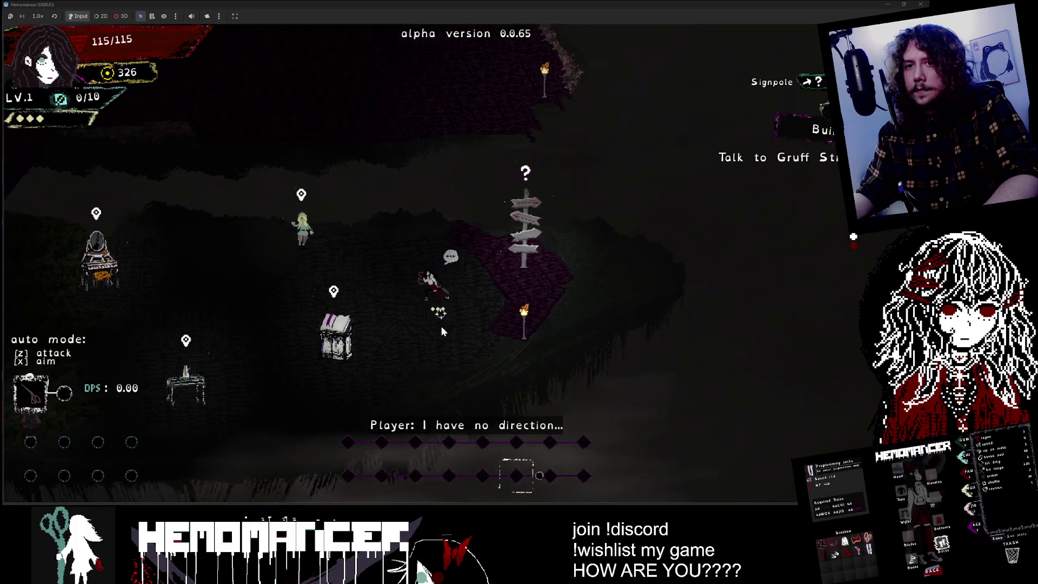
- Walk to the bookstand and browse the Journal, then close it
key("a")
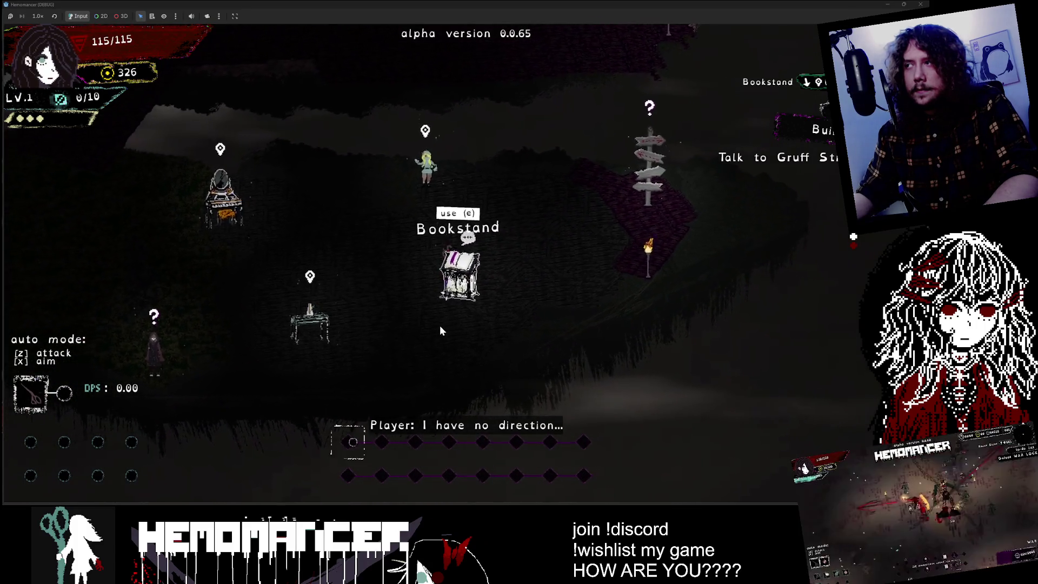
key("d")
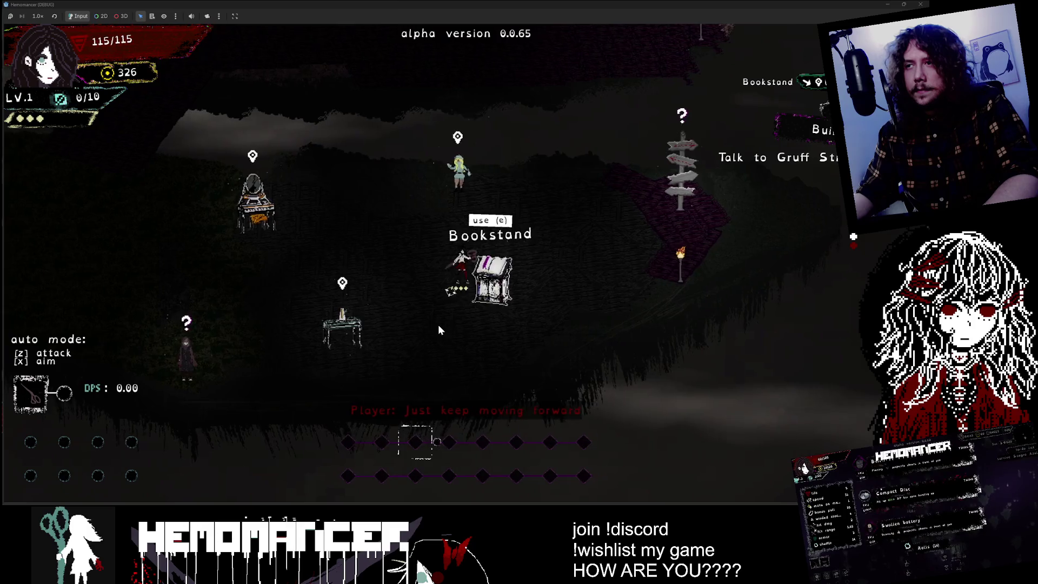
key("e")
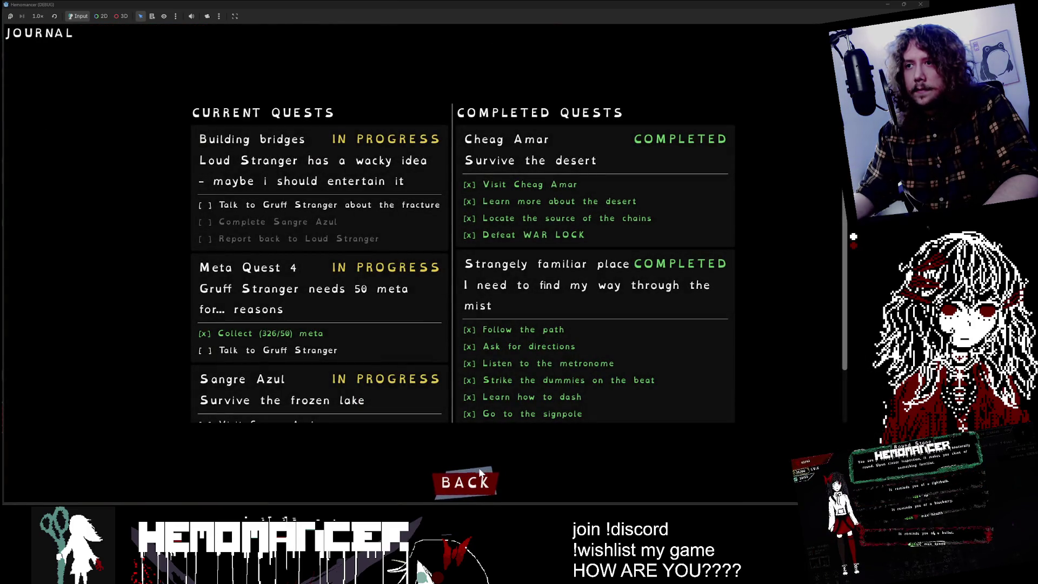
left_click(457, 480)
key("e")
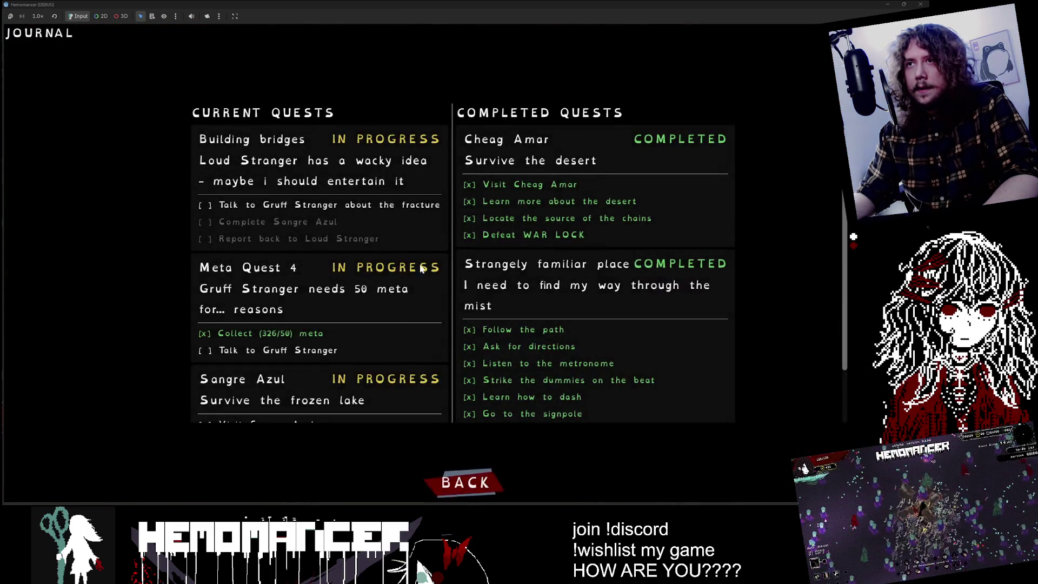
scroll(420, 265, "down", 2)
scroll(421, 266, "up", 2)
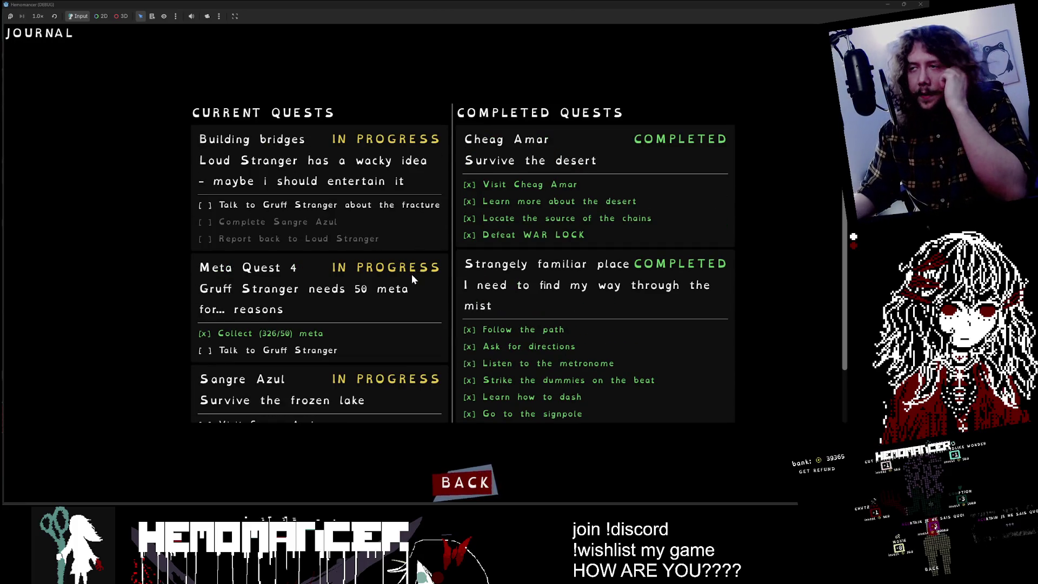
scroll(388, 290, "down", 2)
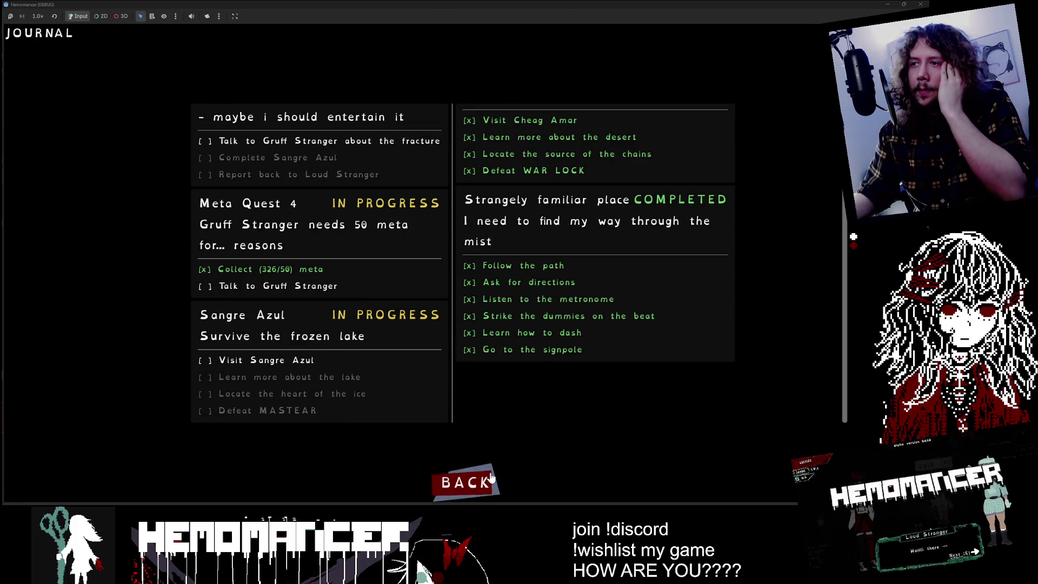
left_click(488, 478)
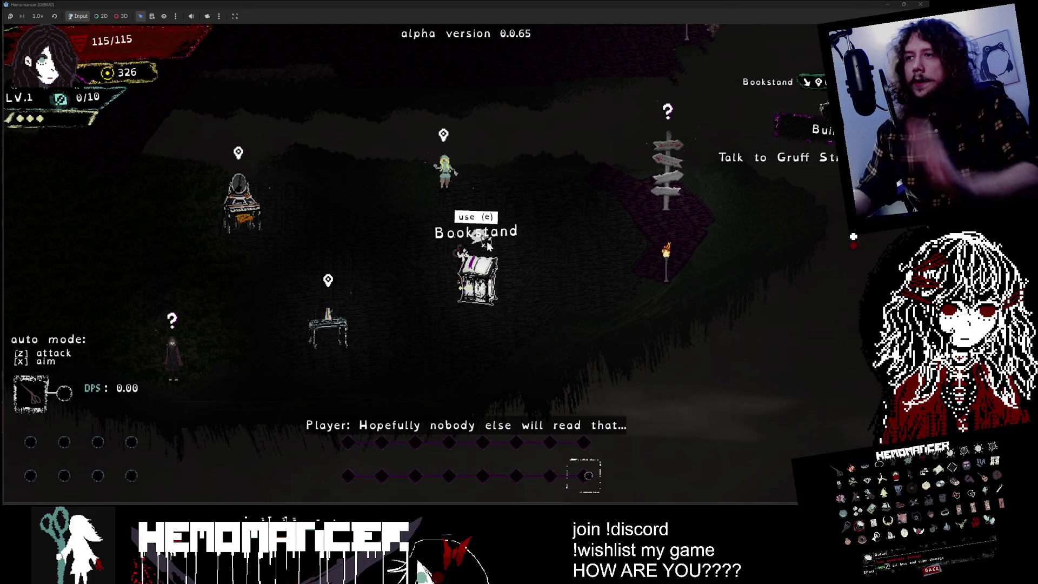
- Reopen the world map at the signpost and cycle through the Prelude, Training, Cutting, Study and Purging briefs
key("d")
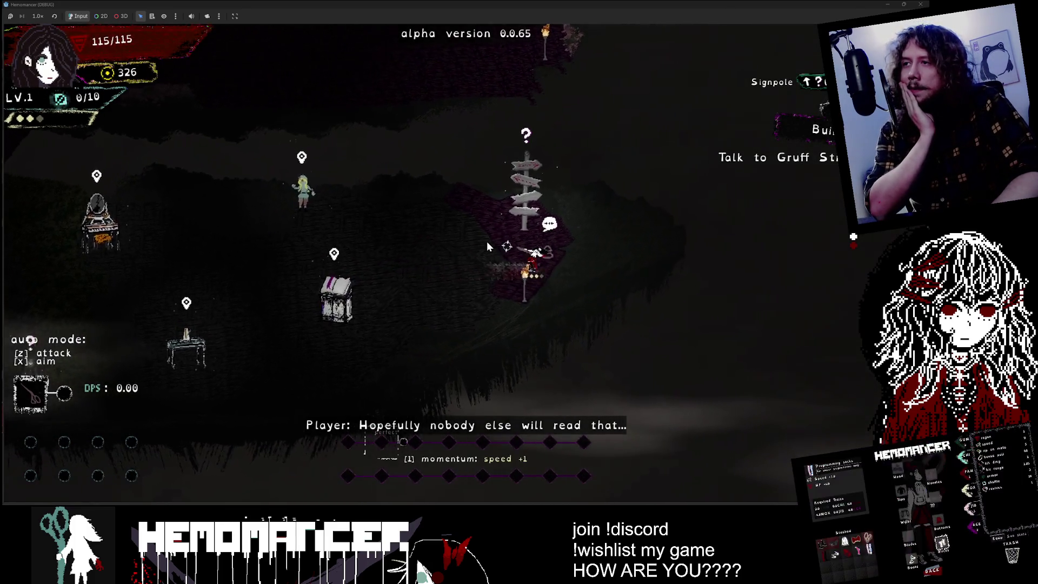
key("e")
key("s")
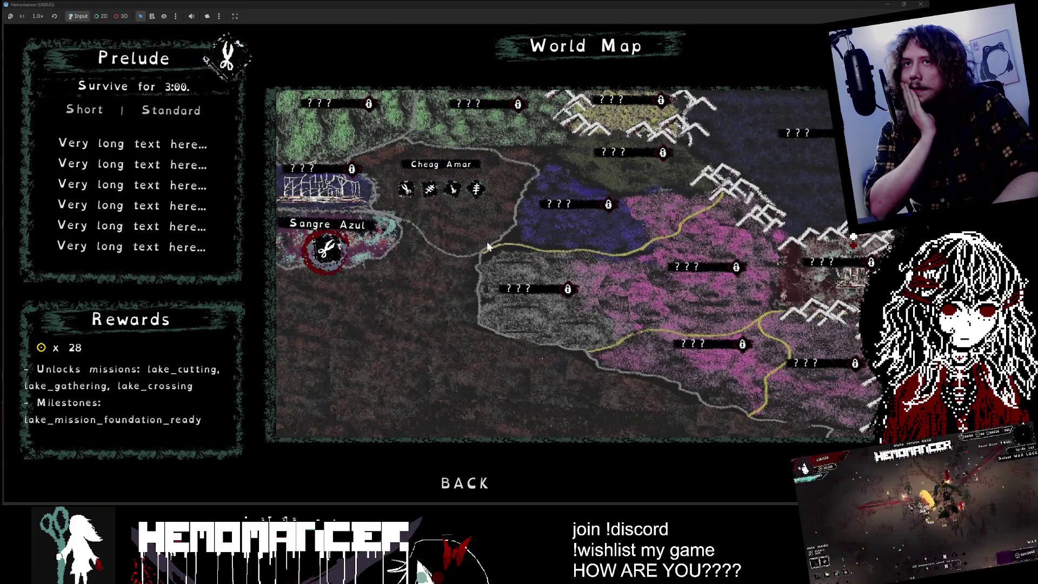
key("w")
key("d")
key("d")
key("a")
key("a")
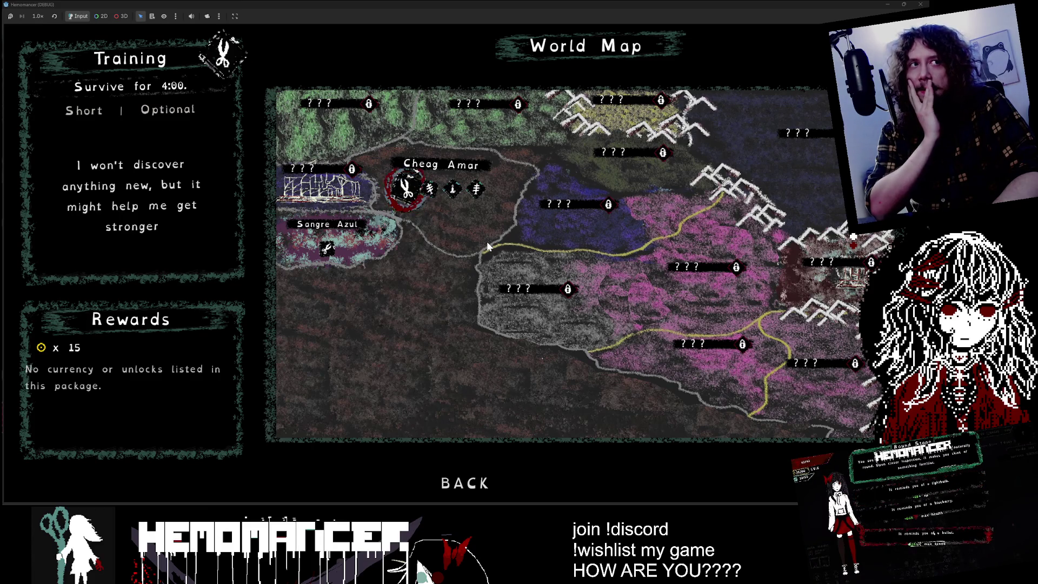
key("s")
key("w")
key("d")
key("d")
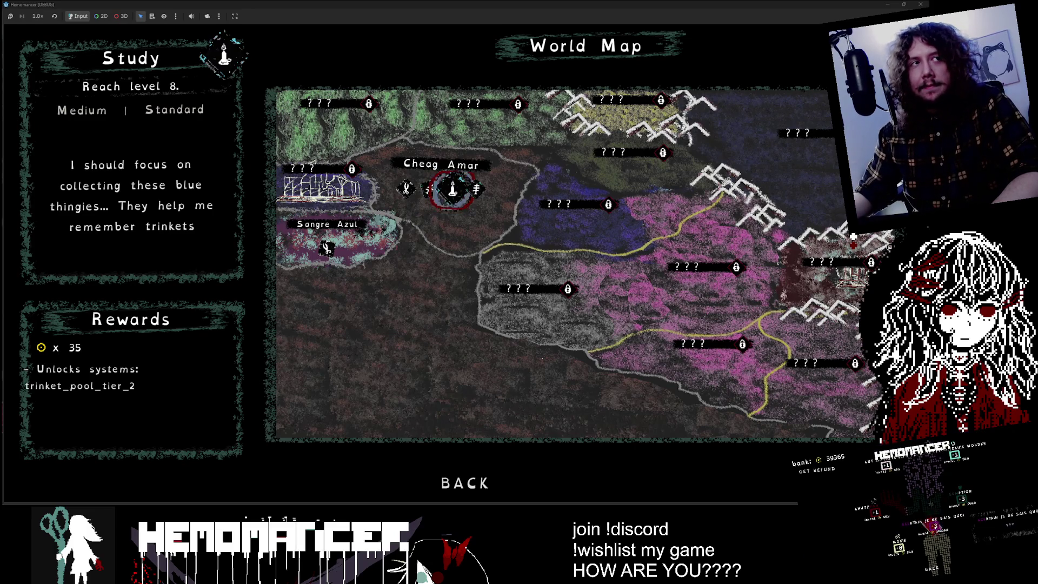
key("d")
key("a")
key("a")
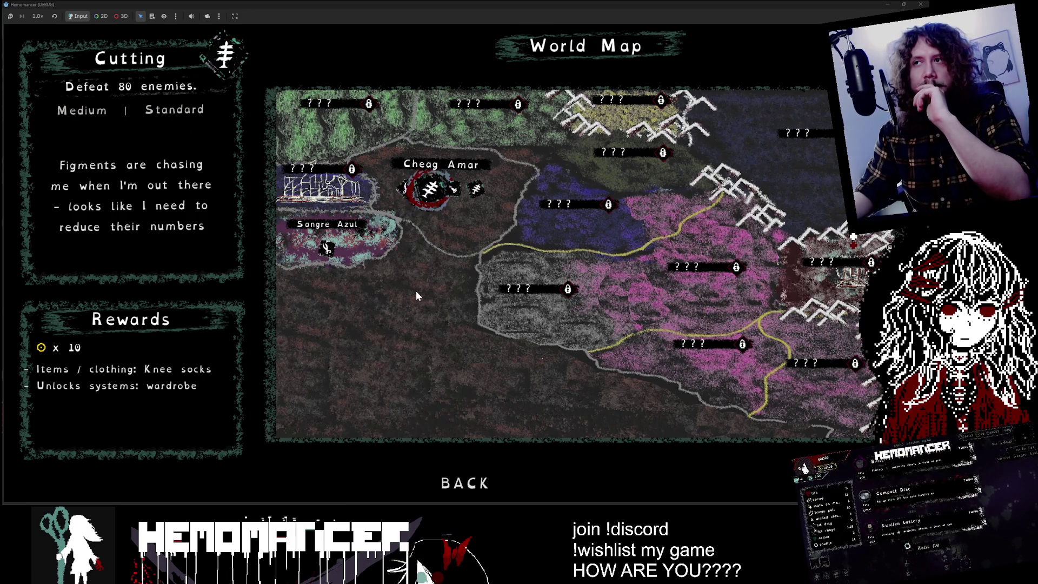
- Select the Prelude and Training missions, then minimize the game window
left_click(317, 253)
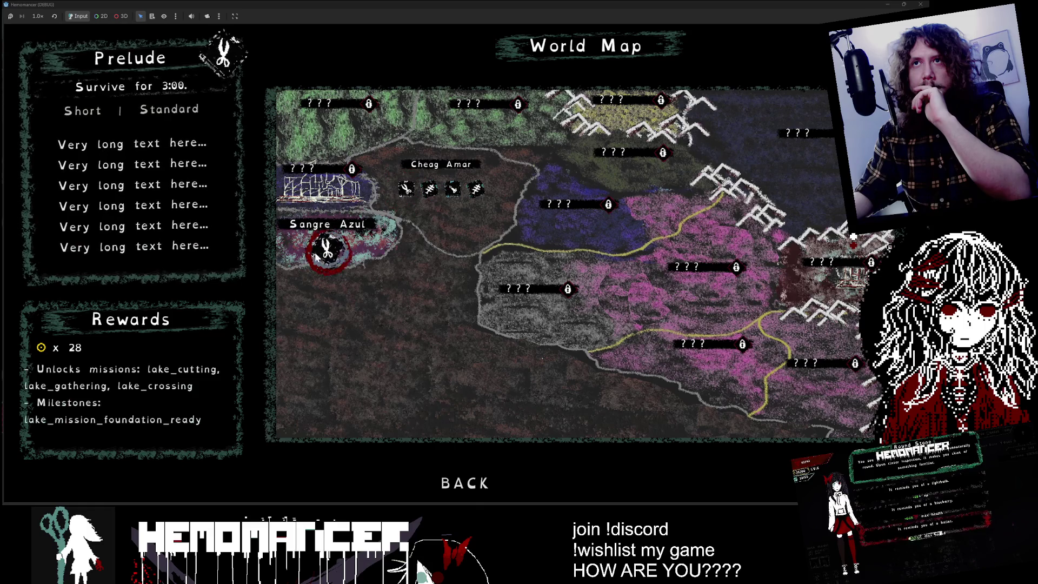
left_click(405, 190)
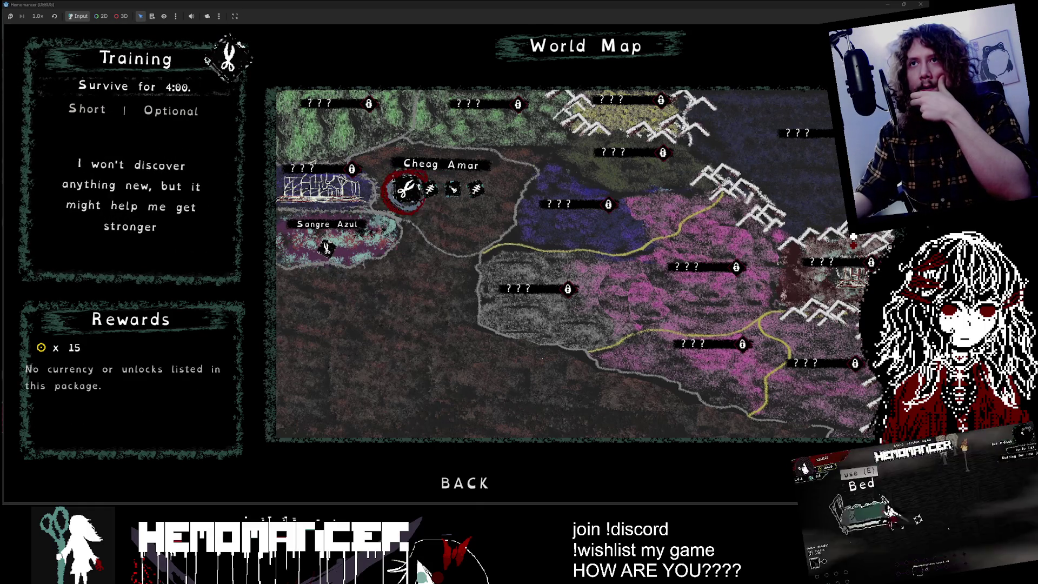
left_click(886, 5)
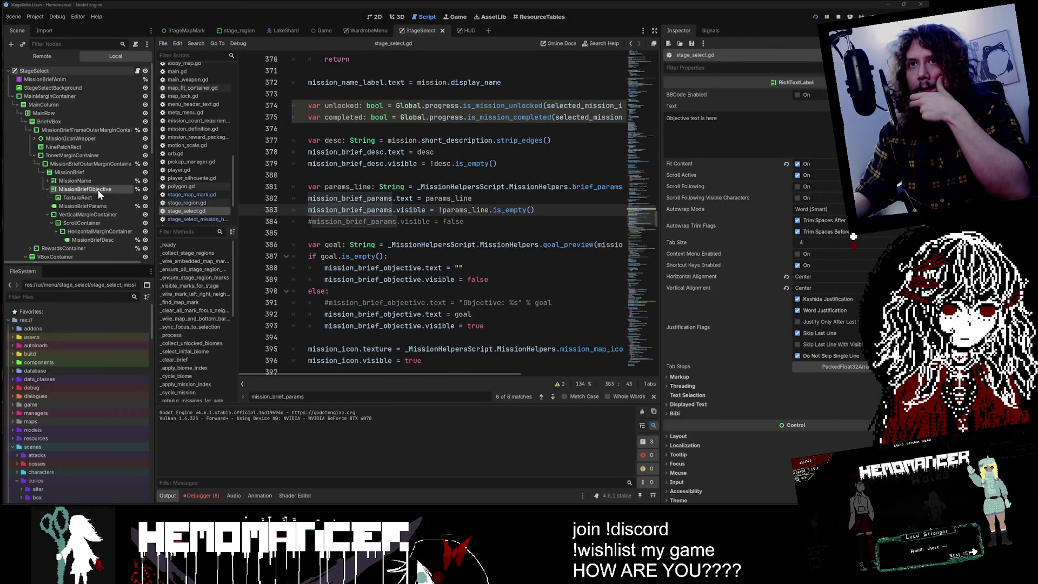
- Duplicate the MissionBriefObjective node and name the copy MissionRelatedQuests
left_click(47, 188)
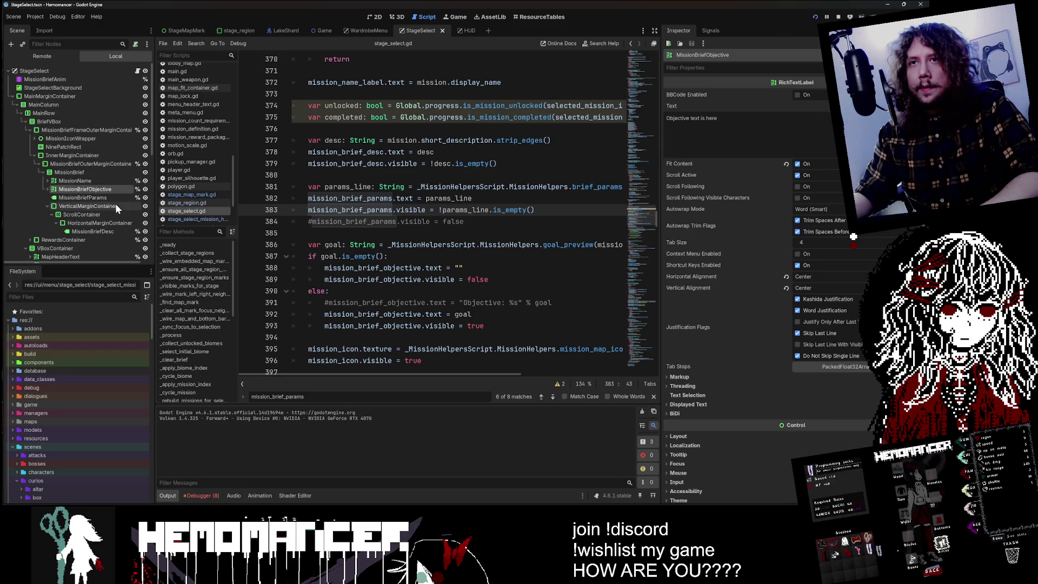
key("ctrl+d")
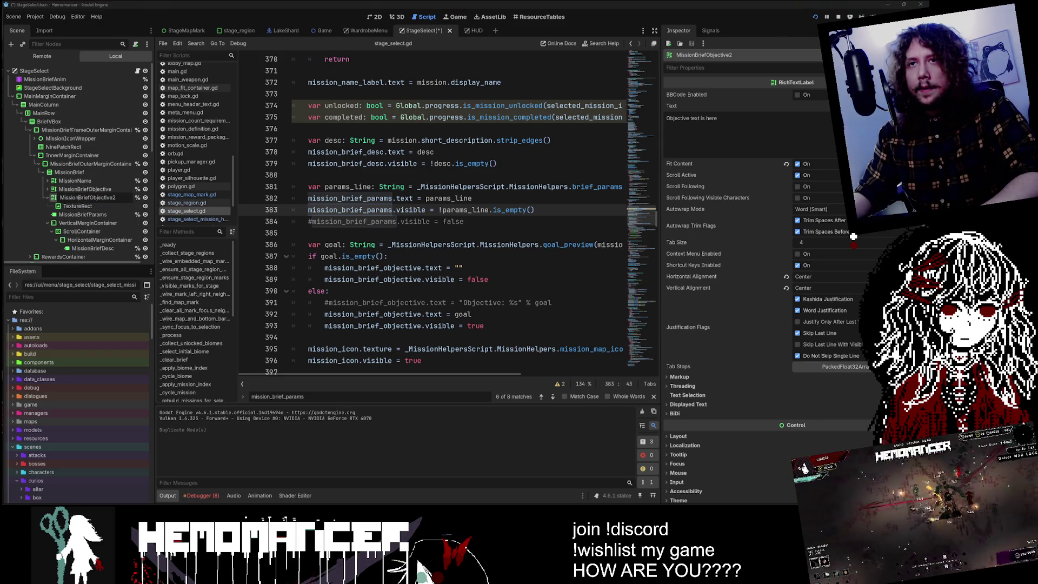
type("Relat")
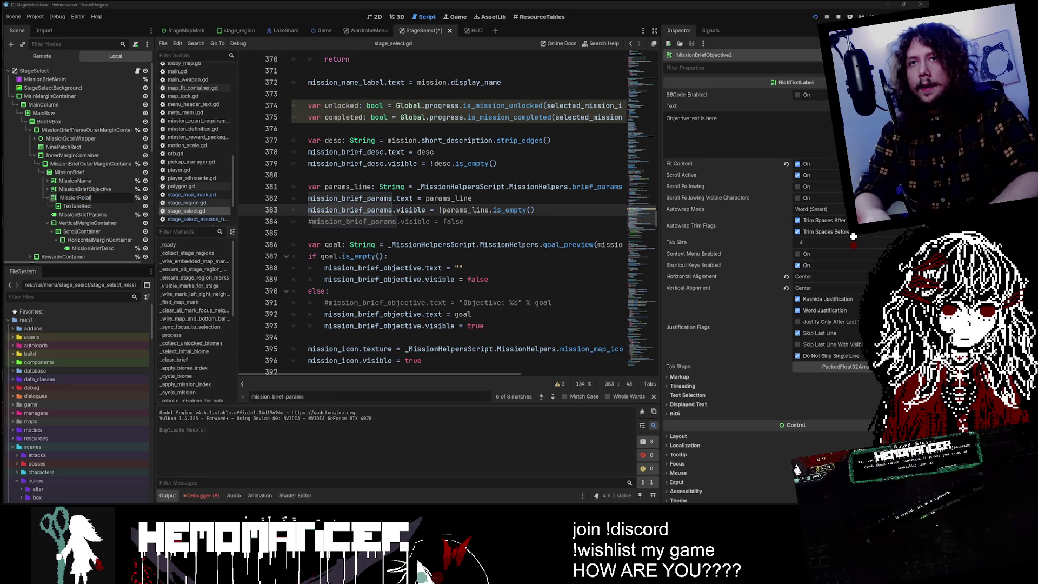
type("edQuest")
key("Return")
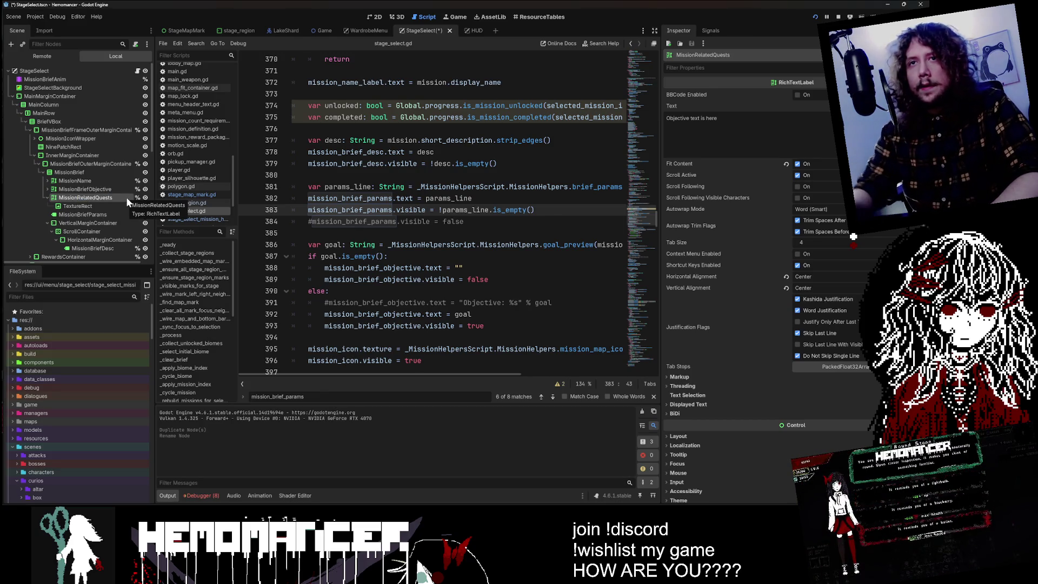
- Switch to the 2D view and delete the MissionRelatedQuests node
left_click(373, 17)
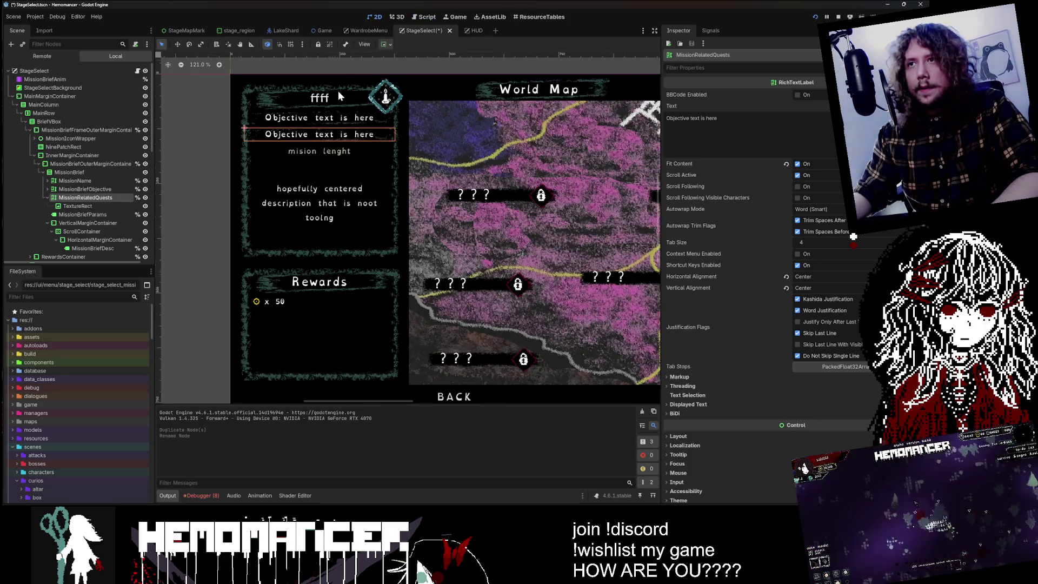
scroll(339, 90, "up", 2)
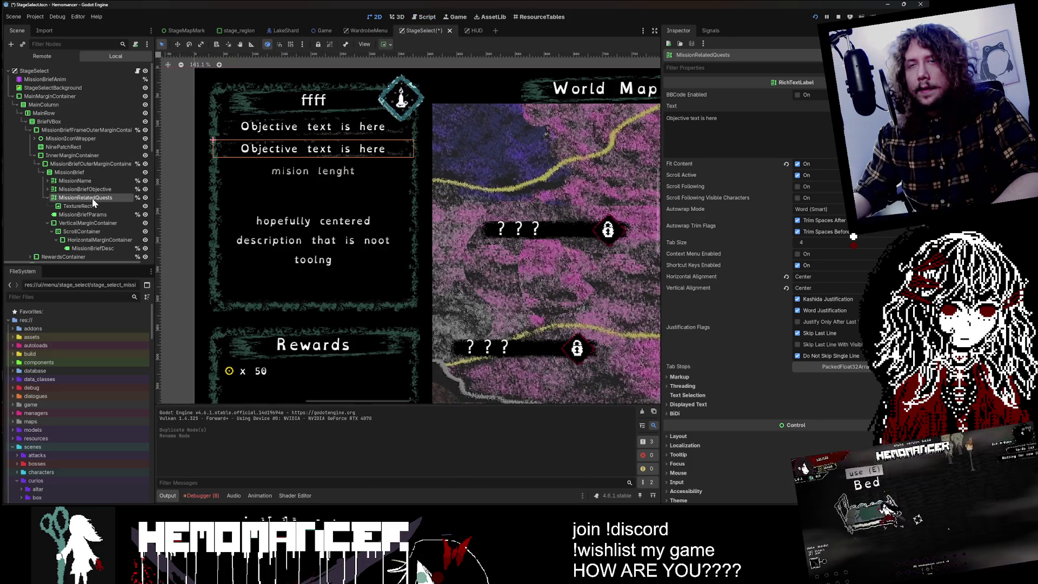
left_click(78, 206)
left_click(47, 197)
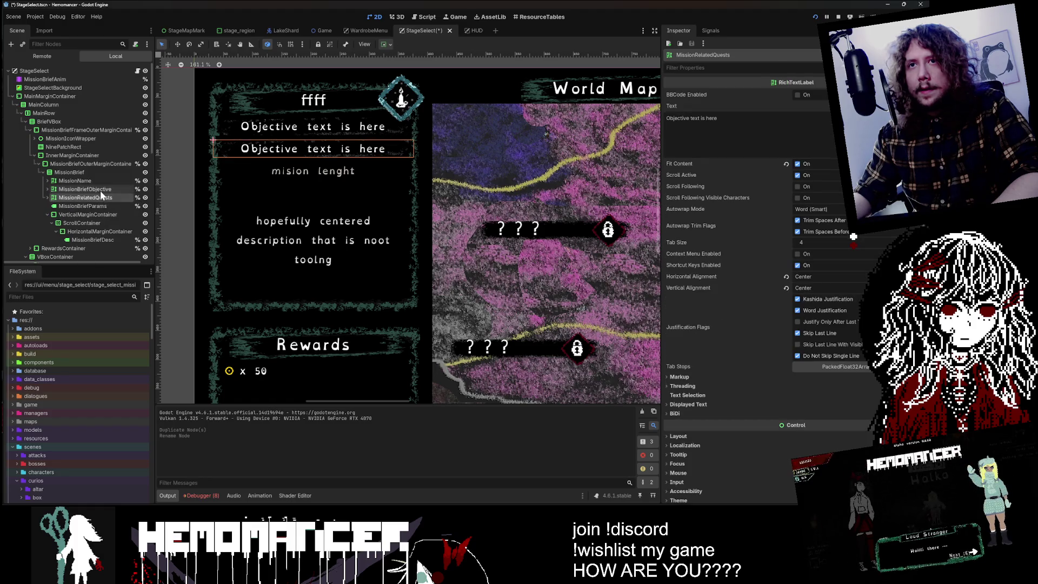
key("Delete")
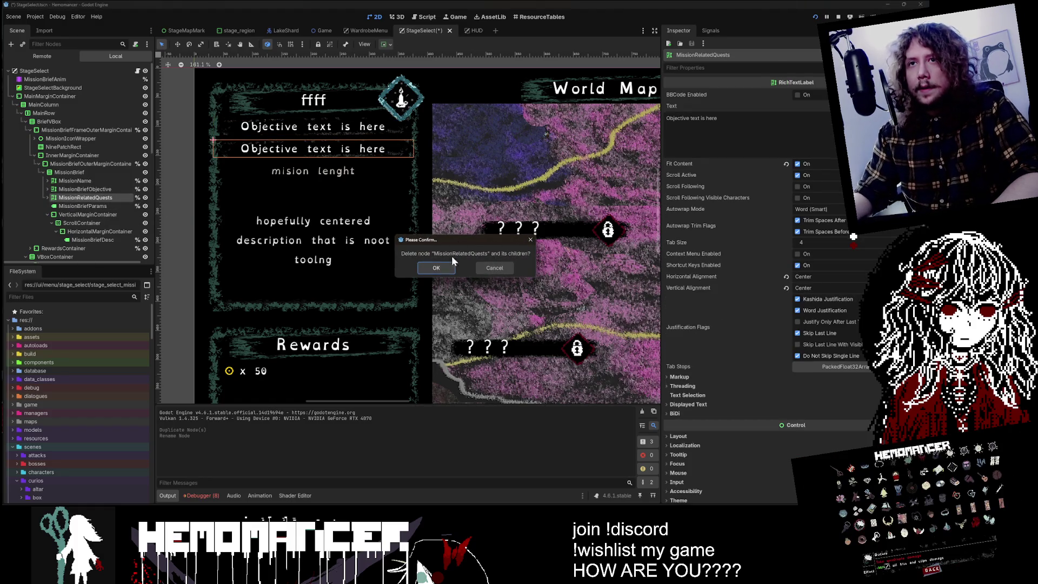
left_click(436, 268)
- Duplicate the MissionBriefParams label and rename the copy MissionRelatedQuests
left_click(70, 196)
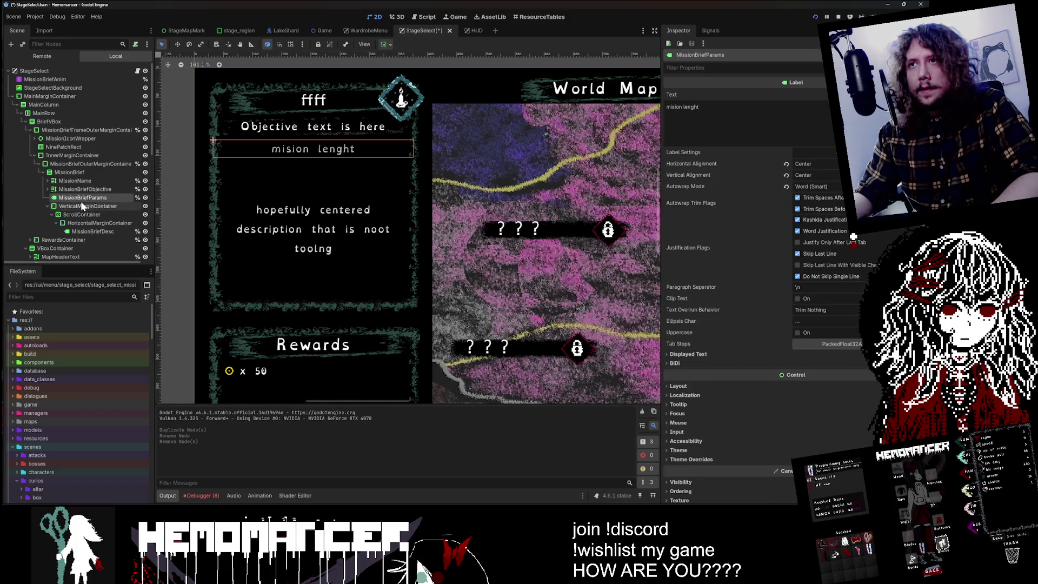
key("ctrl+d")
double_click(90, 206)
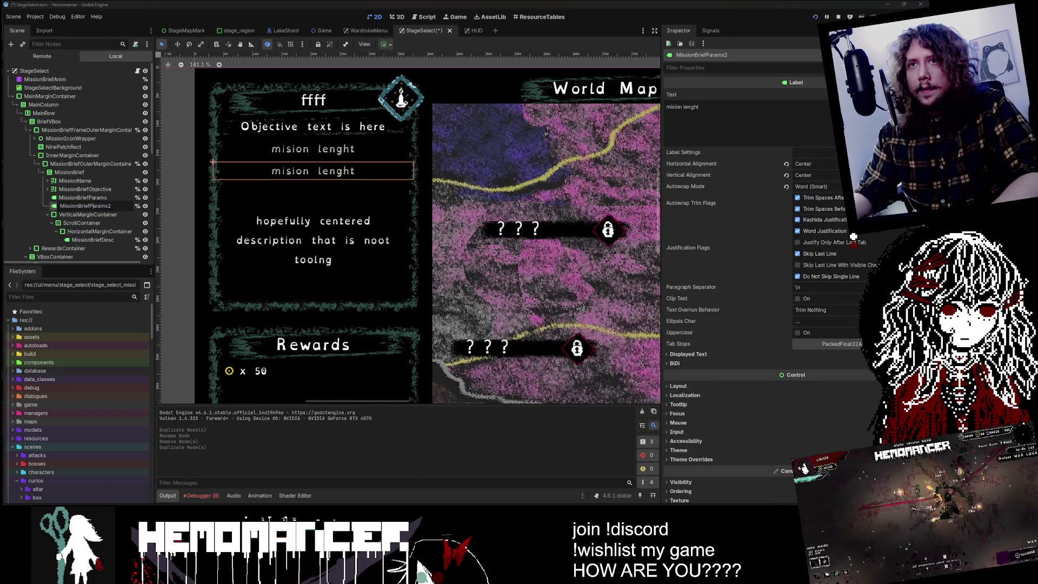
type("RelatedQuests")
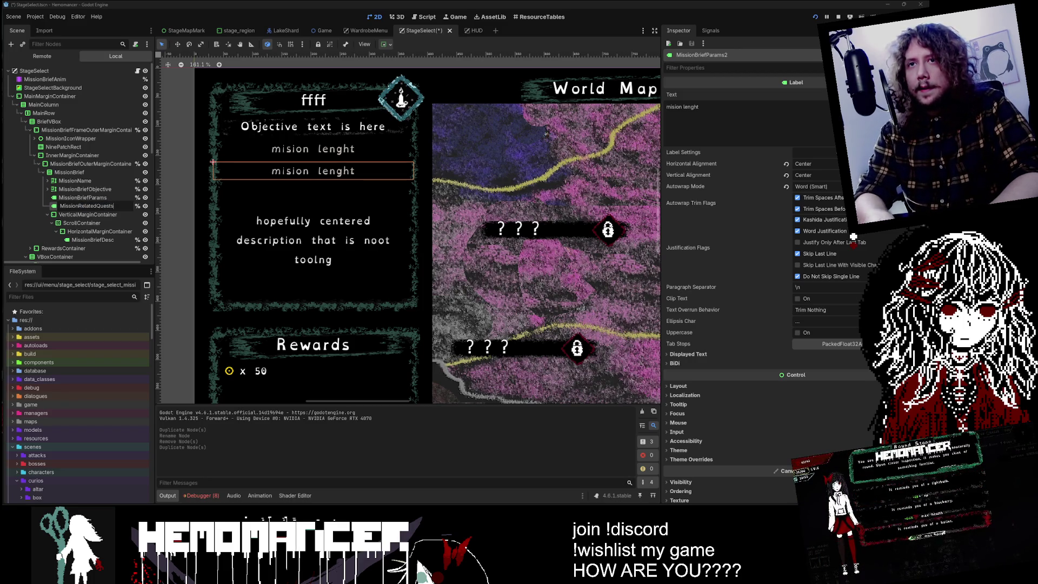
key("Return")
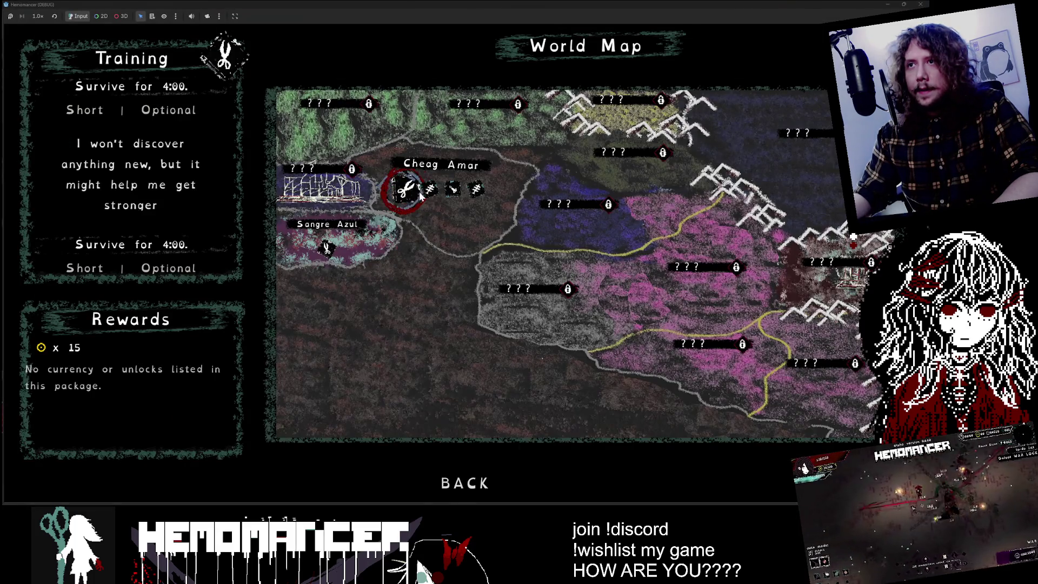
- Stop the game, delete the MissionRelatedQuests label, rerun with F5 and advance to the Study brief
key("F8")
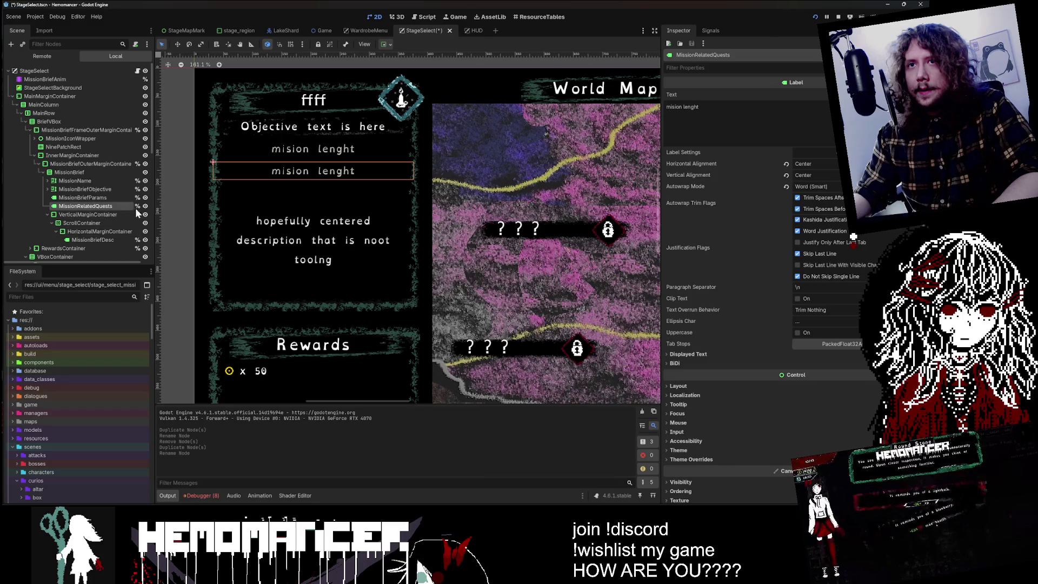
key("Delete")
key("F5")
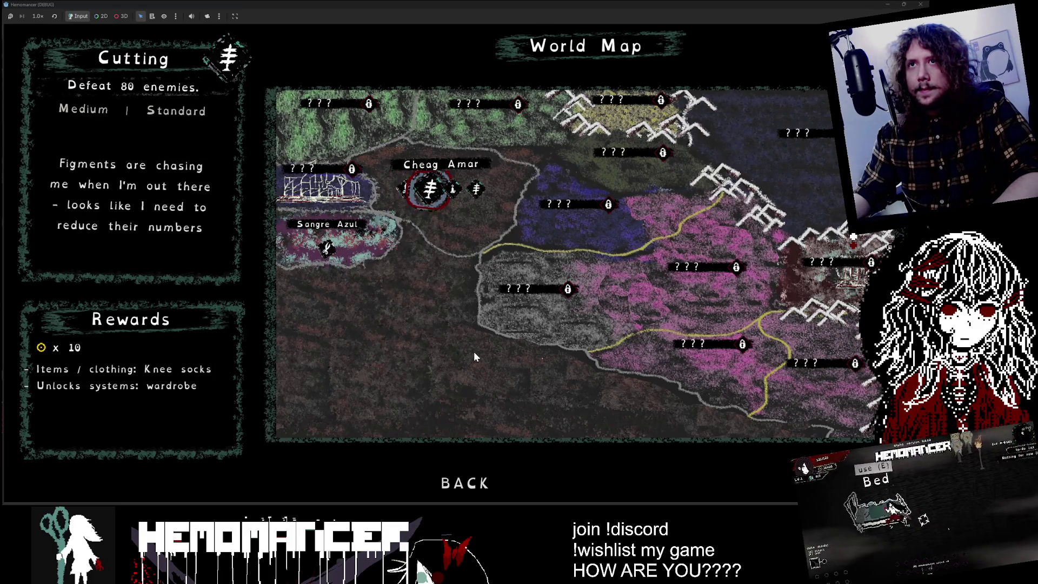
key("Right")
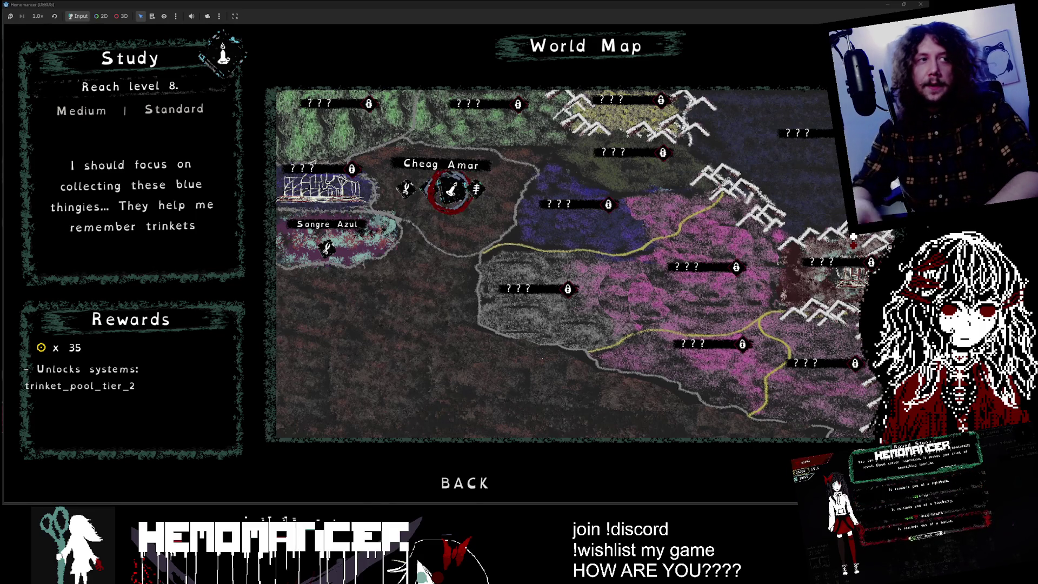
- Take a Snipping Tool screenshot of the game window showing the Study brief
key("super+shift+r")
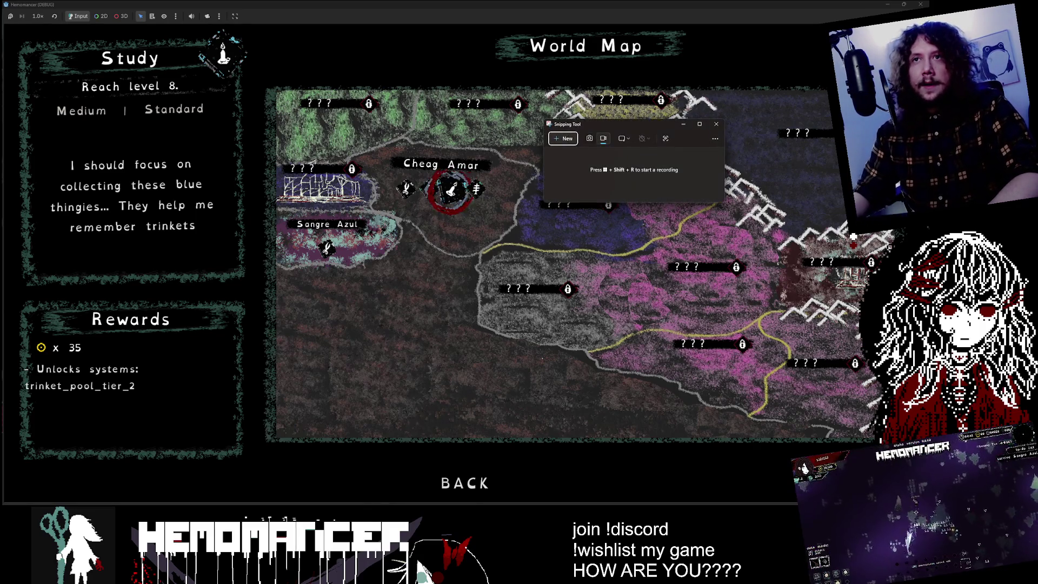
left_click(571, 141)
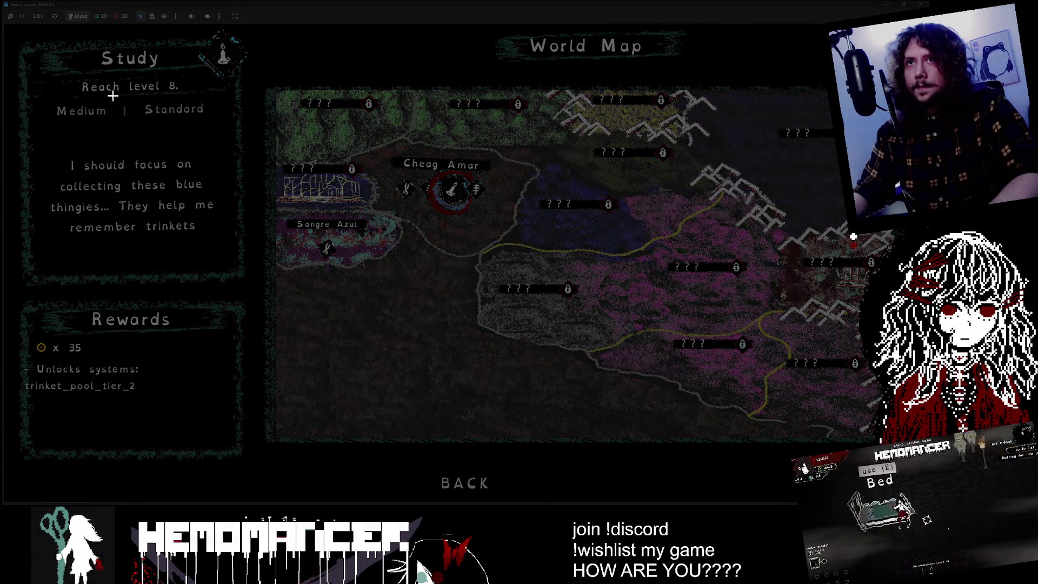
left_click_drag(14, 29, 853, 471)
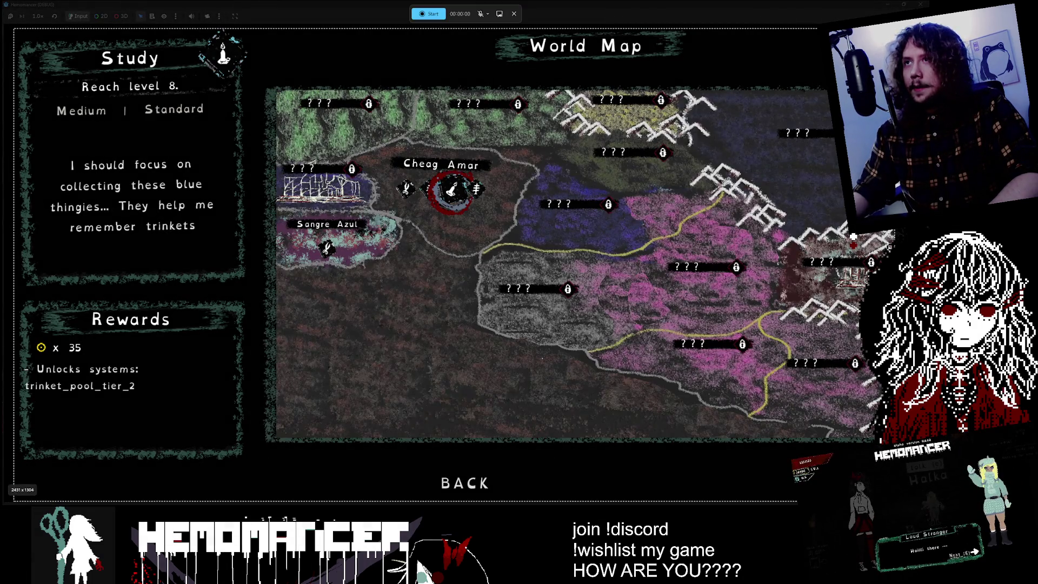
key("Escape")
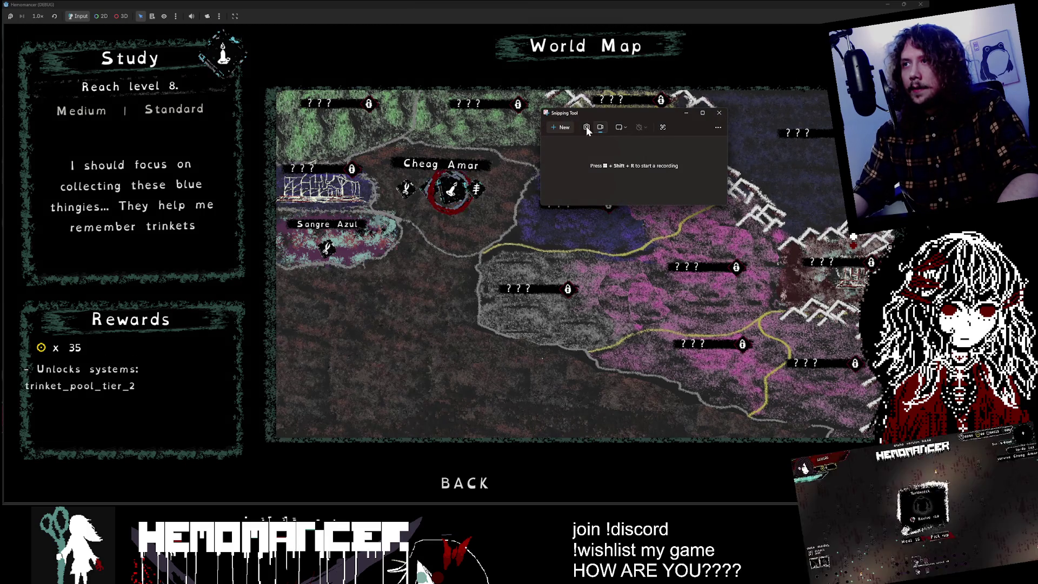
left_click(557, 129)
mouse_move(15, 30)
left_mouse_down()
mouse_move(819, 477)
mouse_move(820, 498)
left_mouse_up()
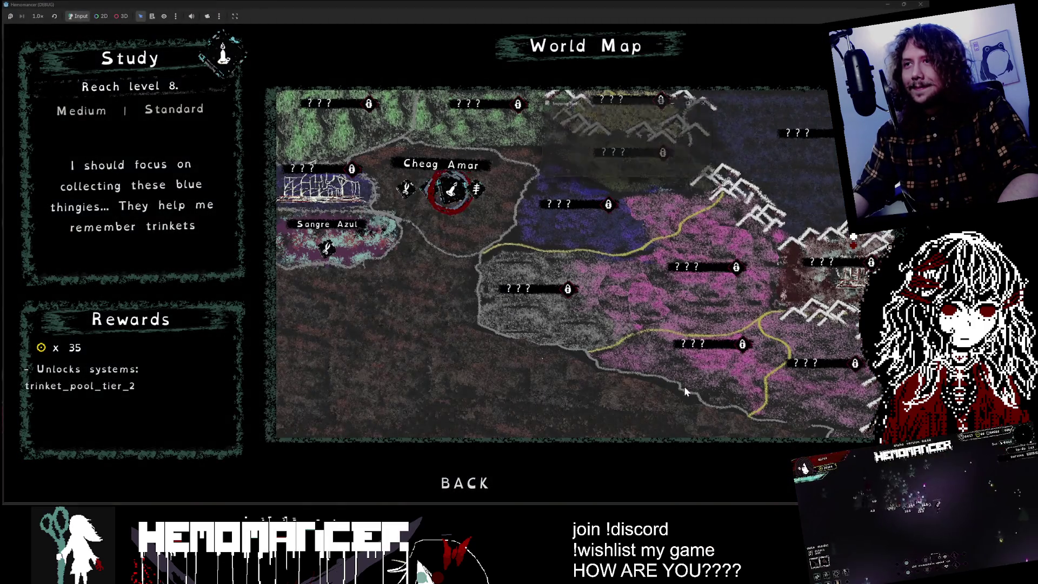
- Maximize the capture, test a pen stroke and undo it, then copy the image to the clipboard
left_click_drag(616, 102, 313, 118)
double_click(312, 118)
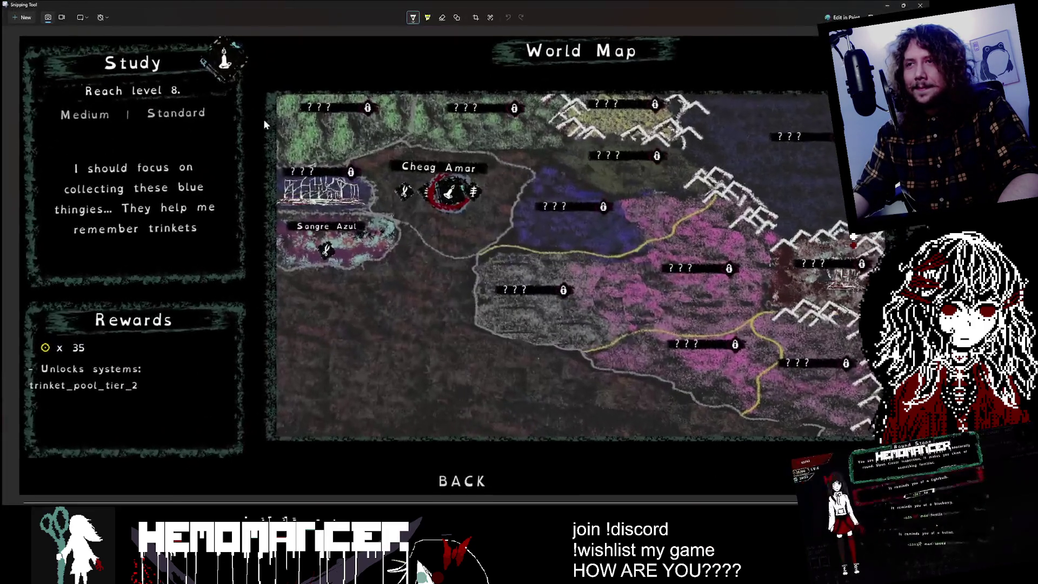
scroll(73, 98, "down", 1)
scroll(66, 111, "up", 2)
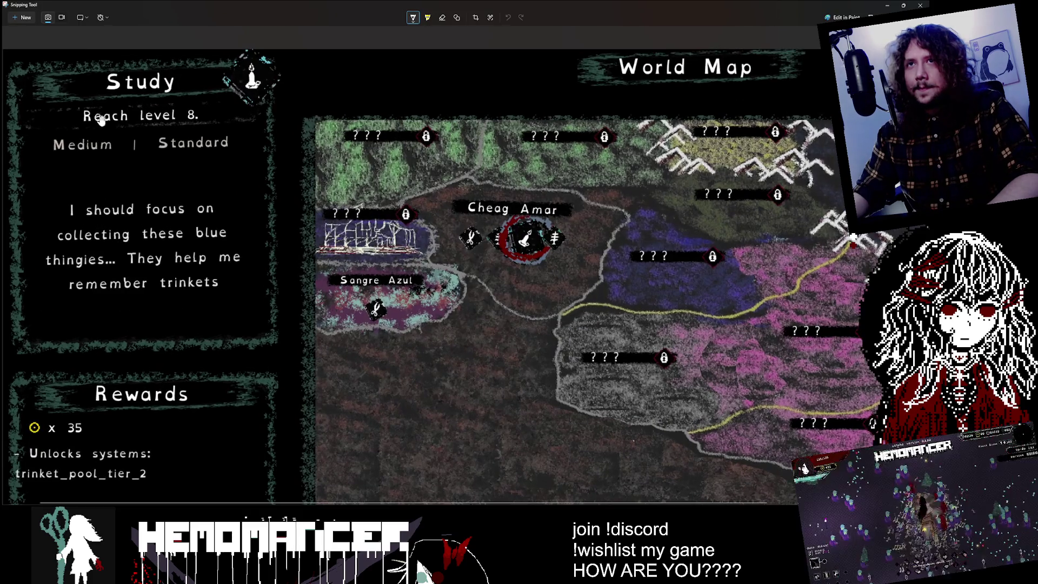
left_click(414, 18)
left_click(373, 57)
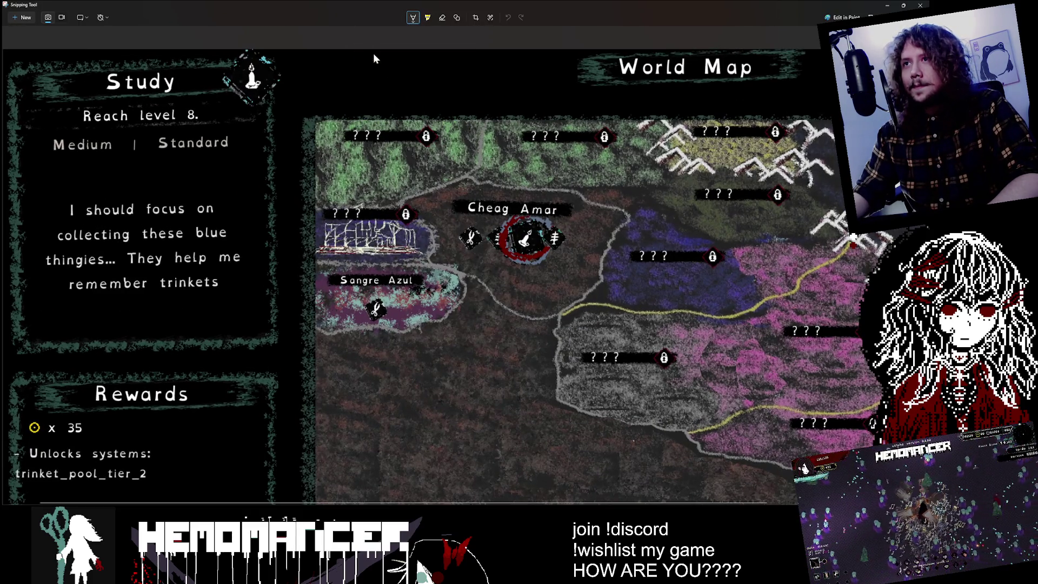
left_click(414, 18)
left_click(106, 153)
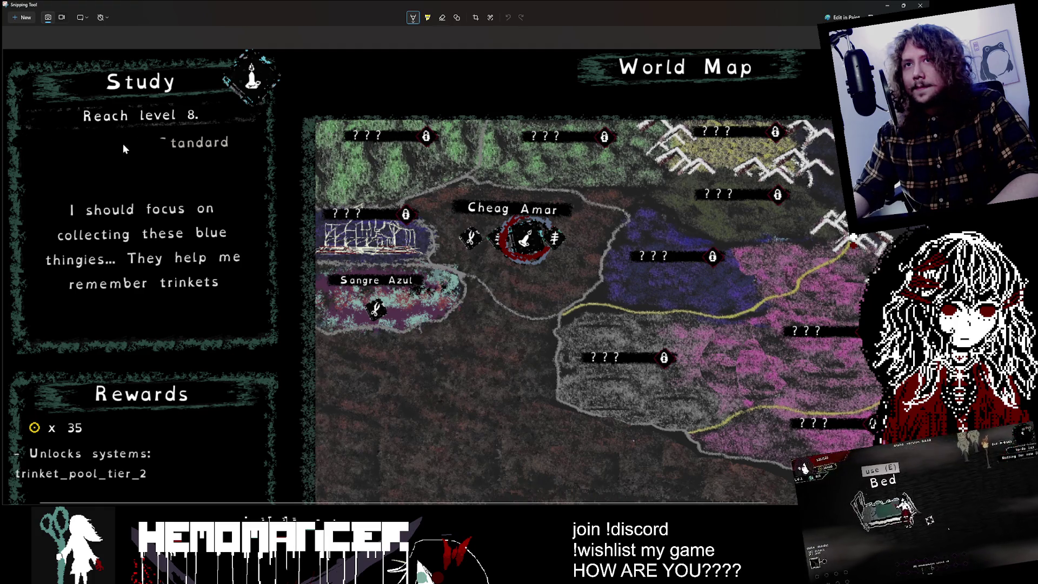
left_click_drag(221, 142, 268, 163)
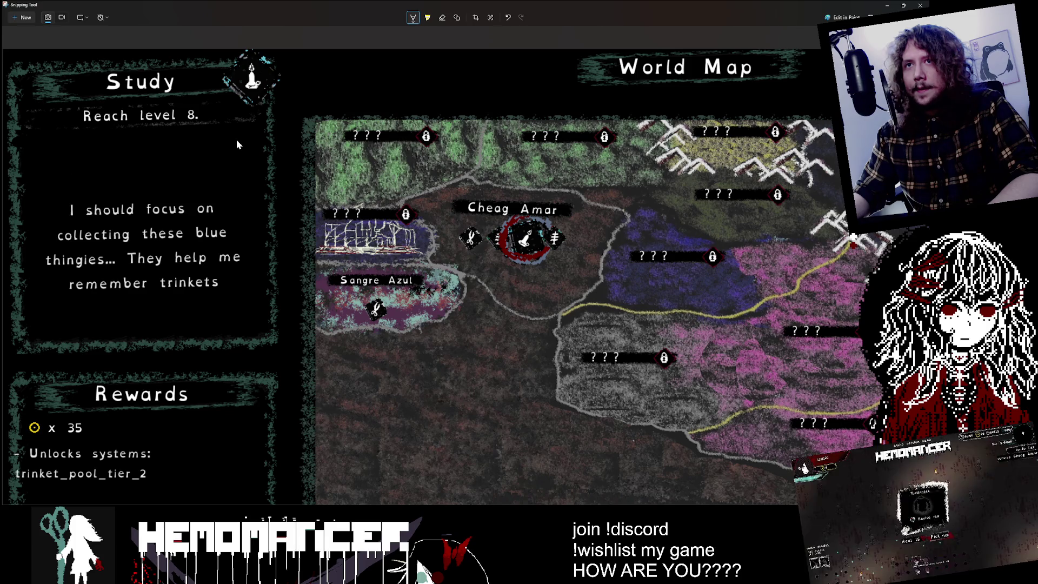
key("ctrl+z")
right_click(245, 154)
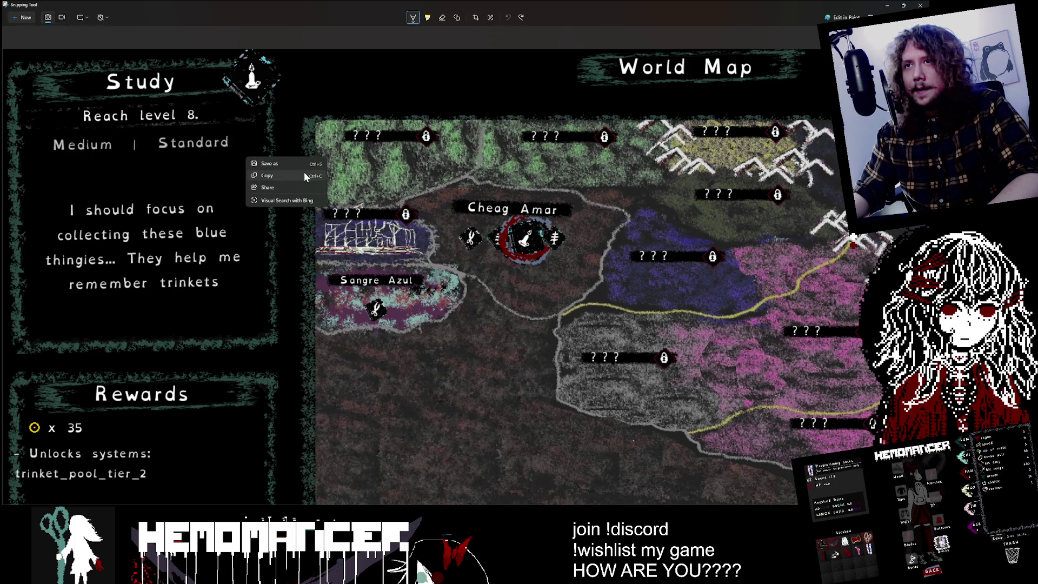
left_click(304, 171)
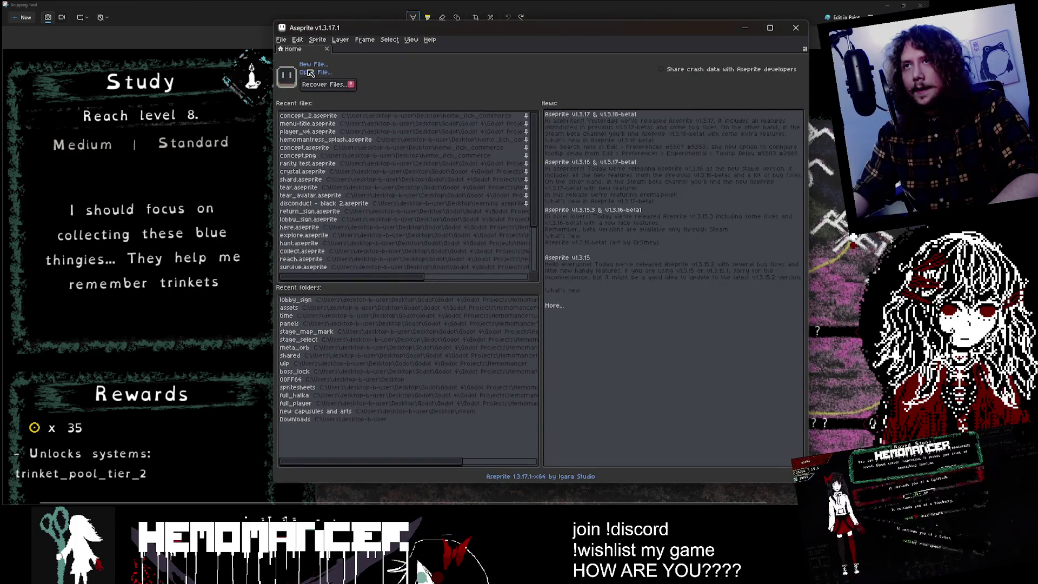
- Create a new Aseprite sprite, paste the screenshot in, and maximize the window
left_click(312, 64)
left_click(519, 336)
key("ctrl+v")
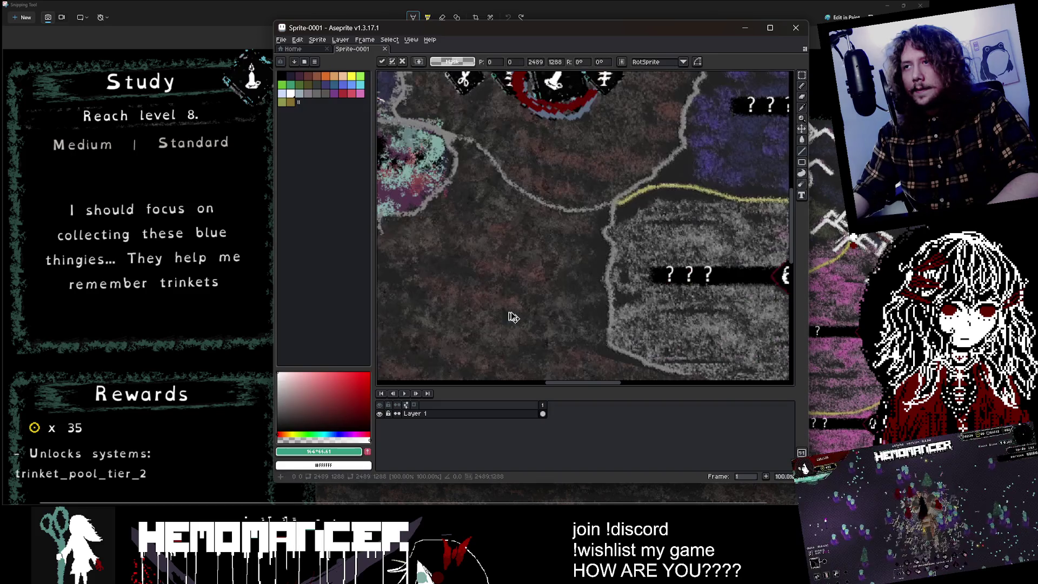
double_click(566, 21)
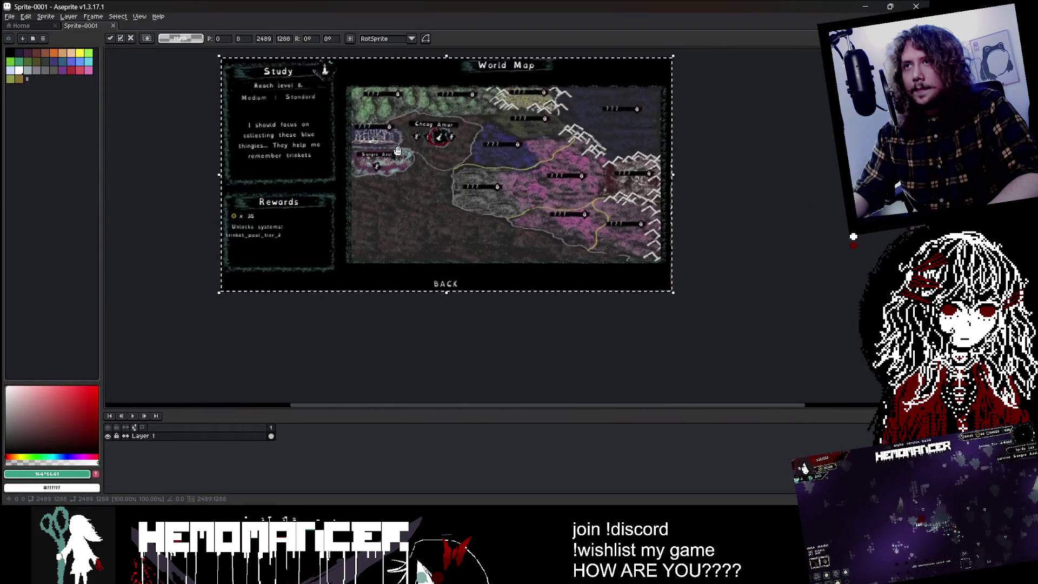
- Commit the pasted screenshot and bring the Study brief and map into view
key("Return")
scroll(337, 174, "up", 5)
scroll(338, 174, "down", 3)
mouse_move(419, 235)
left_mouse_down()
mouse_move(390, 216)
mouse_move(441, 232)
mouse_move(442, 223)
left_mouse_up()
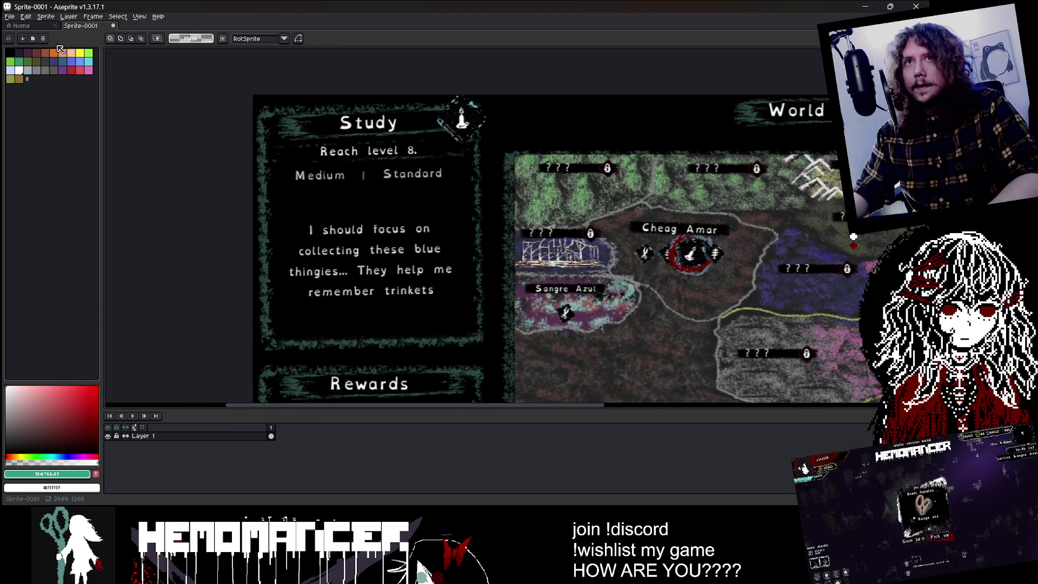
- Apply the hemomancer palette preset and narrow the palette panel
left_click(33, 37)
left_click(33, 38)
left_click(32, 38)
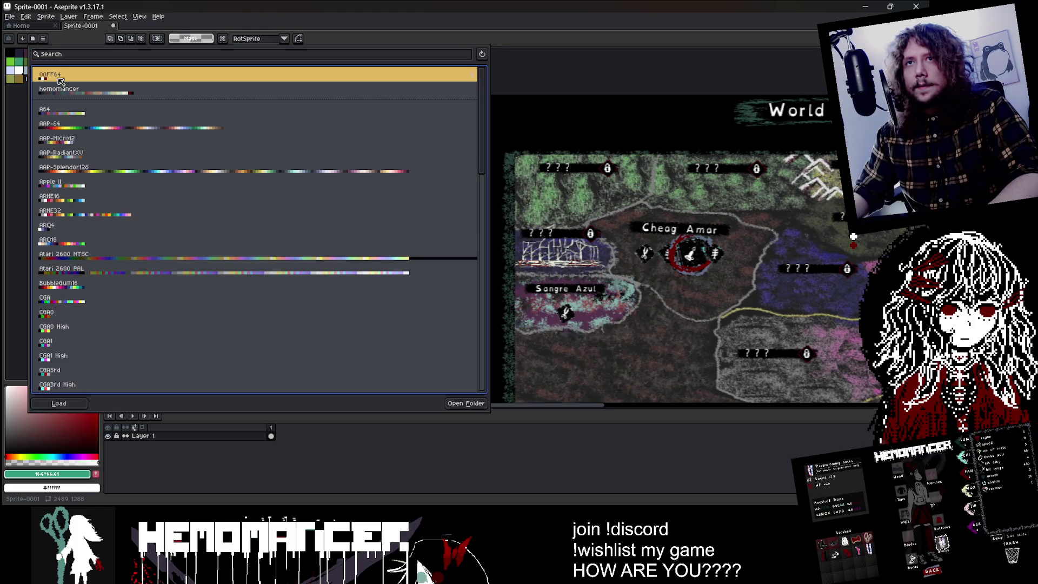
left_click(60, 90)
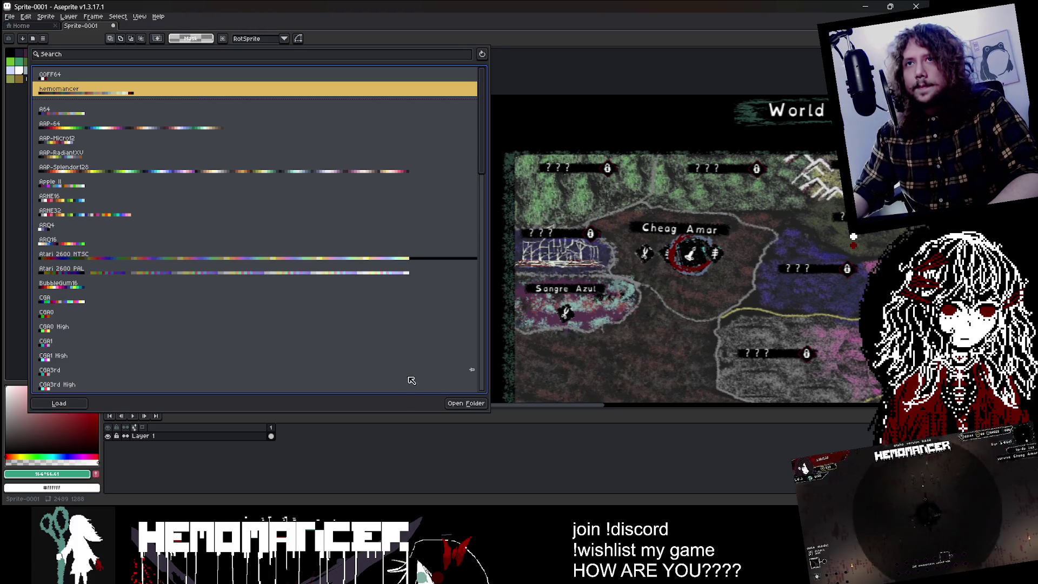
left_click(470, 405)
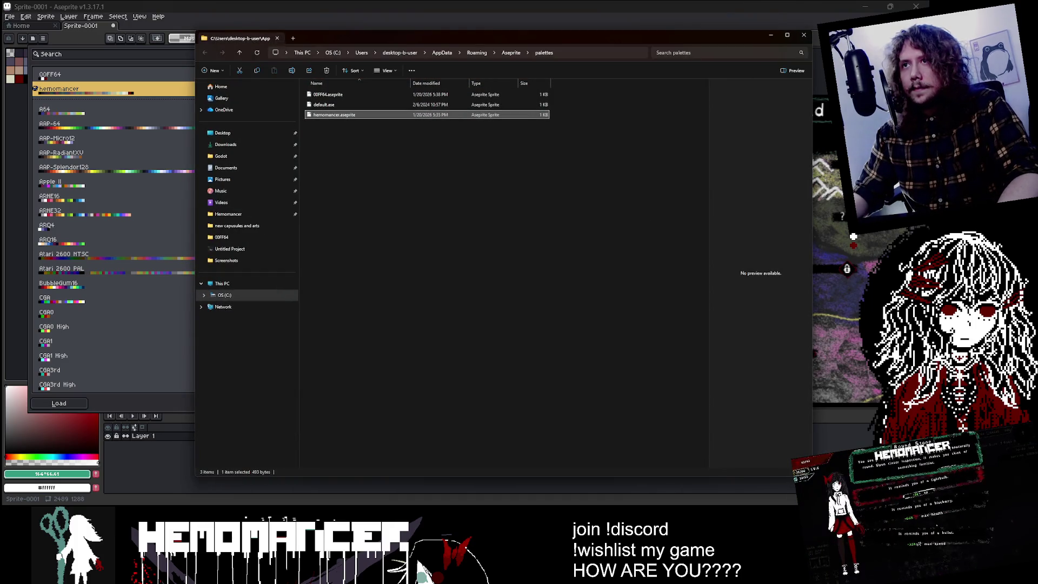
left_click(804, 37)
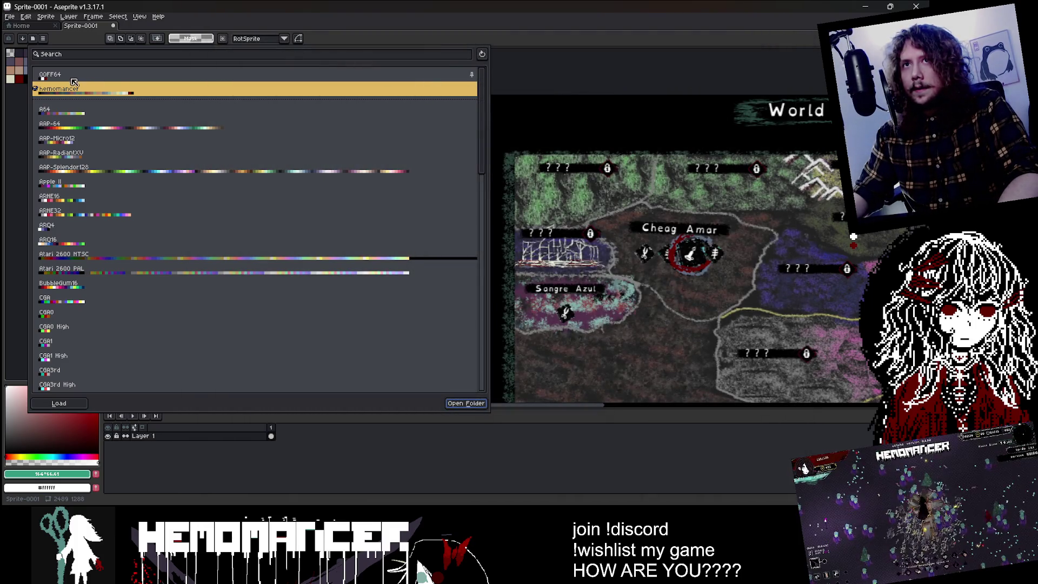
left_click(22, 124)
mouse_move(100, 84)
left_mouse_down()
mouse_move(67, 105)
mouse_move(79, 119)
left_mouse_up()
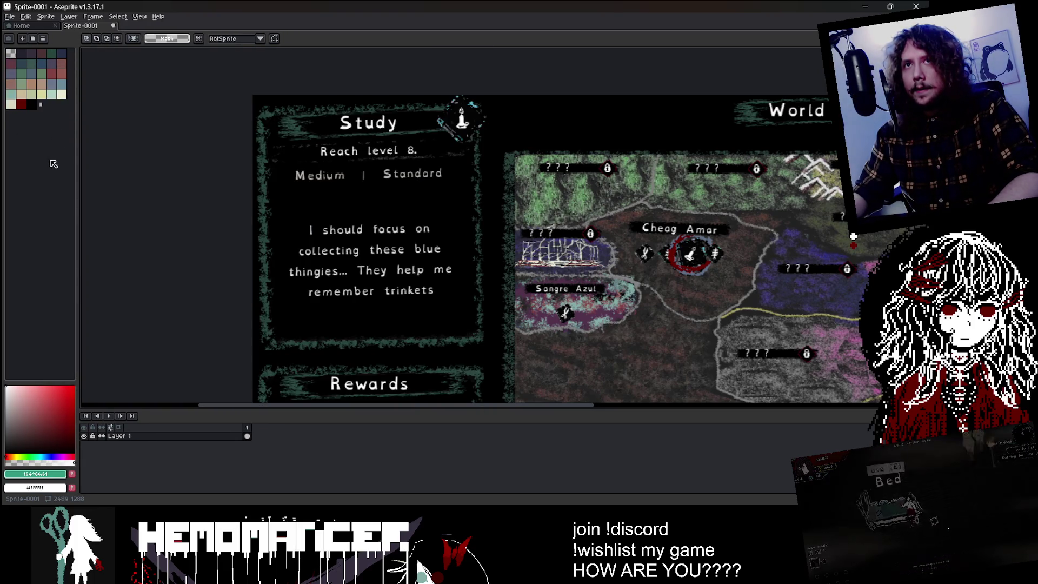
scroll(54, 163, "up", 4, "ctrl")
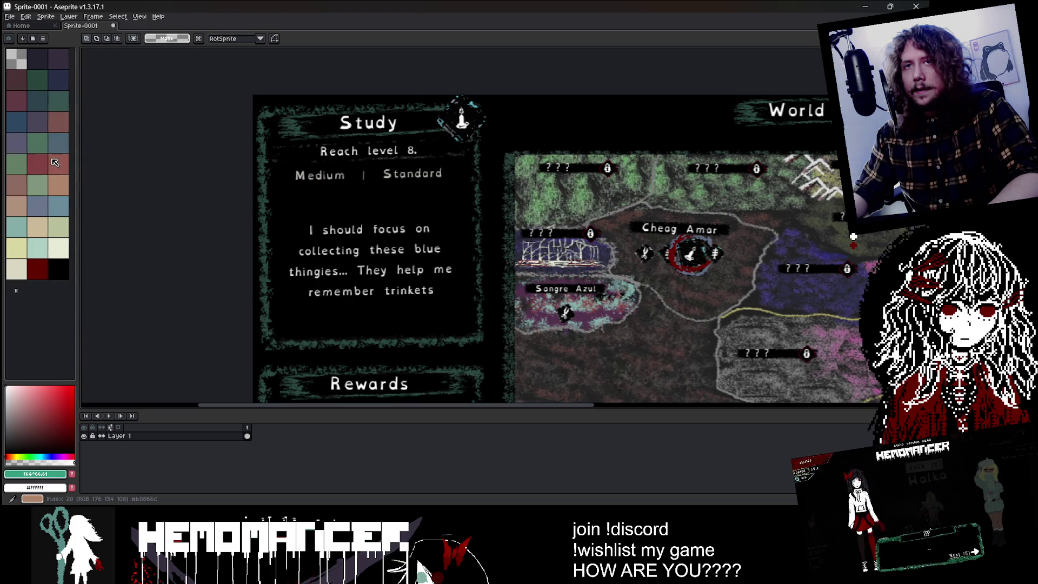
scroll(55, 163, "down", 2, "ctrl")
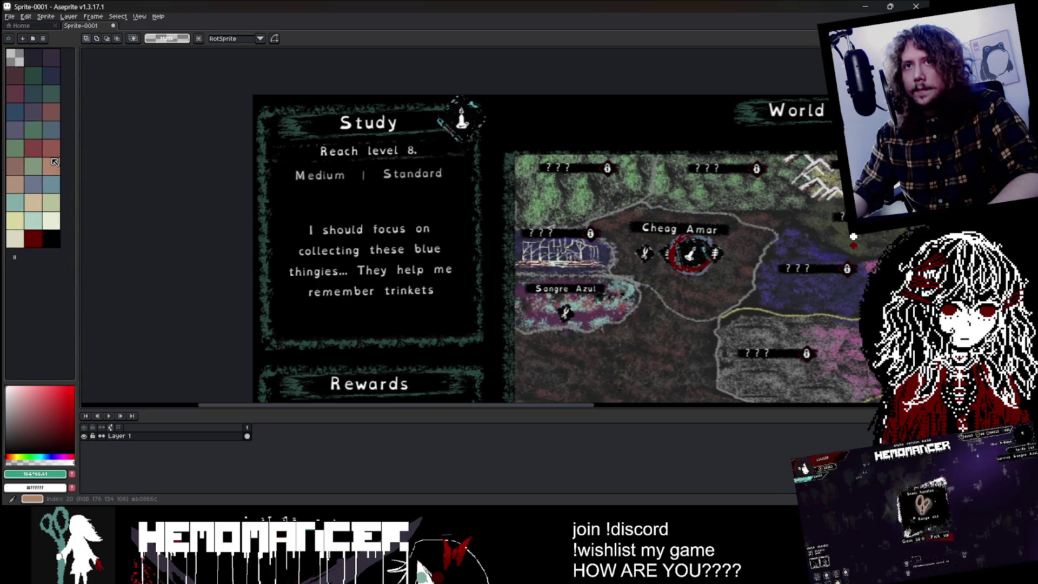
scroll(55, 162, "down", 1, "ctrl")
scroll(202, 226, "down", 1)
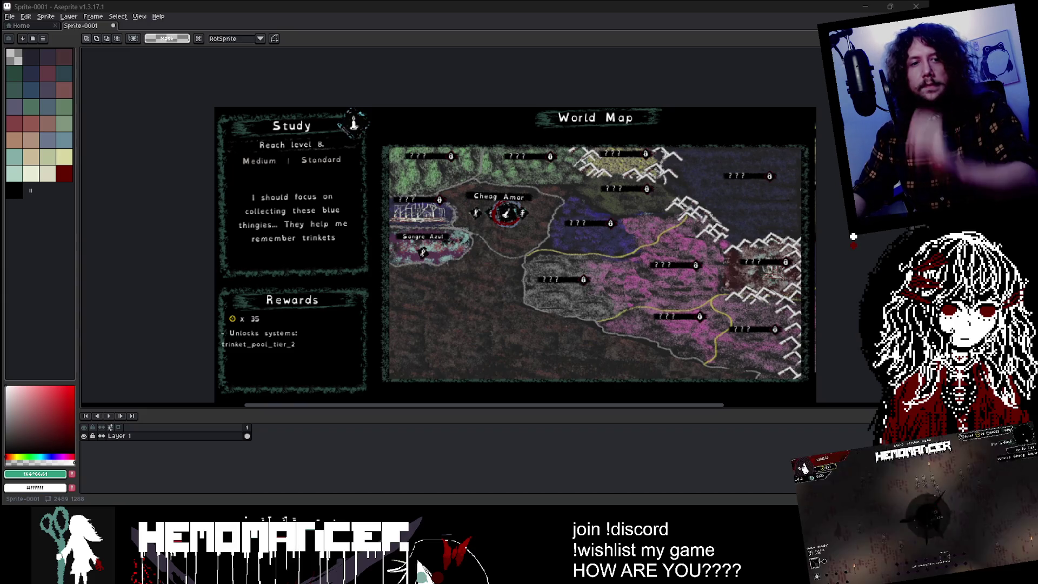
scroll(258, 229, "down", 2)
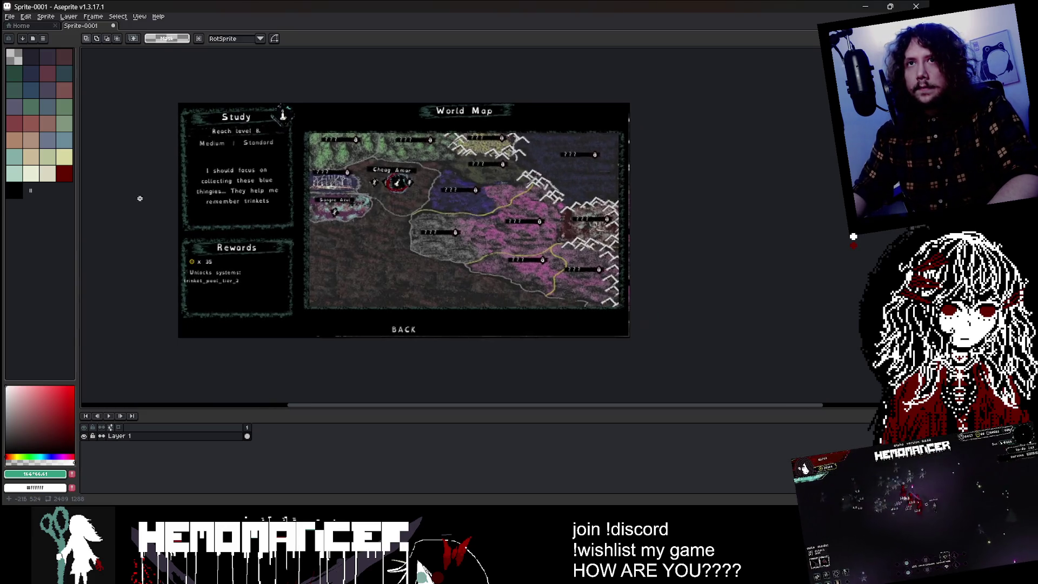
scroll(181, 200, "up", 2)
scroll(55, 201, "down", 3)
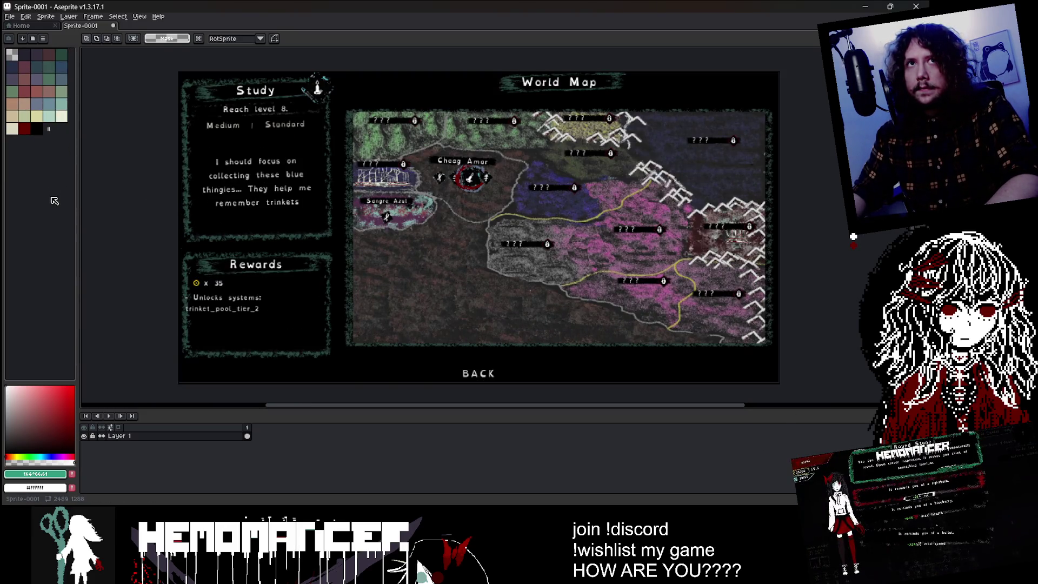
scroll(116, 157, "up", 3)
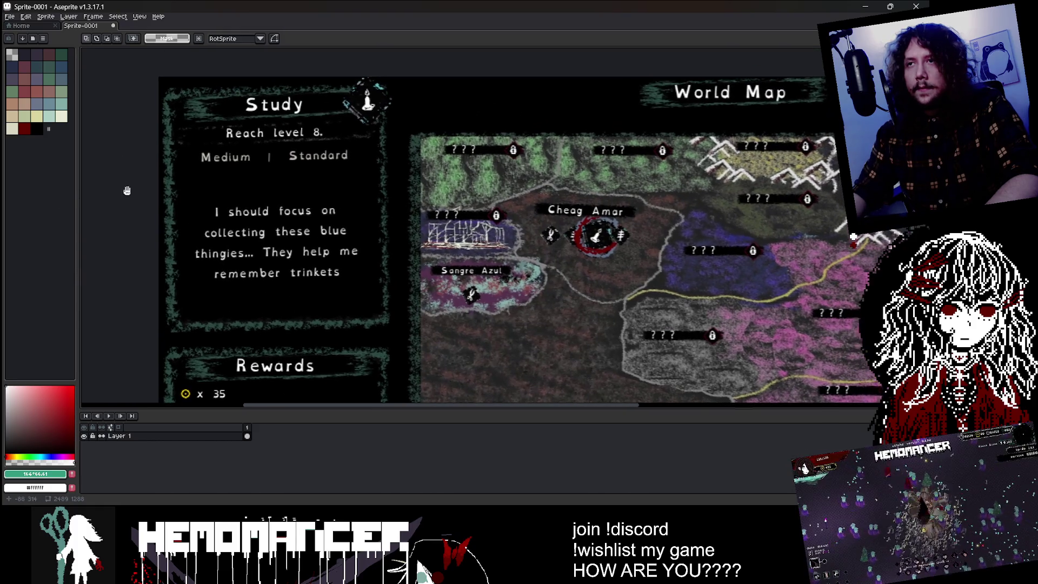
key("shift+q")
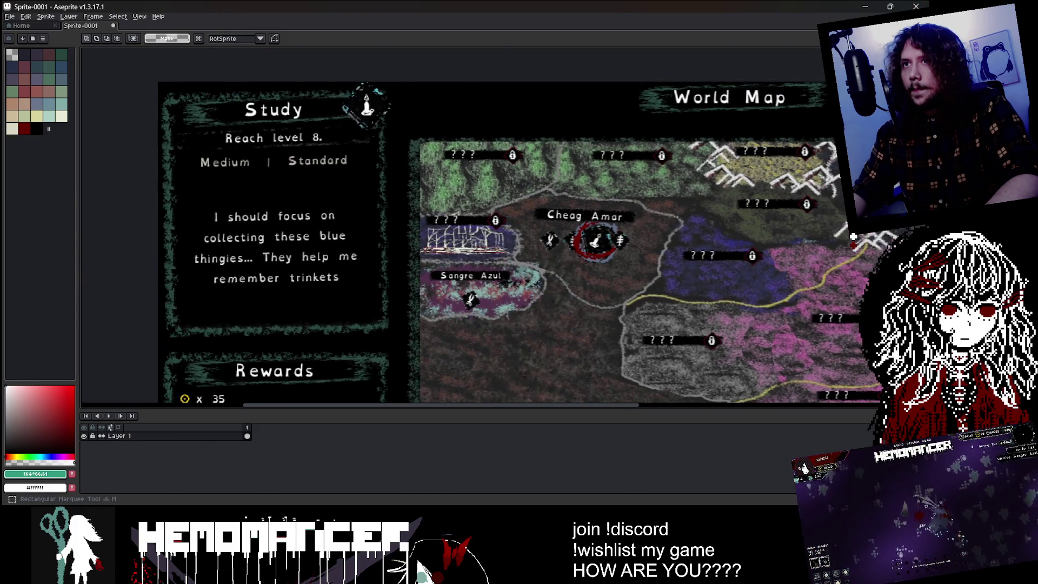
scroll(135, 162, "up", 1)
scroll(157, 194, "down", 1)
right_click(140, 436)
- Add Layer 2, eyedrop black from the brief, and paint over part of the word Medium
mouse_move(192, 451)
left_click(227, 450)
key("i")
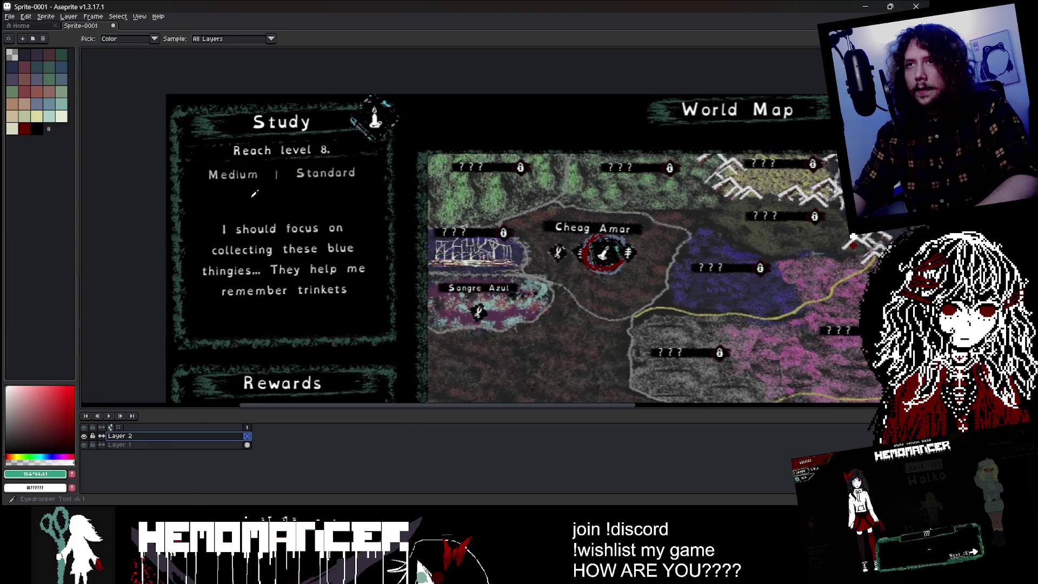
left_click(255, 193)
key("b")
scroll(227, 178, "up", 3)
mouse_move(177, 164)
left_mouse_down()
mouse_move(188, 175)
mouse_move(325, 172)
left_mouse_up()
scroll(187, 174, "down", 3)
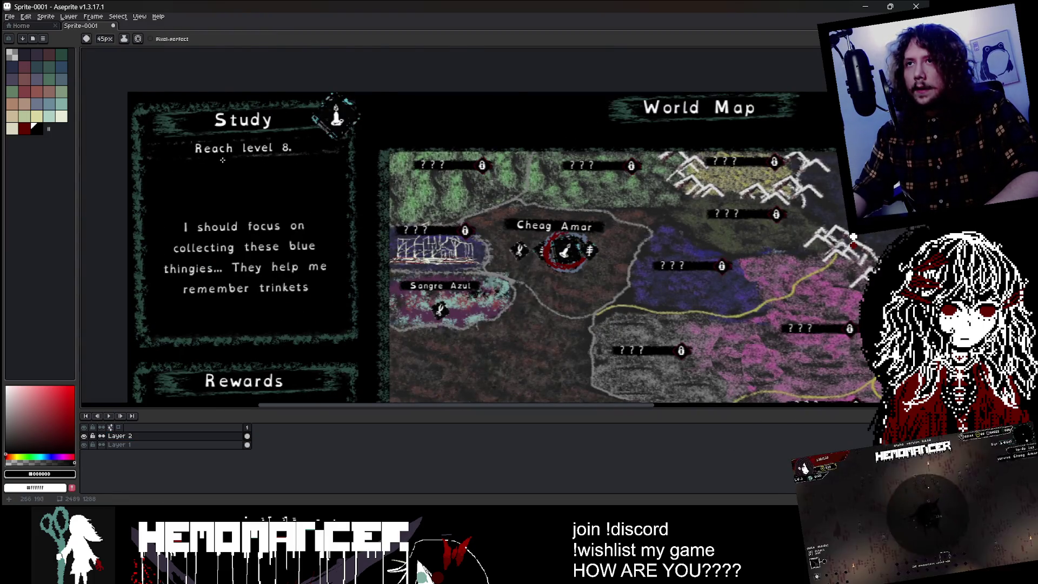
scroll(160, 171, "up", 2)
scroll(248, 152, "down", 1)
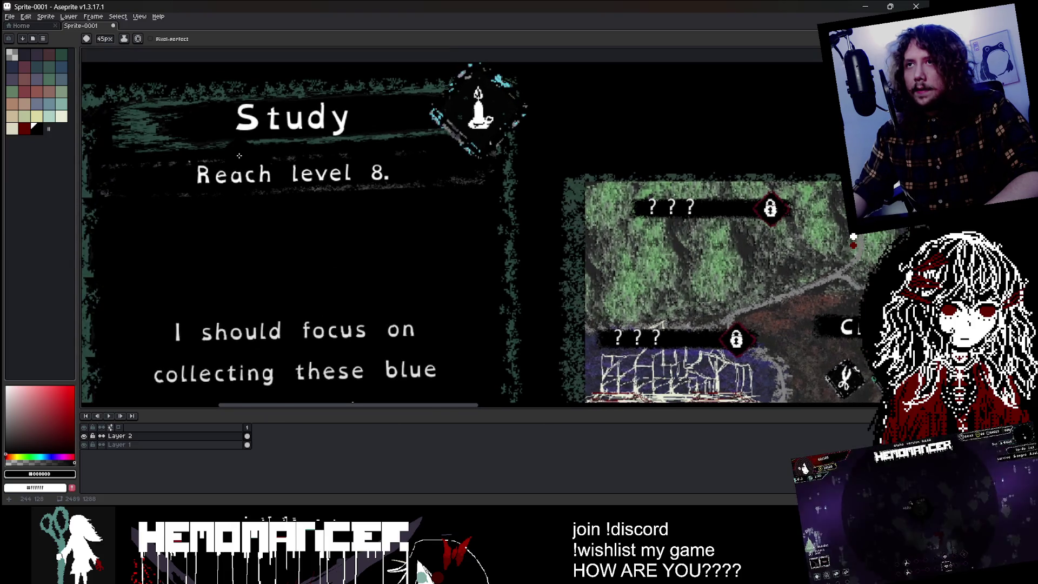
scroll(239, 156, "down", 1)
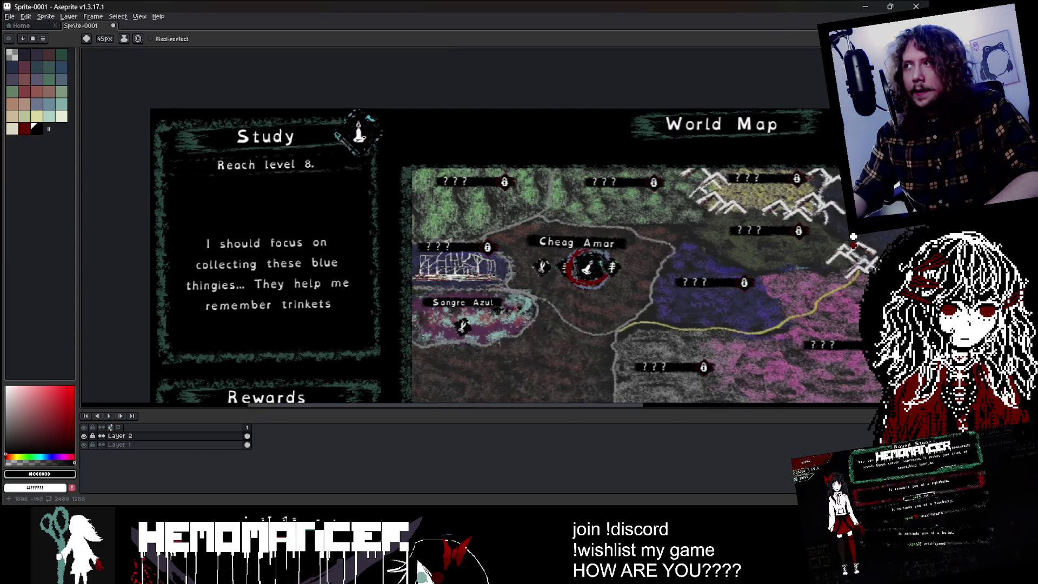
- On Layer 1, copy the Study description, paint it out in black, and paste it over the map
left_click(124, 444)
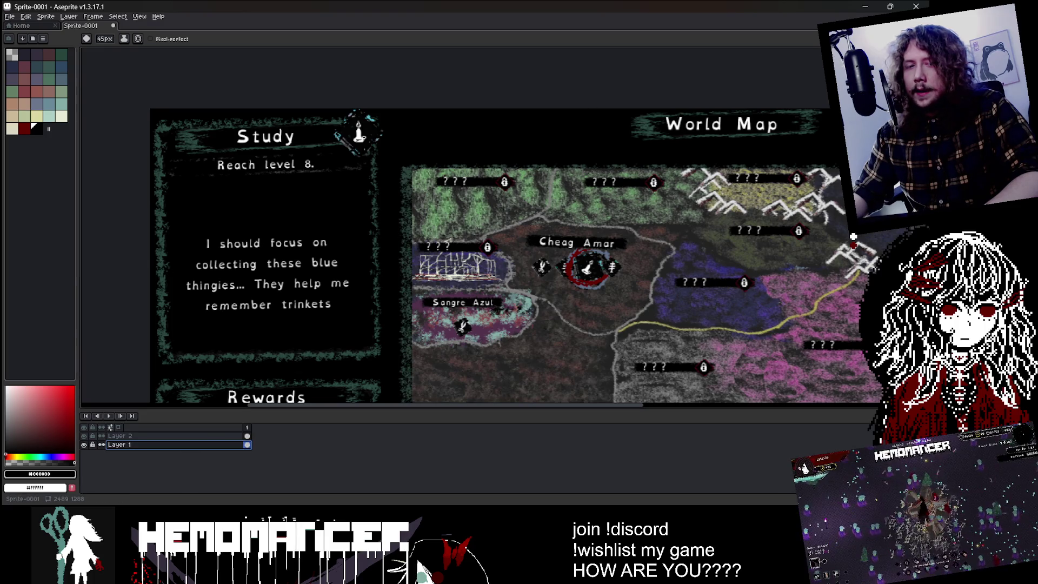
key("m")
left_click_drag(197, 240, 346, 319)
key("Up")
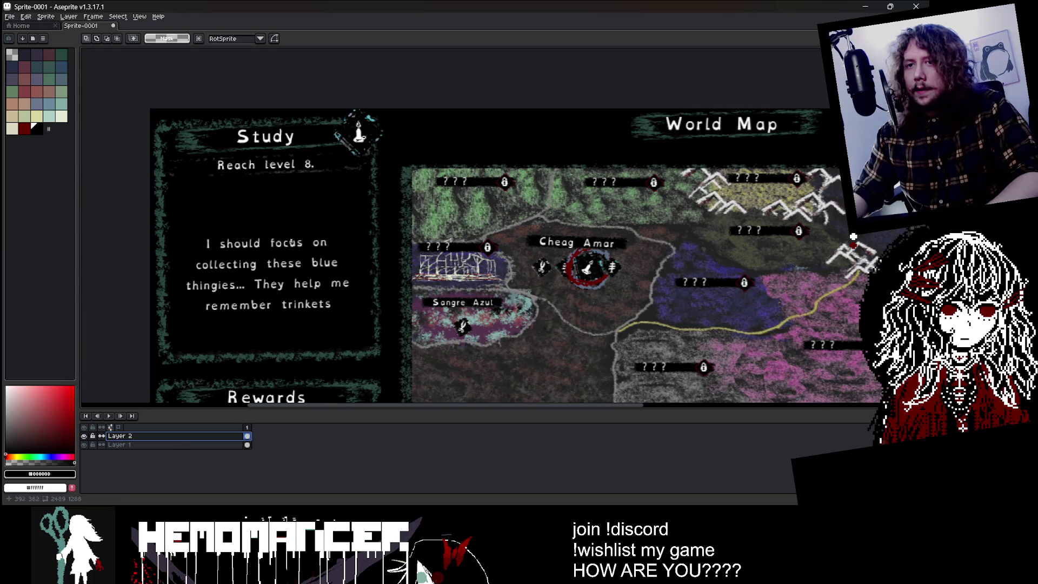
key("b")
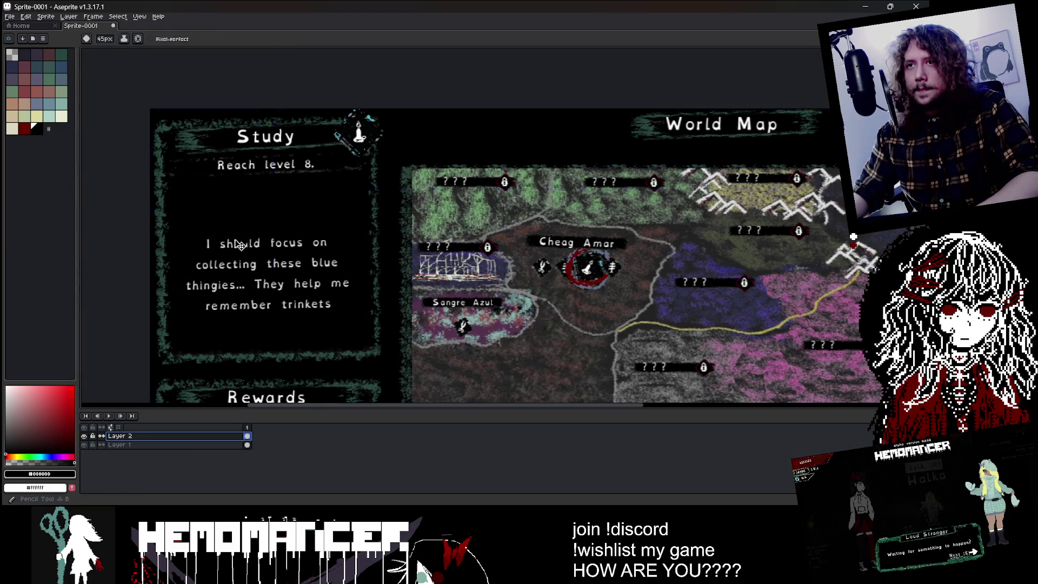
mouse_move(264, 289)
left_mouse_down()
mouse_move(321, 253)
mouse_move(587, 155)
mouse_move(506, 70)
mouse_move(561, 292)
left_mouse_up()
key("ctrl+v")
key("ctrl+d")
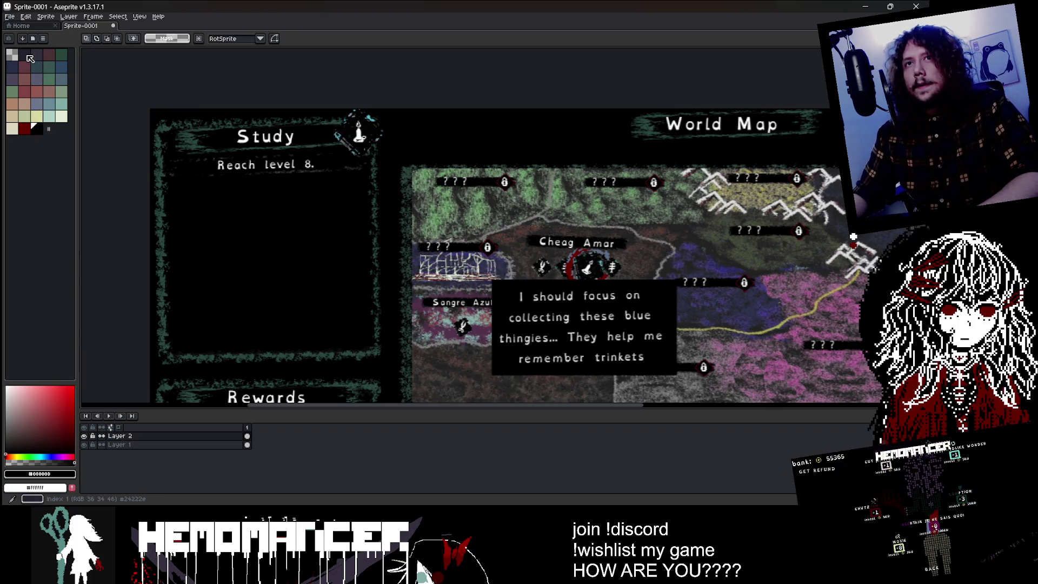
- Sample the light text colour, then move the description box into the Study panel beneath 'Reach level 8.'
scroll(268, 163, "up", 3)
scroll(282, 160, "down", 3)
scroll(292, 158, "up", 3)
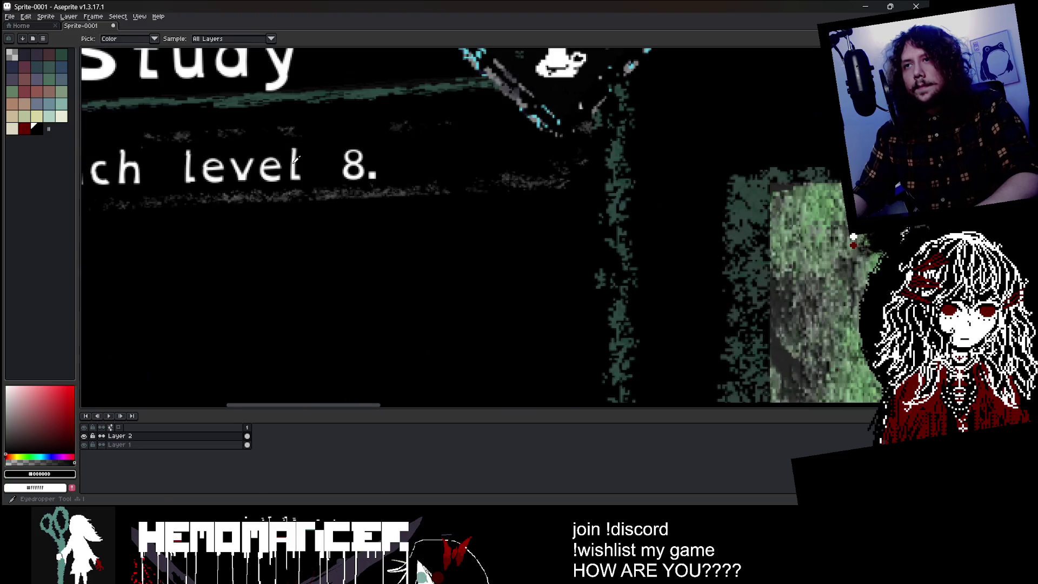
left_click(295, 157)
scroll(295, 157, "down", 3)
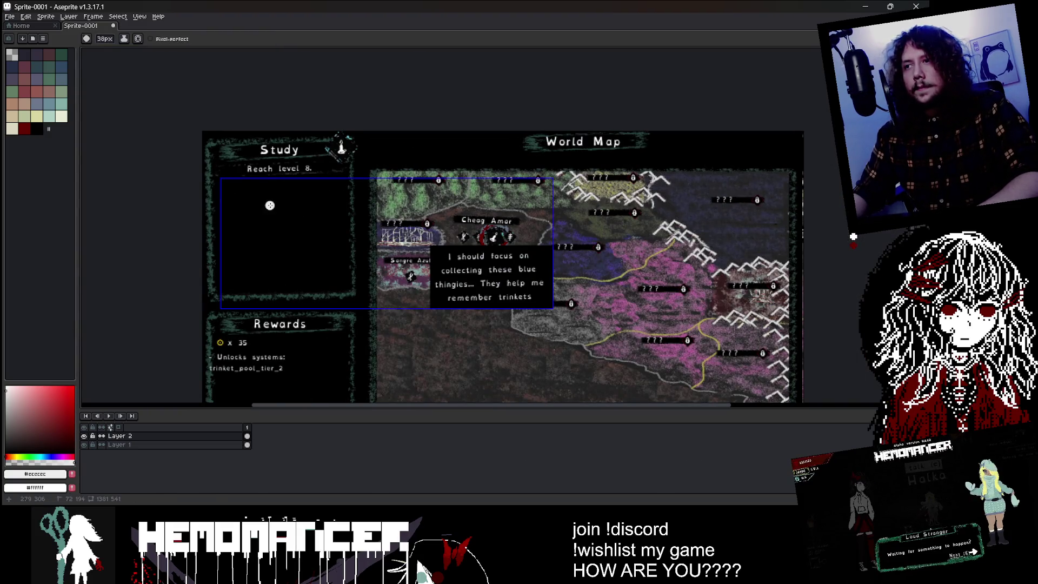
key("m")
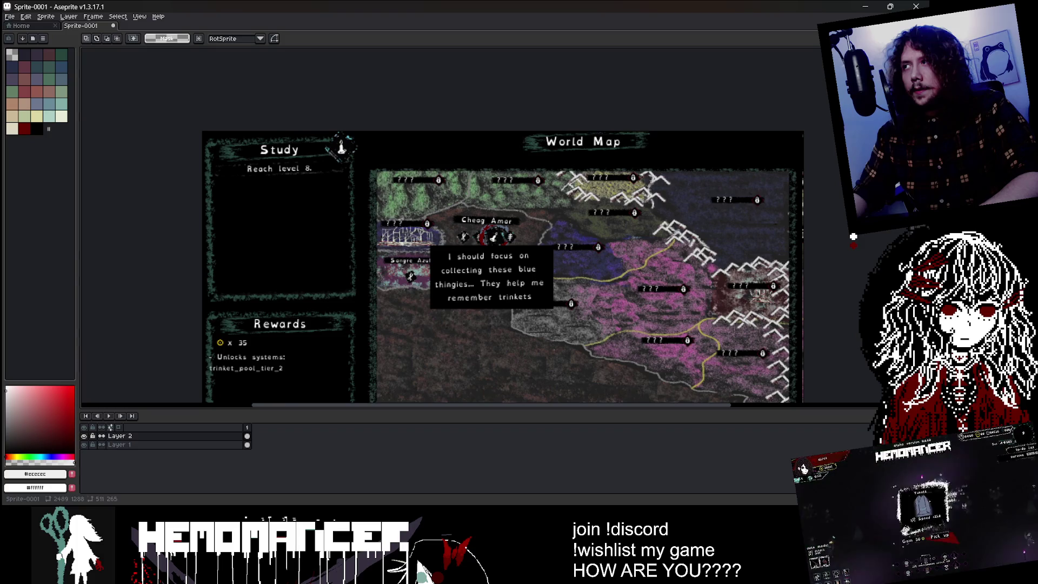
left_click_drag(410, 231, 601, 328)
left_click_drag(498, 287, 289, 267)
left_click(401, 99)
- Try drawing a green pencil line, then undo the stray stroke
scroll(348, 265, "up", 1)
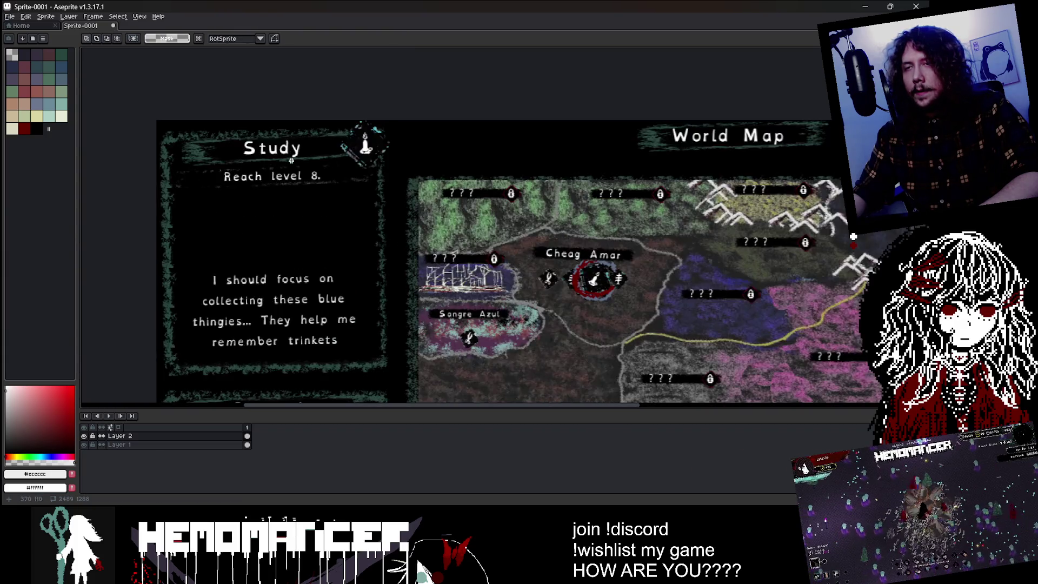
scroll(348, 265, "down", 2)
scroll(367, 270, "up", 1)
scroll(235, 164, "up", 1)
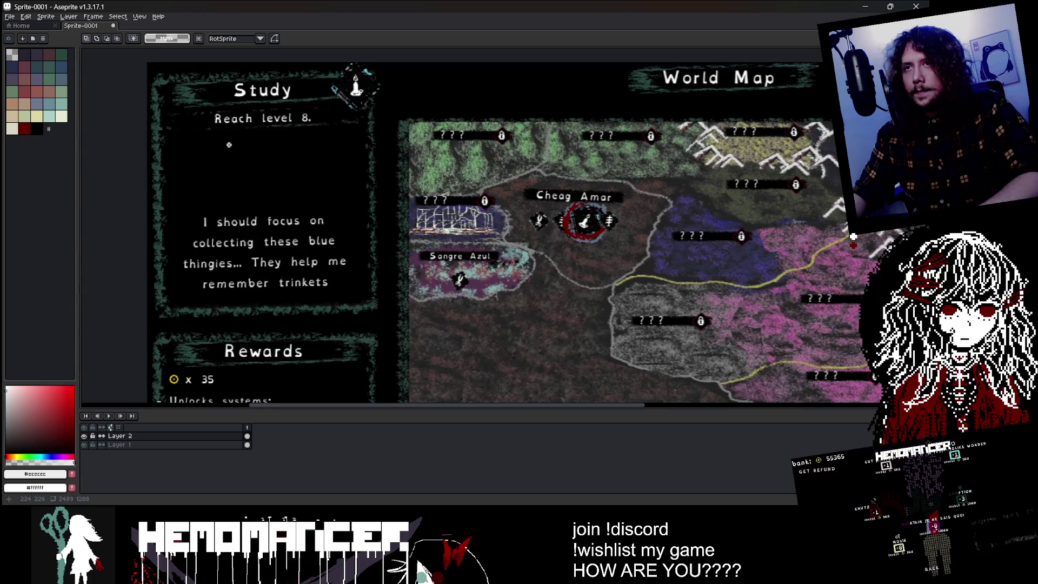
left_click(12, 92)
key("b")
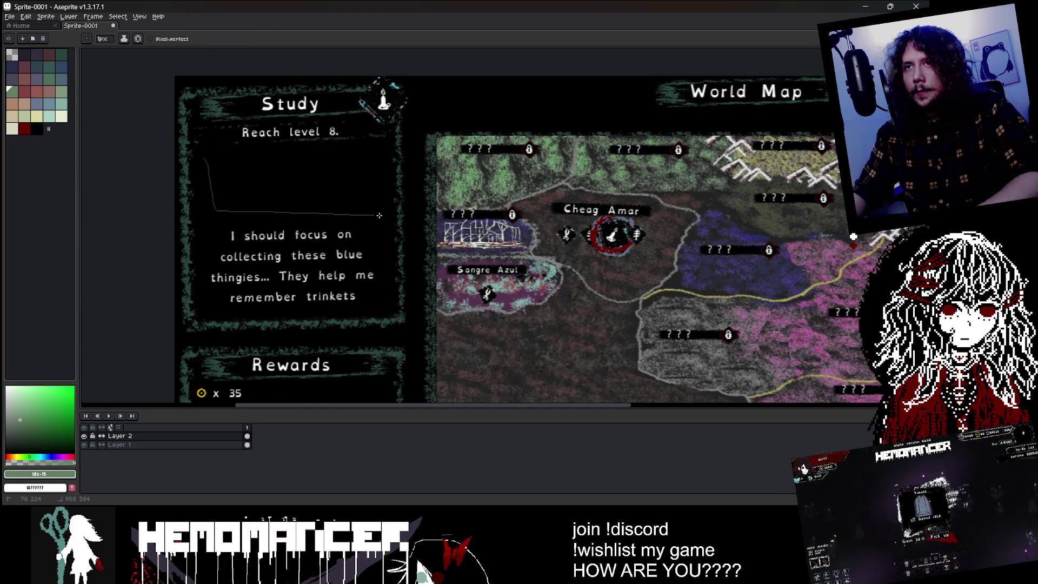
key("ctrl+d")
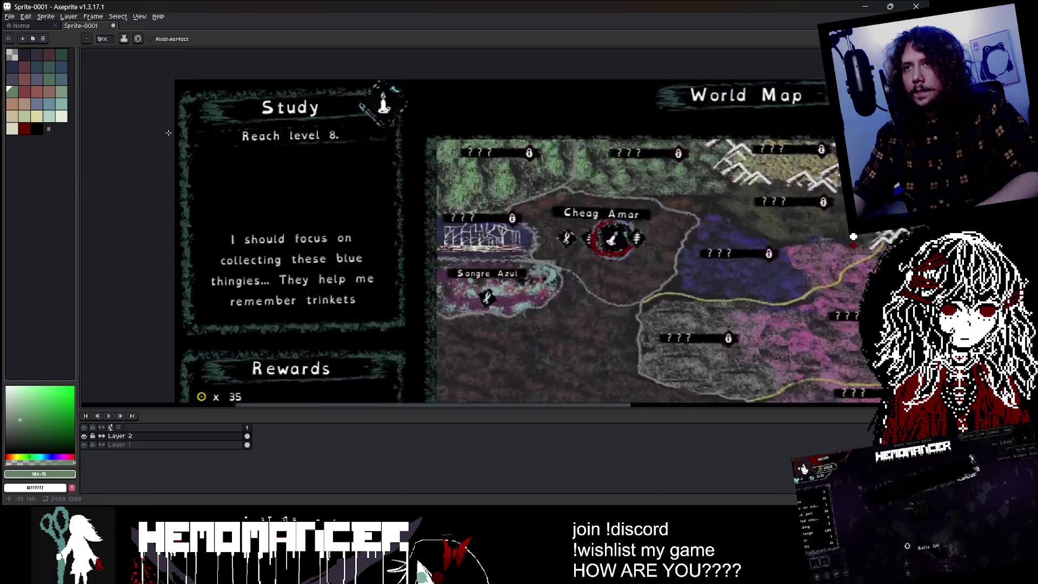
scroll(204, 194, "down", 1)
scroll(197, 145, "up", 1)
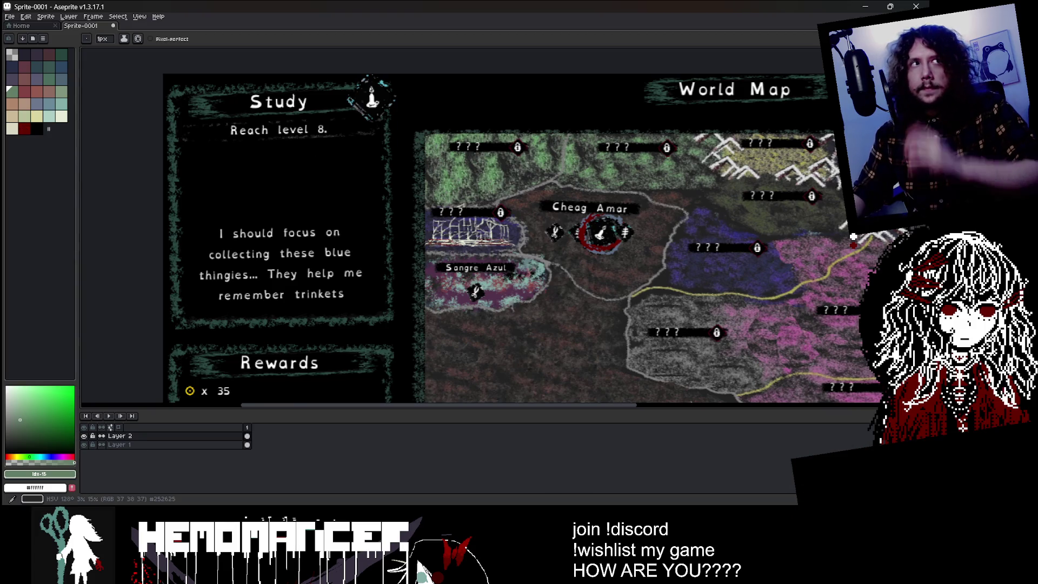
- Return to the Godot editor and expand the assets and audio/ui folders in the FileSystem dock
mouse_move(477, 490)
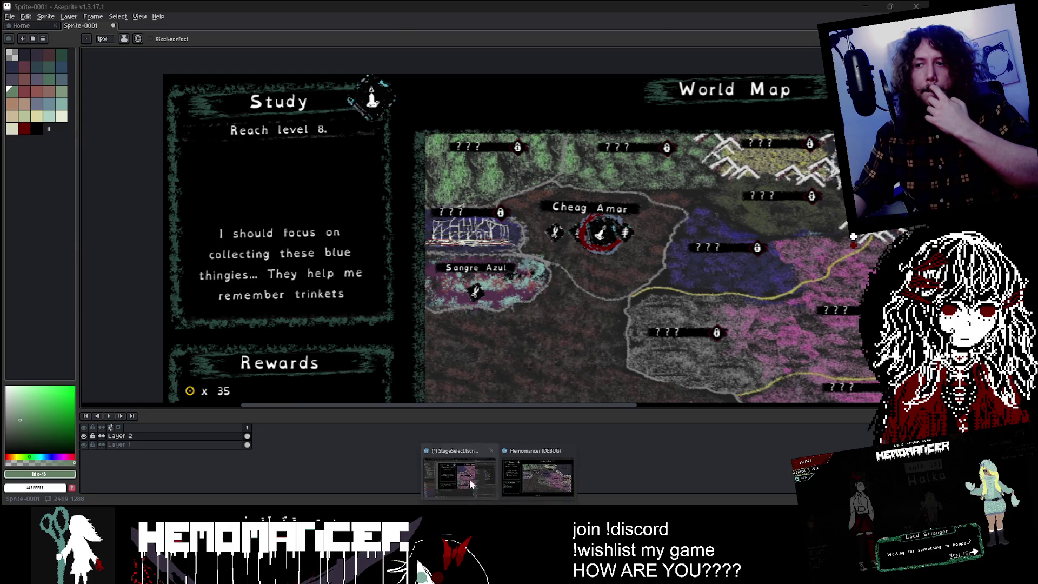
left_click(465, 470)
double_click(43, 337)
scroll(83, 381, "down", 5)
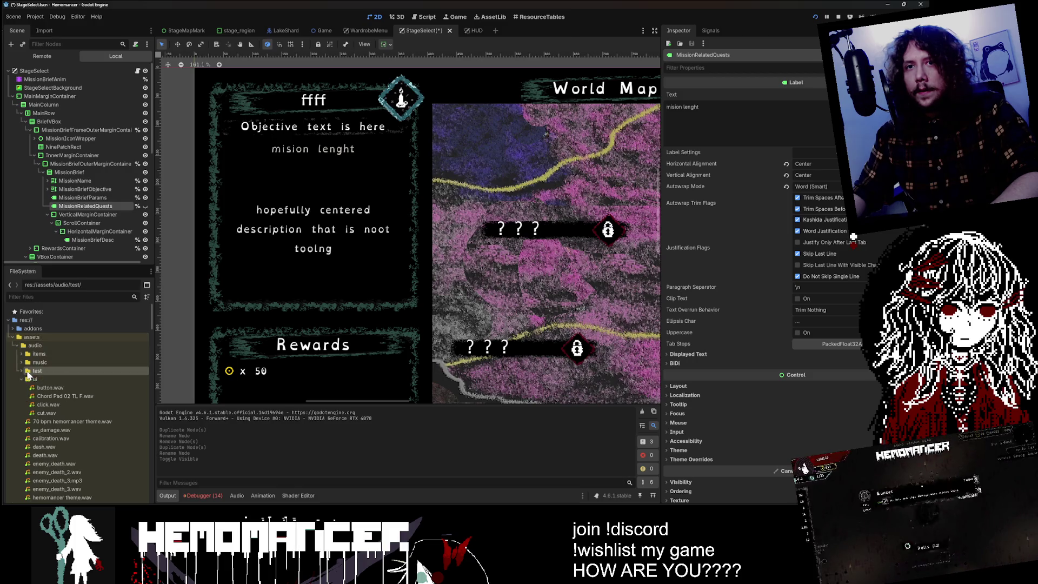
double_click(35, 348)
- Expand assets/shared, then open and collapse its panels folder
scroll(69, 400, "down", 3)
scroll(69, 400, "down", 4)
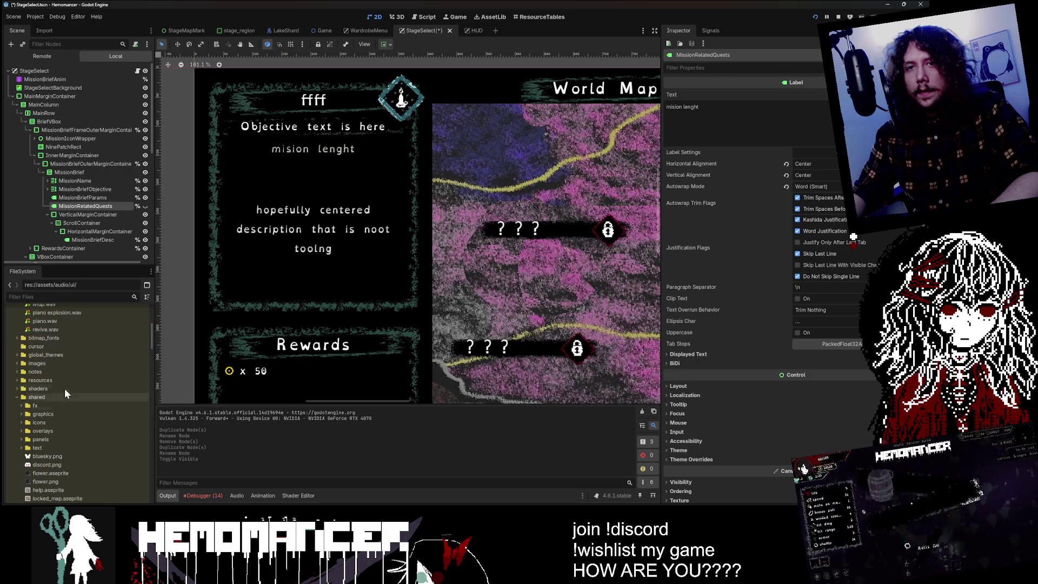
left_click(60, 396)
double_click(60, 396)
scroll(66, 398, "down", 2)
double_click(60, 390)
double_click(60, 390)
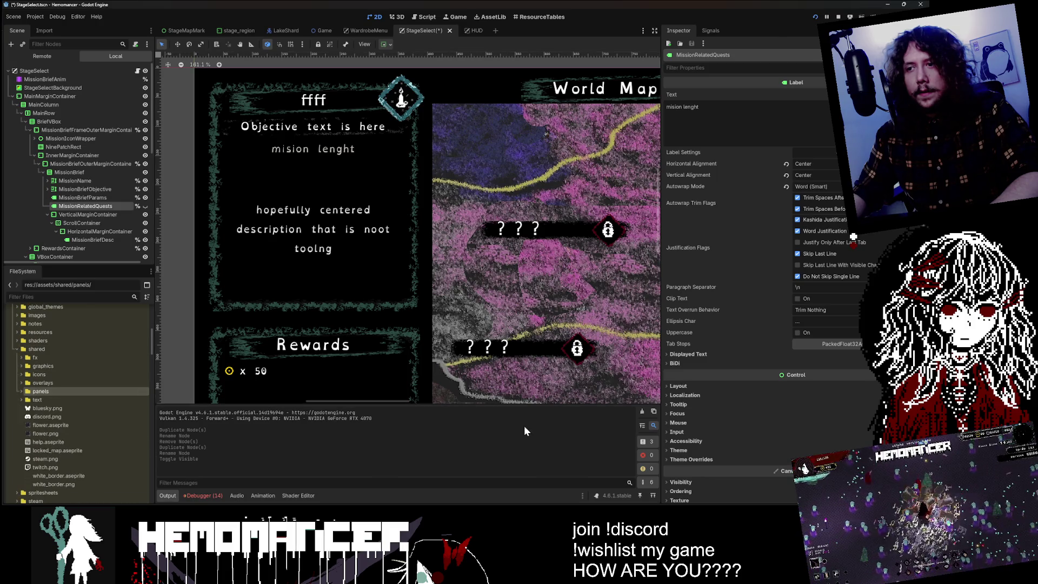
- In the running game, walk to the signpole, pick Prelude on the World Map, and decline embarking
left_click(536, 478)
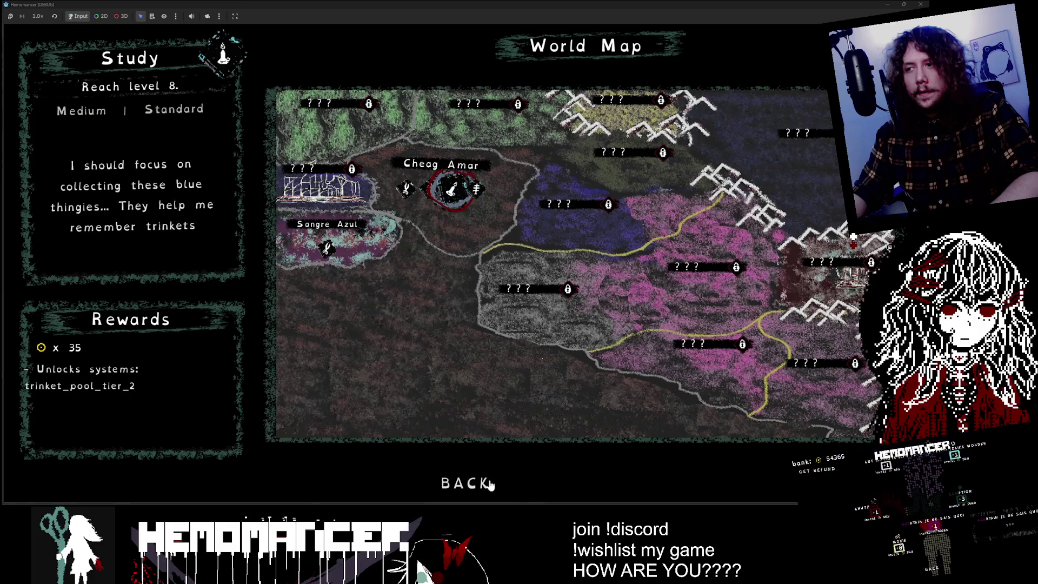
key("a")
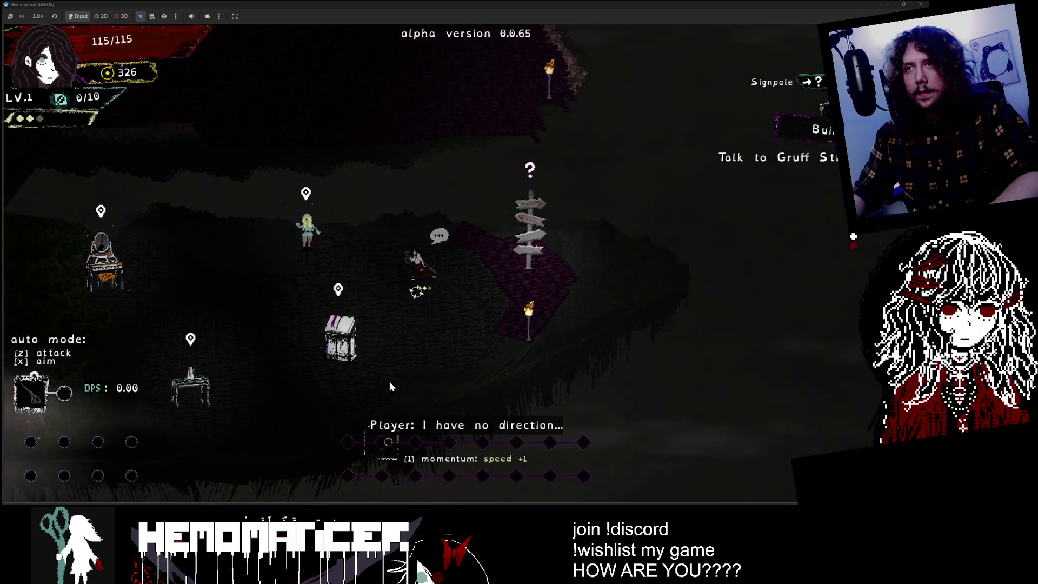
key("d")
key("e")
key("Return")
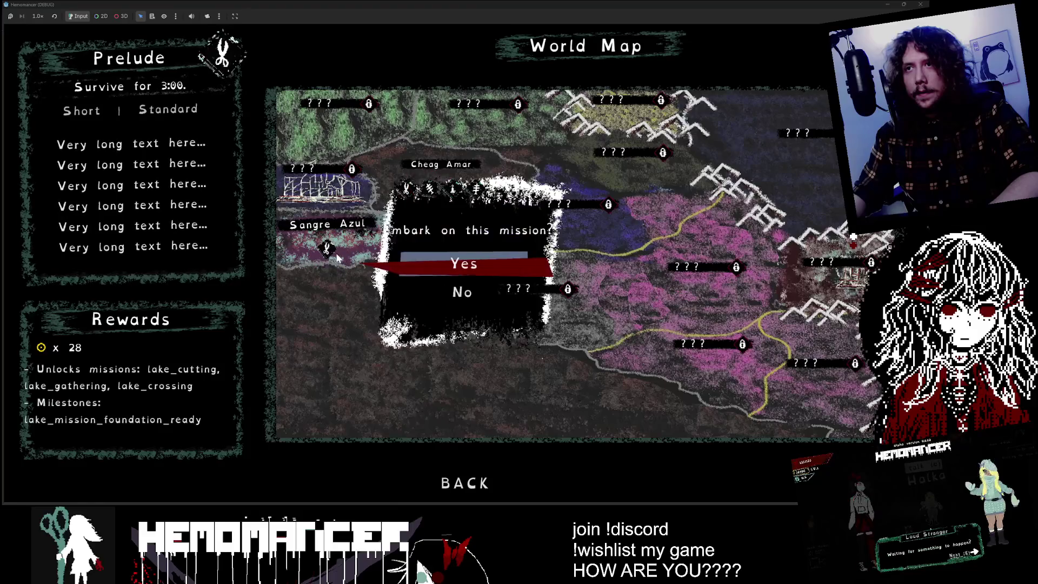
key("Escape")
key("Escape")
- Walk through the level, open the Guides help with F1, then minimize the game
key("d")
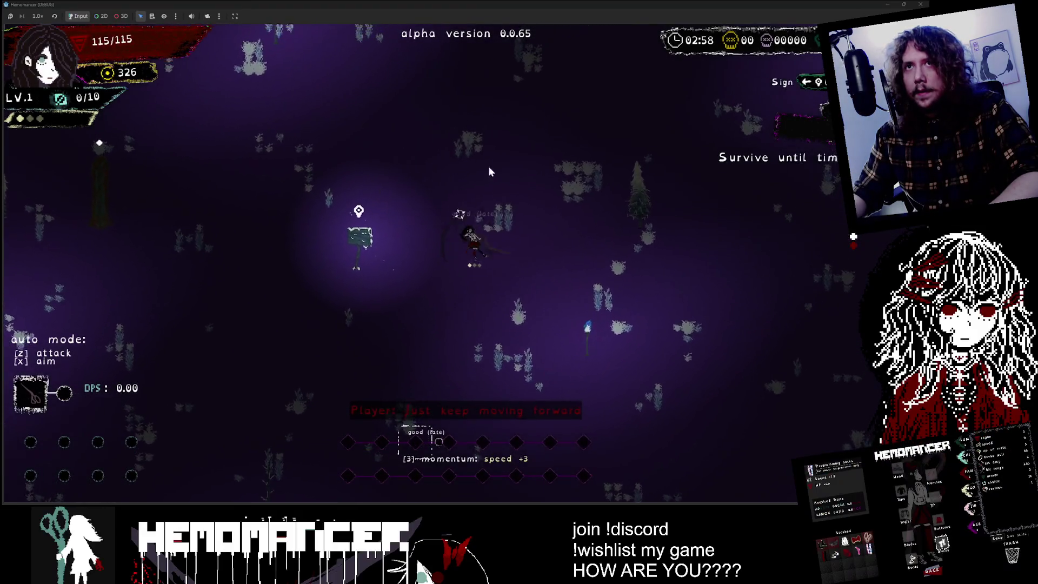
key("w")
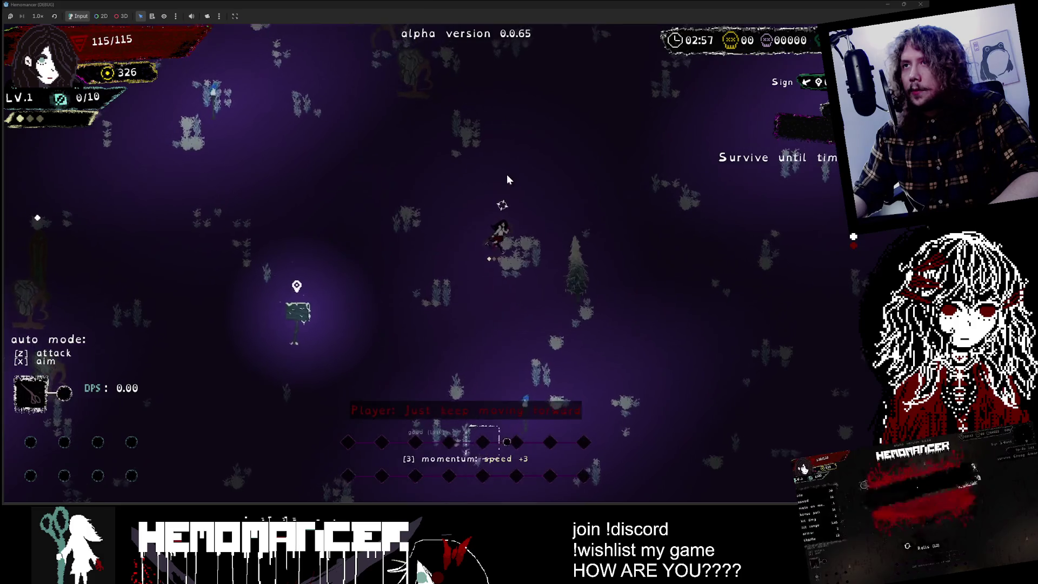
key("d")
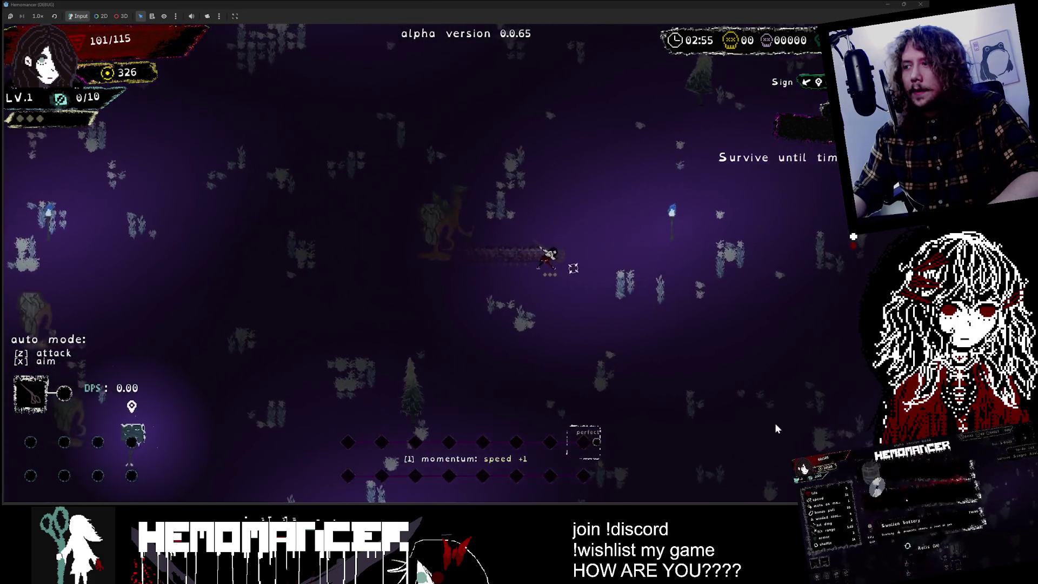
key("F1")
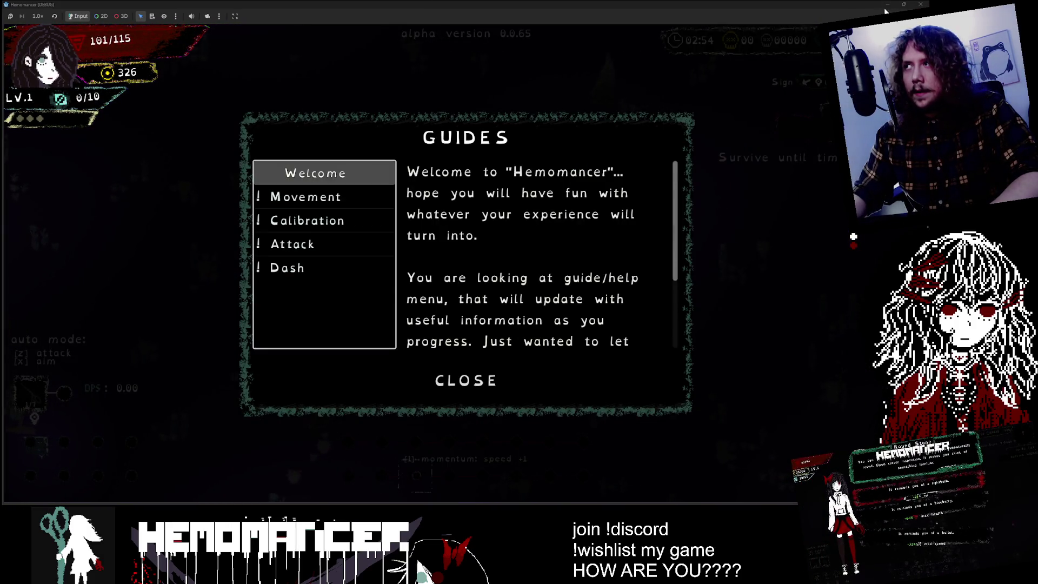
left_click(885, 8)
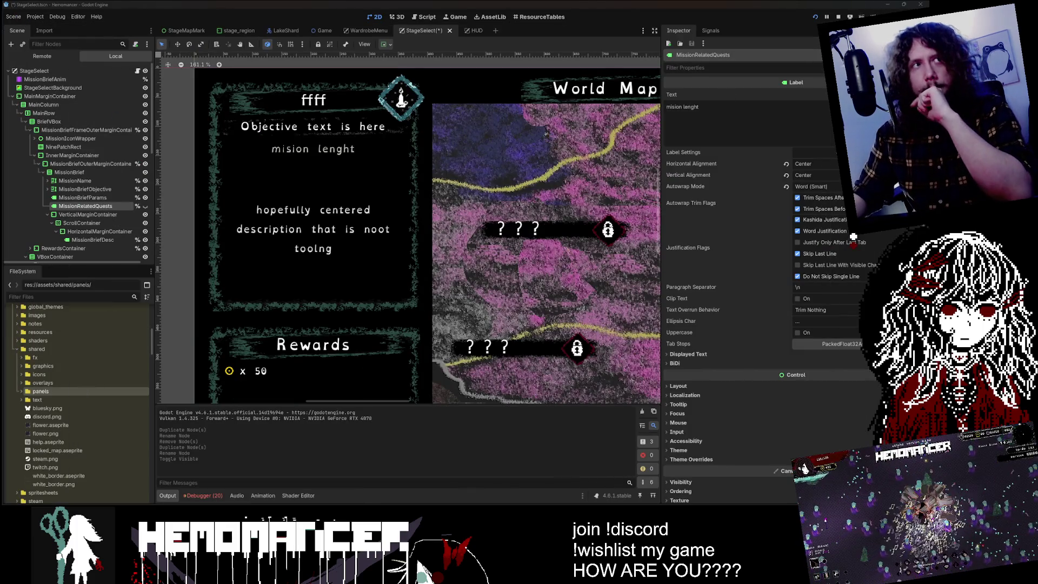
left_click(99, 199)
left_click(100, 207)
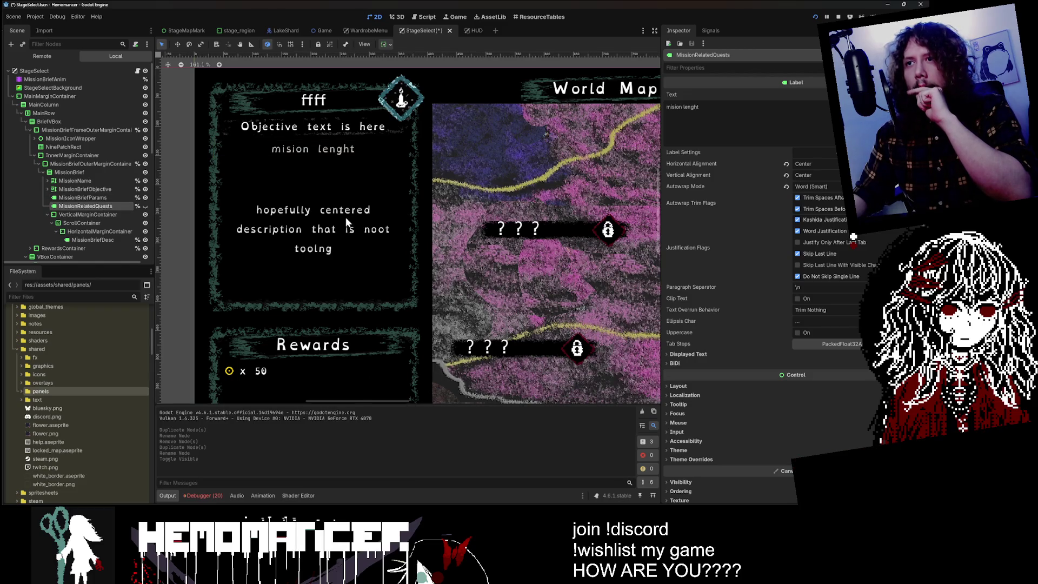
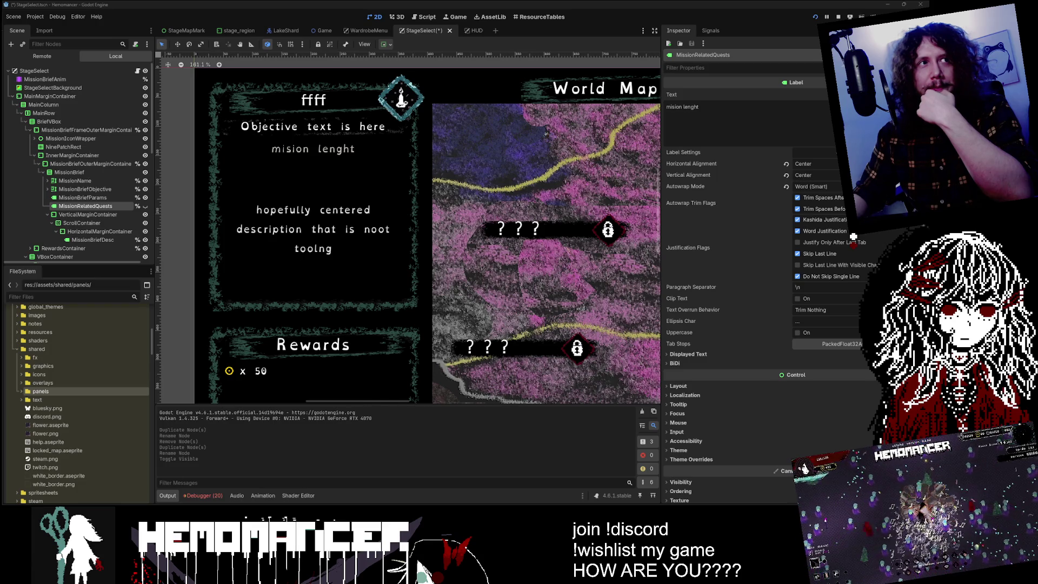
- Zoom out the Godot 2D viewport and switch over to the Aseprite stage-select mockup
scroll(421, 350, "down", 1)
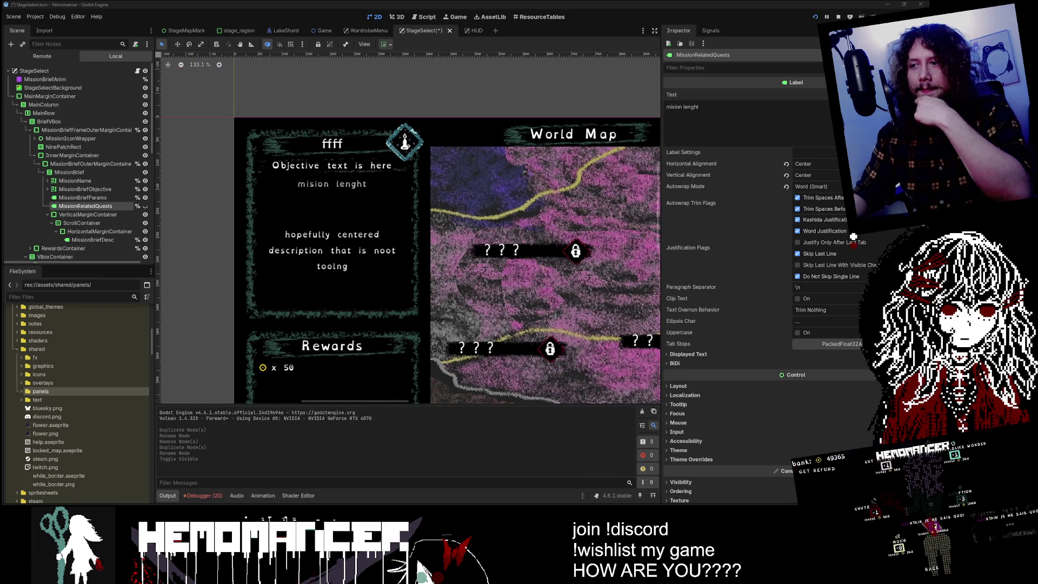
key("alt+Tab")
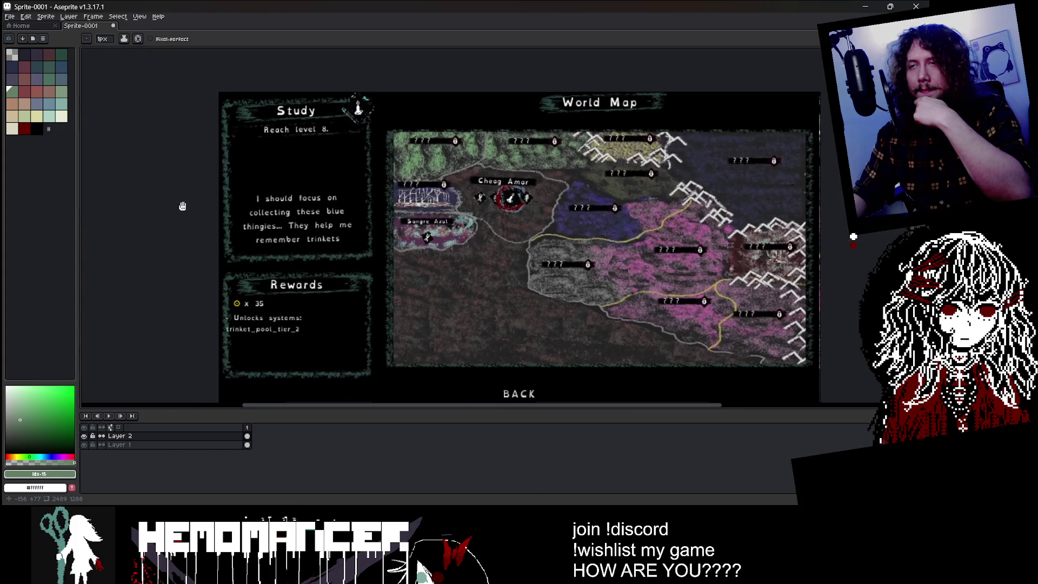
- Make Layer 2 active and set up the Pencil with a 4px brush
scroll(228, 157, "up", 5)
scroll(228, 157, "down", 4)
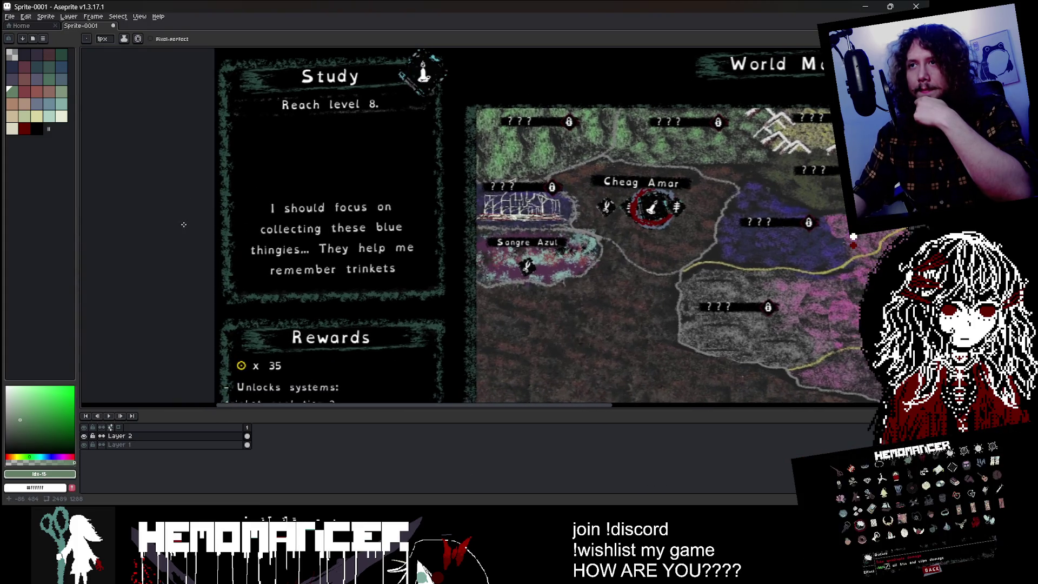
scroll(330, 154, "up", 2)
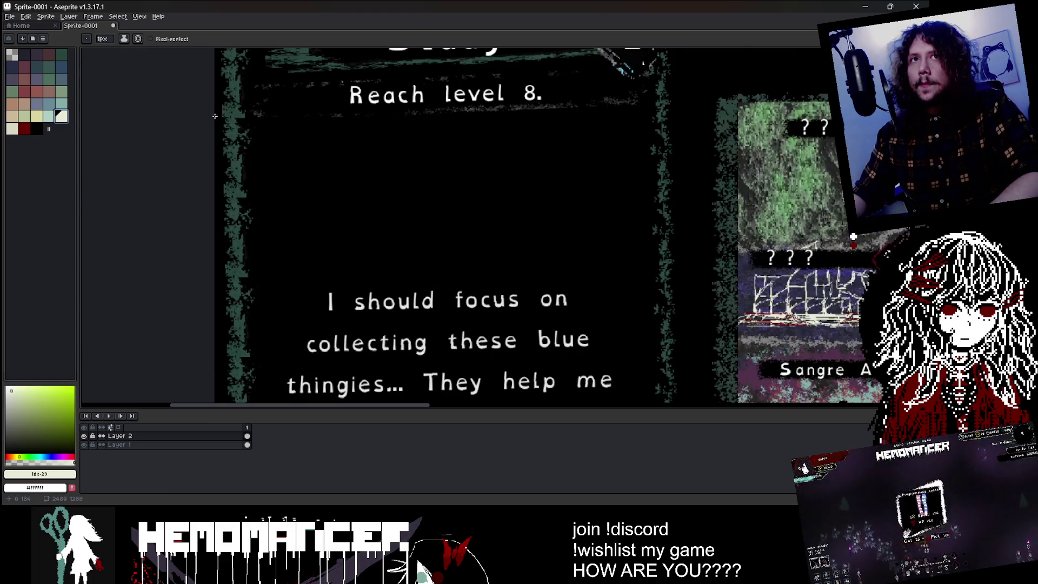
key("v")
left_click(331, 181)
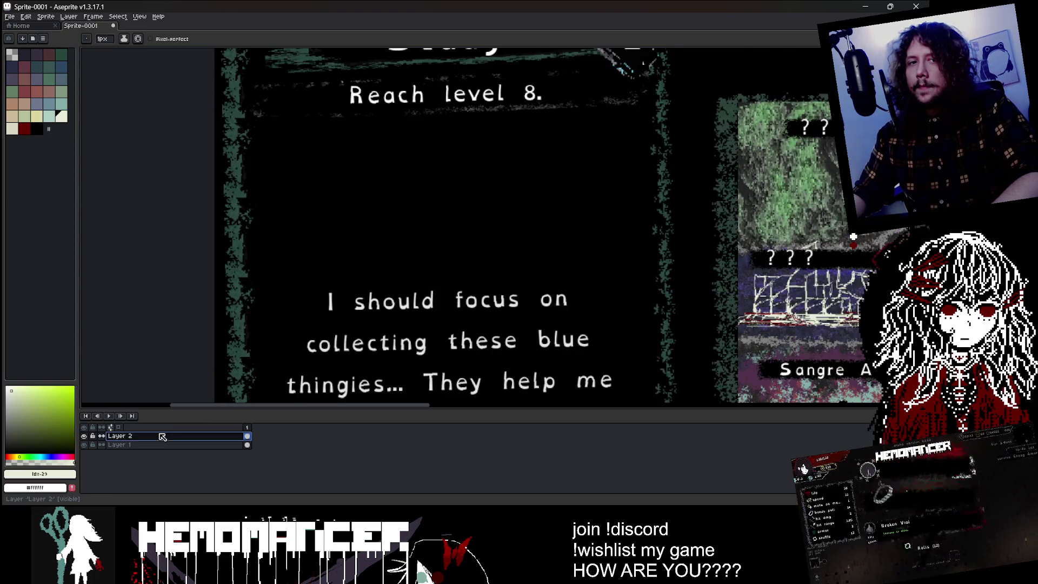
key("b")
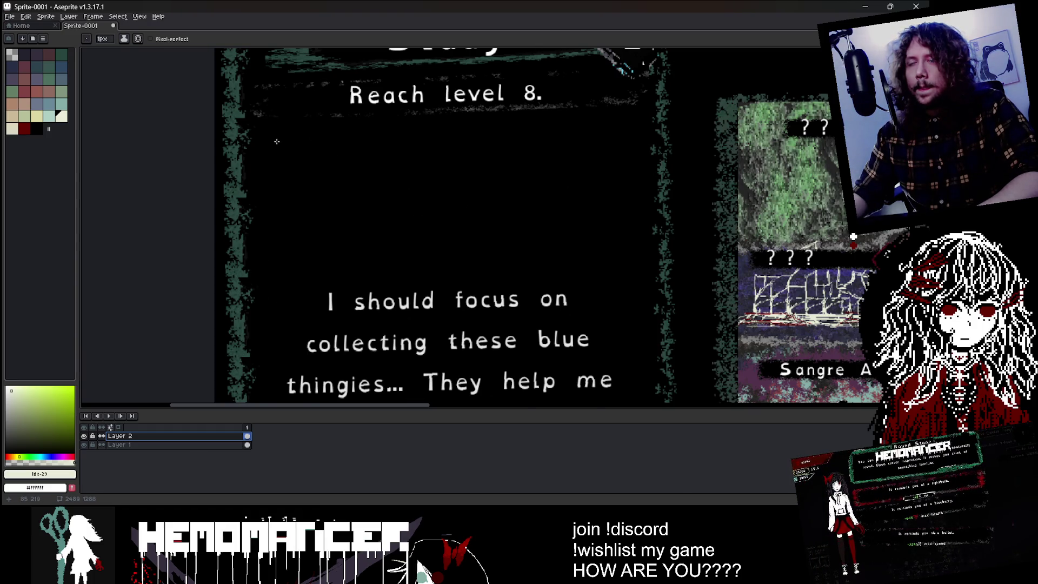
scroll(277, 141, "down", 2)
scroll(309, 144, "up", 2)
scroll(308, 151, "down", 2)
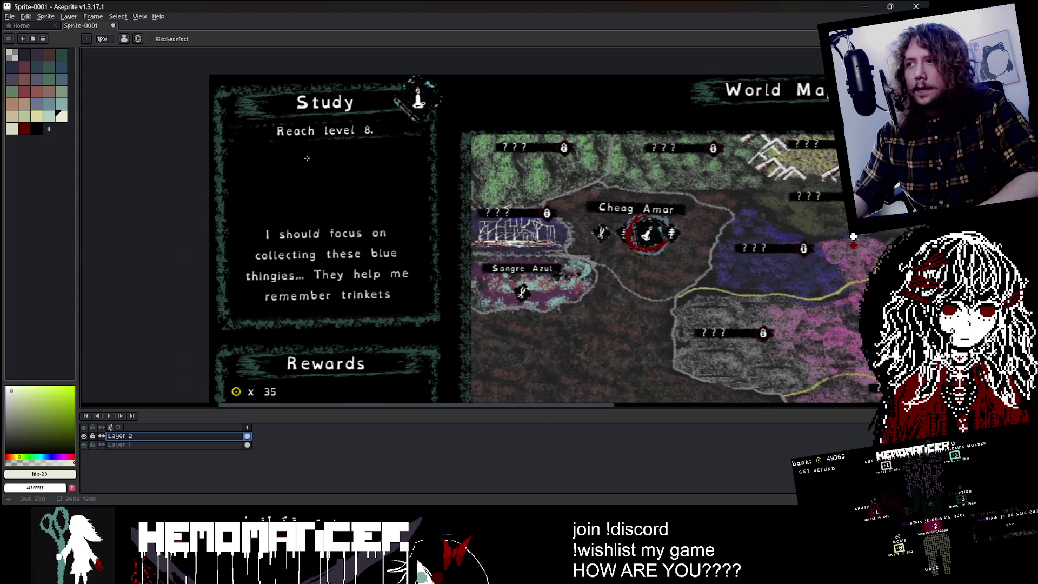
scroll(307, 158, "down", 1)
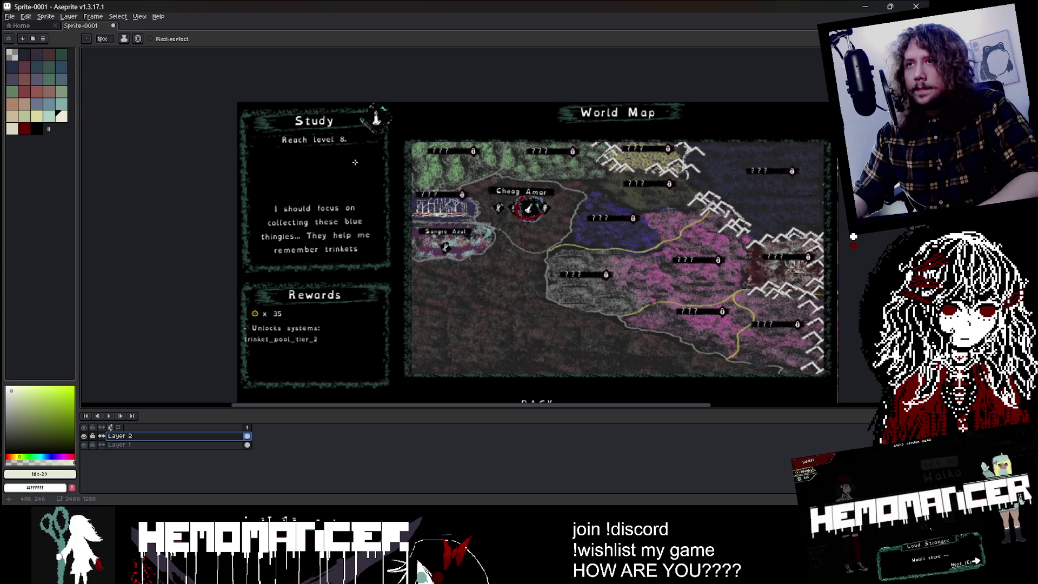
scroll(321, 156, "up", 1)
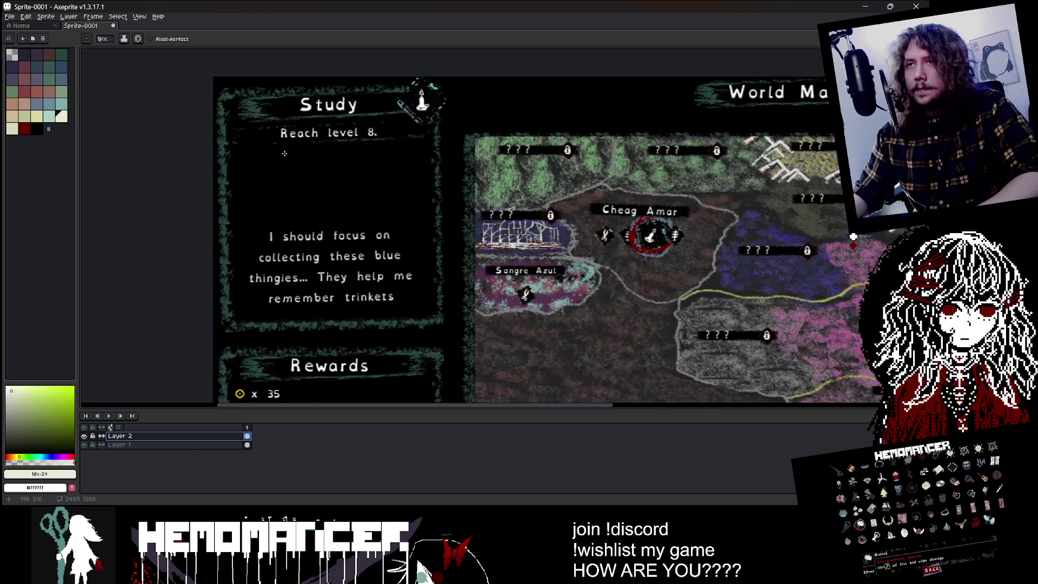
scroll(303, 151, "up", 3)
scroll(270, 148, "down", 3)
scroll(169, 144, "up", 2)
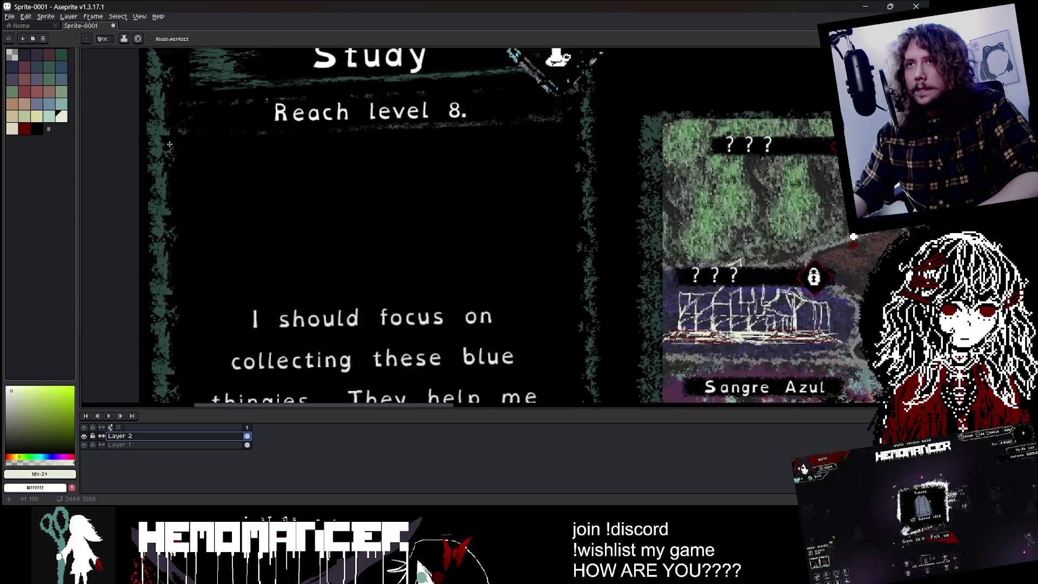
key("e")
- Draw a white question mark under 'Reach level 8.', undo it, then redraw it
left_click_drag(199, 155, 206, 163)
left_click(206, 167)
scroll(306, 147, "down", 3)
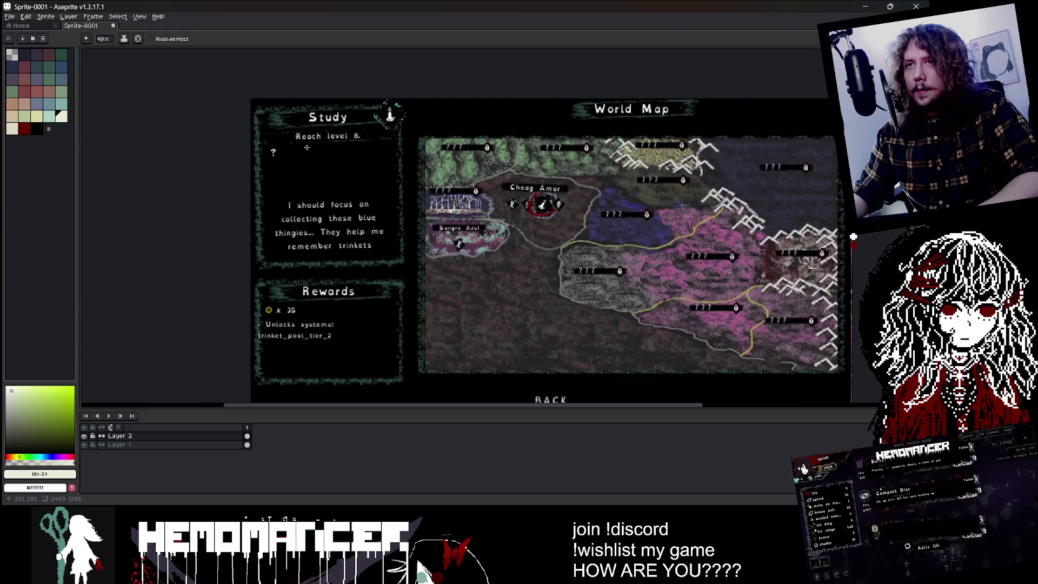
scroll(297, 145, "up", 4)
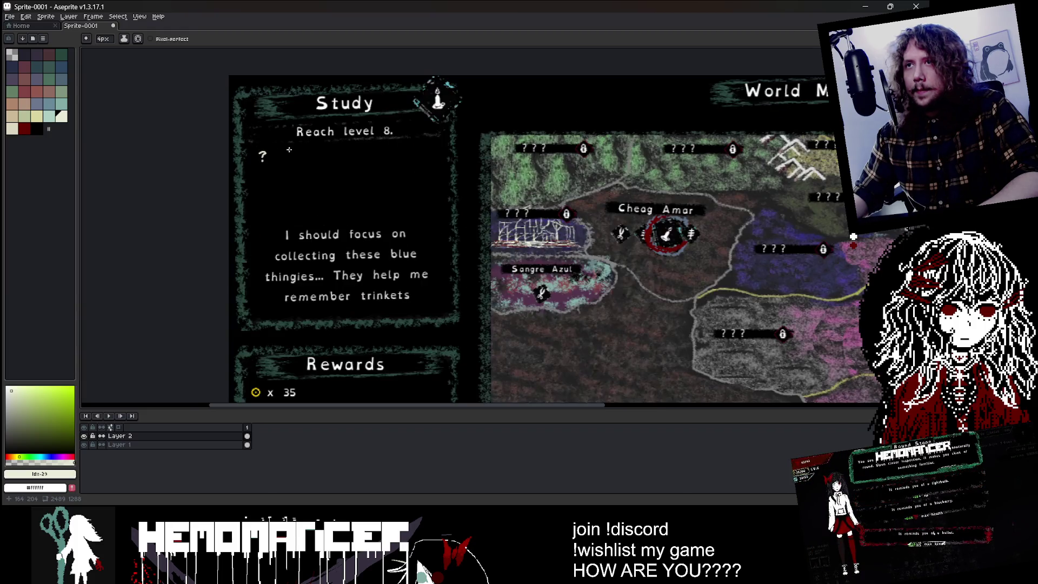
scroll(275, 159, "down", 3)
key("ctrl+z")
scroll(270, 157, "up", 2)
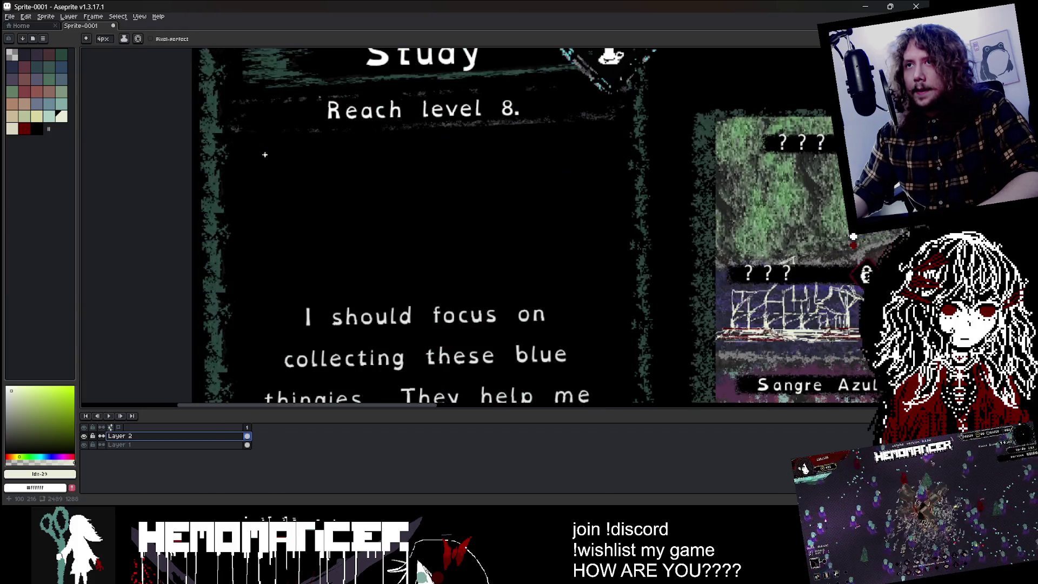
left_click_drag(253, 157, 252, 163)
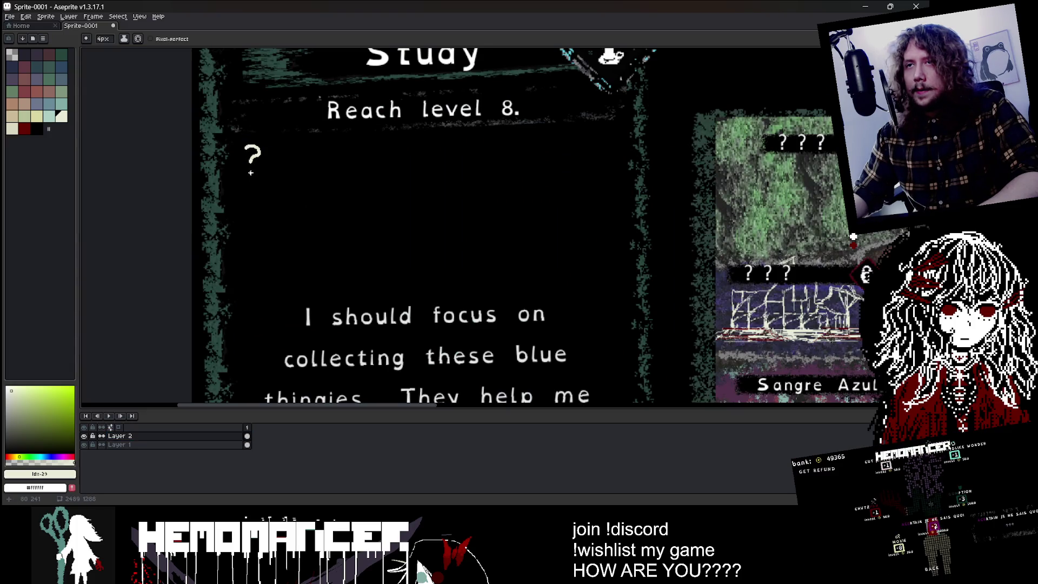
scroll(333, 157, "down", 3)
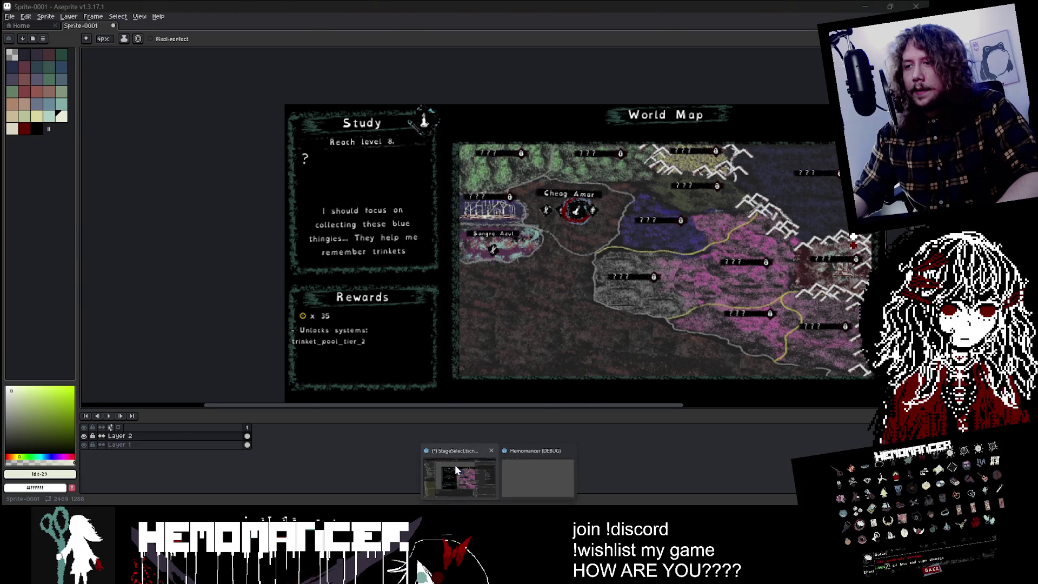
- Filter Godot's FileSystem by 'question' and open white_question_icon.aseprite in the external program
left_click(456, 469)
type("estion")
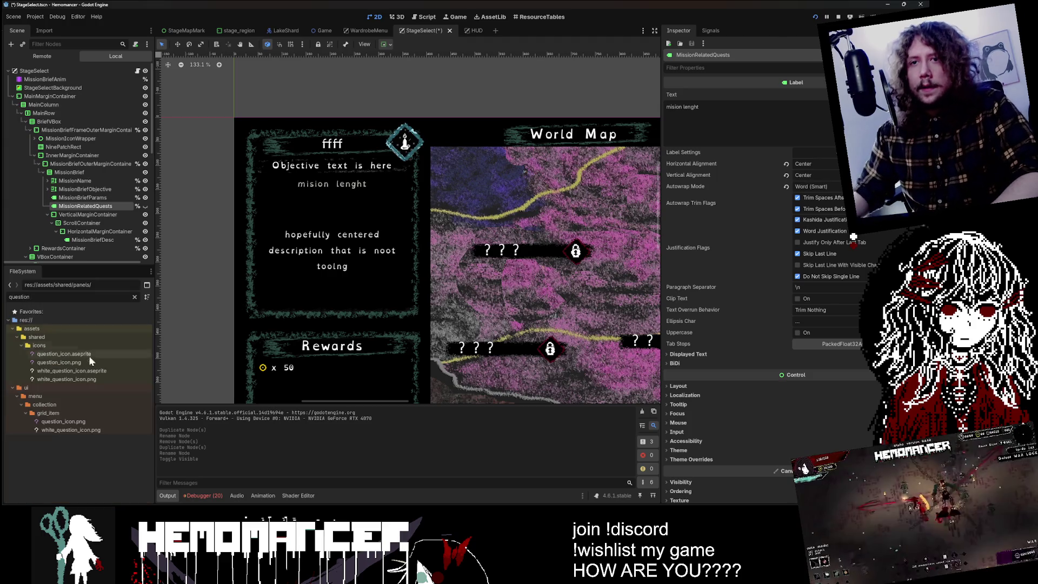
right_click(96, 370)
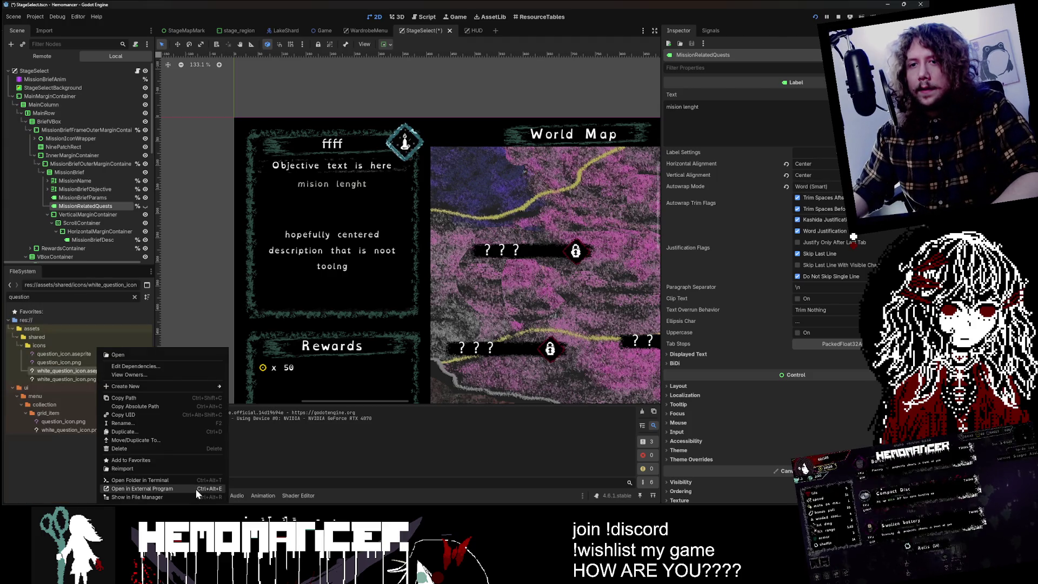
left_click(196, 489)
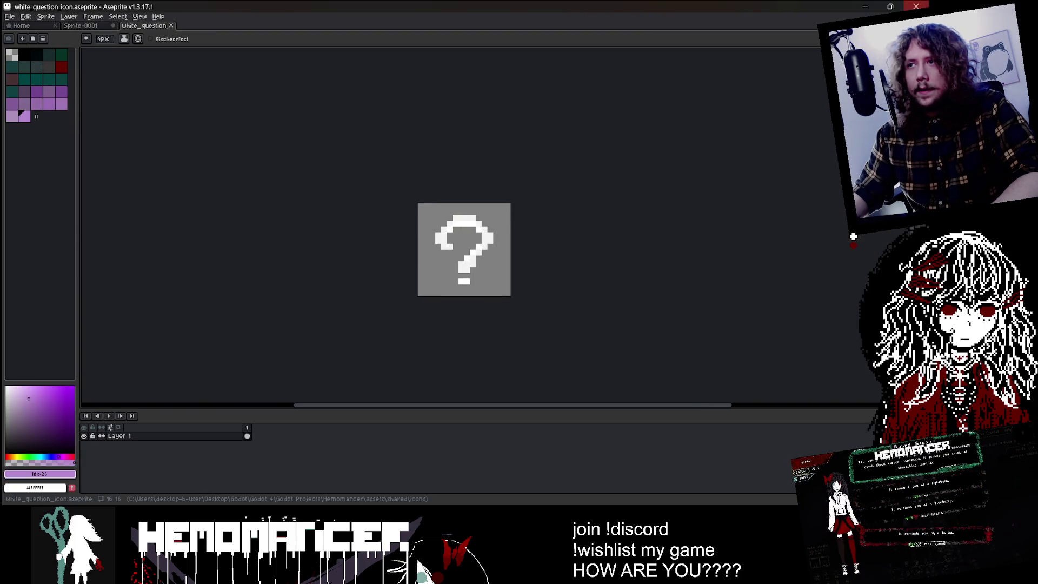
- Select and copy the whole white question icon, then paste it into the Sprite-0001 mockup
key("m")
key("ctrl+a")
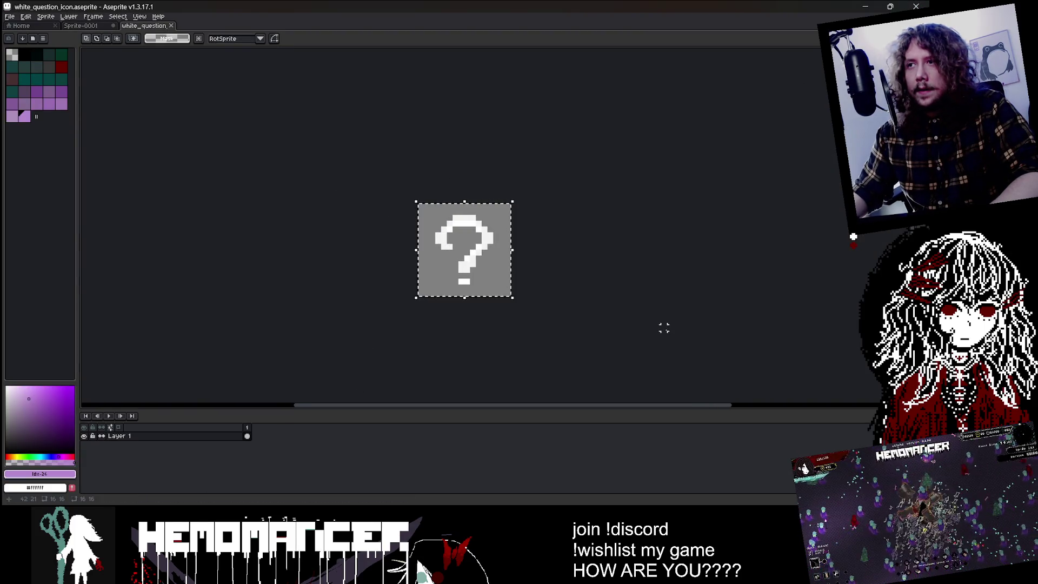
key("alt+Tab")
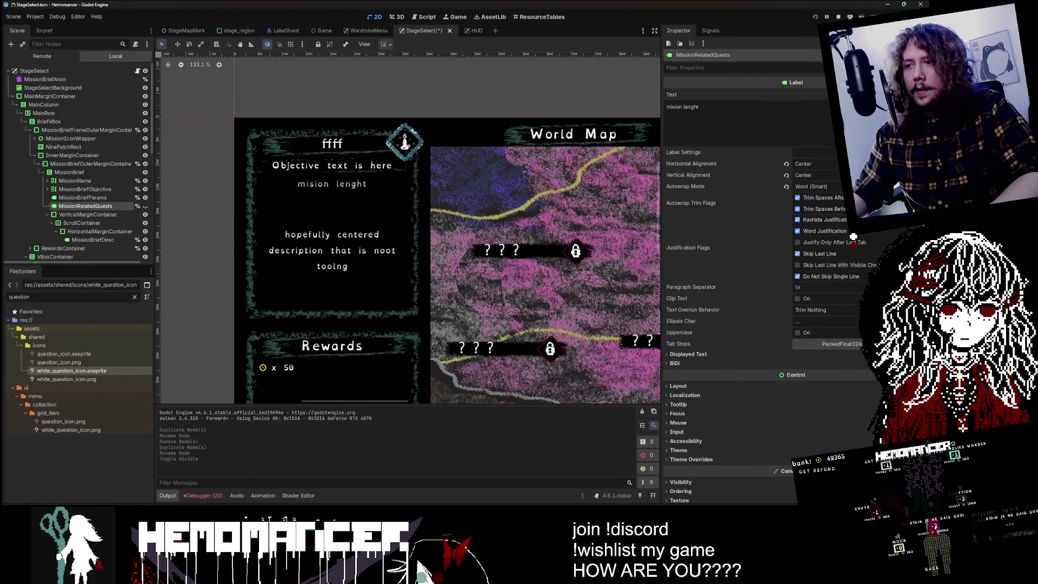
key("alt+Tab")
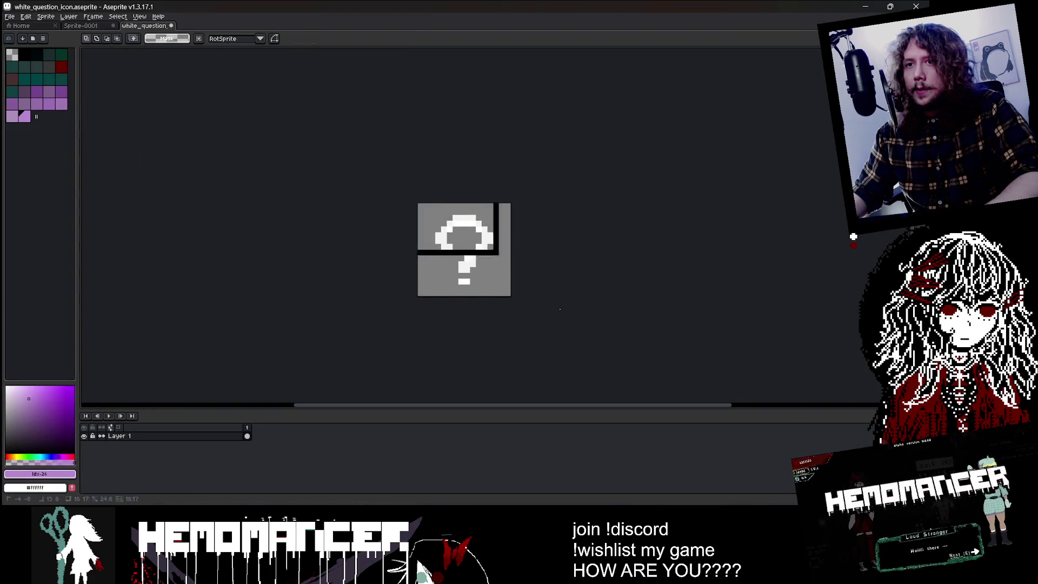
key("ctrl+c")
key("ctrl+shift+Tab")
key("ctrl+v")
- Move the pasted question icon beside the hand-drawn mark and confirm its placement
scroll(318, 117, "up", 1)
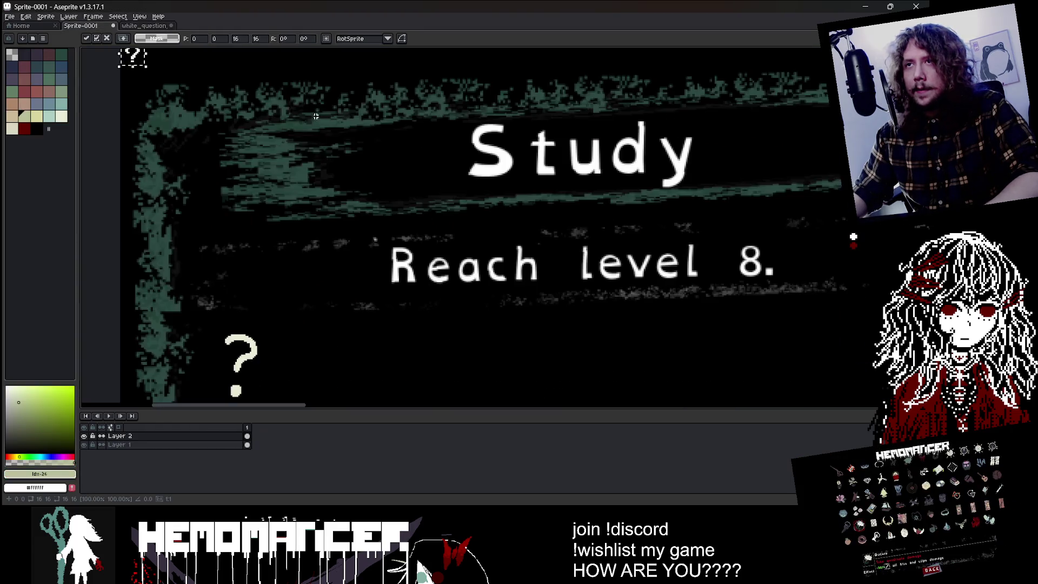
scroll(297, 223, "down", 1)
mouse_move(225, 85)
left_mouse_down()
mouse_move(297, 223)
mouse_move(324, 206)
mouse_move(303, 227)
mouse_move(312, 221)
left_mouse_up()
scroll(300, 230, "up", 1)
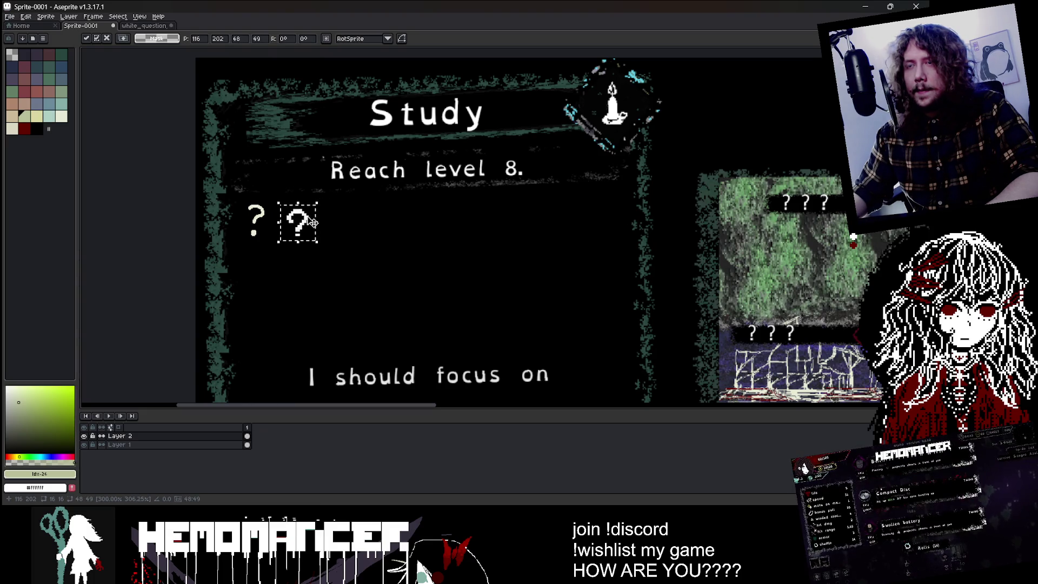
key("Return")
- Paint over the hand-drawn question mark in black with a 12px brush
key("b")
left_click(267, 233, "alt")
key("plus")
key("plus")
key("plus")
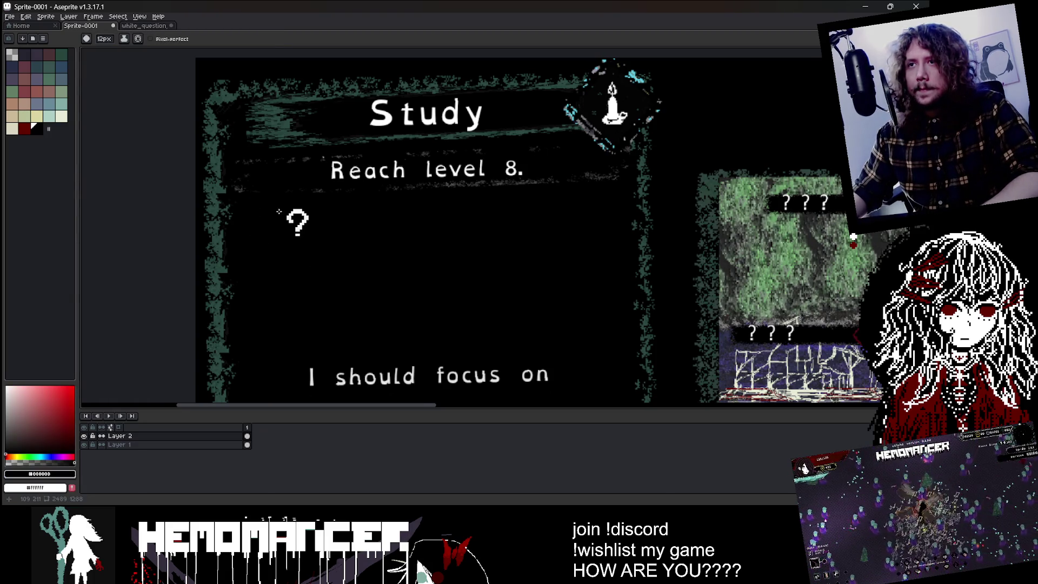
scroll(295, 211, "up", 3)
- Magic Wand the pixel question icon and settle it just below 'Reach level 8.'
key("w")
left_click(303, 208)
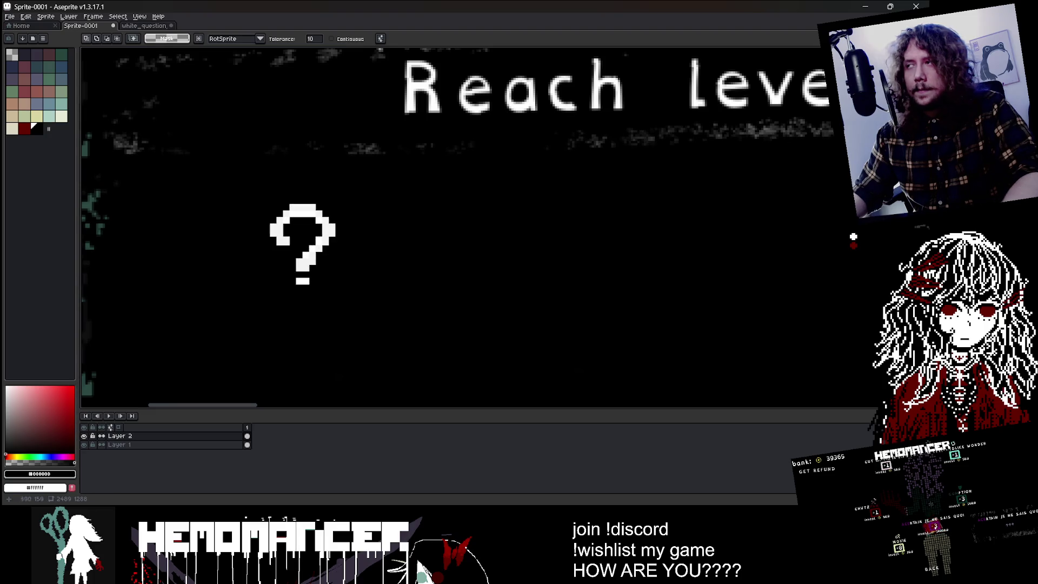
left_click_drag(305, 246, 354, 238)
scroll(400, 262, "down", 3)
mouse_move(401, 263)
left_mouse_down()
mouse_move(365, 261)
mouse_move(409, 297)
mouse_move(417, 297)
mouse_move(405, 277)
mouse_move(433, 297)
mouse_move(490, 303)
left_mouse_up()
scroll(362, 258, "up", 3)
scroll(412, 273, "up", 1)
key("b")
scroll(505, 291, "down", 4)
scroll(400, 262, "up", 4)
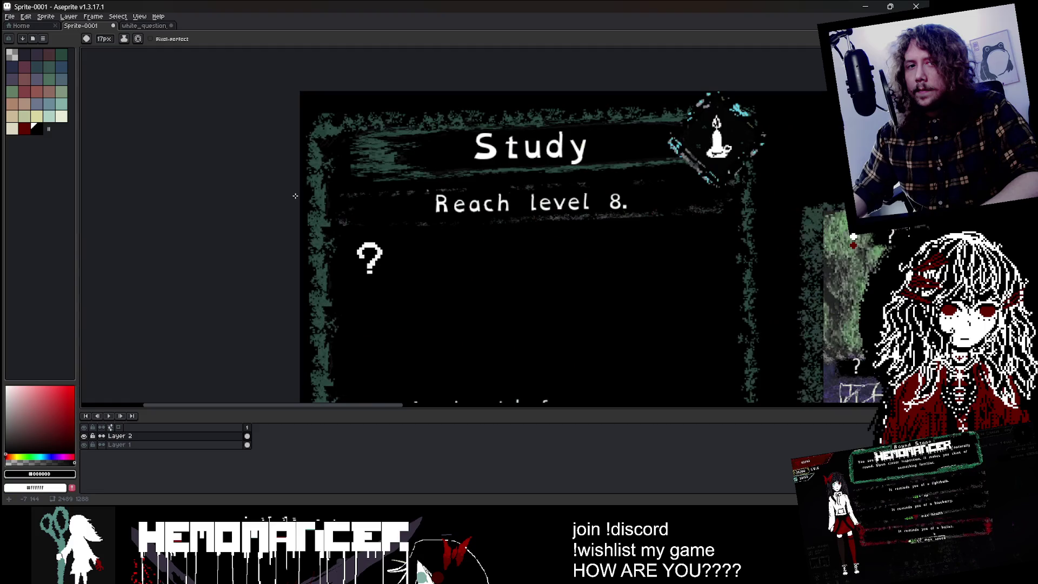
scroll(402, 261, "down", 3)
left_click_drag(402, 262, 330, 208)
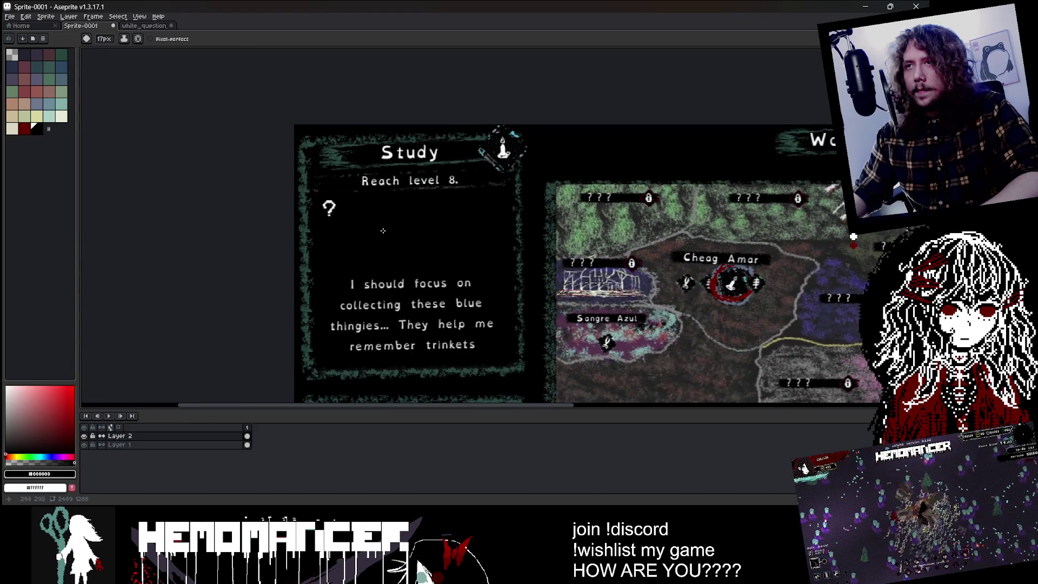
left_click_drag(385, 232, 357, 224)
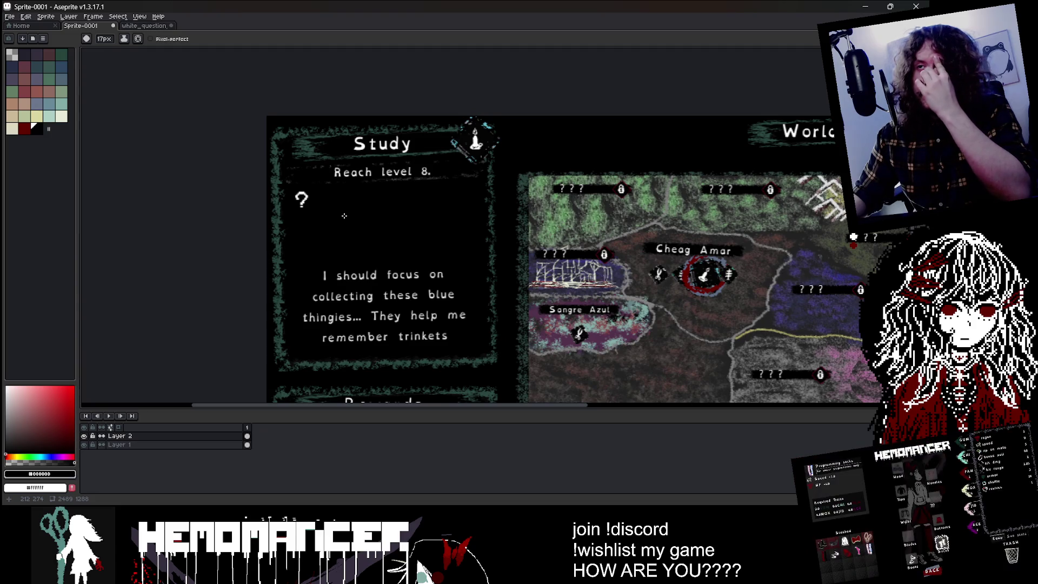
scroll(345, 215, "down", 1)
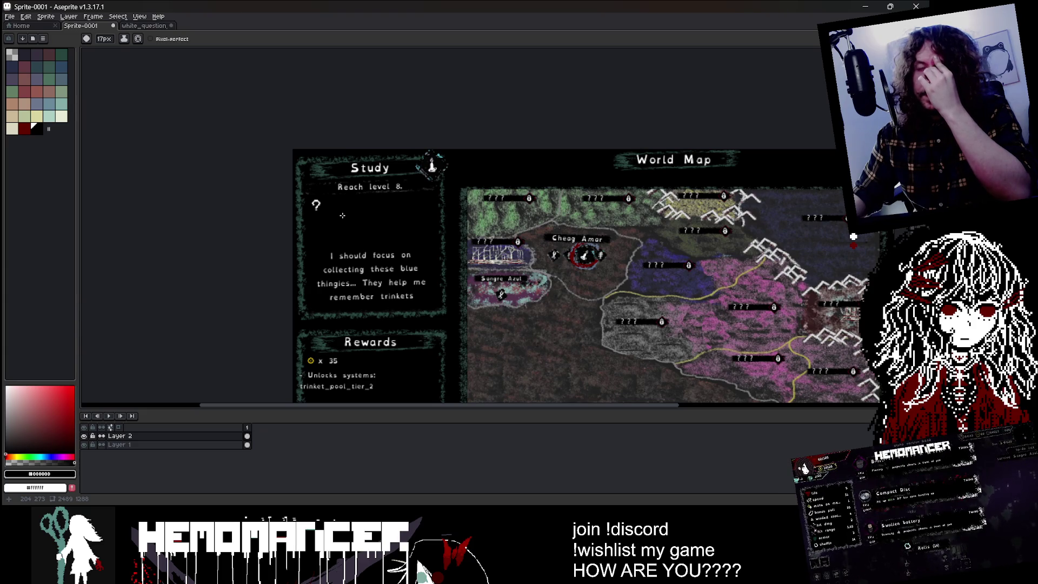
key("m")
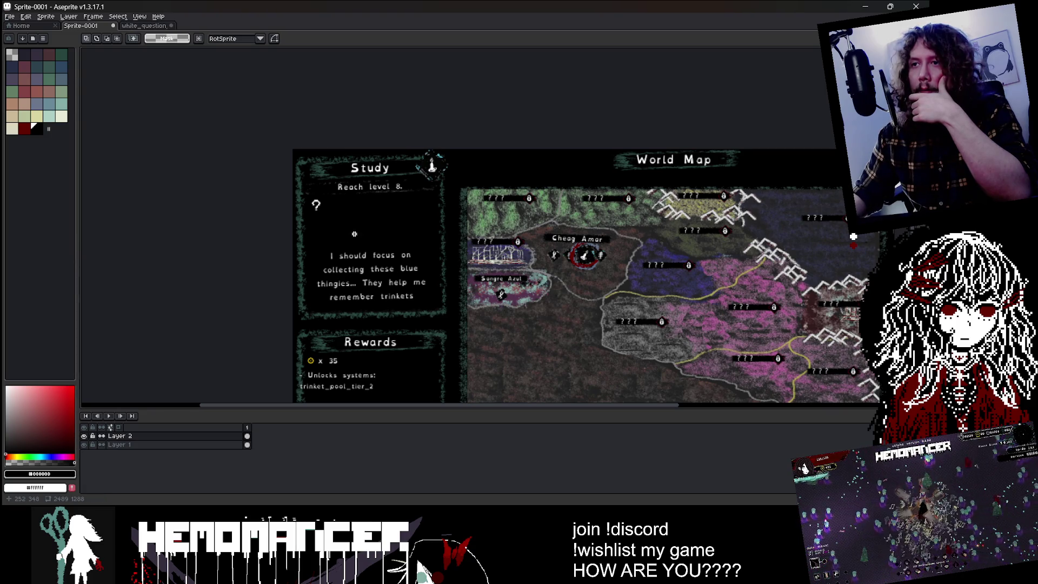
scroll(317, 205, "up", 1)
- Copy the question mark twice in a row beside itself to form '???'
mouse_move(316, 204)
left_mouse_down()
mouse_move(268, 203)
mouse_move(197, 175)
left_mouse_up()
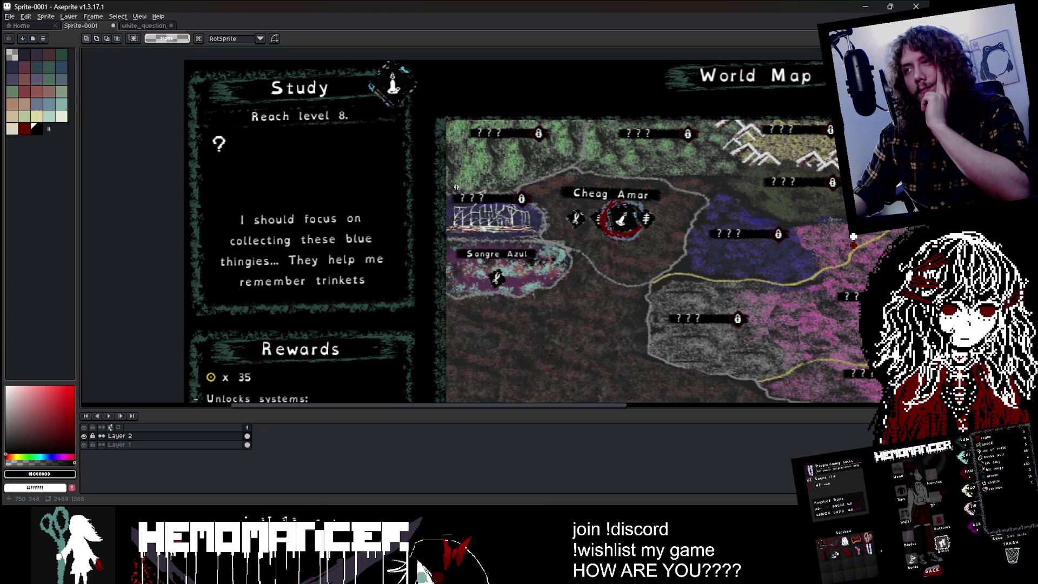
scroll(214, 134, "up", 1)
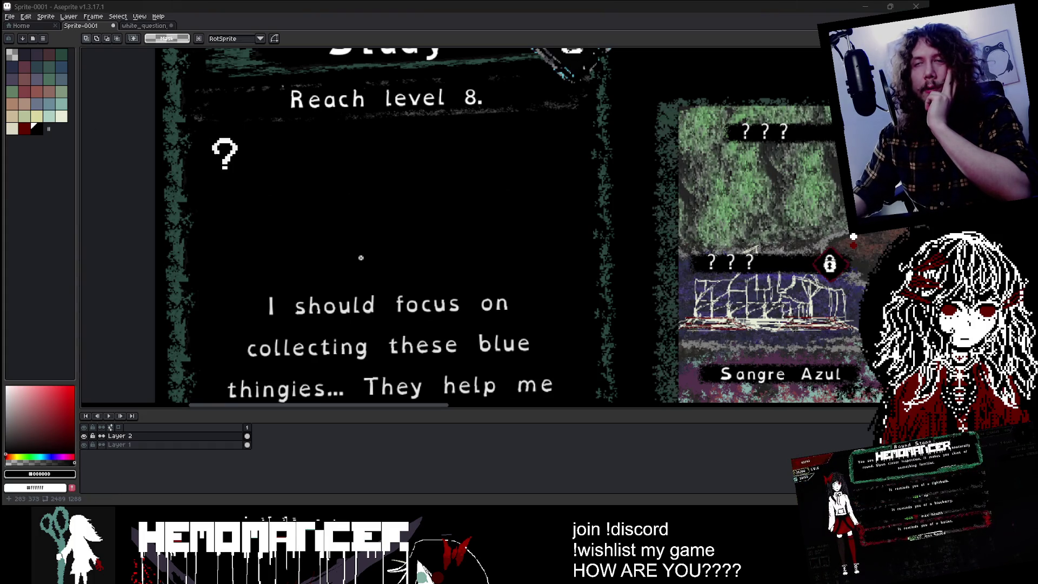
scroll(357, 248, "down", 4)
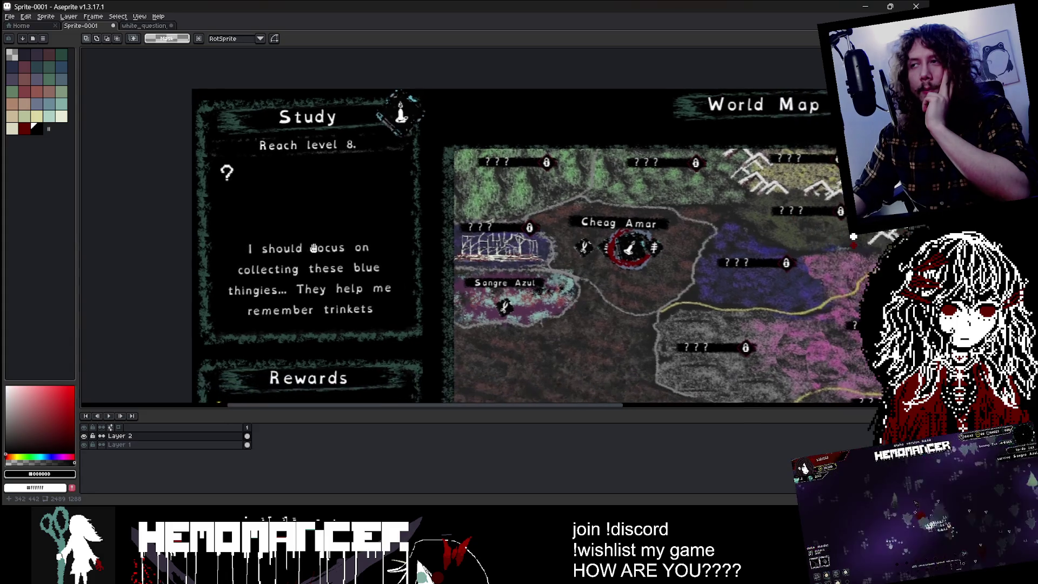
scroll(302, 242, "down", 2)
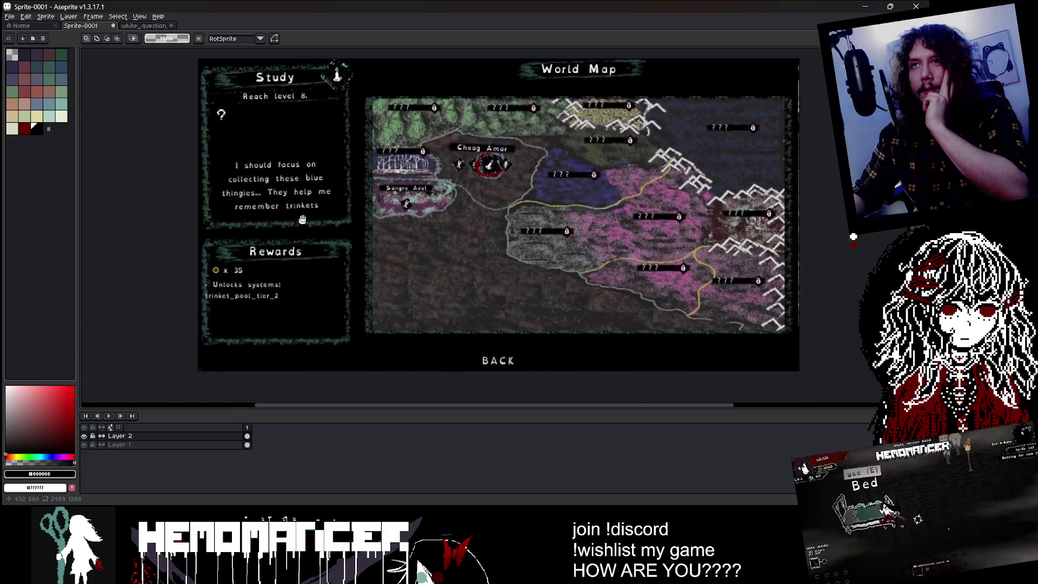
scroll(302, 243, "left", 3)
scroll(292, 132, "up", 3)
scroll(315, 226, "up", 2)
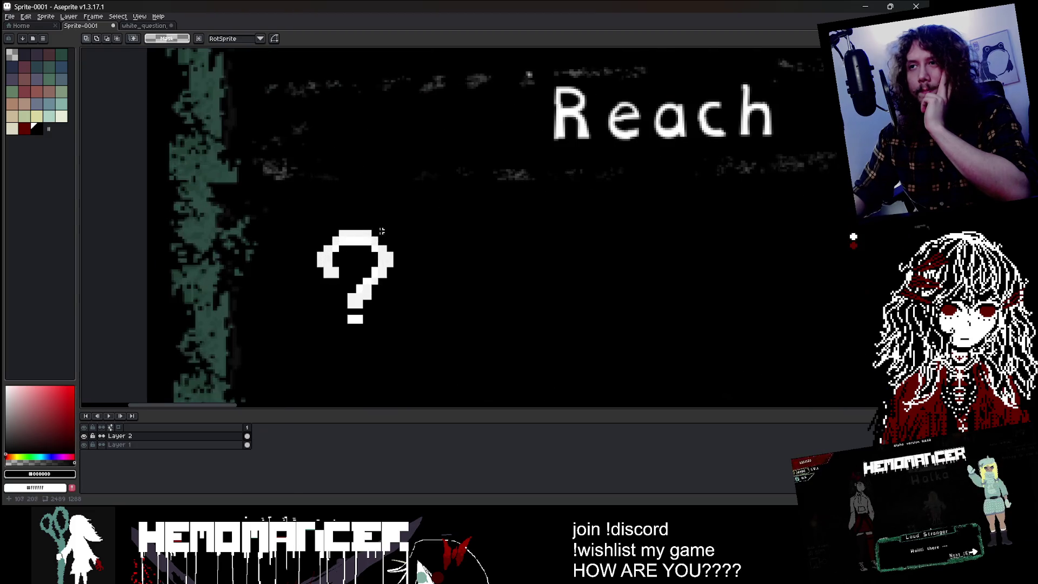
mouse_move(316, 226)
left_mouse_down()
mouse_move(400, 329)
mouse_move(477, 318)
mouse_move(437, 244)
mouse_move(407, 226)
left_mouse_up()
key("Return")
mouse_move(451, 265)
left_mouse_down()
mouse_move(435, 265)
mouse_move(523, 276)
left_mouse_up()
key("Return")
- Move the ??? to the Study panel centre and erase the leftover question marks
scroll(258, 199, "down", 5)
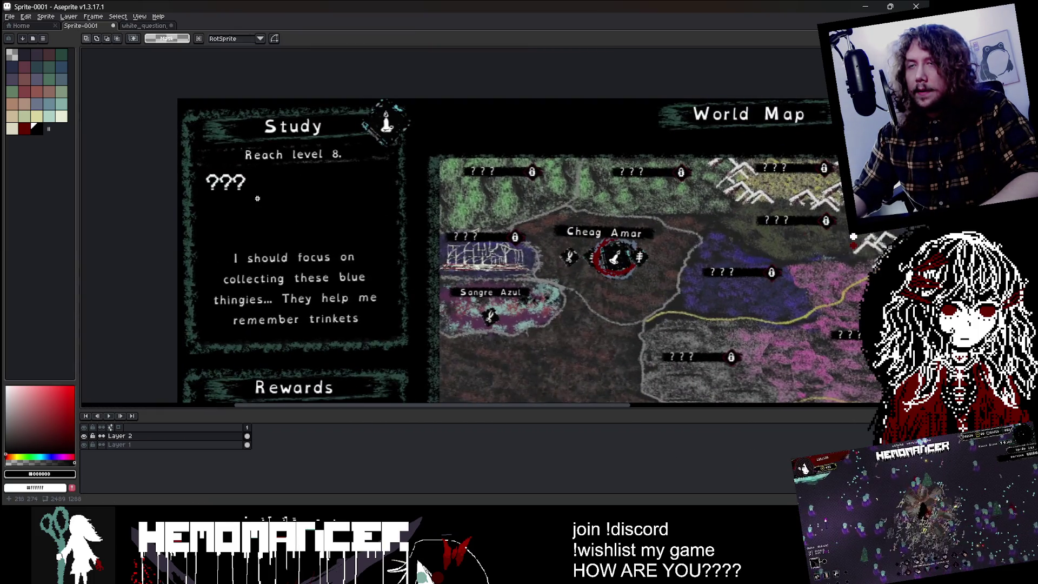
scroll(223, 180, "up", 2)
left_click_drag(182, 169, 398, 272)
key("Return")
key("b")
key("e")
left_click_drag(265, 190, 243, 179)
scroll(191, 194, "down", 4)
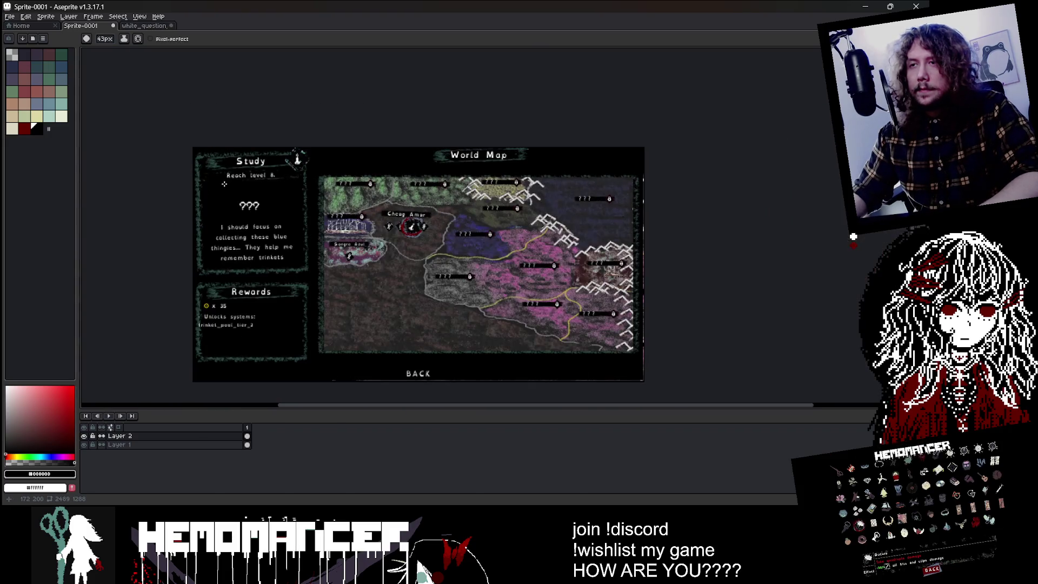
key("m")
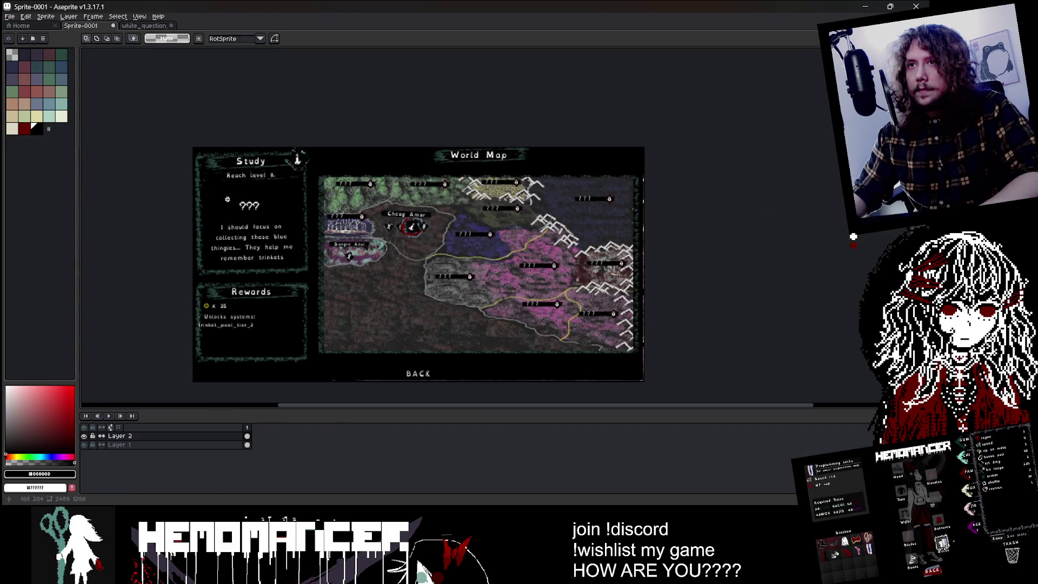
scroll(222, 199, "up", 4)
- Select the ??? and drag it from the Study panel onto the map's Sangre Azul label
left_click_drag(242, 215, 405, 278)
scroll(405, 279, "down", 4)
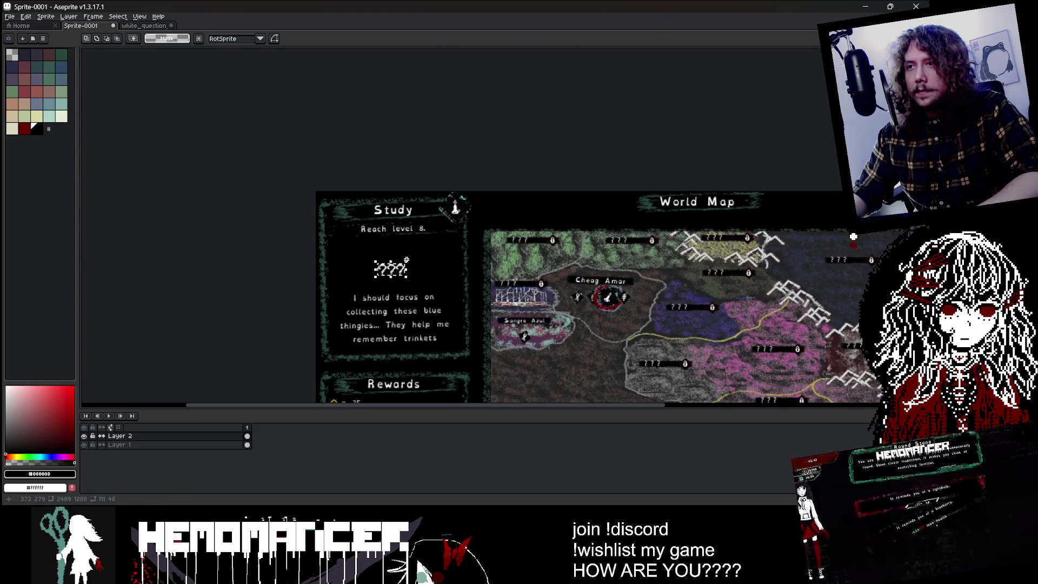
mouse_move(407, 259)
left_mouse_down()
mouse_move(403, 273)
mouse_move(465, 241)
mouse_move(522, 276)
left_mouse_up()
scroll(465, 241, "down", 1)
scroll(487, 249, "down", 1)
scroll(487, 248, "up", 4)
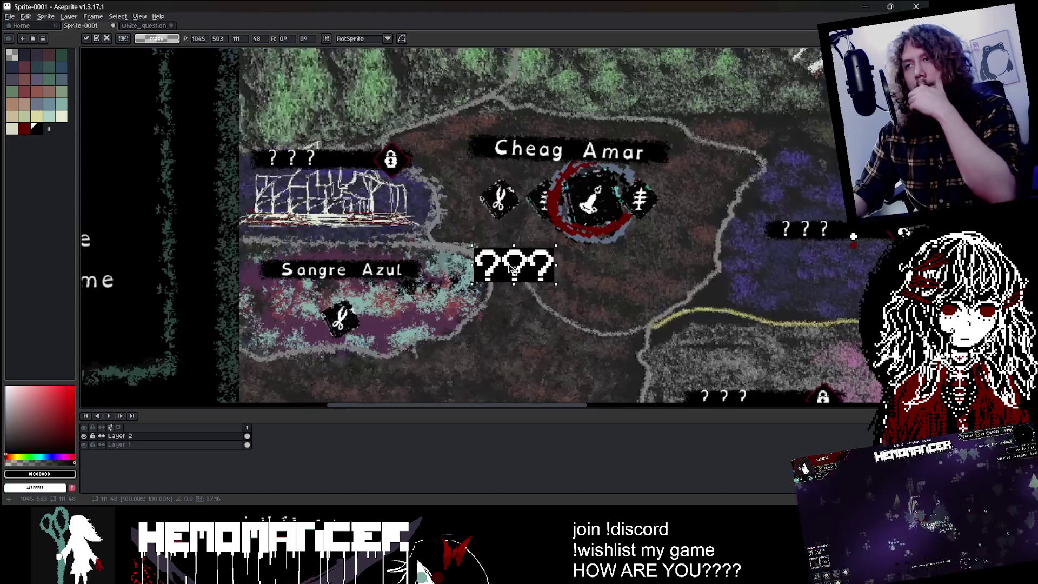
scroll(522, 276, "down", 3)
mouse_move(487, 228)
left_mouse_down()
mouse_move(430, 128)
mouse_move(432, 209)
mouse_move(452, 267)
mouse_move(427, 193)
mouse_move(447, 229)
mouse_move(466, 206)
mouse_move(467, 218)
mouse_move(418, 235)
mouse_move(411, 174)
left_mouse_up()
scroll(429, 128, "up", 2)
scroll(433, 209, "up", 1)
scroll(427, 194, "down", 3)
scroll(427, 165, "up", 3)
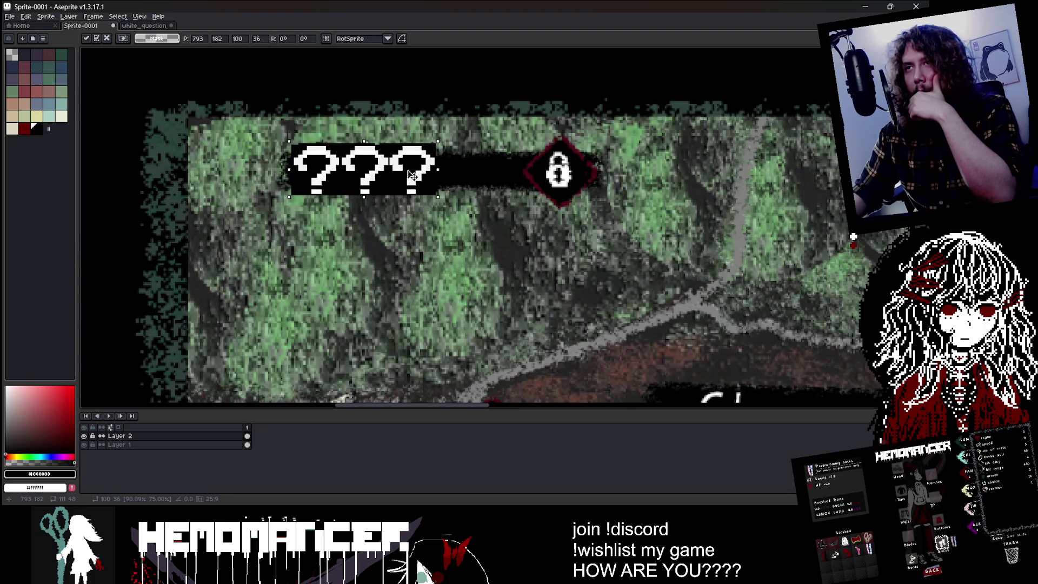
scroll(411, 175, "down", 4)
scroll(411, 175, "up", 3)
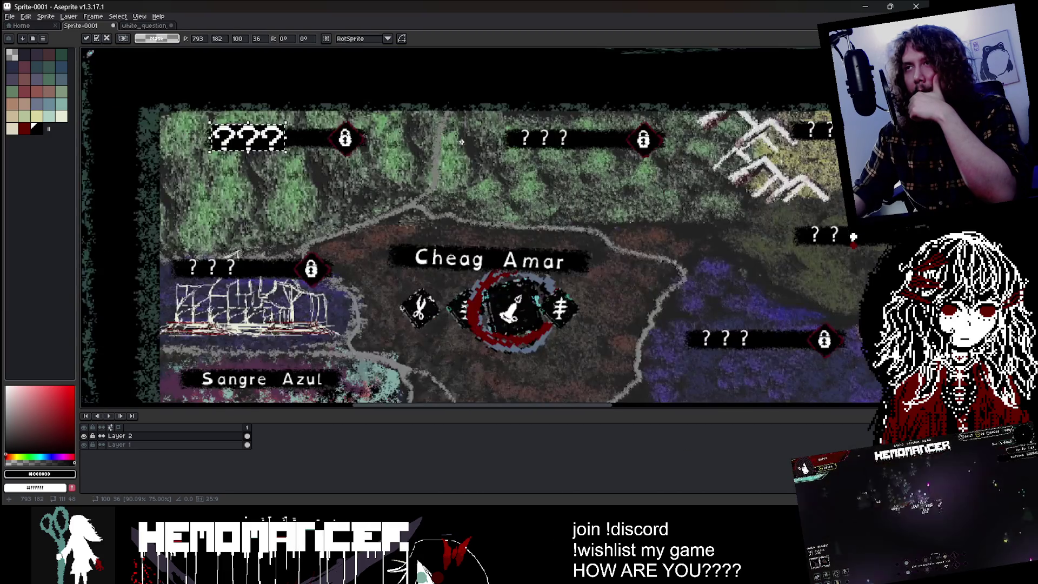
scroll(322, 169, "down", 2)
mouse_move(261, 146)
left_mouse_down()
mouse_move(322, 169)
mouse_move(330, 185)
mouse_move(316, 248)
left_mouse_up()
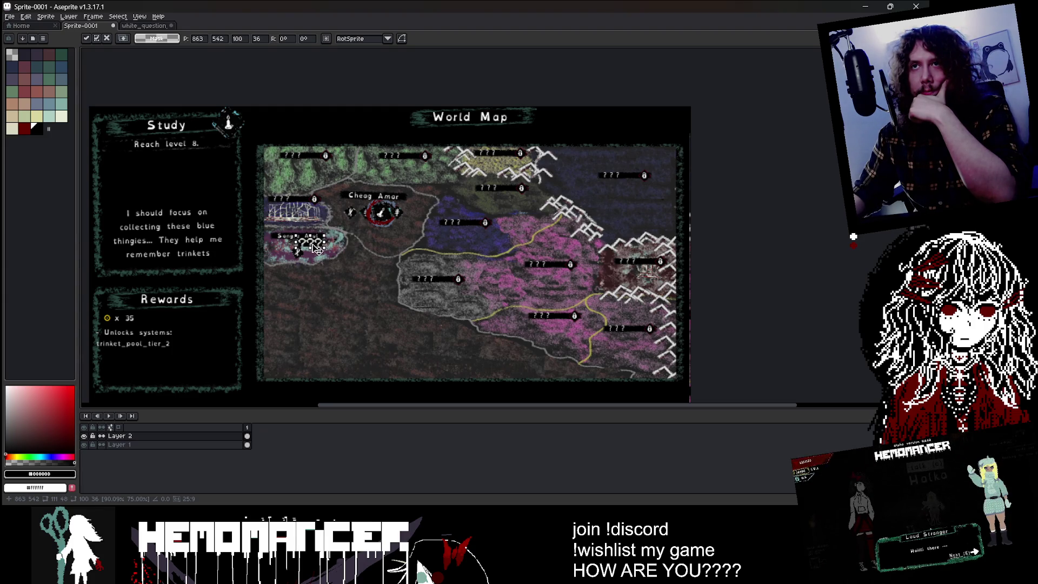
- Nudge the ??? up on Sangre Azul, then try it over the map's top-left label
mouse_move(317, 248)
left_mouse_down()
mouse_move(265, 219)
mouse_move(83, 209)
mouse_move(246, 179)
mouse_move(363, 210)
mouse_move(296, 176)
mouse_move(338, 196)
left_mouse_up()
scroll(208, 184, "up", 1)
key("shift+Up")
key("shift+Up")
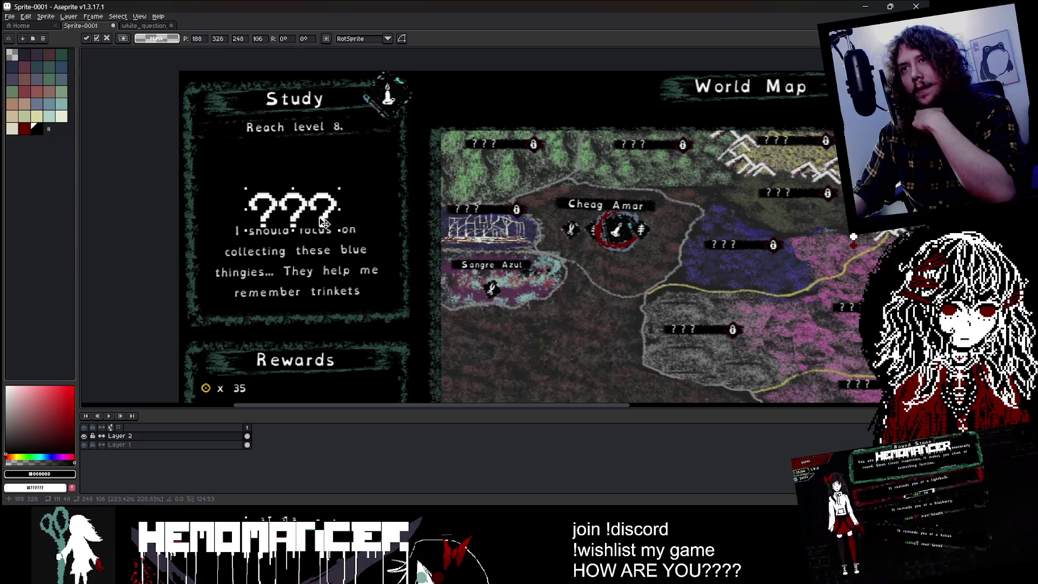
mouse_move(324, 188)
left_mouse_down()
mouse_move(702, 175)
mouse_move(564, 158)
left_mouse_up()
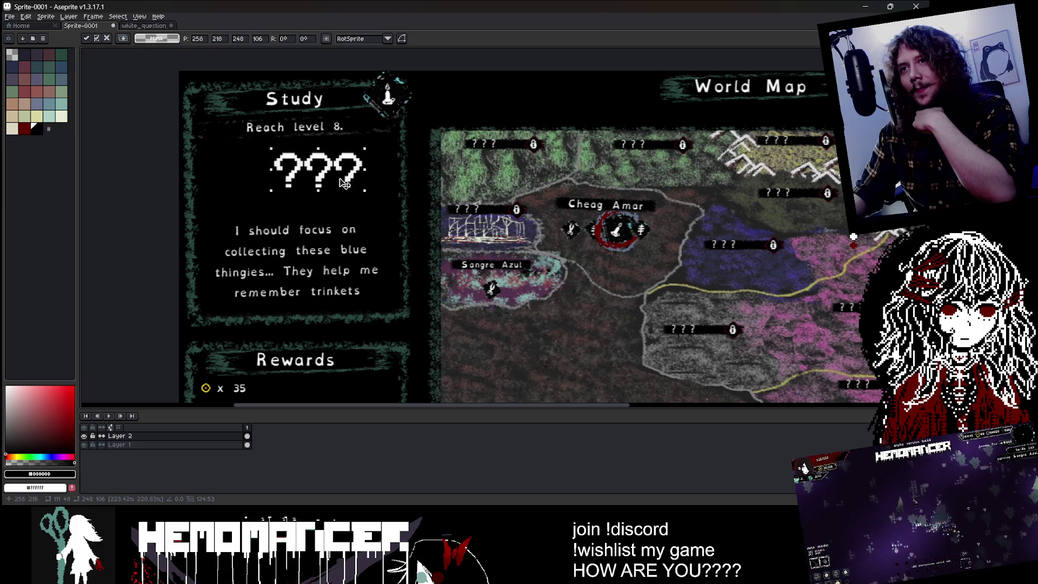
scroll(344, 184, "down", 1)
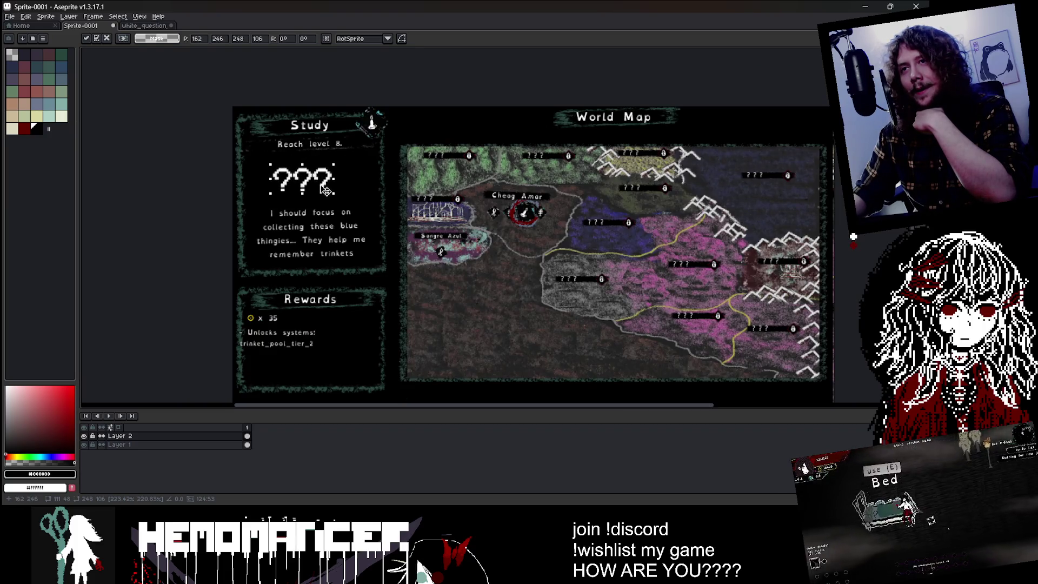
scroll(329, 189, "up", 1)
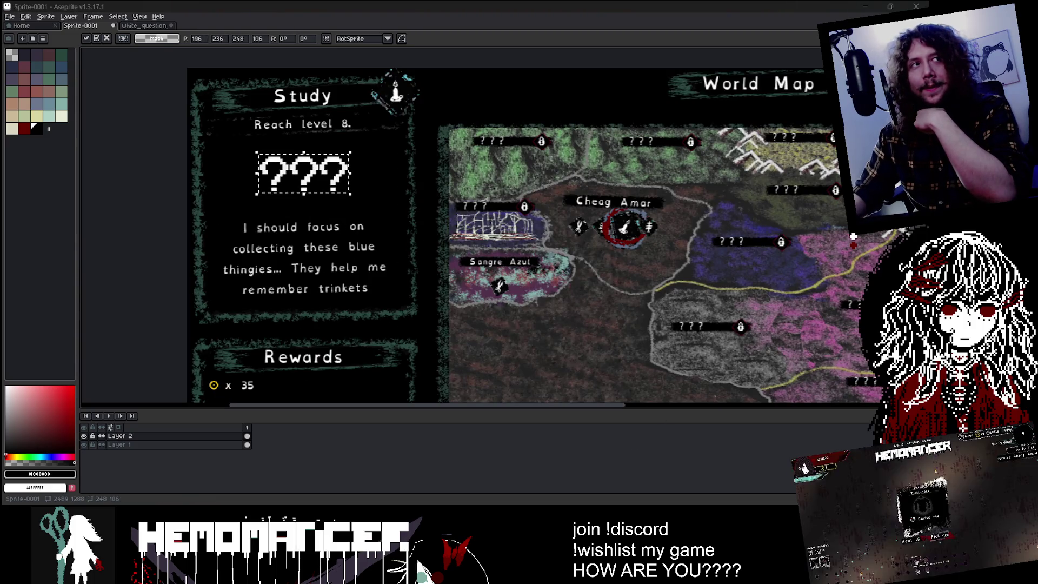
scroll(309, 178, "down", 1)
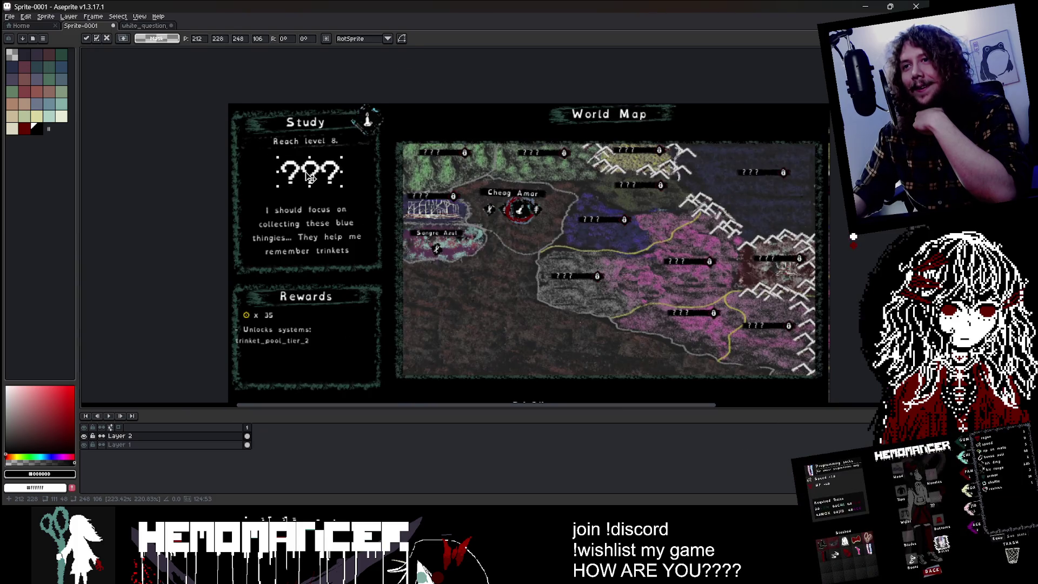
scroll(309, 178, "up", 1)
- Try the ??? in the Study panel, then move it off the sprite to the canvas's top-left
mouse_move(302, 174)
left_mouse_down()
mouse_move(378, 173)
mouse_move(319, 187)
mouse_move(309, 169)
left_mouse_up()
scroll(302, 174, "down", 1)
scroll(302, 180, "down", 1)
scroll(309, 169, "up", 1)
scroll(309, 169, "up", 1)
scroll(310, 169, "up", 1)
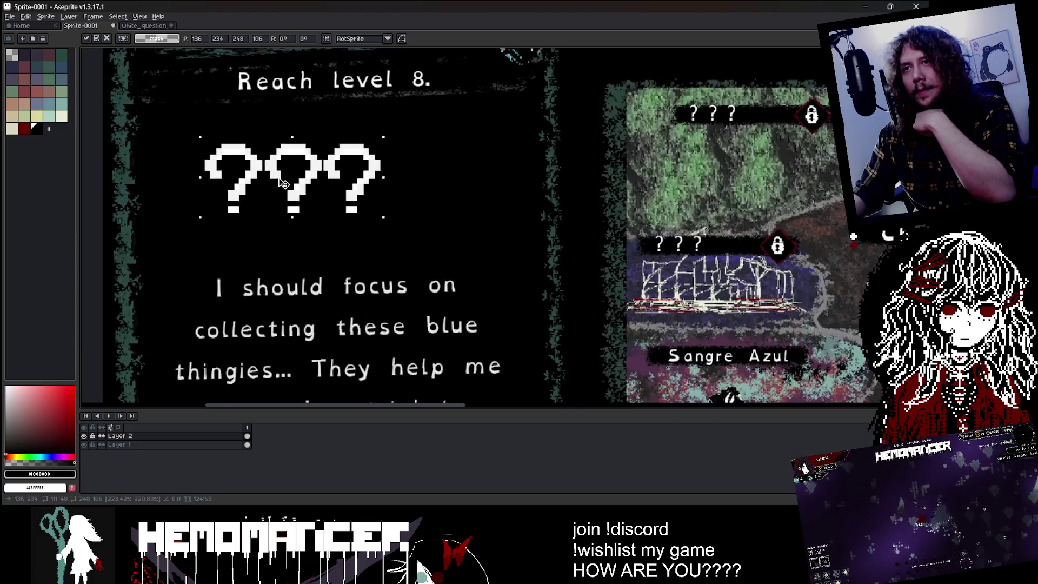
scroll(309, 169, "down", 1)
mouse_move(303, 213)
left_mouse_down()
mouse_move(331, 243)
mouse_move(340, 362)
mouse_move(430, 355)
mouse_move(501, 322)
mouse_move(208, 120)
left_mouse_up()
scroll(331, 243, "down", 3)
scroll(335, 368, "up", 3)
scroll(430, 354, "down", 3)
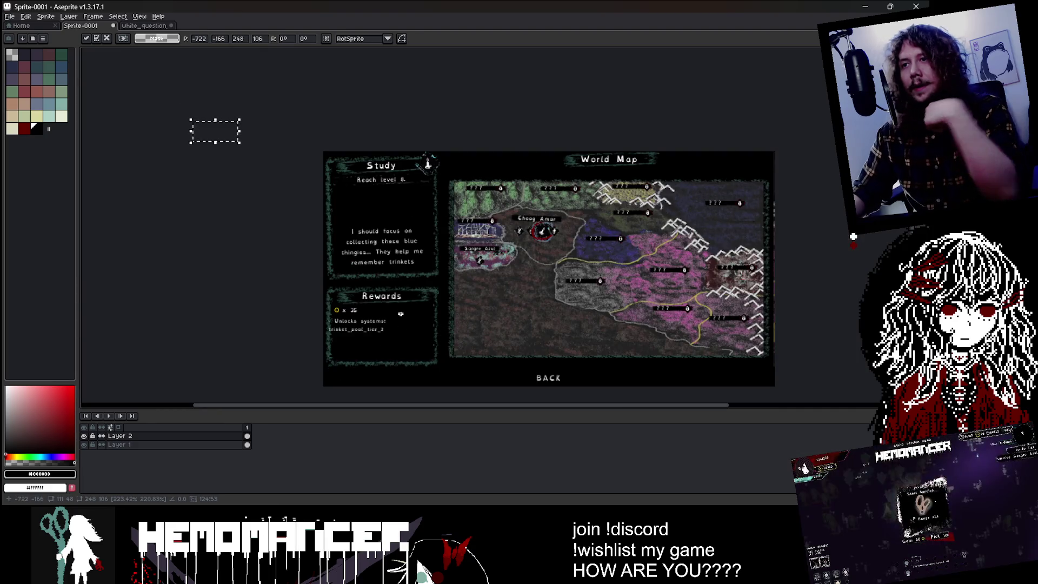
- Paint black over the 'Unlocks systems: trinket_pool_tier_2' line in the Rewards panel
scroll(382, 208, "up", 1)
key("Return")
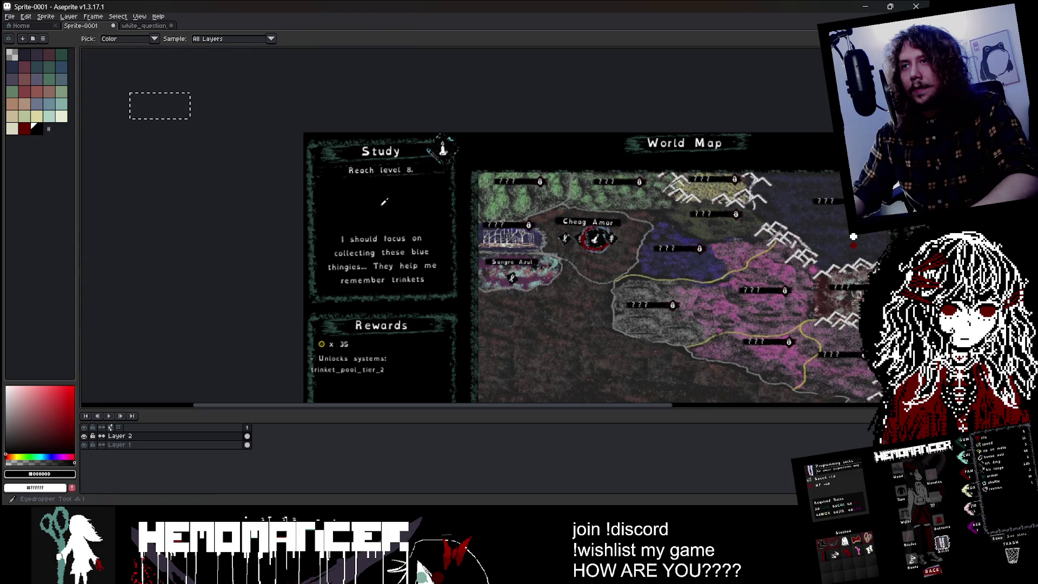
scroll(348, 368, "up", 1)
scroll(330, 368, "down", 1)
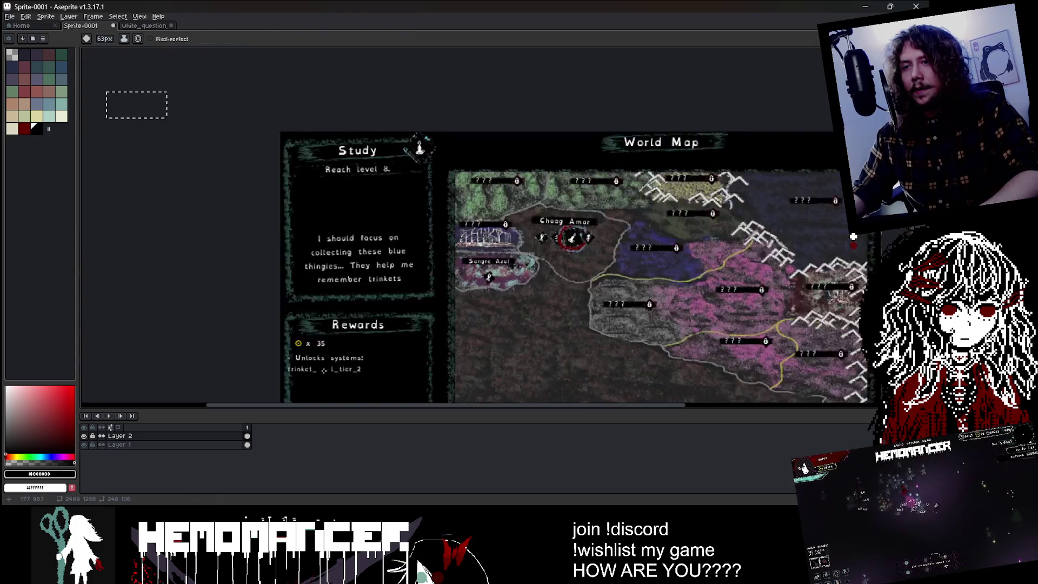
scroll(312, 361, "up", 3)
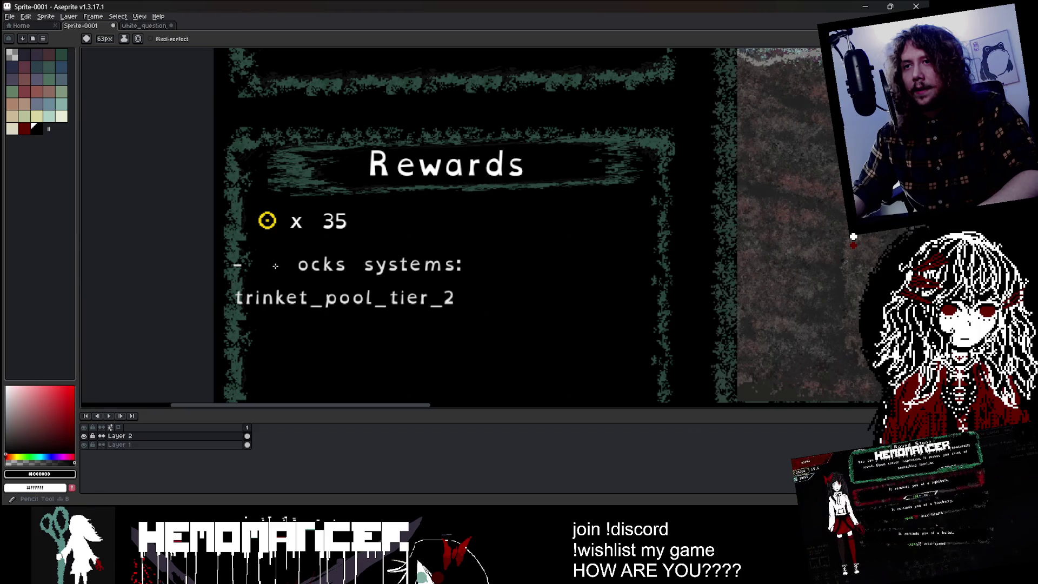
mouse_move(313, 265)
left_mouse_down()
mouse_move(330, 265)
mouse_move(265, 265)
mouse_move(259, 297)
mouse_move(347, 276)
mouse_move(463, 278)
left_mouse_up()
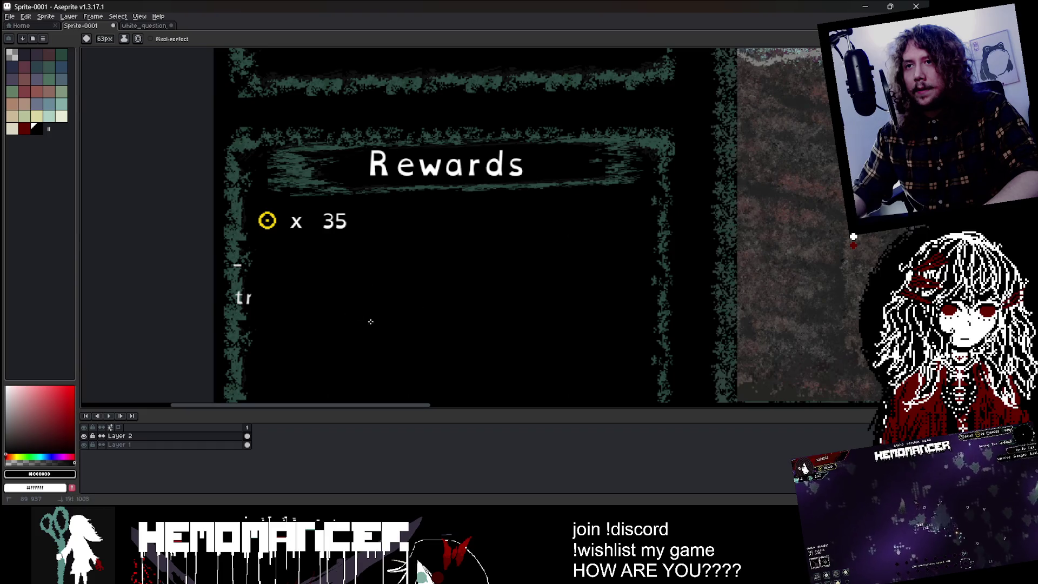
- Sample the teal border, enlarge the brush, and paint out the leftover 'r' in black
scroll(234, 290, "up", 3)
left_click(244, 225, "alt")
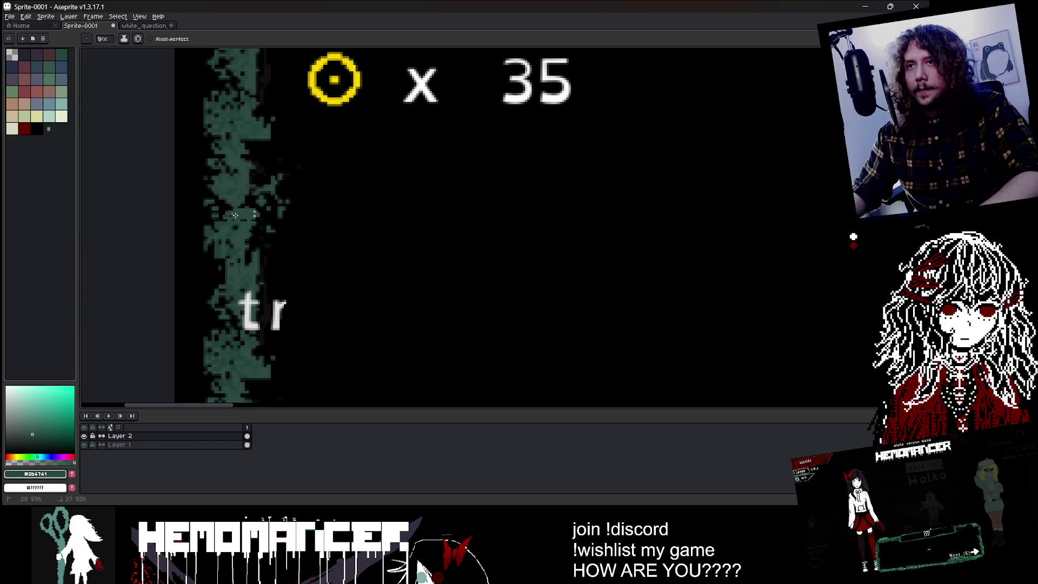
key("plus")
key("plus")
key("plus")
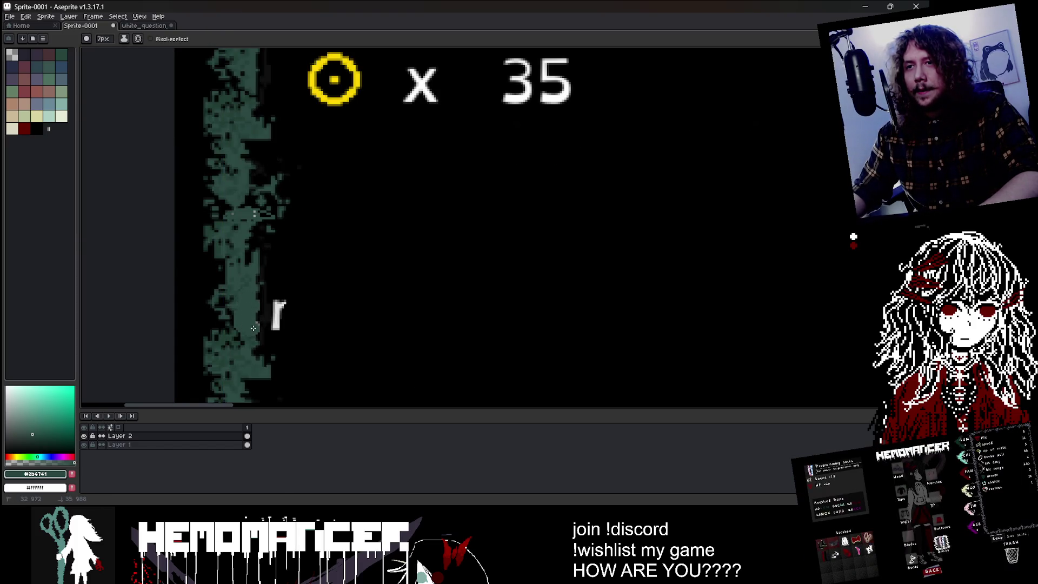
left_click(328, 303, "alt")
left_click_drag(273, 309, 270, 322)
scroll(308, 306, "down", 3)
scroll(307, 307, "down", 2)
scroll(288, 244, "up", 2)
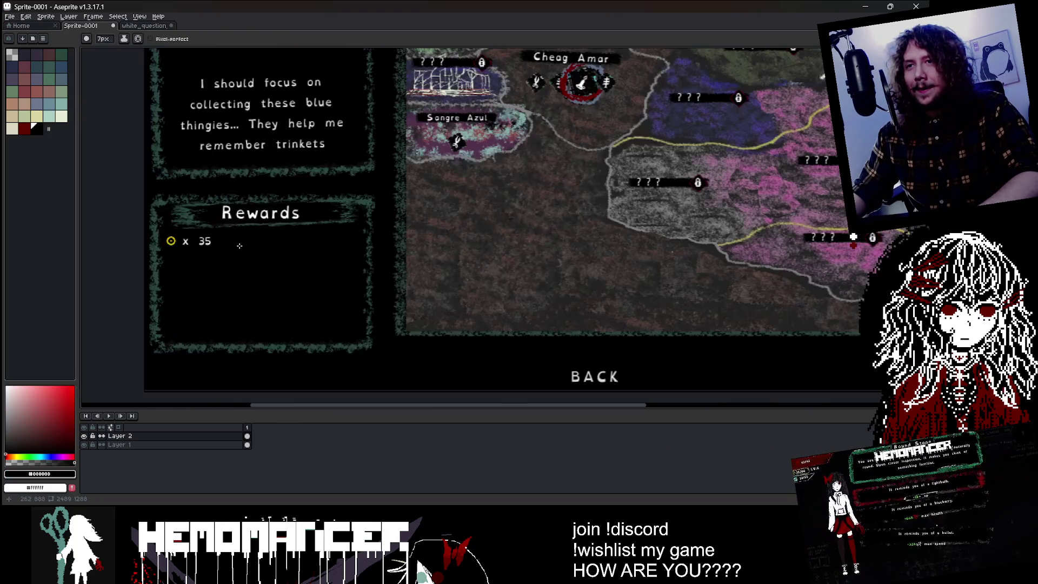
key("m")
scroll(287, 243, "down", 2)
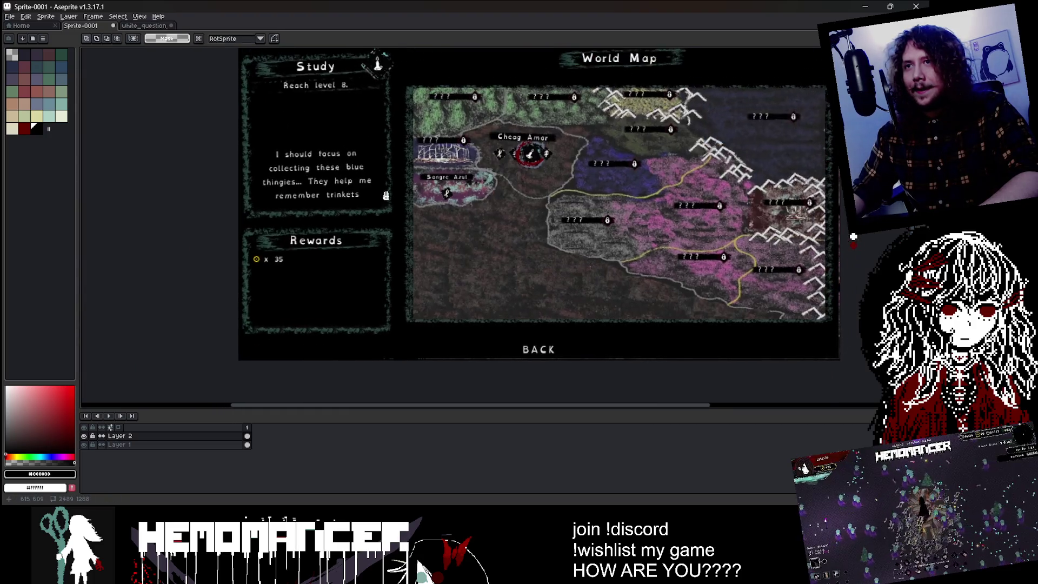
- Move the Study panel's flavour text up about 49 px, just below Reach level 8
left_click_drag(274, 145, 376, 203)
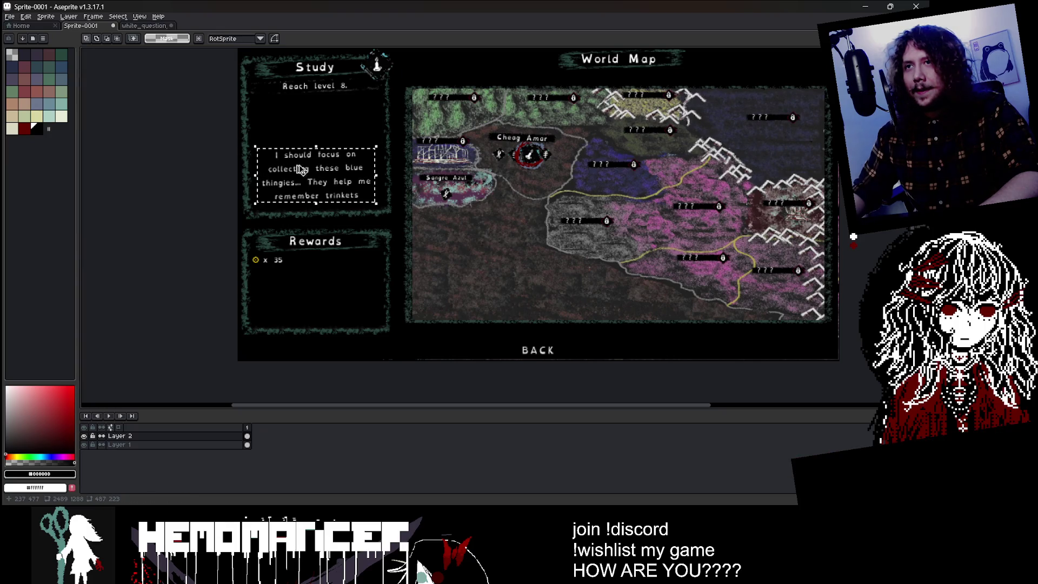
left_click_drag(322, 185, 323, 159)
scroll(440, 226, "up", 1)
key("Return")
- Paint out the leftover duplicate text line in black and make Layer 2 active
scroll(440, 226, "up", 2)
scroll(443, 206, "down", 2)
mouse_move(444, 206)
left_mouse_down()
mouse_move(317, 204)
mouse_move(437, 224)
left_mouse_up()
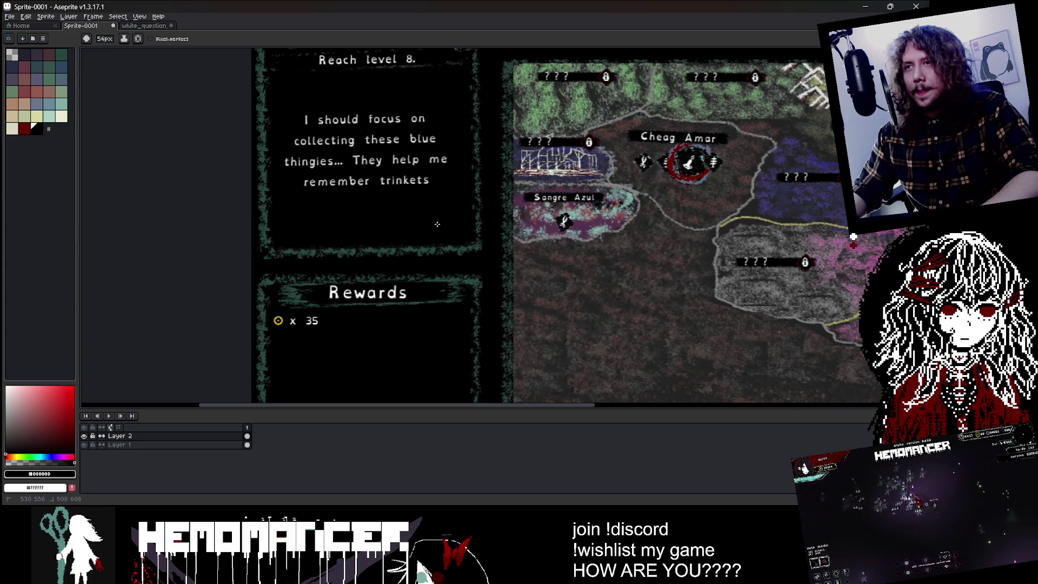
scroll(182, 189, "down", 2)
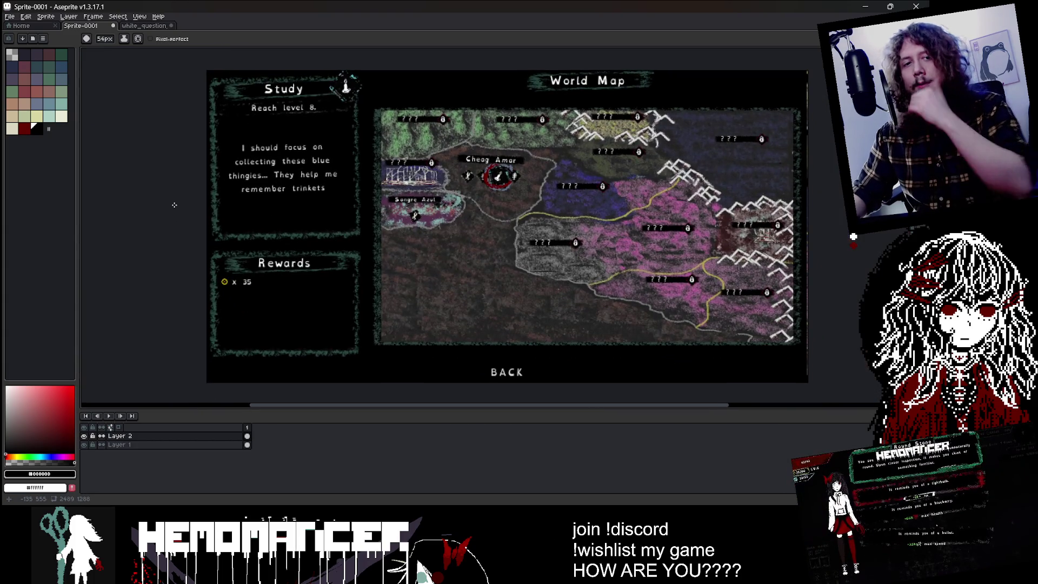
scroll(184, 189, "up", 1)
scroll(178, 192, "down", 1)
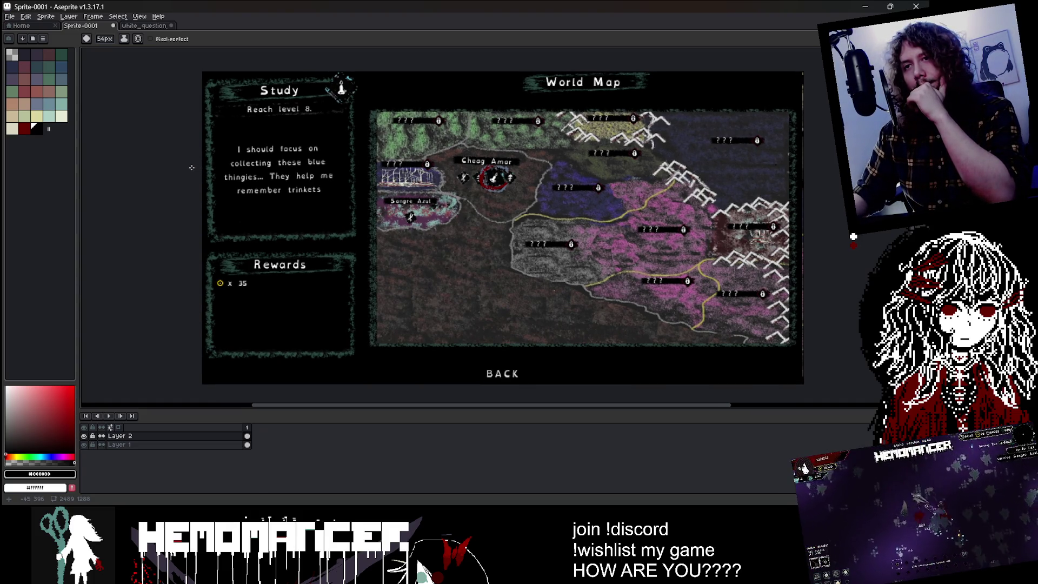
left_click(142, 436)
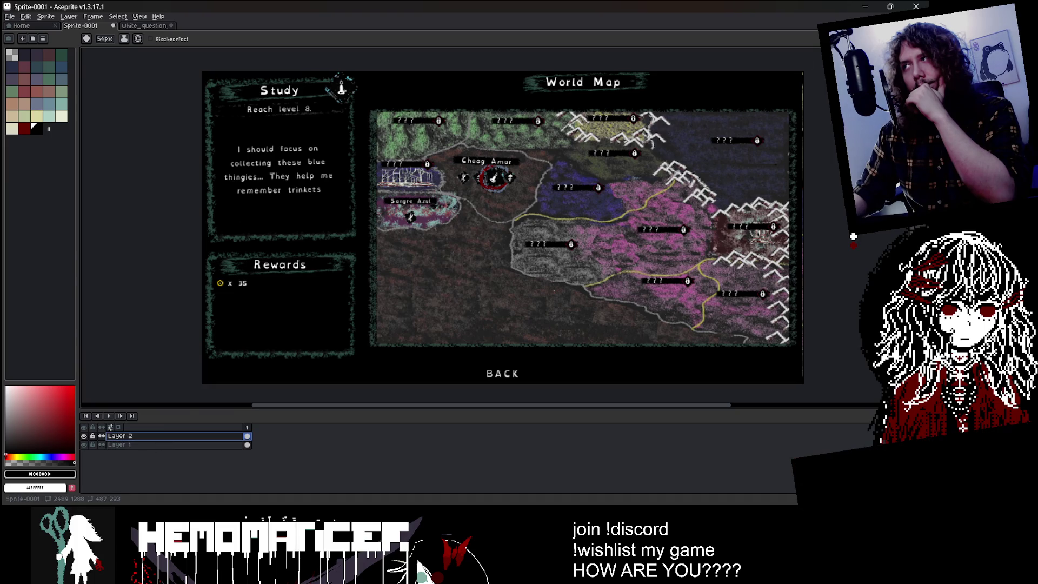
- Copy the coin icon and x 35 count from Layer 1 onto Layer 2
key("m")
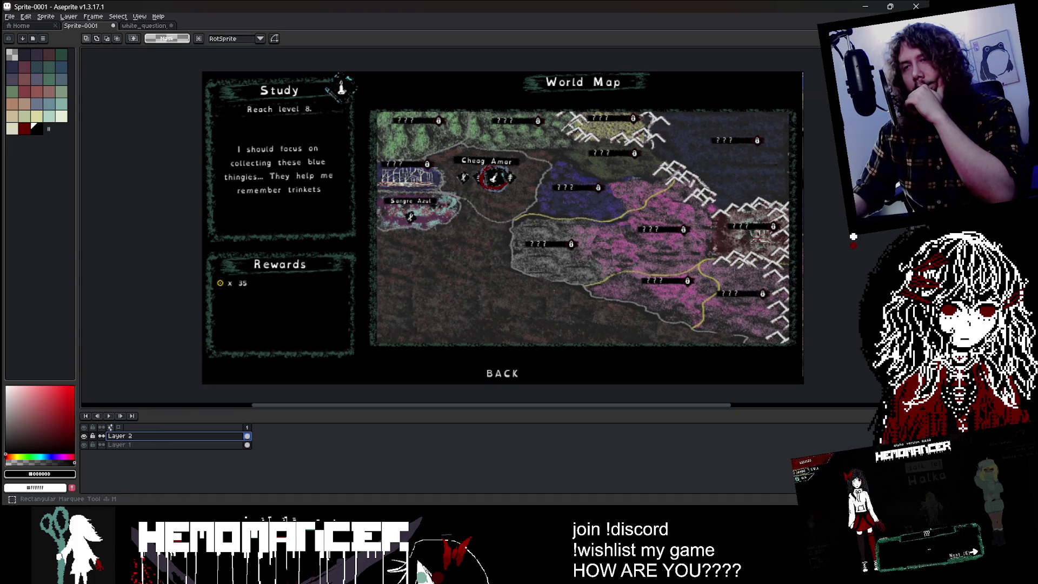
scroll(214, 282, "up", 5)
left_click_drag(232, 265, 412, 317)
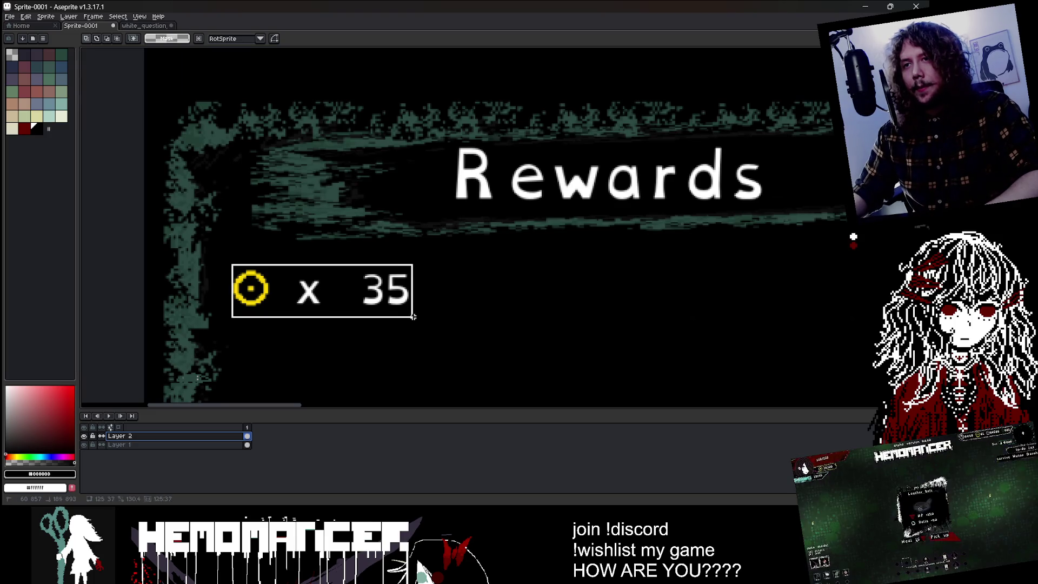
scroll(414, 261, "down", 5)
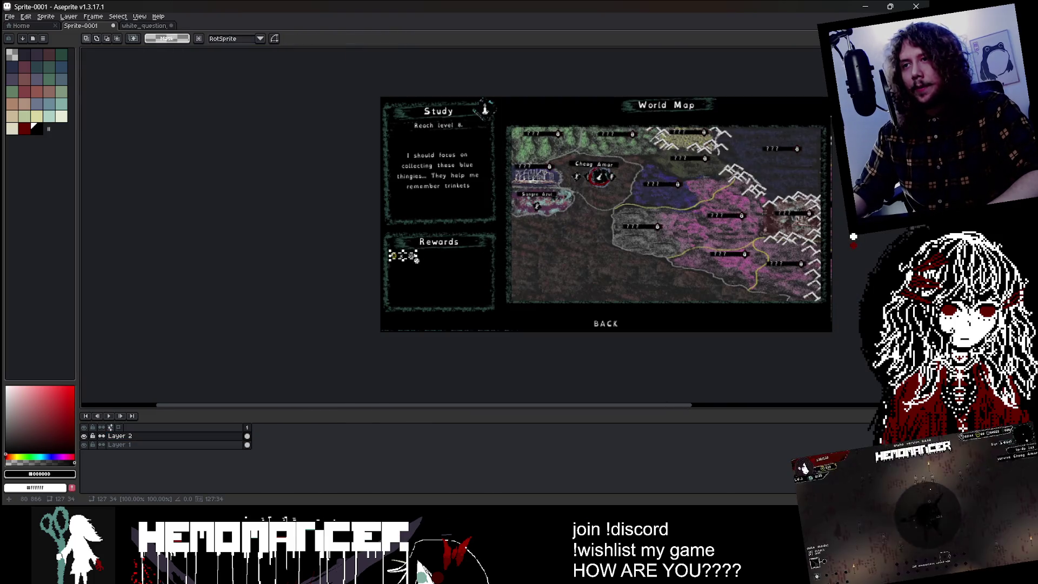
scroll(414, 259, "up", 2)
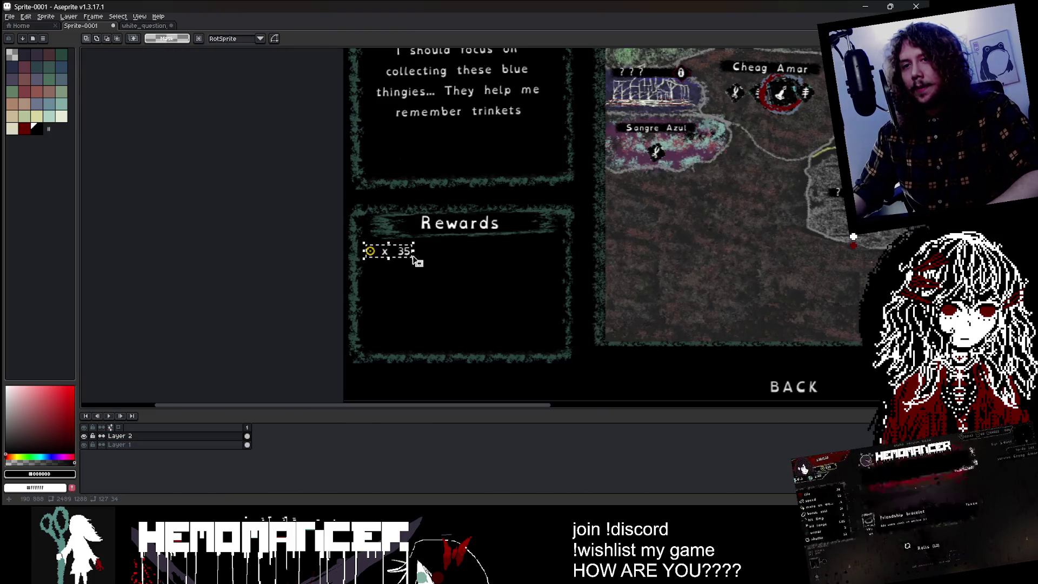
left_click(169, 445)
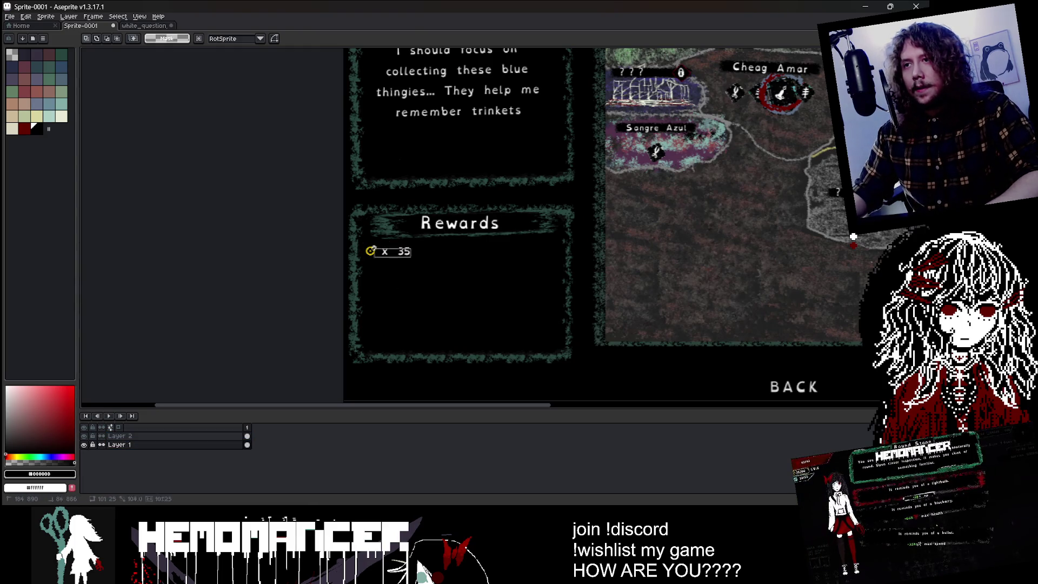
mouse_move(361, 244)
left_mouse_down()
mouse_move(417, 264)
mouse_move(607, 287)
left_mouse_up()
key("ctrl+c")
left_click(168, 436)
key("ctrl+v")
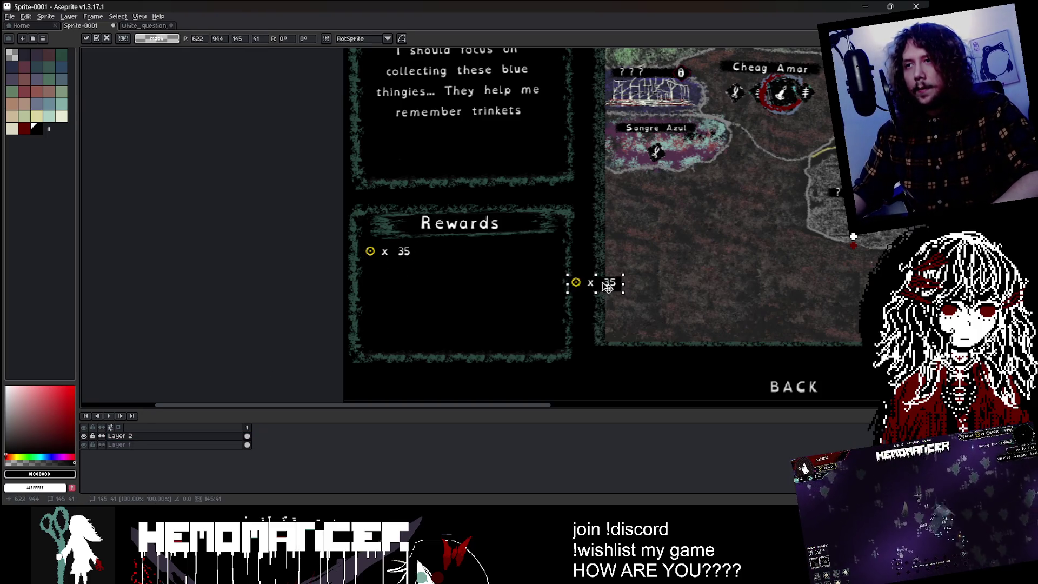
- Paint out the original count, place the pasted coin row in Rewards, and sample #F5F5F5
key("b")
left_click(404, 254)
scroll(406, 255, "up", 4)
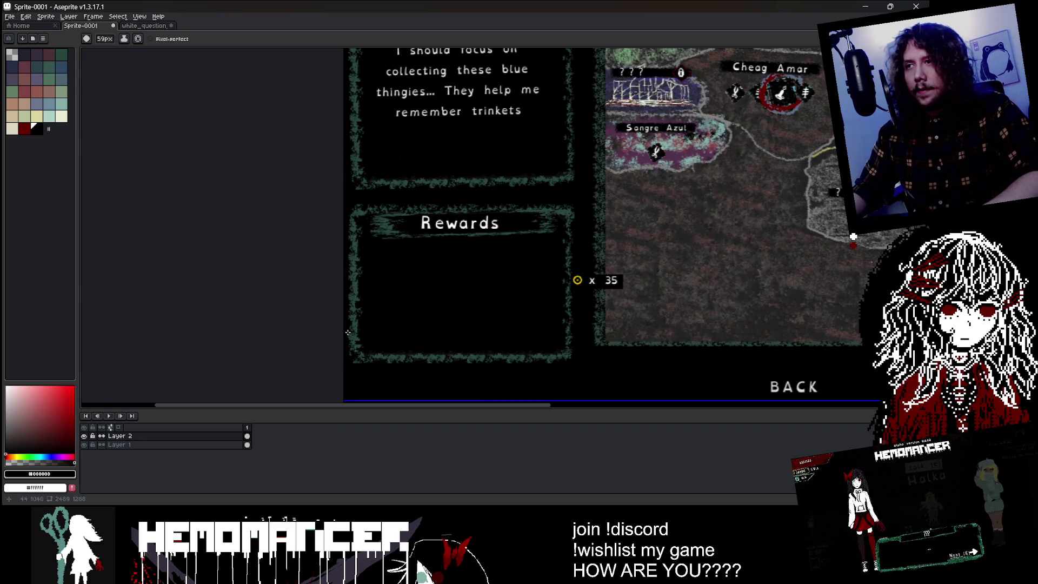
key("m")
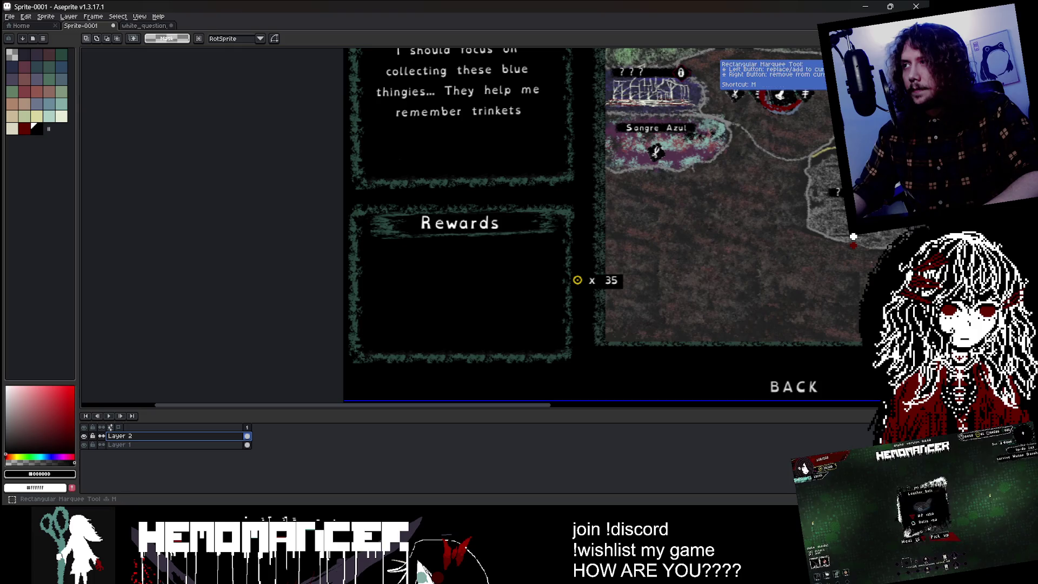
scroll(666, 242, "up", 2)
mouse_move(468, 305)
left_mouse_down()
mouse_move(581, 346)
mouse_move(567, 319)
mouse_move(365, 314)
left_mouse_up()
scroll(568, 319, "down", 2)
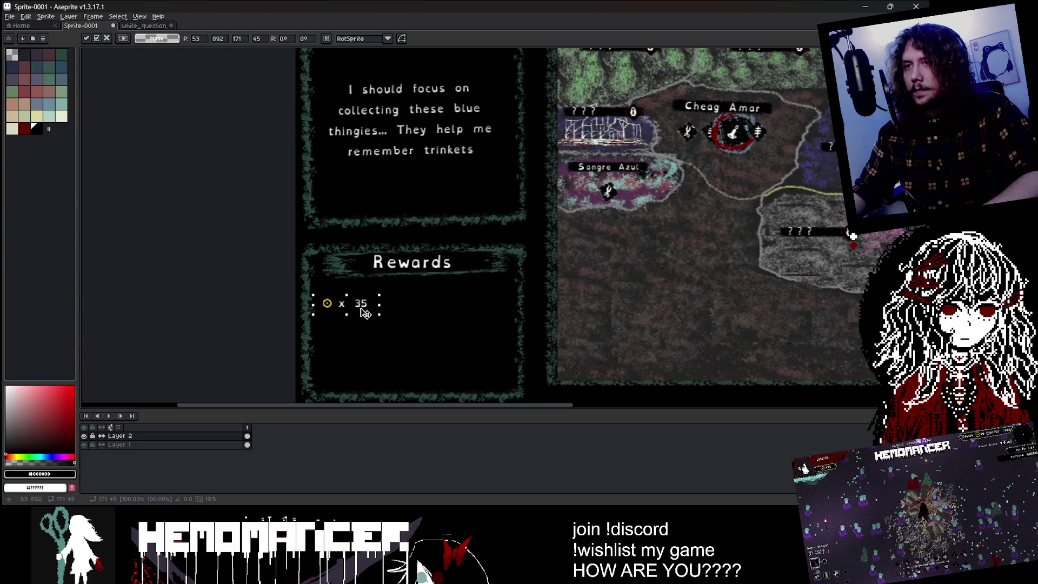
scroll(369, 307, "up", 2)
key("i")
left_click(230, 319)
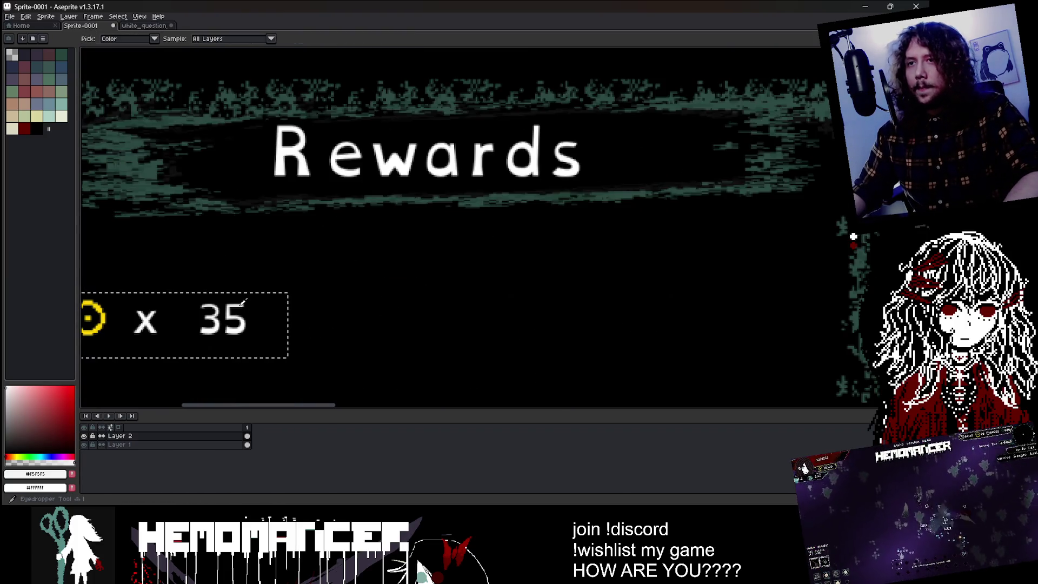
- Hand-letter CURRENCY in white with a 2 px pencil above the coin row
scroll(257, 297, "down", 4)
key("b")
scroll(256, 297, "up", 3)
scroll(302, 317, "down", 3)
scroll(348, 324, "up", 3)
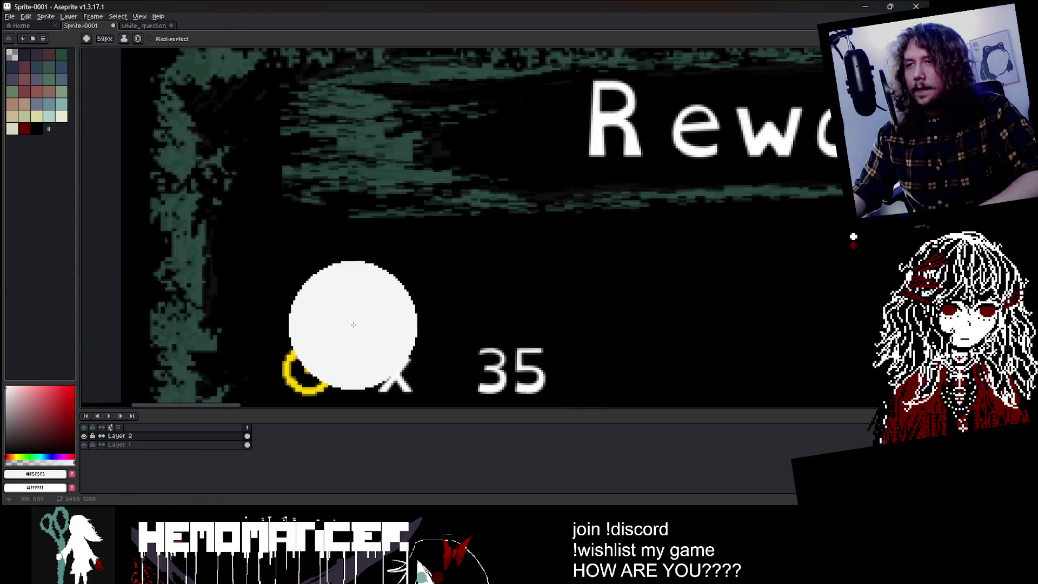
key("e")
scroll(341, 290, "down", 3)
scroll(336, 277, "up", 2)
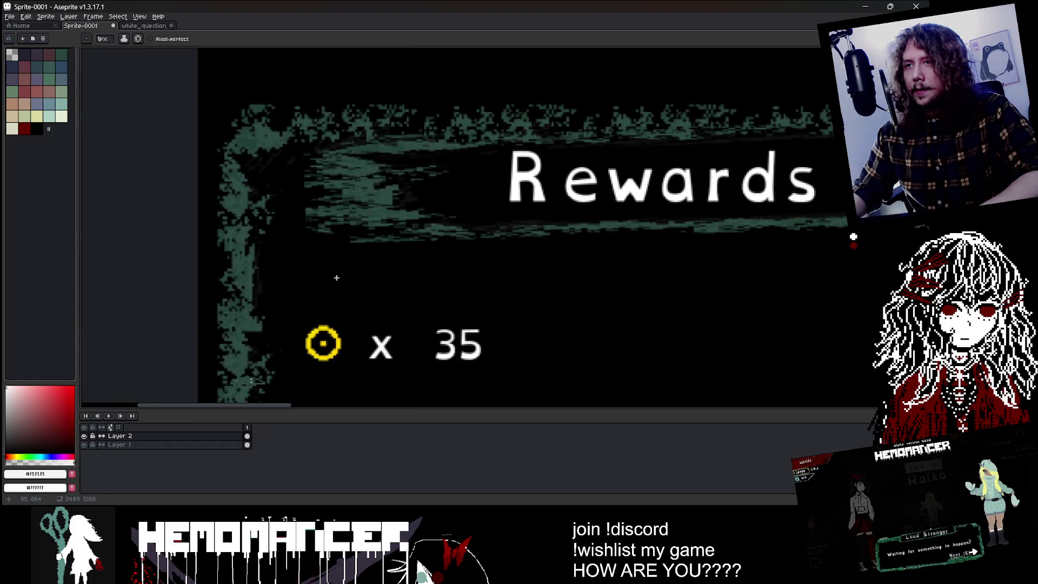
key("plus")
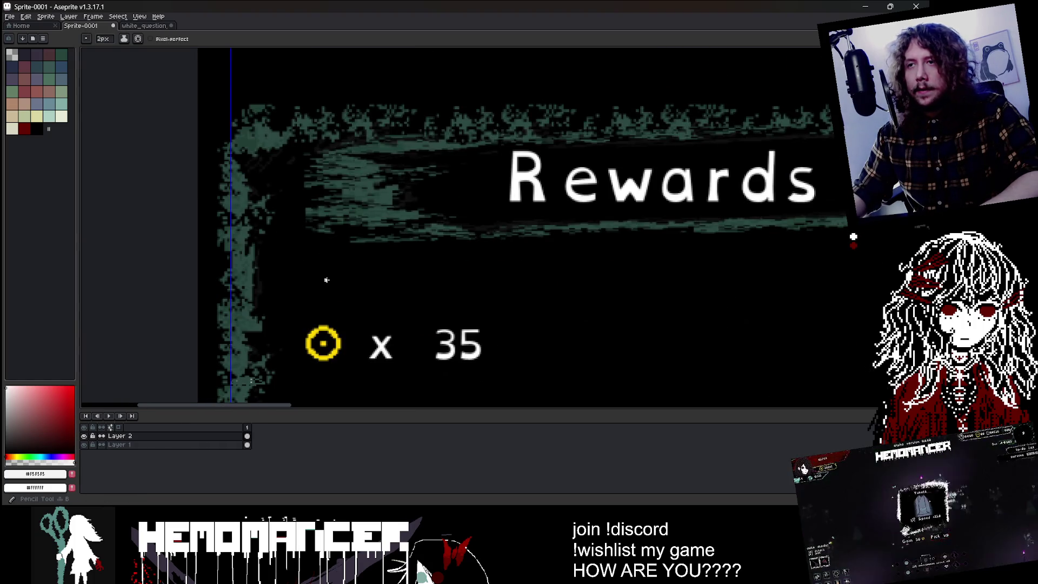
mouse_move(325, 276)
left_mouse_down()
mouse_move(304, 291)
mouse_move(325, 296)
mouse_move(357, 277)
left_mouse_up()
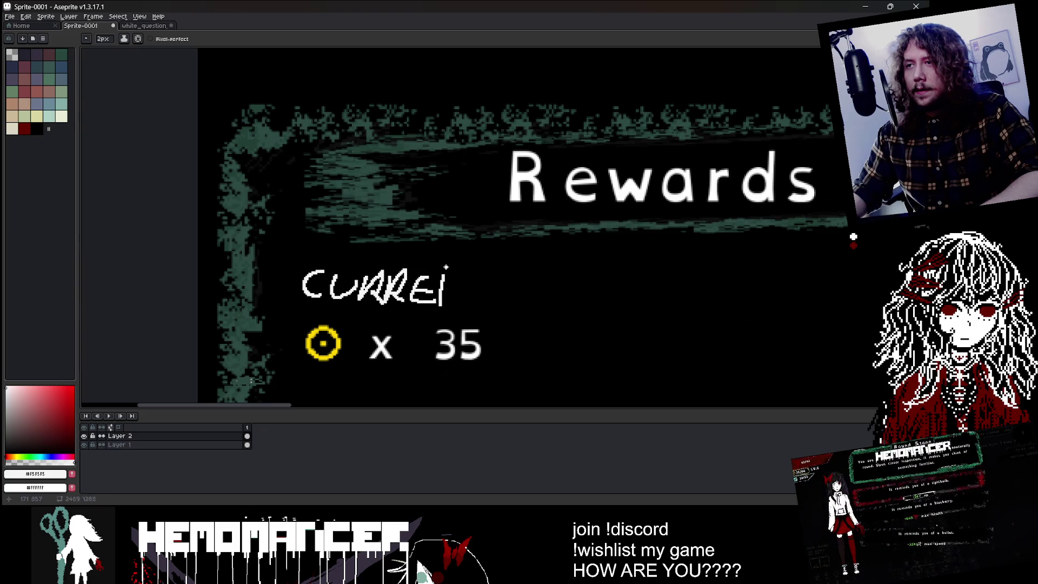
left_click_drag(514, 276, 512, 306)
key("ctrl+z")
mouse_move(486, 273)
left_mouse_down()
mouse_move(460, 297)
mouse_move(522, 291)
left_mouse_up()
scroll(313, 271, "down", 5)
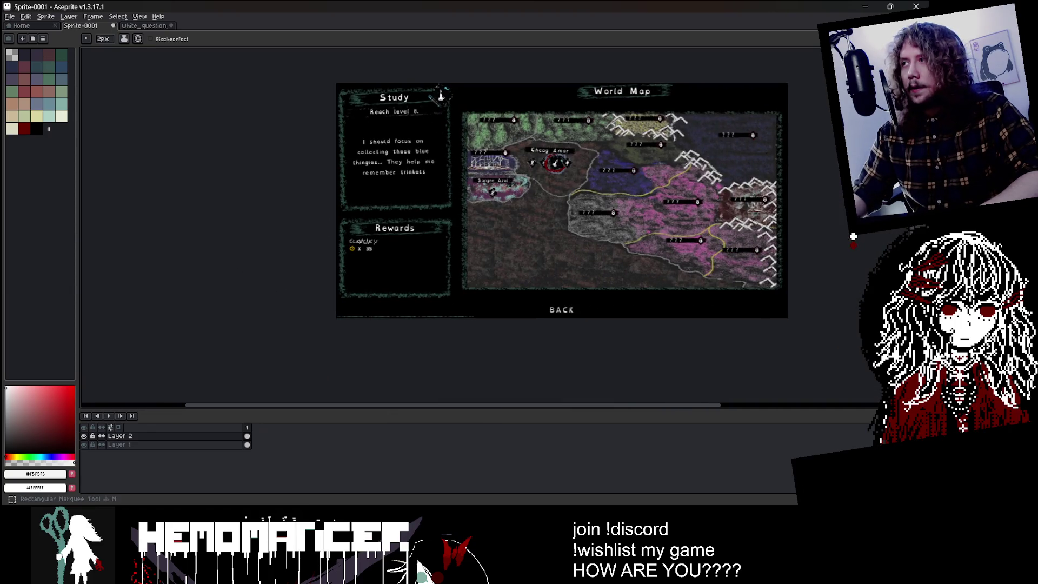
- Select the CURRENCY label and scale it up slightly, then shrink the brush
key("m")
scroll(361, 243, "up", 5)
mouse_move(383, 153)
left_mouse_down()
mouse_move(397, 169)
mouse_move(643, 224)
left_mouse_up()
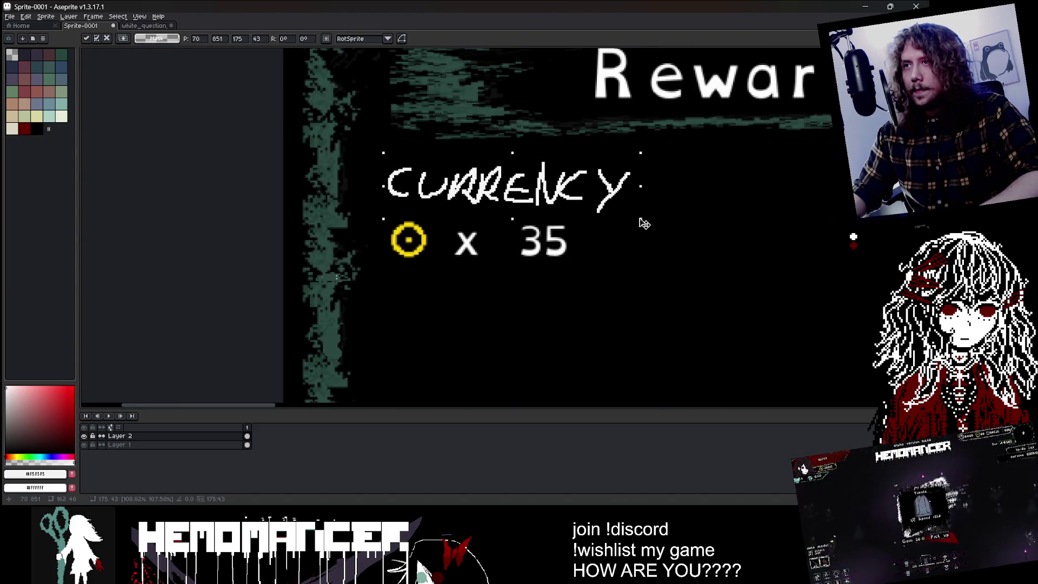
key("ctrl+d")
key("i")
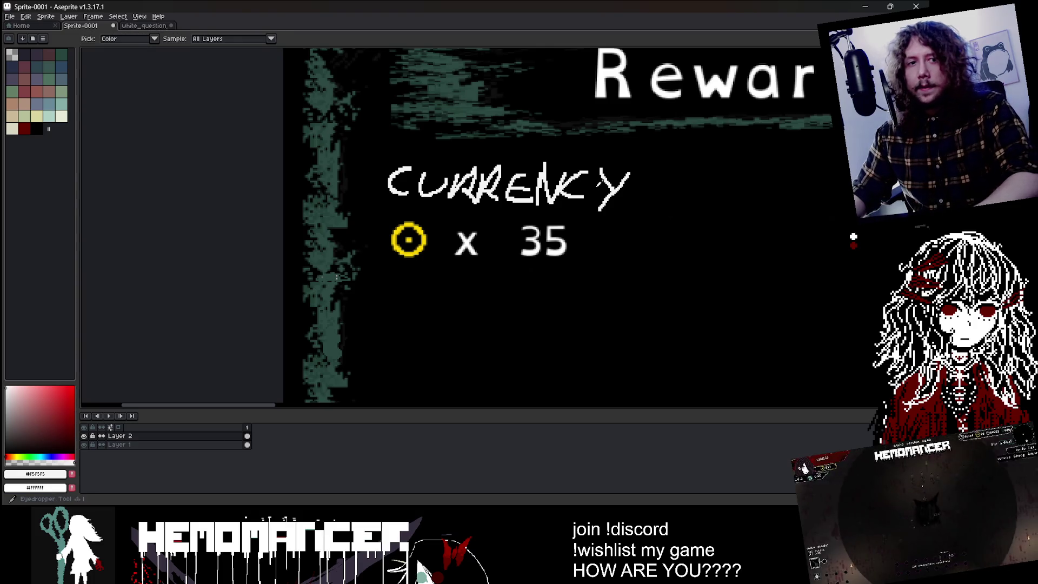
scroll(538, 192, "down", 5)
key("b")
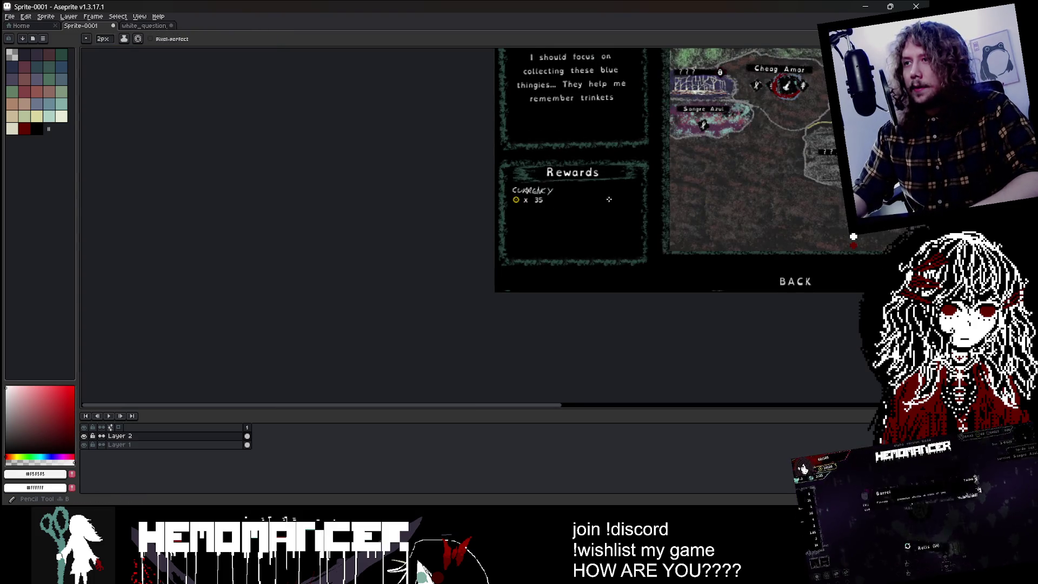
scroll(463, 76, "down", 3)
scroll(364, 294, "up", 6)
scroll(371, 270, "down", 3)
scroll(417, 285, "down", 3)
scroll(550, 299, "up", 6)
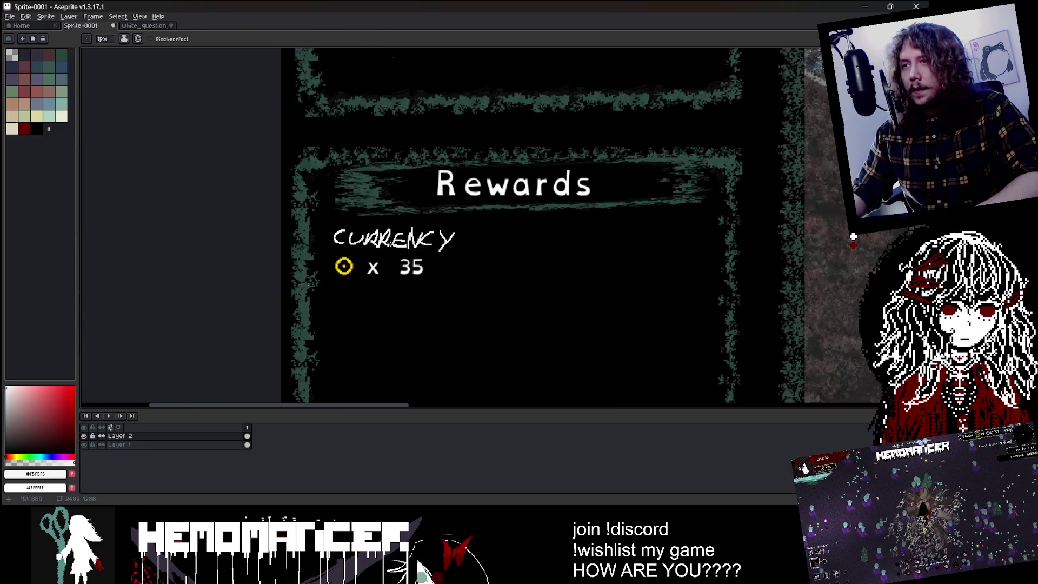
scroll(392, 241, "up", 3)
scroll(315, 213, "up", 2)
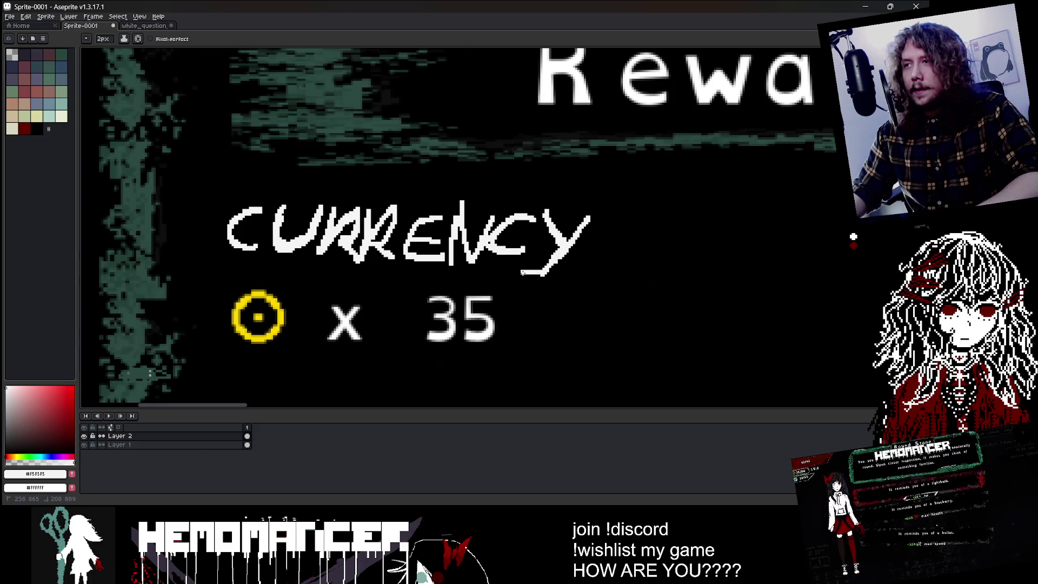
key("minus")
key("minus")
key("minus")
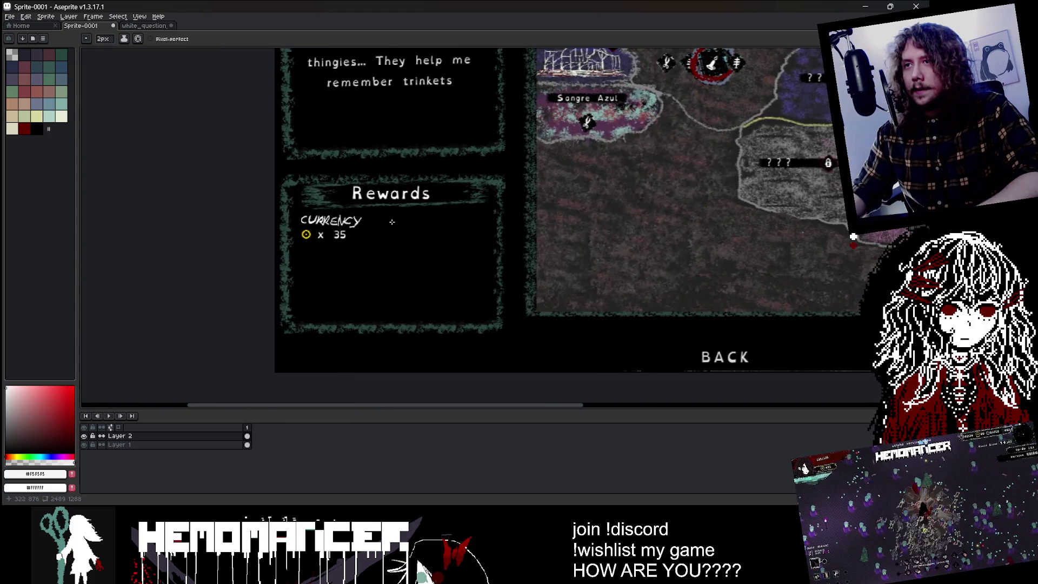
key("m")
scroll(329, 252, "up", 2)
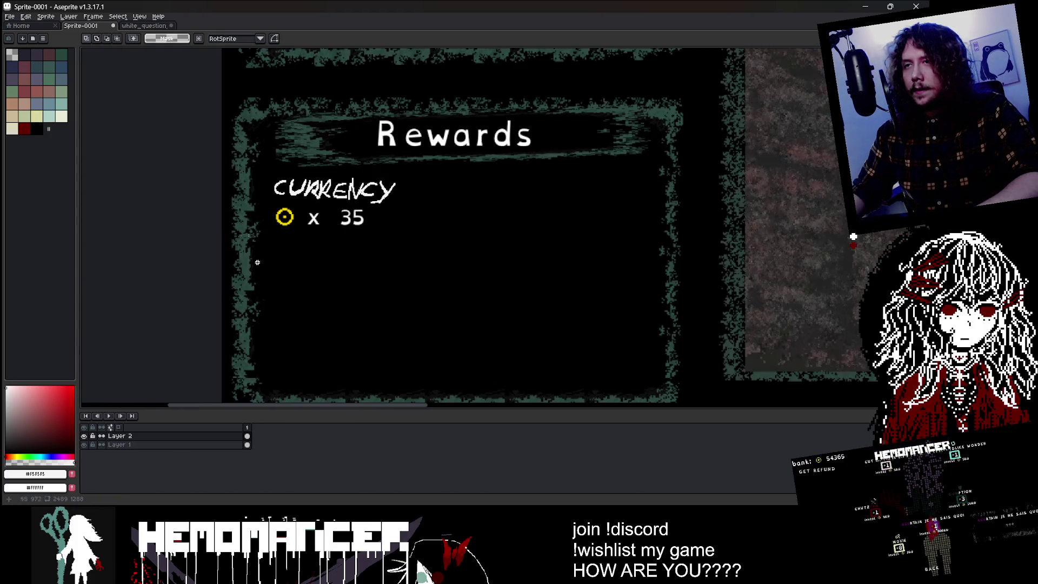
- Pencil the letters of UNLOCKS in white below the x 35 count
left_click_drag(267, 175, 403, 233)
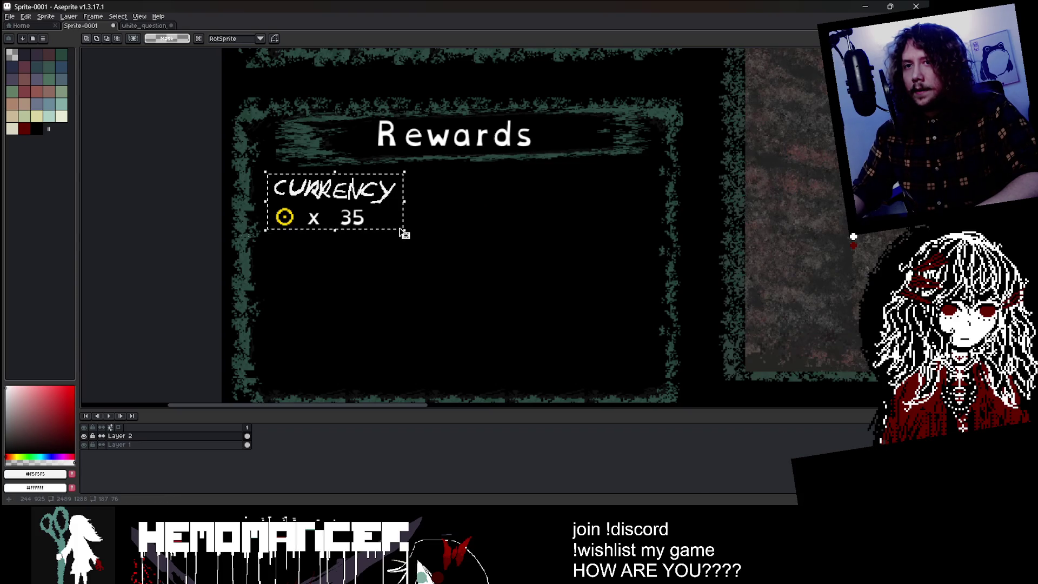
left_click(424, 210)
key("b")
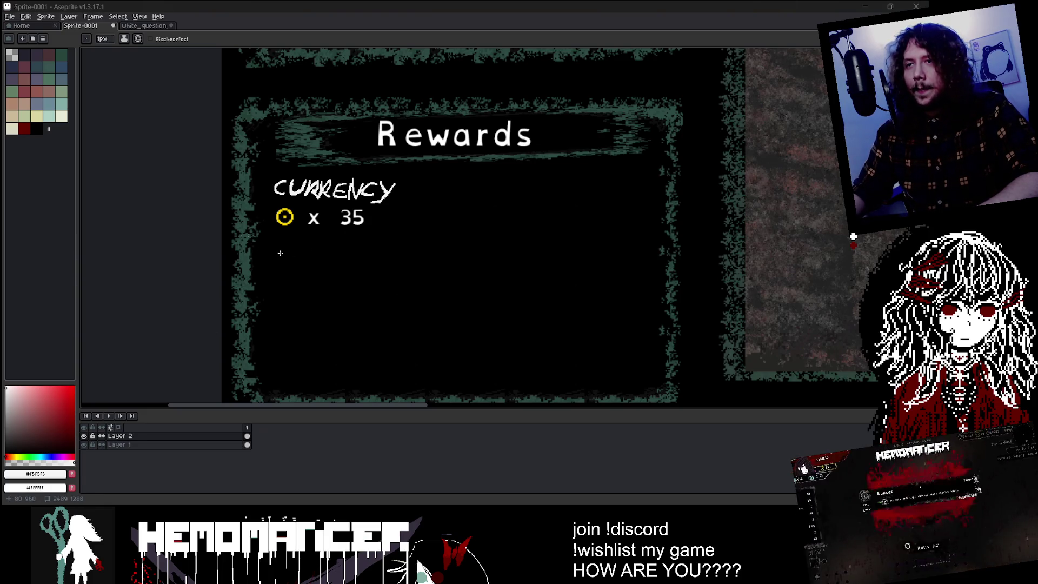
scroll(280, 253, "up", 2)
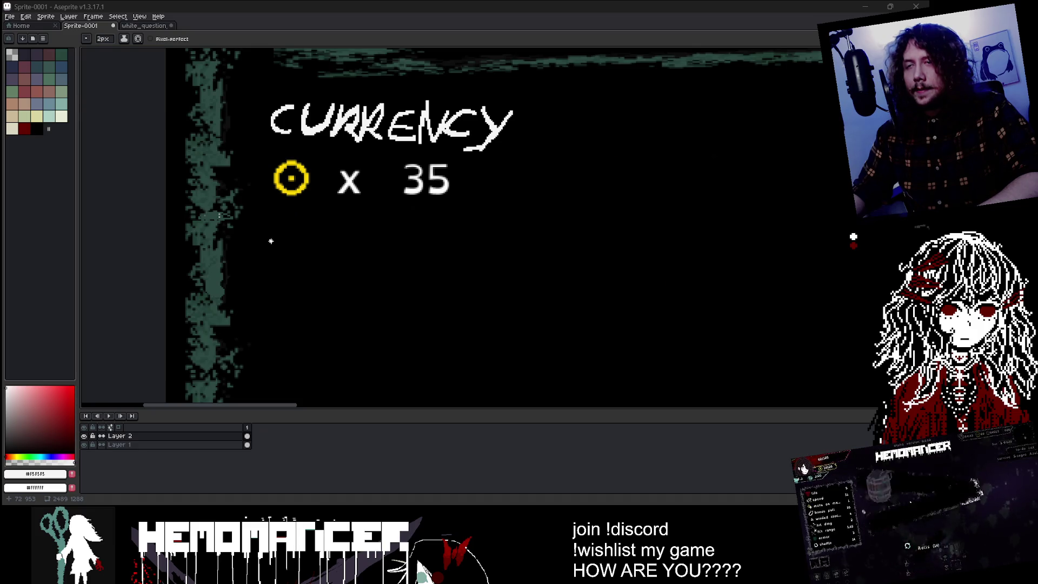
left_click_drag(275, 240, 265, 270)
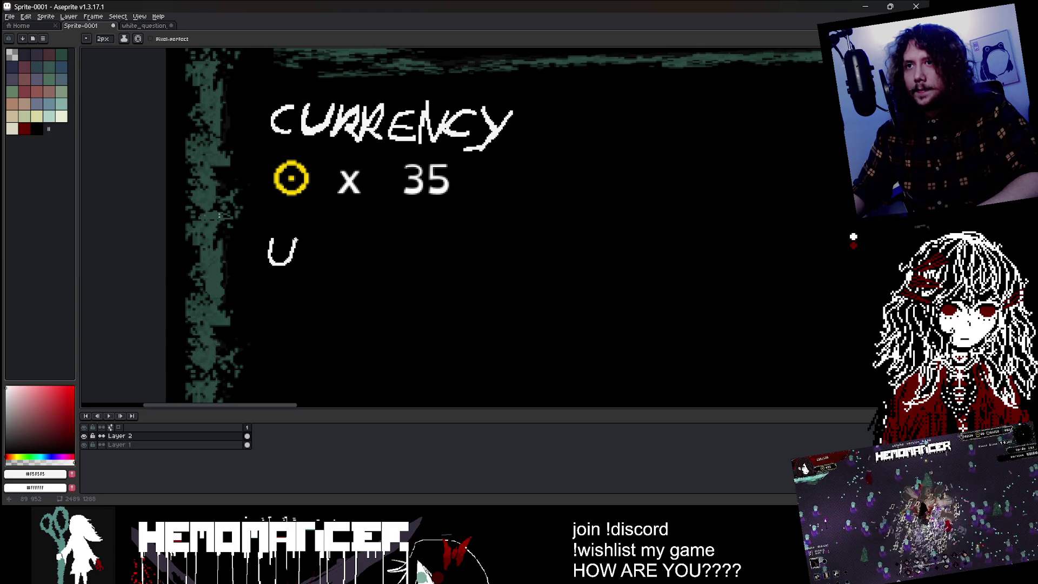
left_click_drag(310, 241, 300, 266)
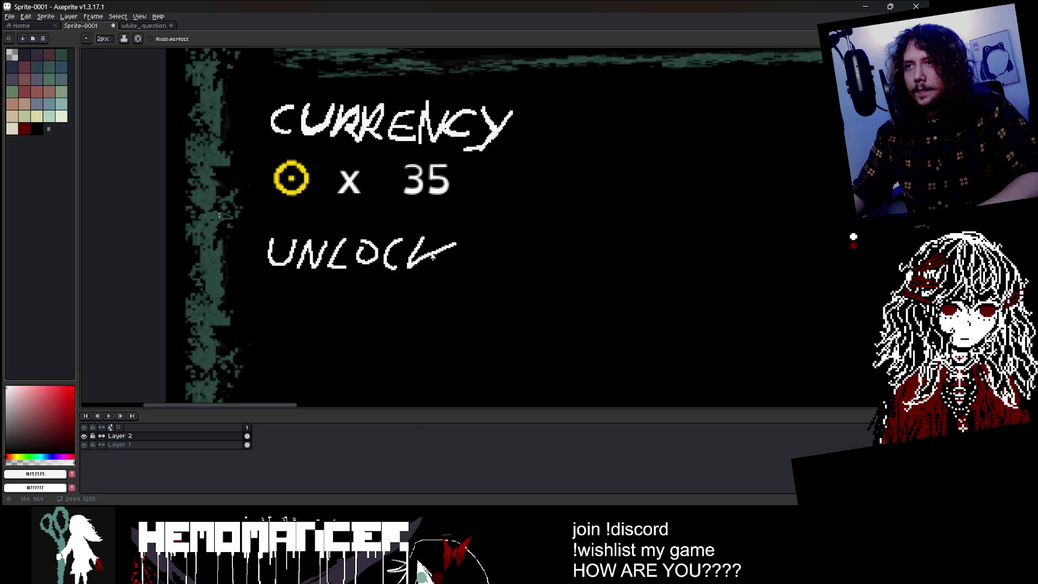
left_click_drag(469, 254, 462, 277)
scroll(463, 276, "down", 5)
scroll(398, 268, "up", 3)
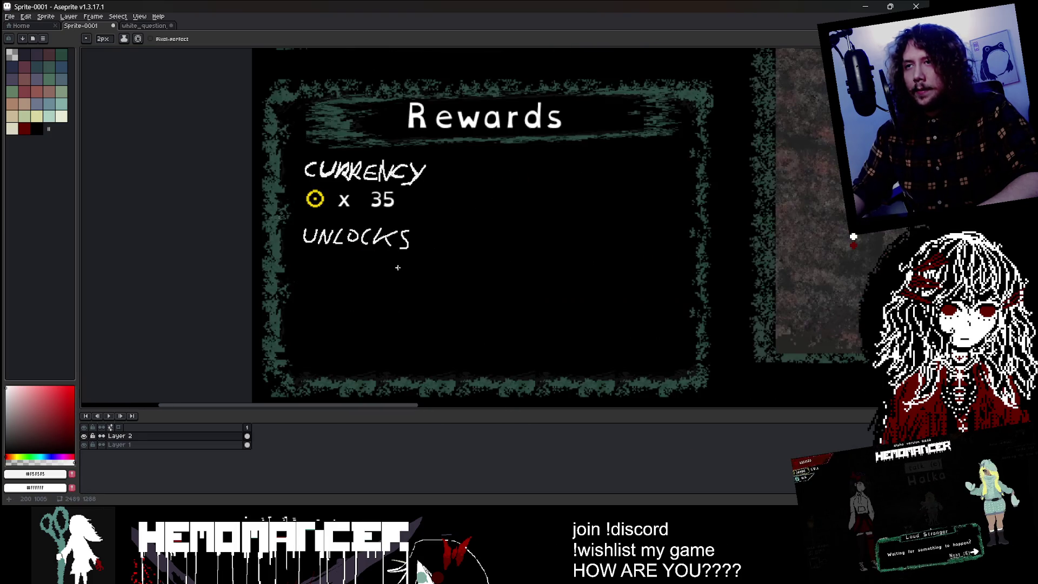
- Marquee-select the UNLOCKS label and enlarge it by its corner handle
key("m")
scroll(345, 239, "up", 1)
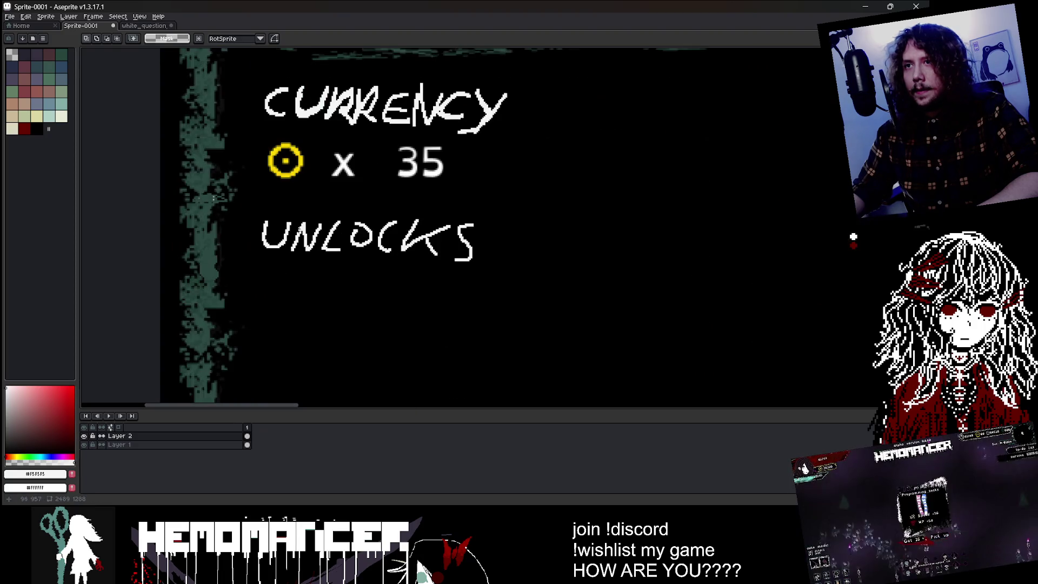
mouse_move(260, 213)
left_mouse_down()
mouse_move(524, 286)
mouse_move(514, 285)
left_mouse_up()
key("Return")
scroll(553, 280, "down", 4)
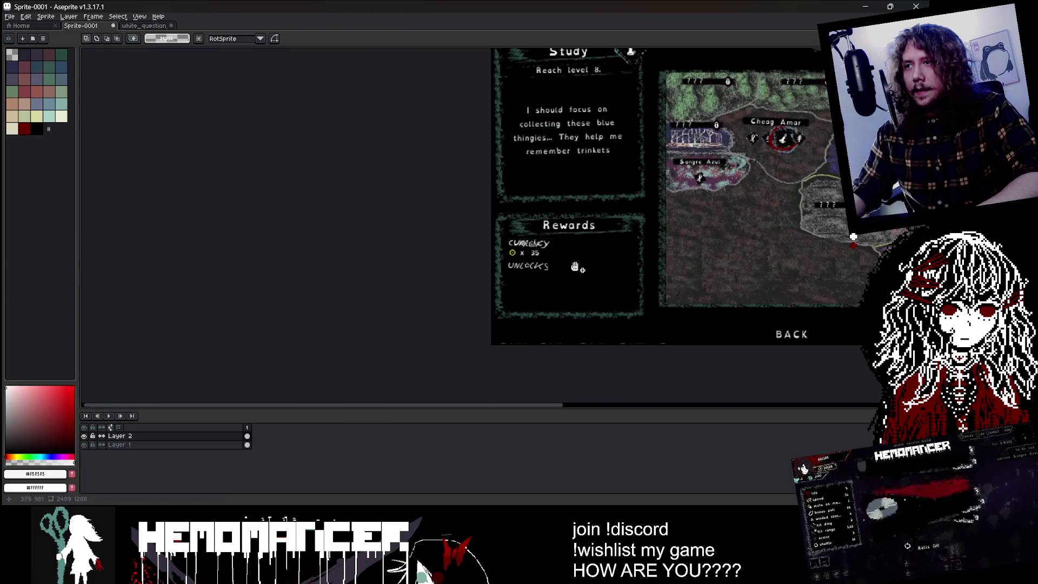
scroll(456, 212, "up", 3)
scroll(456, 212, "up", 1)
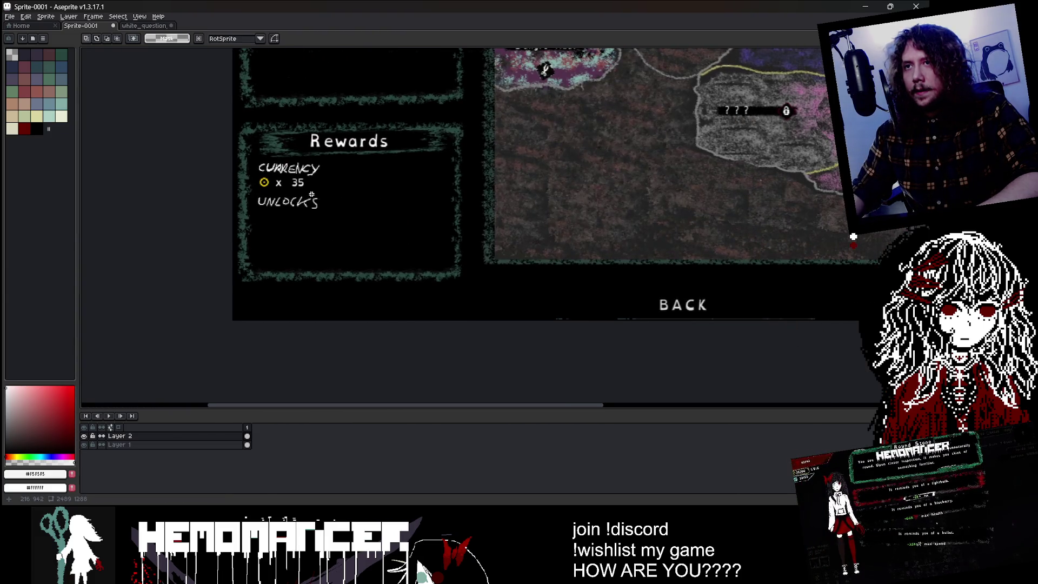
- Outline the unlock boxes under UNLOCKS, closing the second and third boxes
scroll(373, 202, "up", 2)
key("b")
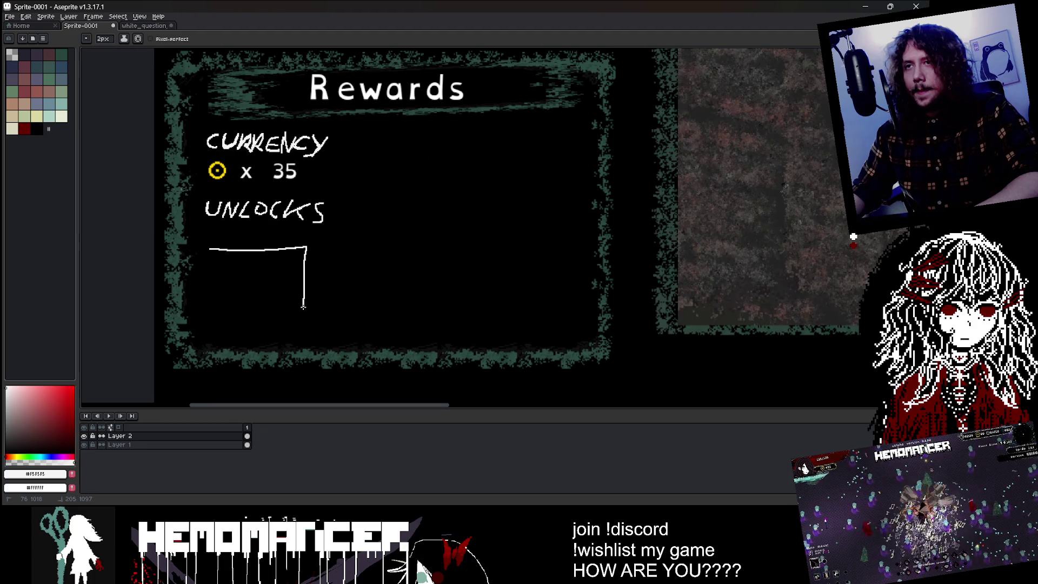
left_click_drag(303, 316, 223, 306)
key("ctrl+z")
mouse_move(209, 241)
left_mouse_down()
mouse_move(327, 236)
mouse_move(336, 326)
mouse_move(216, 304)
left_mouse_up()
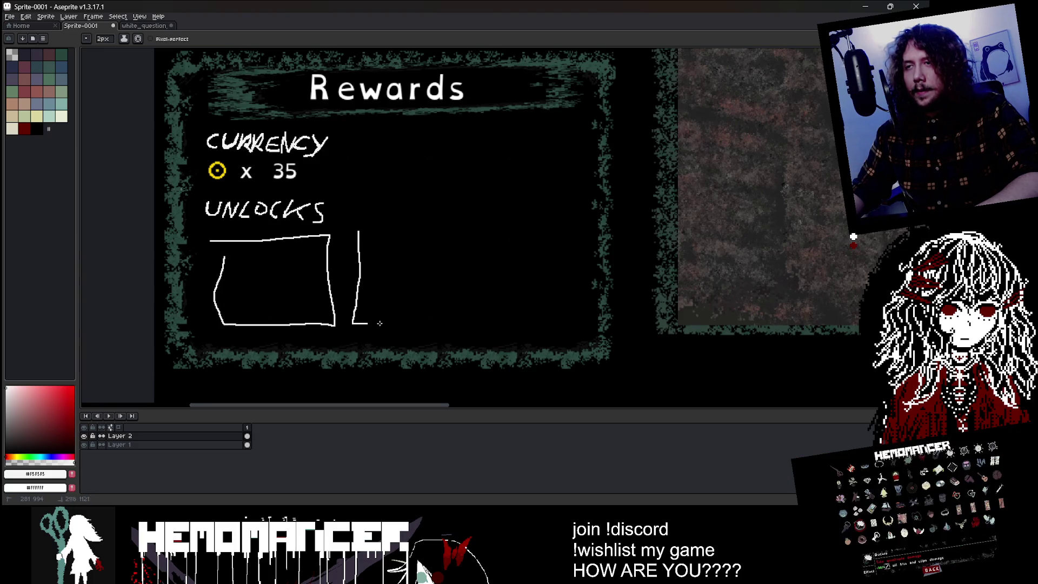
mouse_move(449, 325)
left_mouse_down()
mouse_move(418, 240)
mouse_move(359, 236)
left_mouse_up()
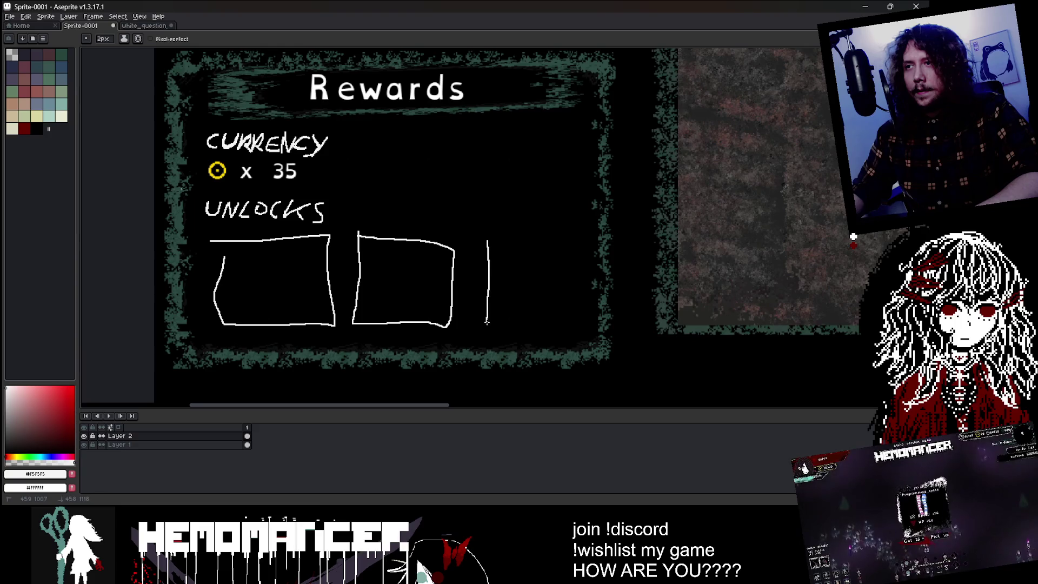
left_click_drag(598, 275, 487, 241)
scroll(541, 212, "down", 3)
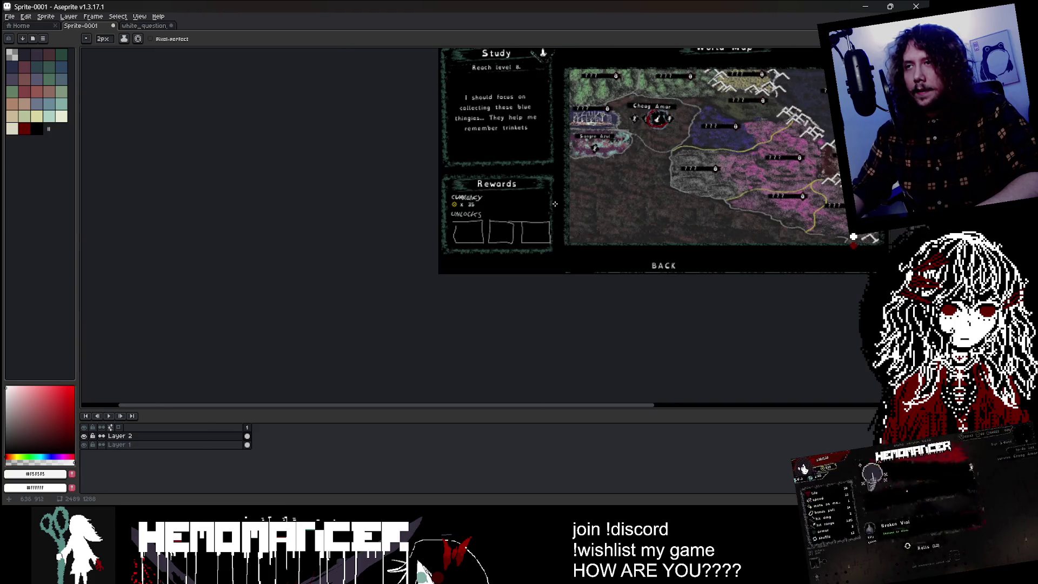
scroll(406, 218, "up", 2)
scroll(324, 216, "up", 5)
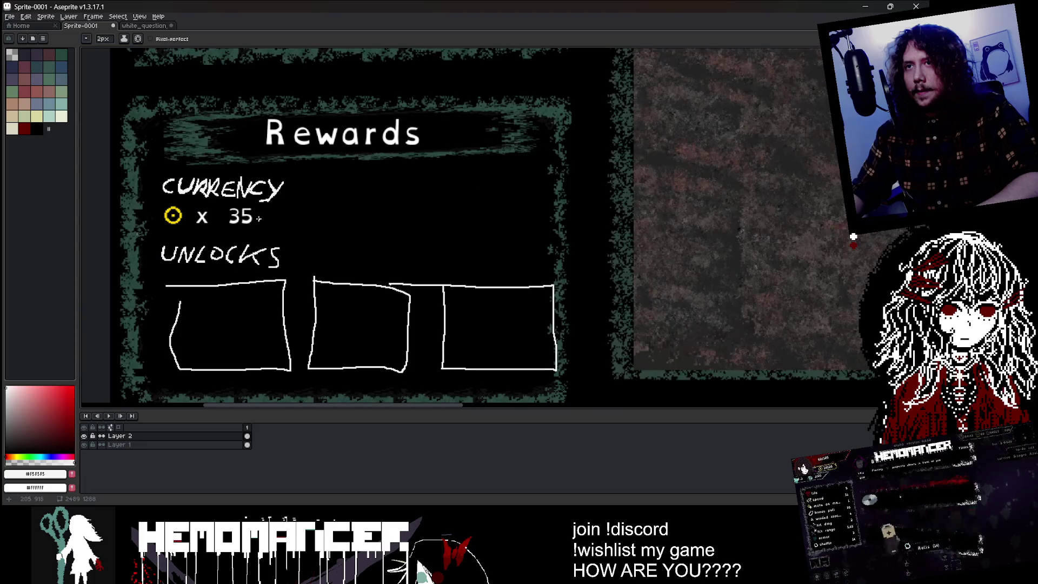
- Draw a white divider line under the currency row and set the brush to 2 px
key("i")
scroll(251, 211, "down", 2)
key("b")
left_click_drag(143, 238, 563, 230)
scroll(582, 177, "down", 3)
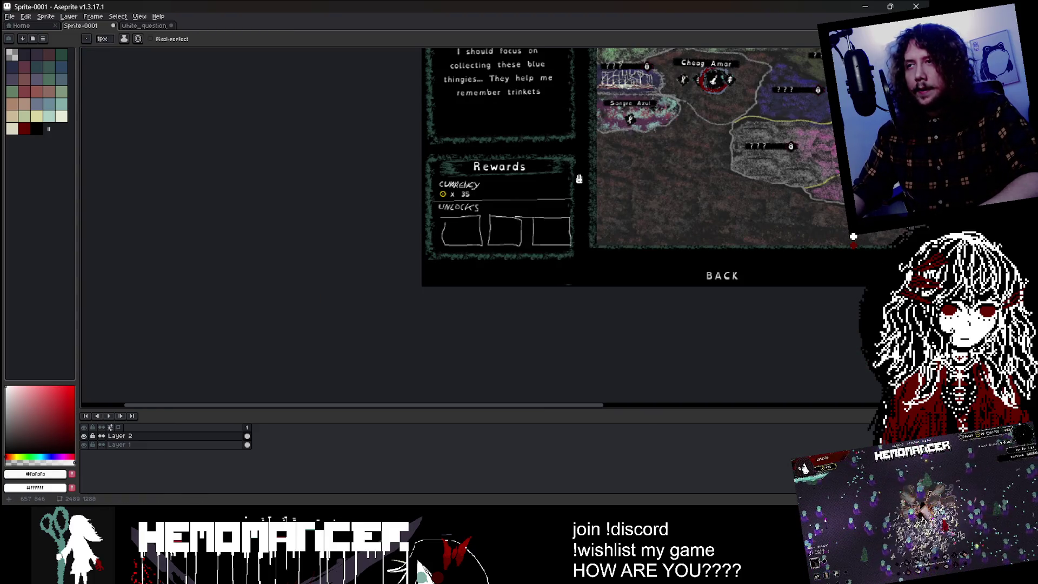
scroll(580, 179, "up", 4)
scroll(257, 241, "down", 3)
scroll(303, 238, "up", 3)
scroll(332, 232, "up", 1)
key("plus")
scroll(337, 243, "down", 3)
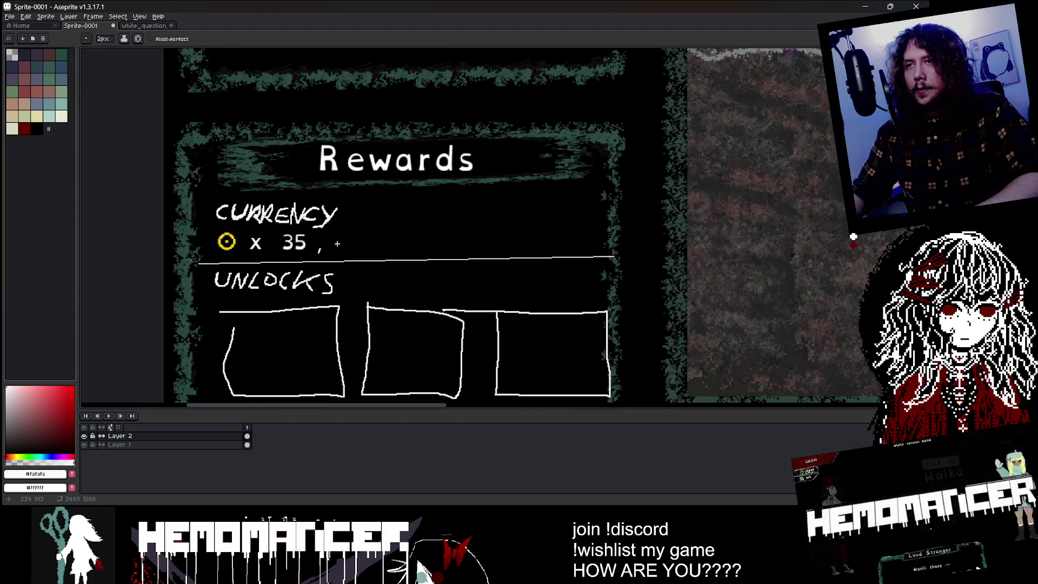
scroll(213, 240, "up", 3)
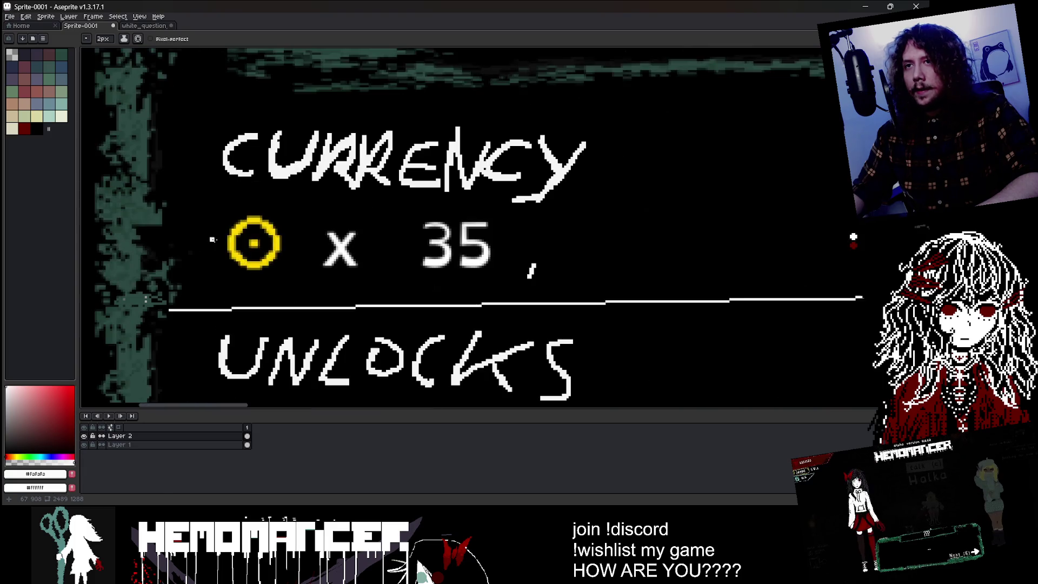
- Draw a dark red triangle currency icon after the 35
key("i")
left_click(24, 129)
key("b")
mouse_move(640, 224)
left_mouse_down()
mouse_move(607, 275)
mouse_move(570, 216)
left_mouse_up()
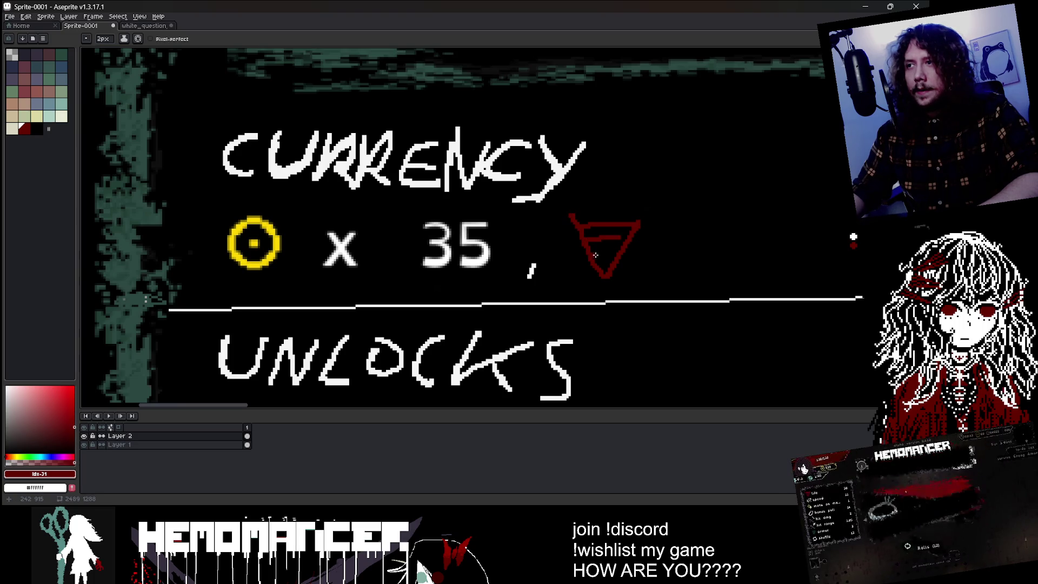
scroll(593, 255, "down", 5)
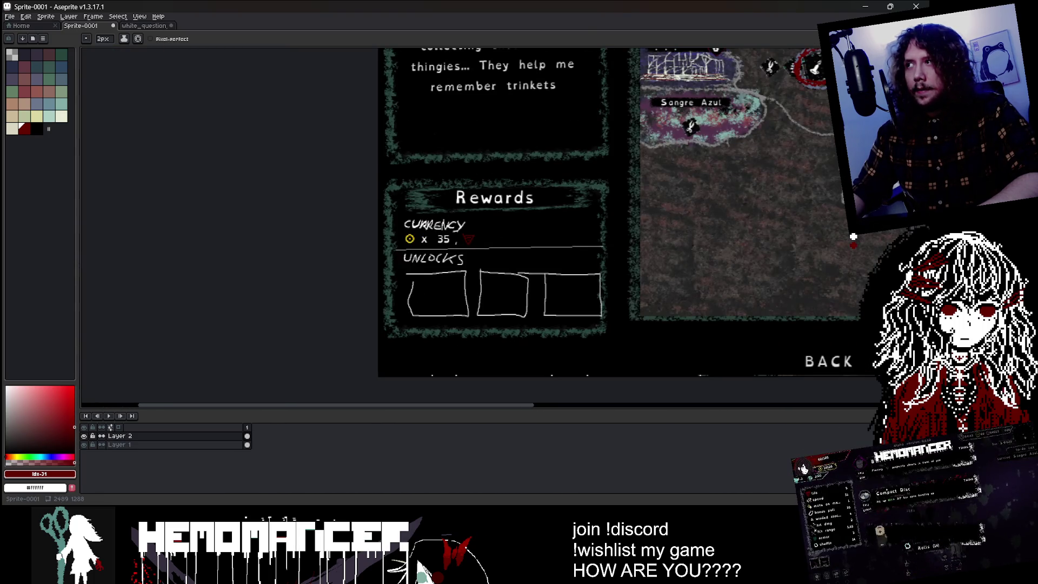
- Copy x 35 after the red triangle and shift its 5 left over the 3
key("m")
scroll(519, 211, "up", 2)
scroll(487, 217, "down", 2)
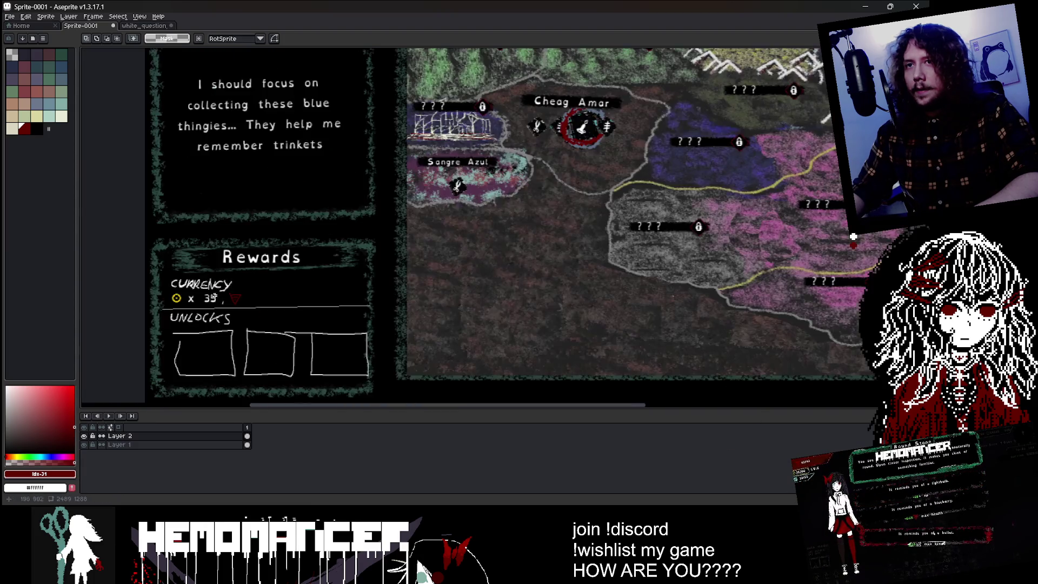
scroll(160, 276, "up", 4)
mouse_move(160, 275)
left_mouse_down()
mouse_move(303, 321)
mouse_move(512, 313)
left_mouse_up()
key("ctrl+d")
mouse_move(488, 276)
left_mouse_down()
mouse_move(522, 319)
mouse_move(482, 311)
left_mouse_up()
key("ctrl+d")
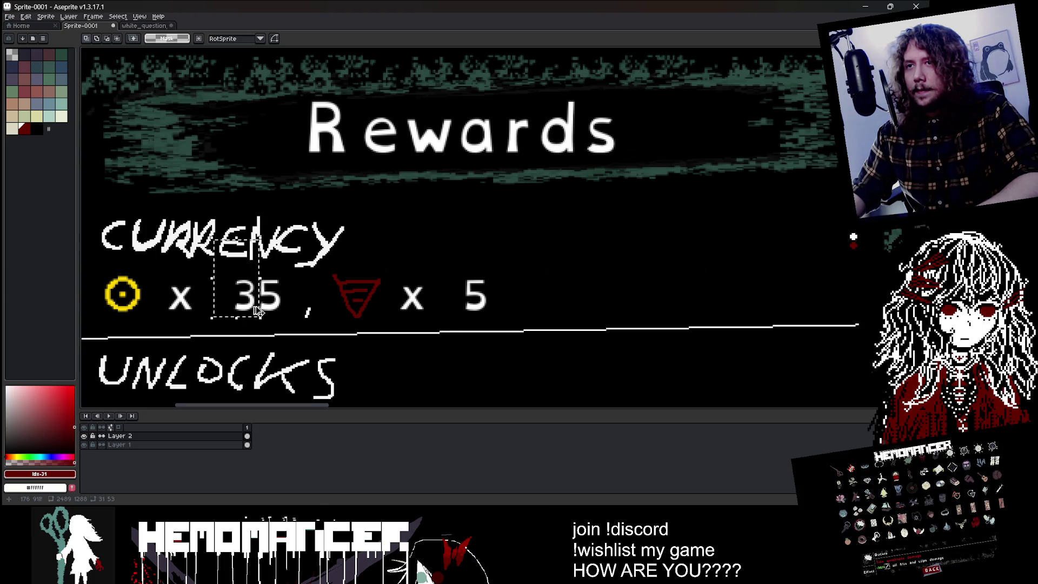
- Copy a 3 and paste it after the 5 so the count reads 53
mouse_move(241, 288)
left_mouse_down()
mouse_move(254, 313)
mouse_move(508, 302)
left_mouse_up()
key("ctrl+c")
key("ctrl+v")
key("ctrl+d")
scroll(452, 212, "down", 5)
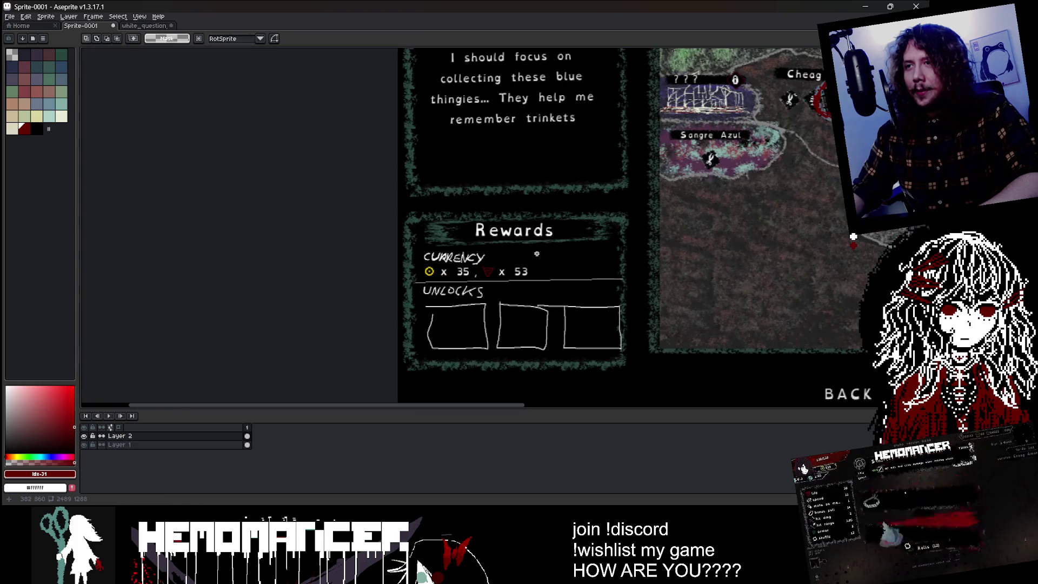
scroll(353, 251, "up", 5)
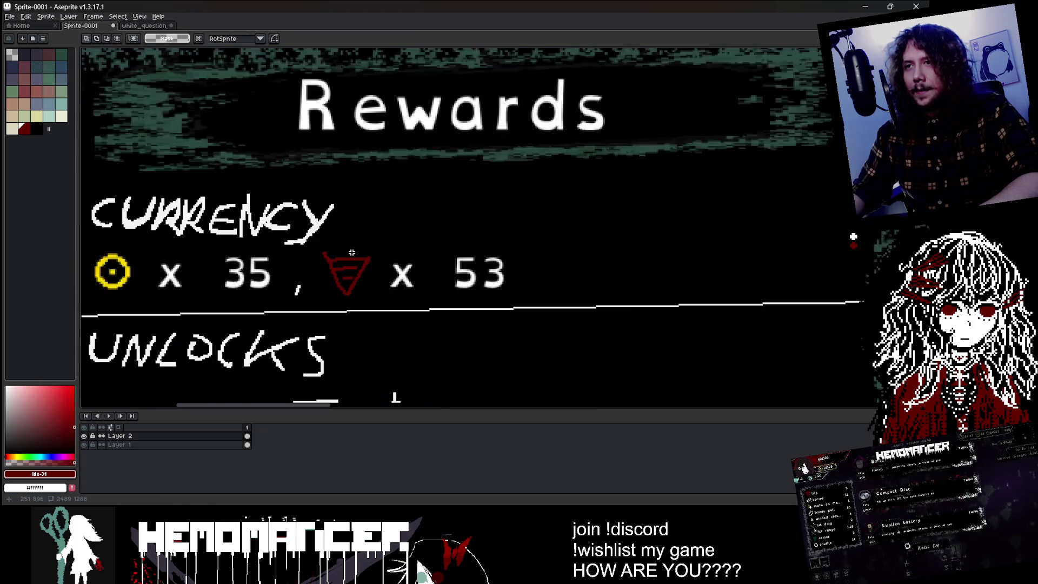
- Paint the red triangle black and draw a green square icon with a dot after the comma
key("b")
mouse_move(307, 255)
left_mouse_down()
mouse_move(325, 278)
mouse_move(344, 265)
mouse_move(357, 278)
left_mouse_up()
scroll(381, 272, "down", 3)
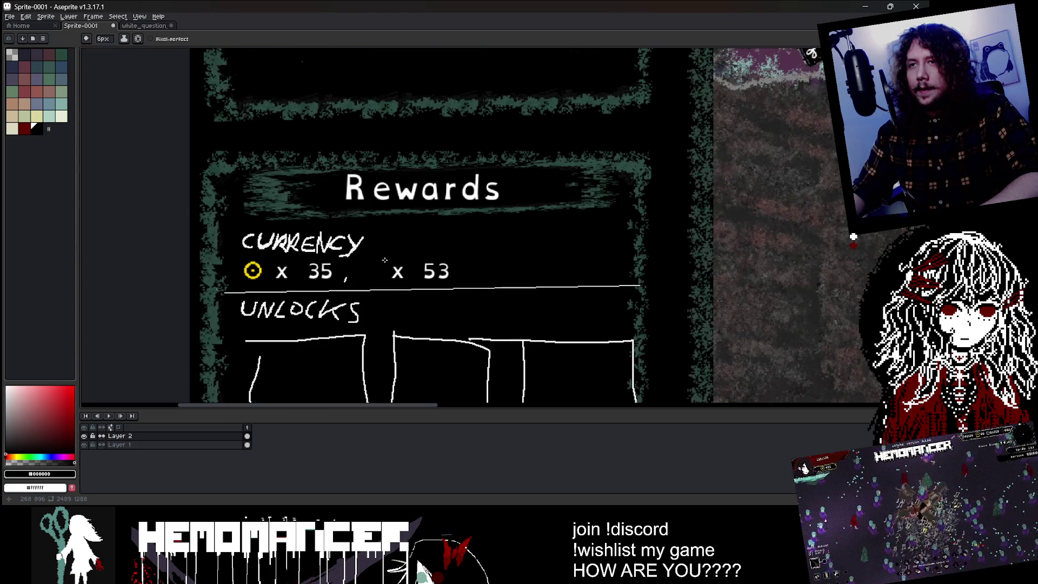
left_click(61, 91)
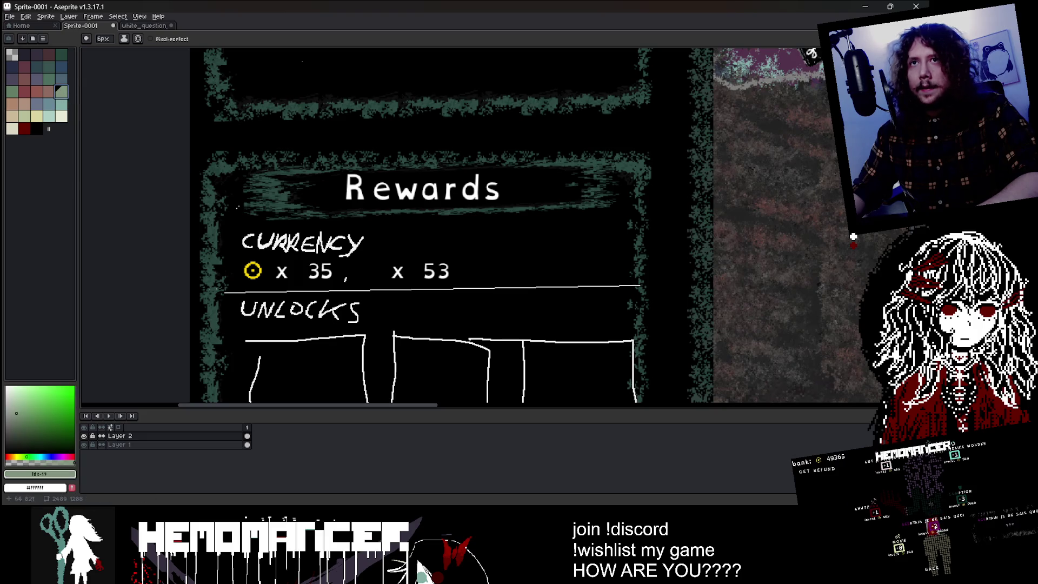
scroll(372, 263, "up", 2)
key("minus")
key("minus")
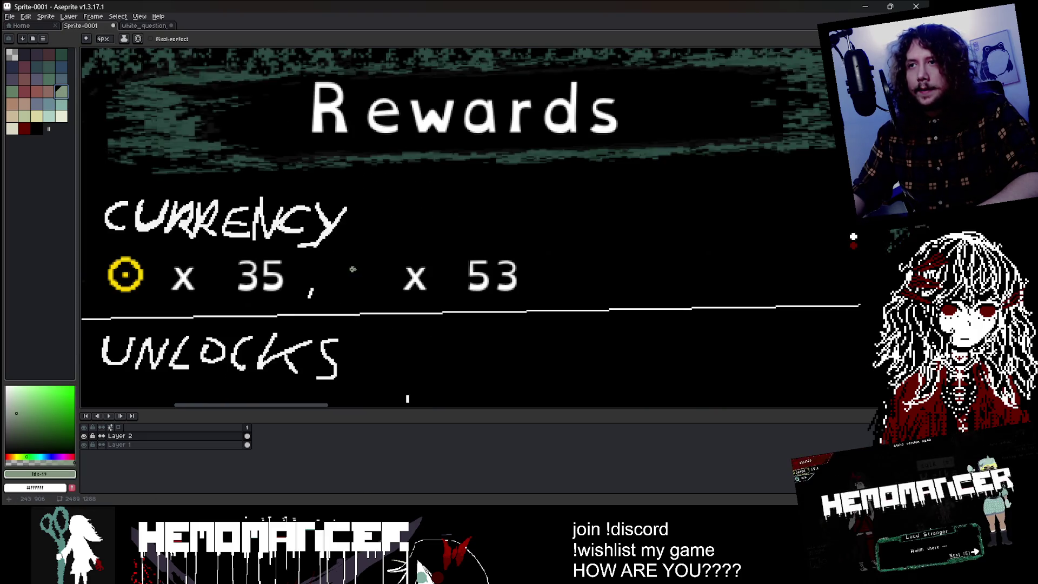
mouse_move(344, 265)
left_mouse_down()
mouse_move(387, 262)
mouse_move(342, 292)
mouse_move(343, 265)
left_mouse_up()
key("ctrl+z")
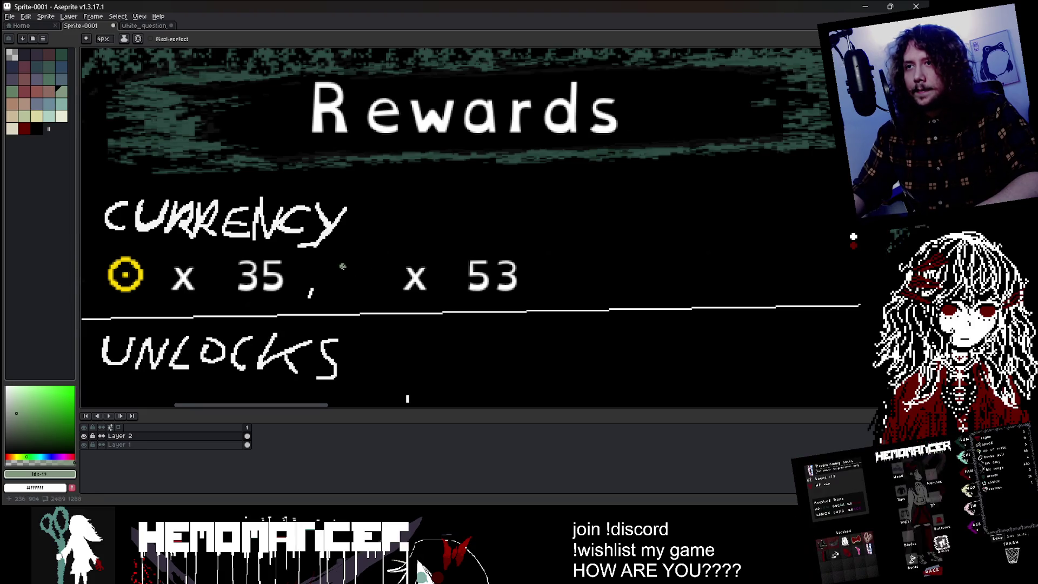
mouse_move(383, 292)
left_mouse_down()
mouse_move(334, 294)
mouse_move(334, 266)
left_mouse_up()
left_click_drag(349, 278, 372, 277)
scroll(378, 272, "down", 3)
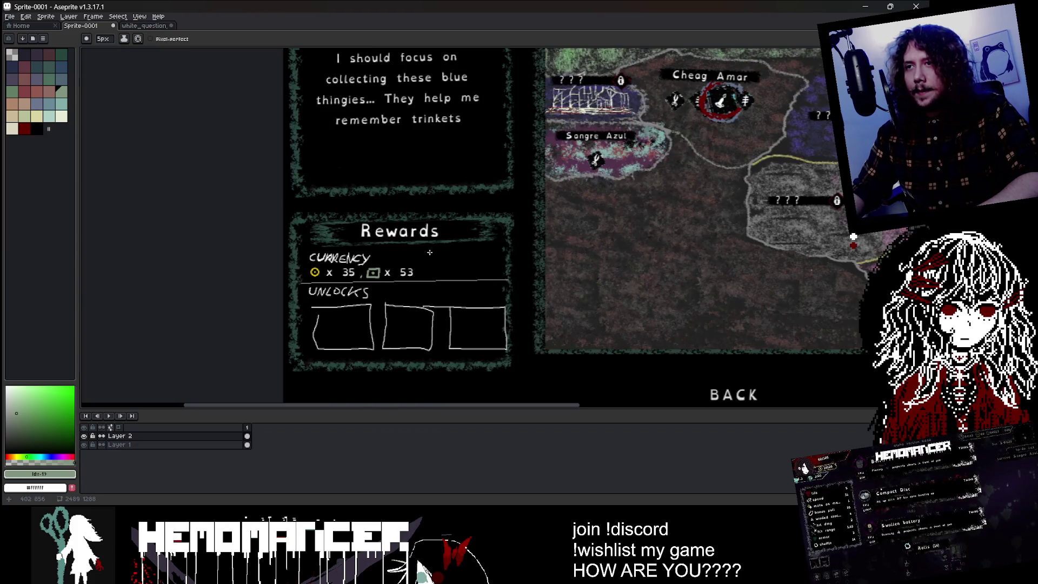
key("m")
scroll(384, 276, "up", 2)
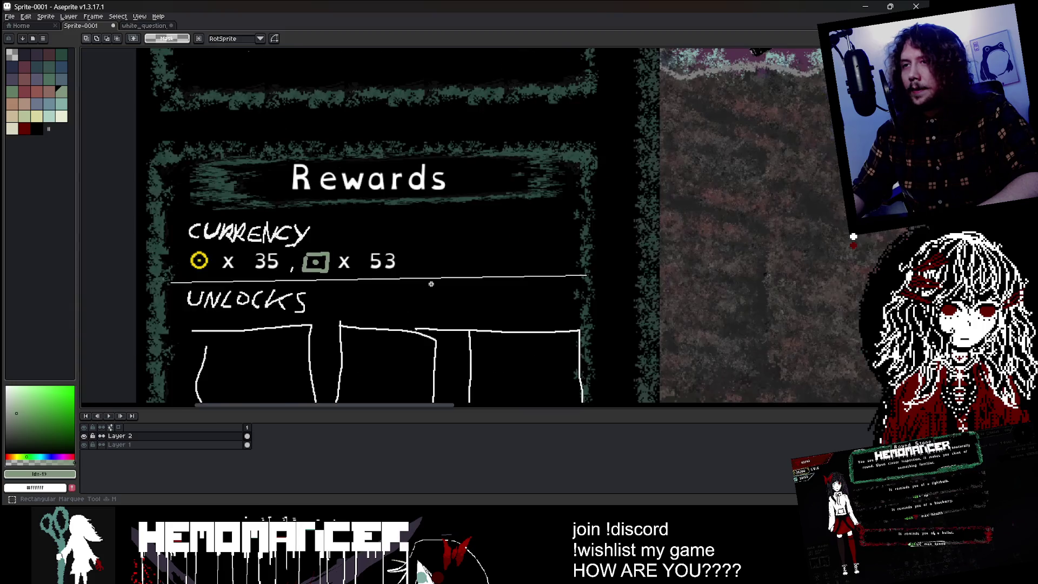
- Duplicate the green-icon x 53 entry further right, then delete the duplicate again
mouse_move(277, 239)
left_mouse_down()
mouse_move(499, 284)
mouse_move(718, 271)
left_mouse_up()
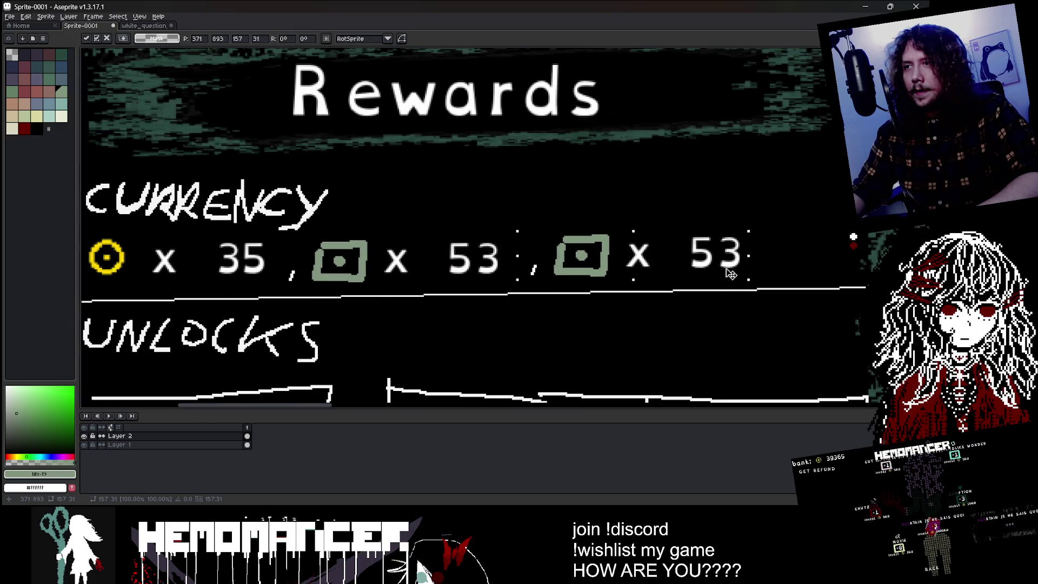
key("Return")
scroll(713, 196, "down", 3)
scroll(485, 219, "up", 4)
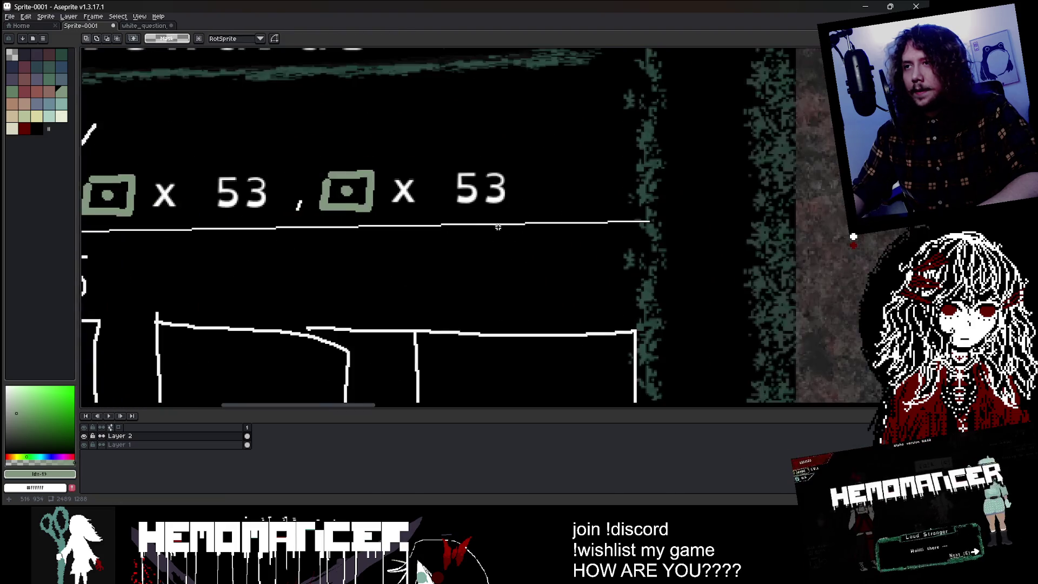
scroll(485, 219, "down", 1)
scroll(441, 181, "up", 2)
left_click_drag(359, 196, 587, 253)
key("Delete")
- Paint out the CURRENCY heading and the stray upper copy of the 35 in black
key("u")
key("b")
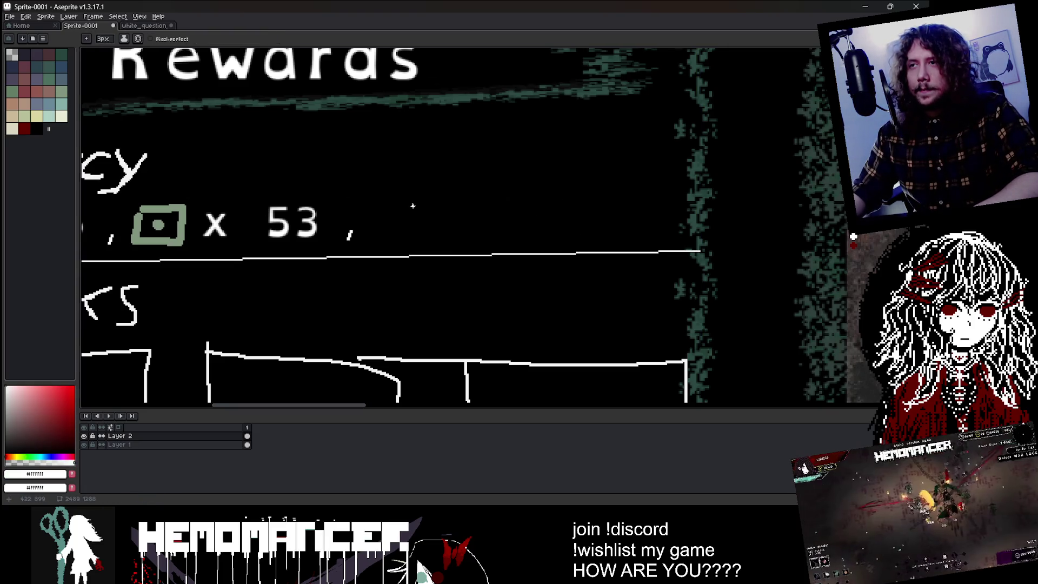
scroll(377, 201, "down", 2)
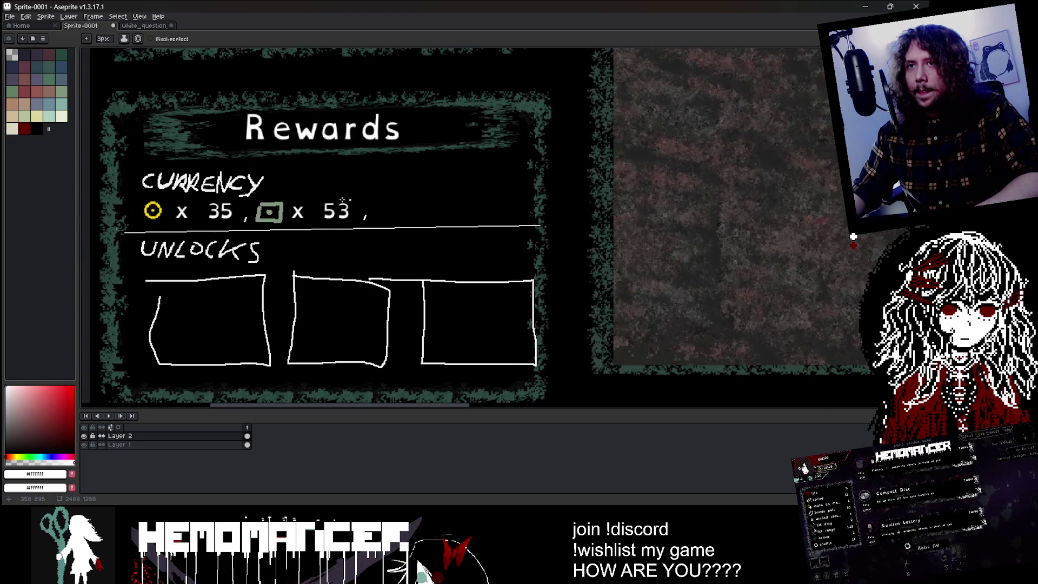
left_click_drag(217, 187, 336, 204)
scroll(338, 203, "up", 2)
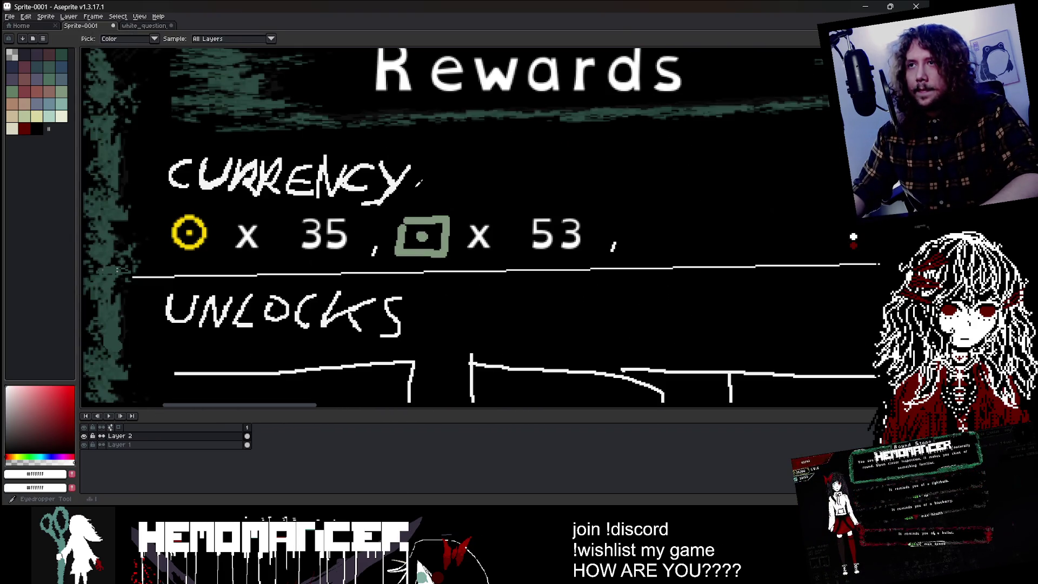
key("e")
mouse_move(413, 176)
left_mouse_down()
mouse_move(251, 174)
mouse_move(231, 187)
mouse_move(197, 172)
left_mouse_up()
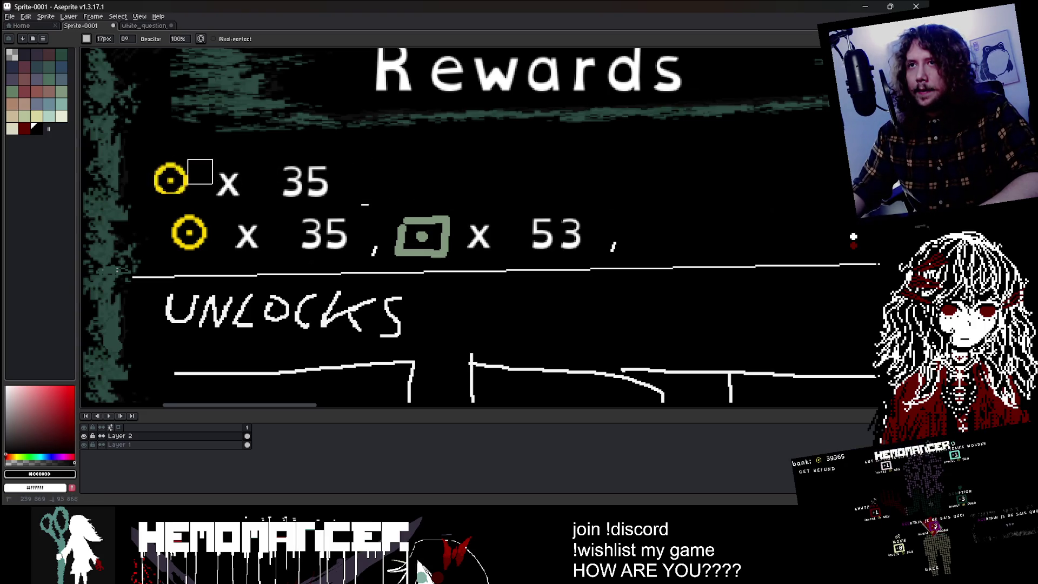
key("b")
key("ctrl")
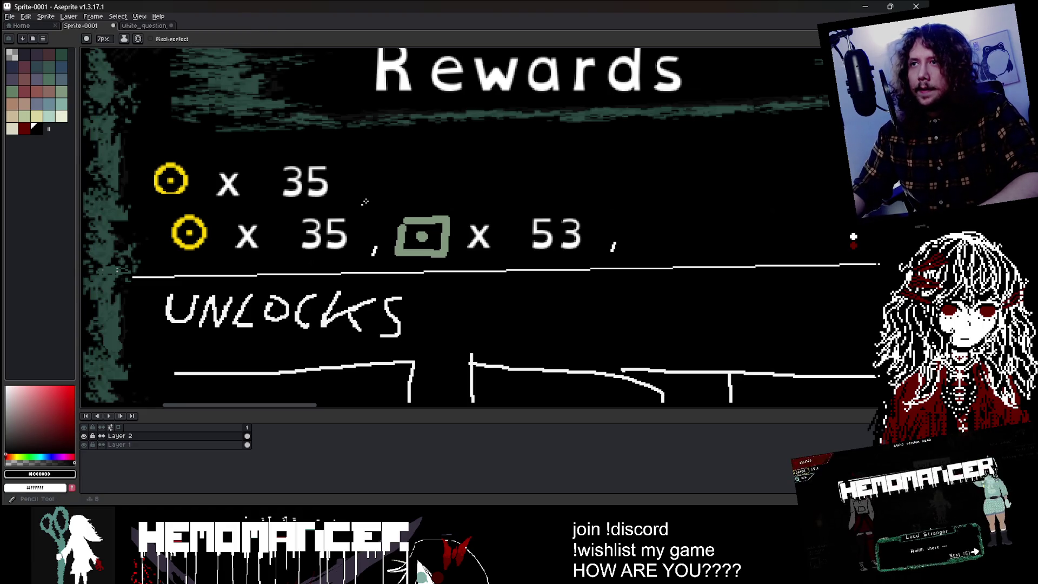
left_click_drag(316, 178, 170, 189)
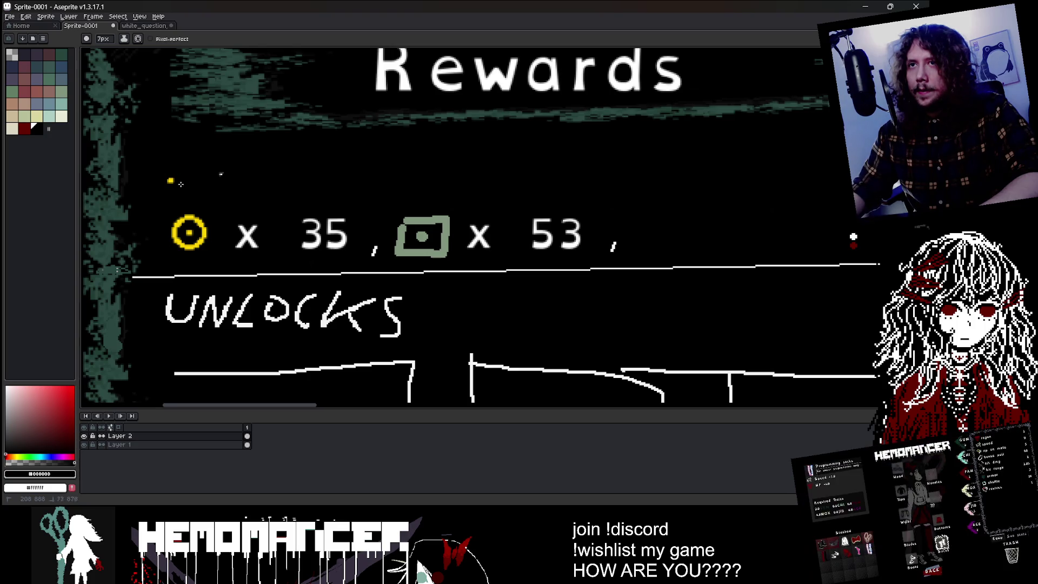
- Sample the white of the 53 digits and draw a question mark after the 53 entry
left_click_drag(579, 191, 443, 215)
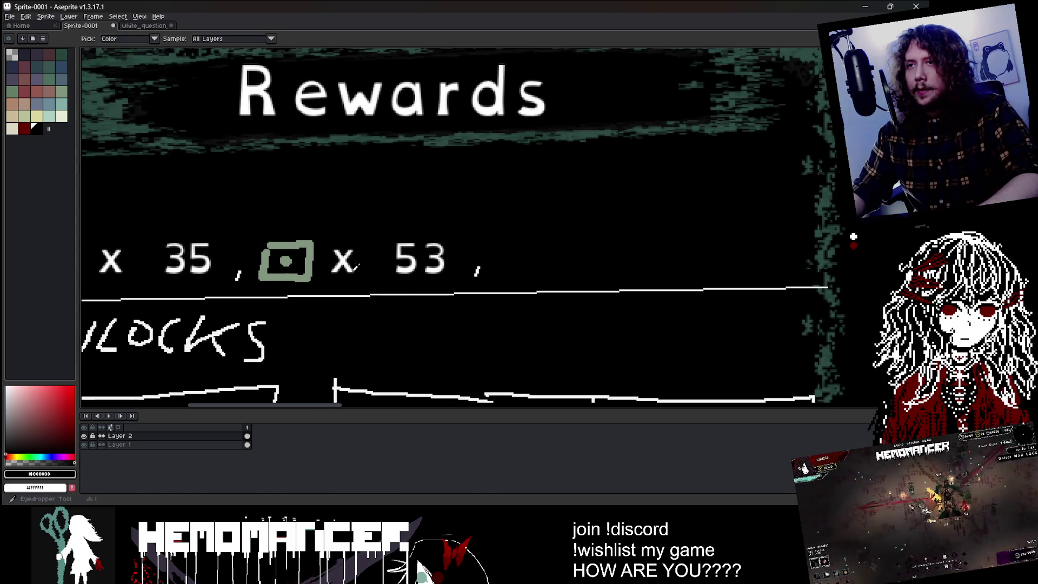
left_click(545, 241, "alt")
scroll(493, 254, "up", 2)
key("i")
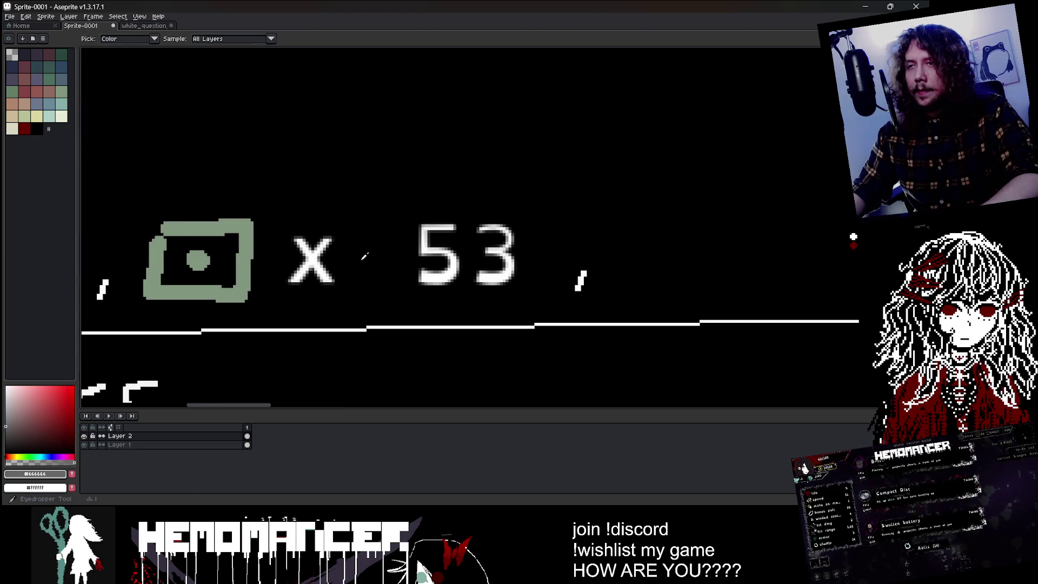
left_click(429, 225, "alt")
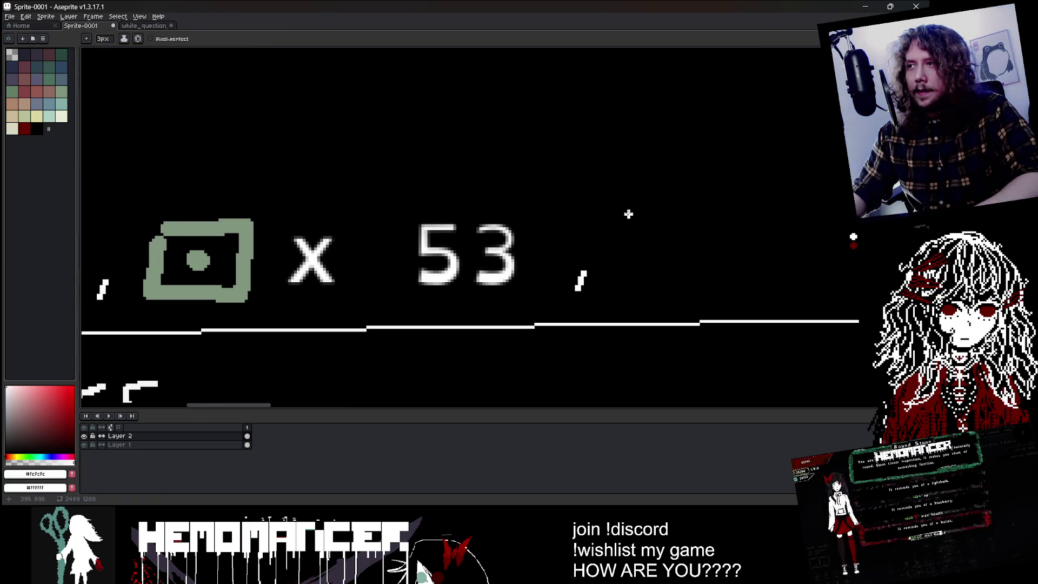
mouse_move(606, 216)
left_mouse_down()
mouse_move(657, 204)
mouse_move(630, 258)
left_mouse_up()
- Copy the x from before 53 and paste it after the question mark
scroll(630, 258, "down", 3)
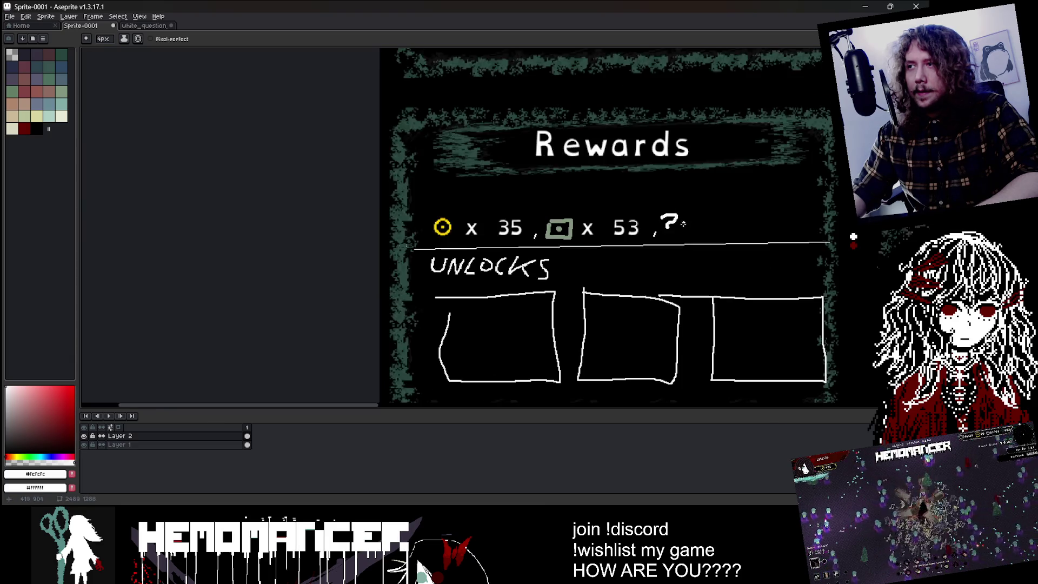
scroll(655, 239, "up", 1)
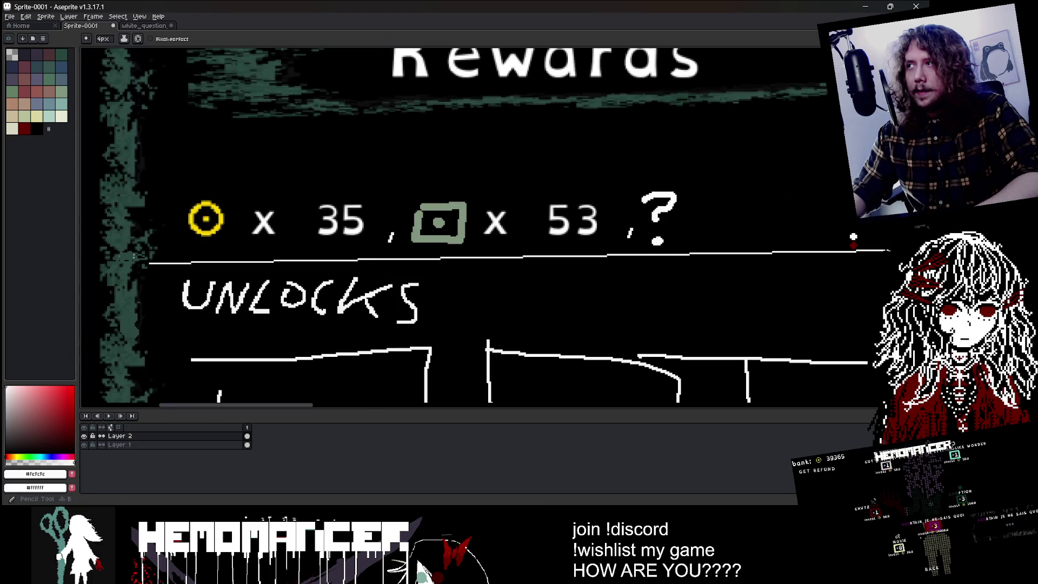
key("m")
mouse_move(471, 194)
left_mouse_down()
mouse_move(519, 244)
mouse_move(741, 227)
mouse_move(718, 227)
left_mouse_up()
key("ctrl+c")
key("ctrl+v")
key("Return")
left_click_drag(631, 215, 451, 228)
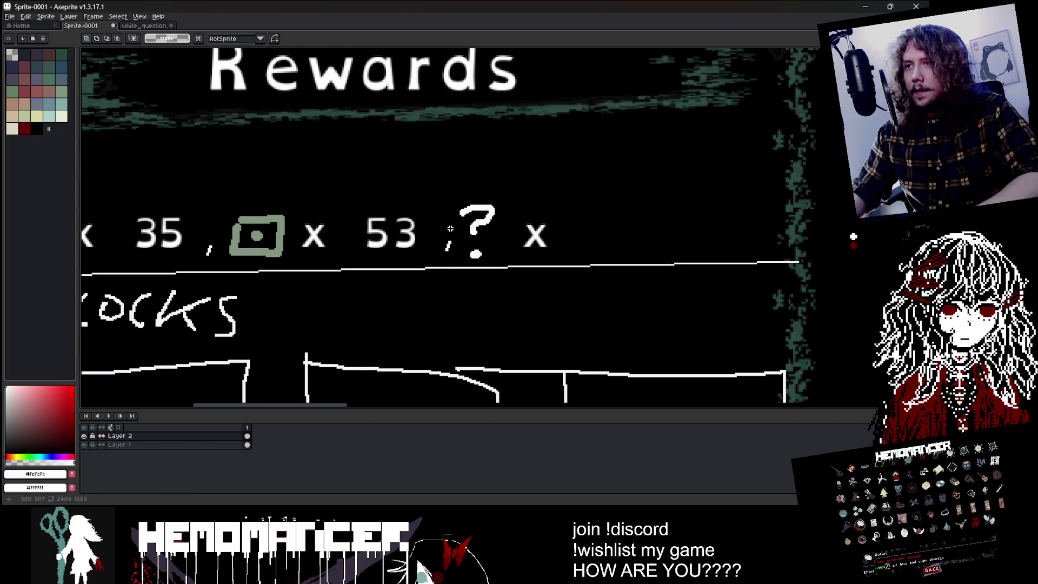
- Draw a 1 with the Pencil after the new x to finish '? x1'
scroll(468, 221, "up", 1)
key("b")
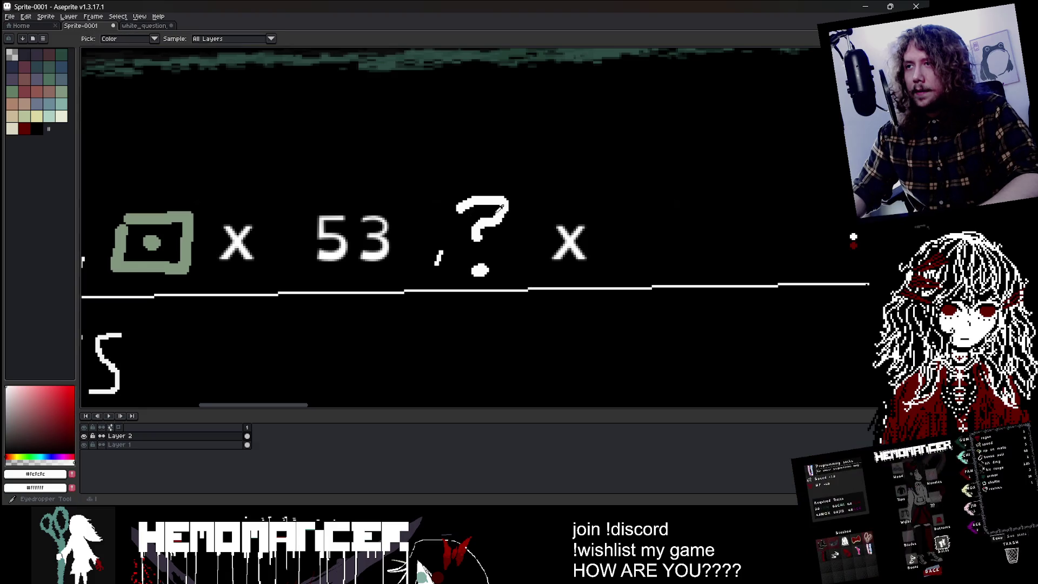
left_click_drag(609, 212, 627, 243)
scroll(565, 205, "down", 4)
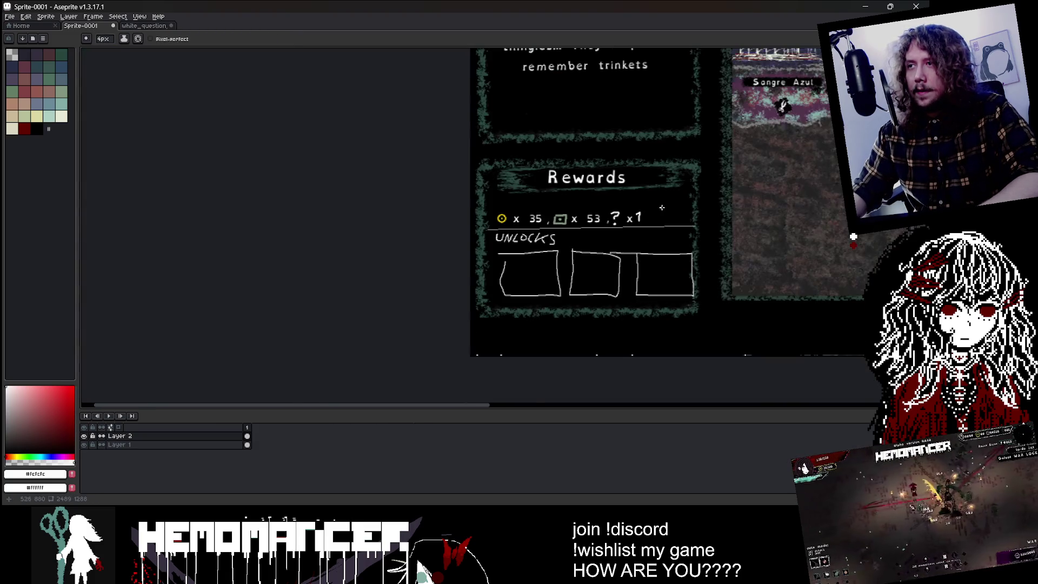
left_click_drag(597, 195, 479, 211)
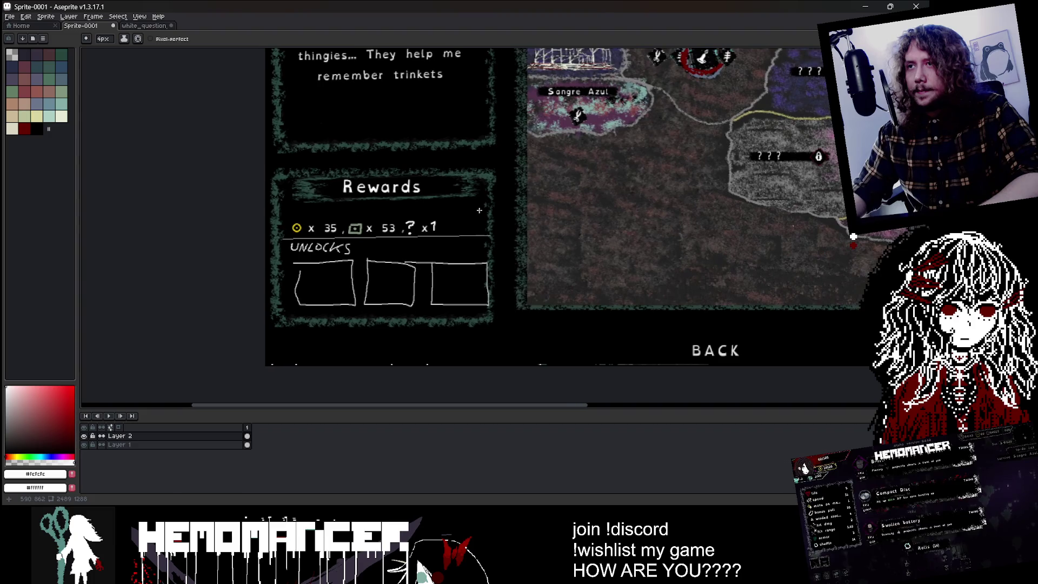
left_click_drag(304, 214, 311, 214)
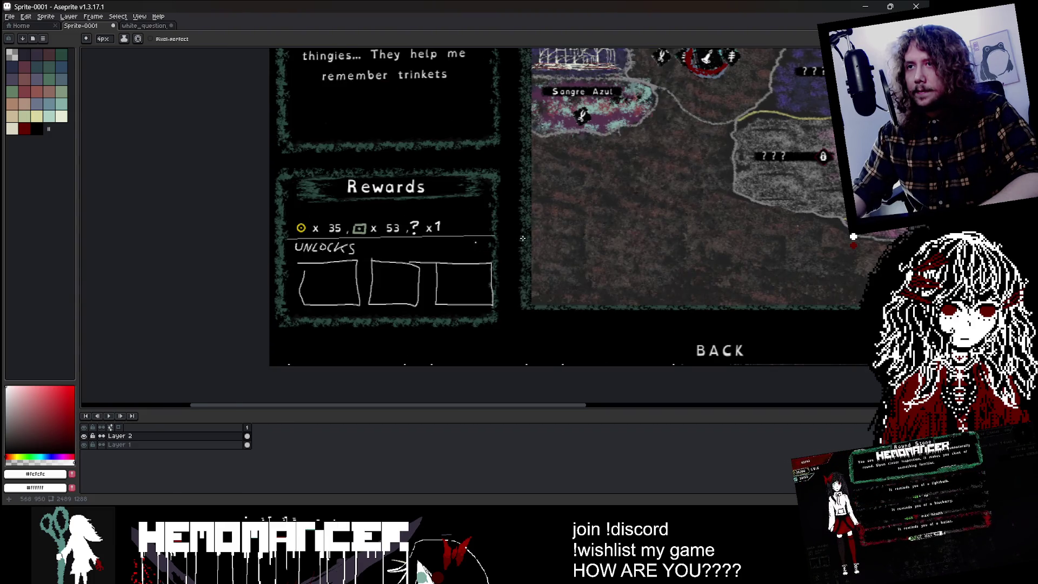
key("m")
scroll(318, 263, "up", 1)
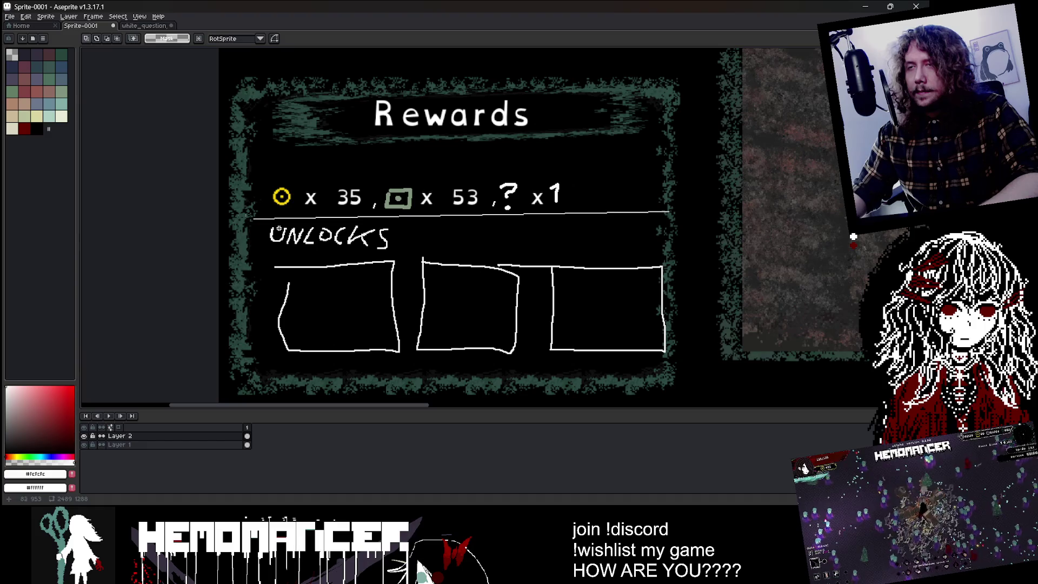
- Undo the UNLOCKS lettering, then paint out leftover pool tier text in black
key("b")
key("ctrl+z")
key("ctrl+z")
key("ctrl+z")
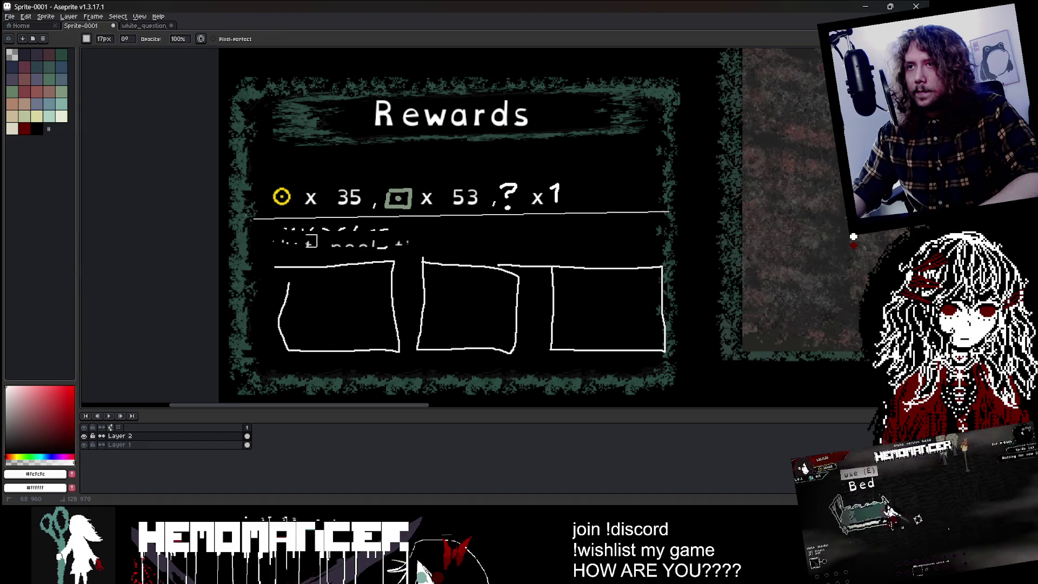
key("e")
left_click(525, 248, "alt")
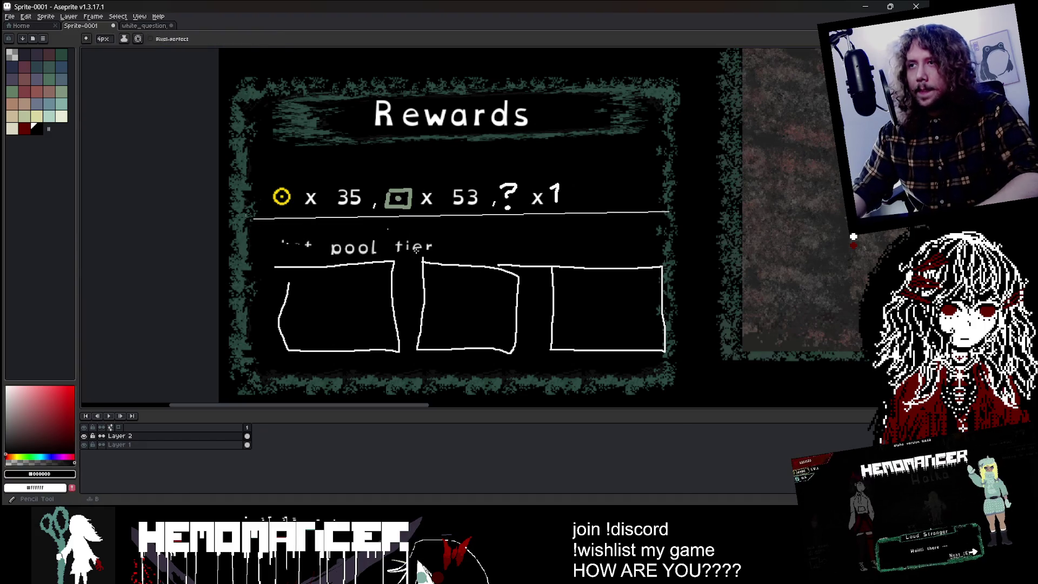
left_click_drag(368, 249, 336, 251)
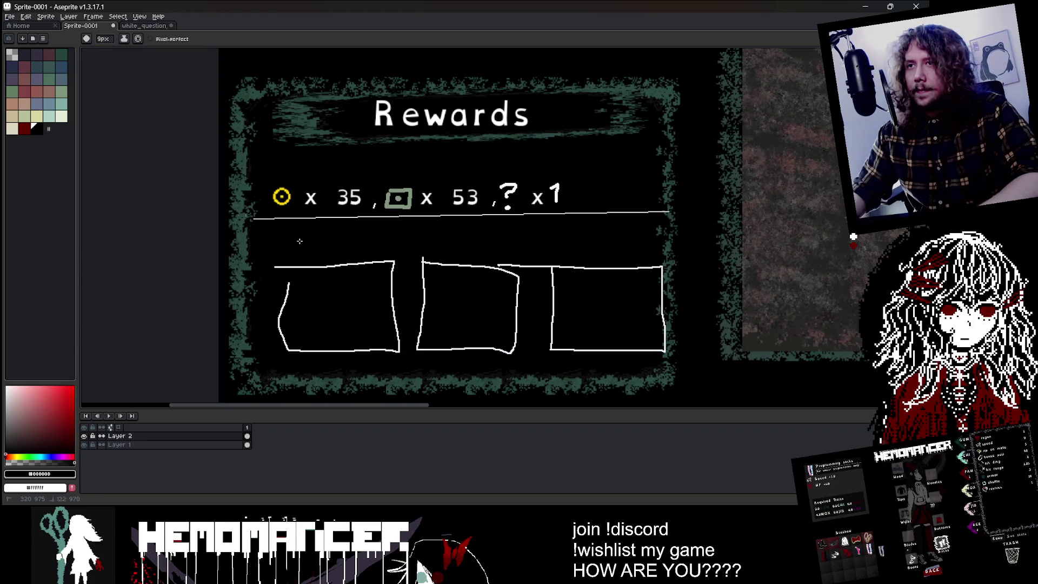
scroll(308, 240, "down", 3)
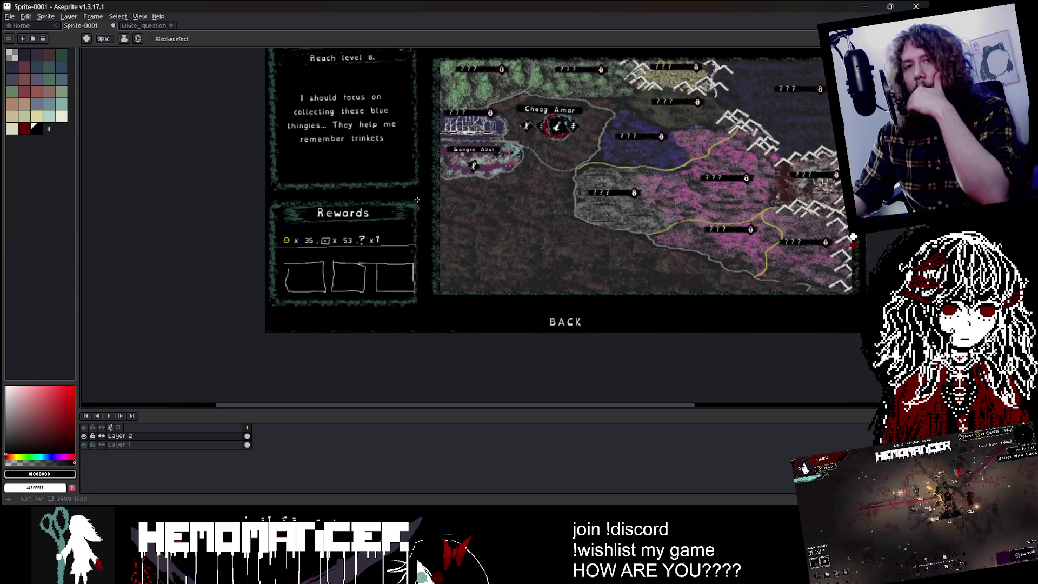
left_click_drag(417, 170, 404, 257)
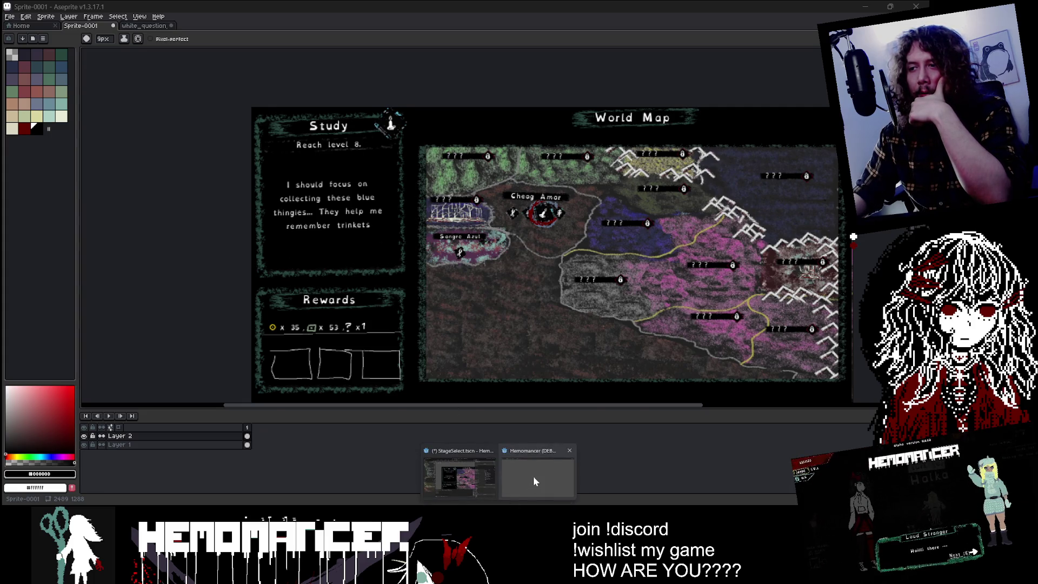
left_click(533, 476)
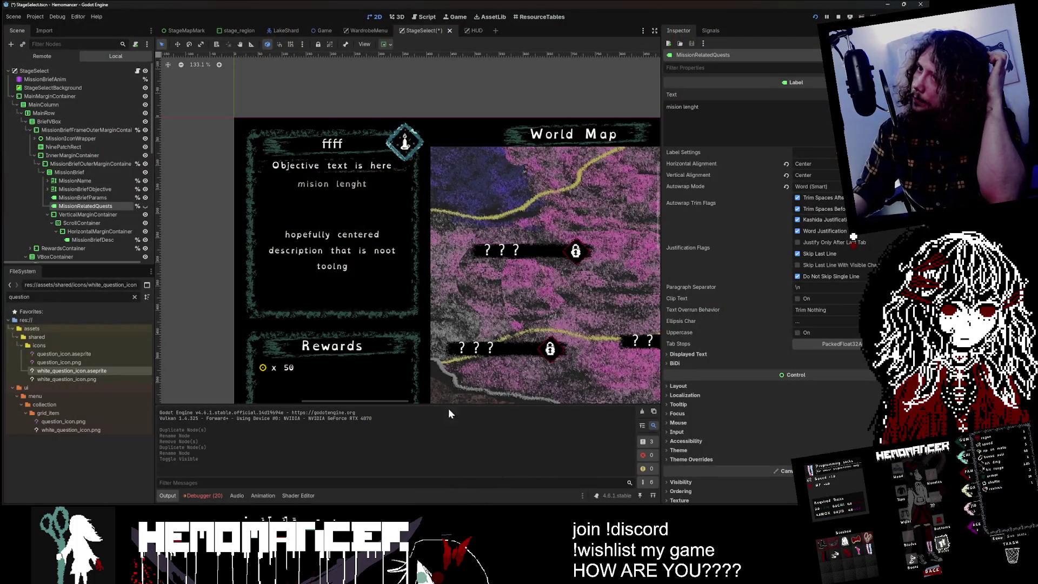
scroll(433, 351, "down", 3)
left_click_drag(198, 334, 199, 186)
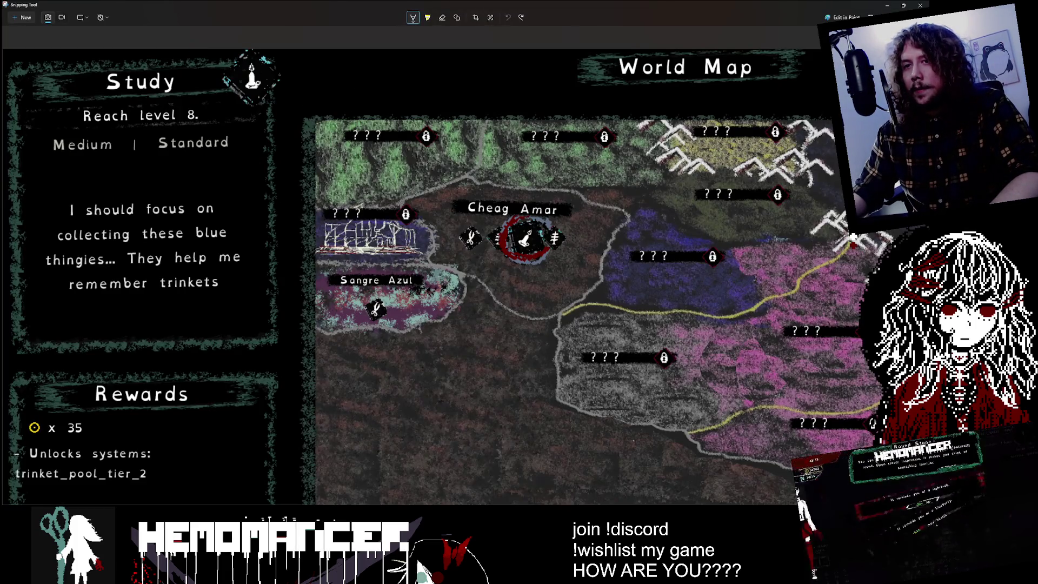
key("alt+Tab")
scroll(336, 378, "up", 4)
scroll(369, 261, "down", 3)
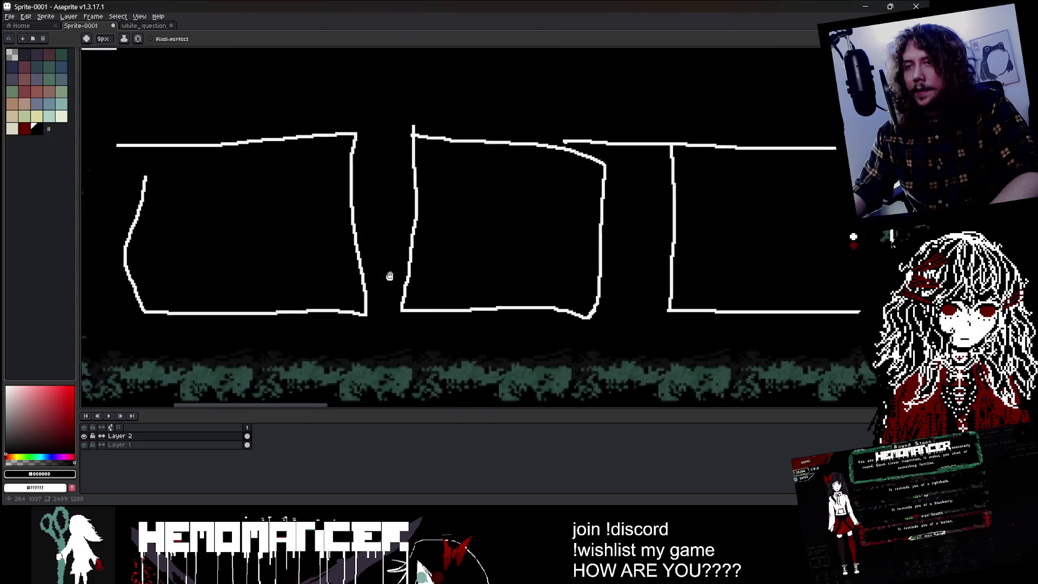
- Sample black from the Rewards panel background as the Pencil colour
scroll(370, 261, "up", 1)
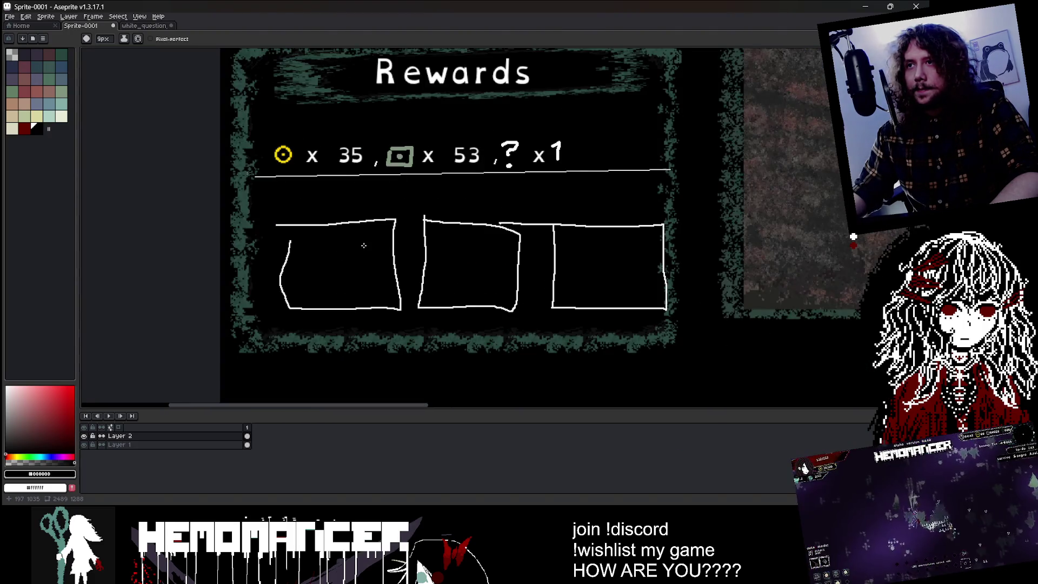
key("i")
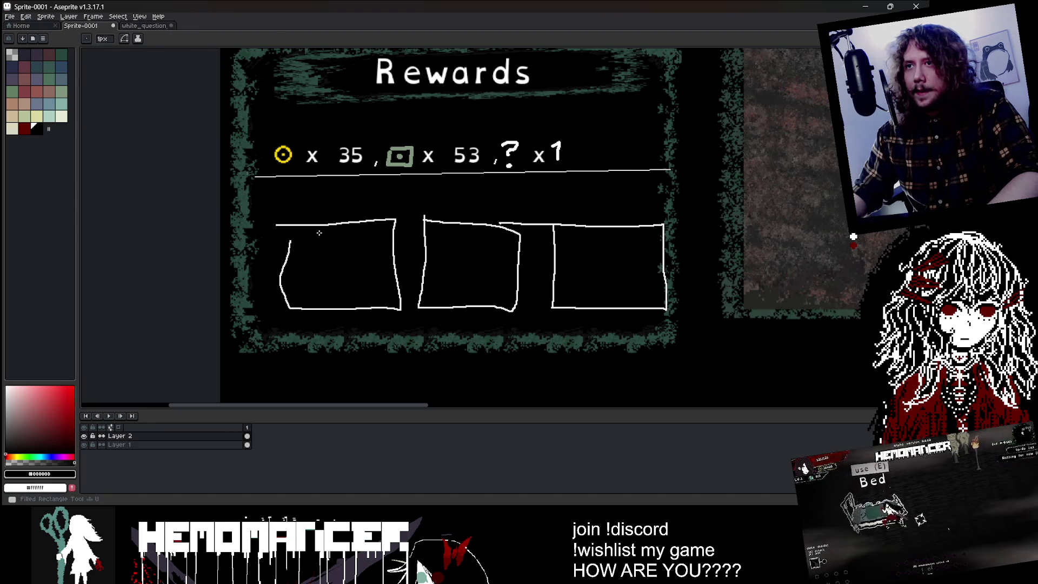
key("b")
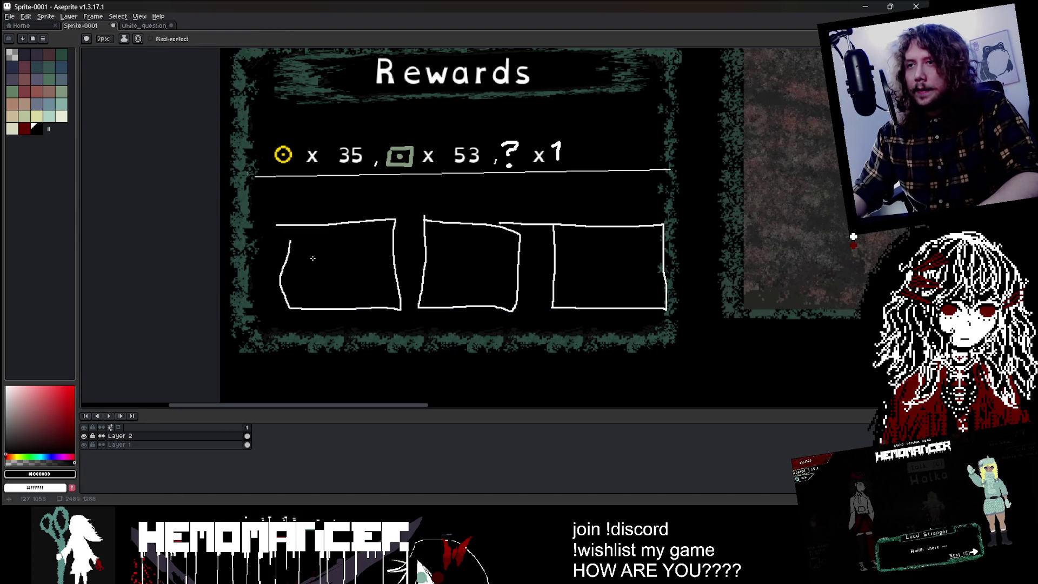
scroll(313, 225, "up", 3)
scroll(313, 226, "up", 1)
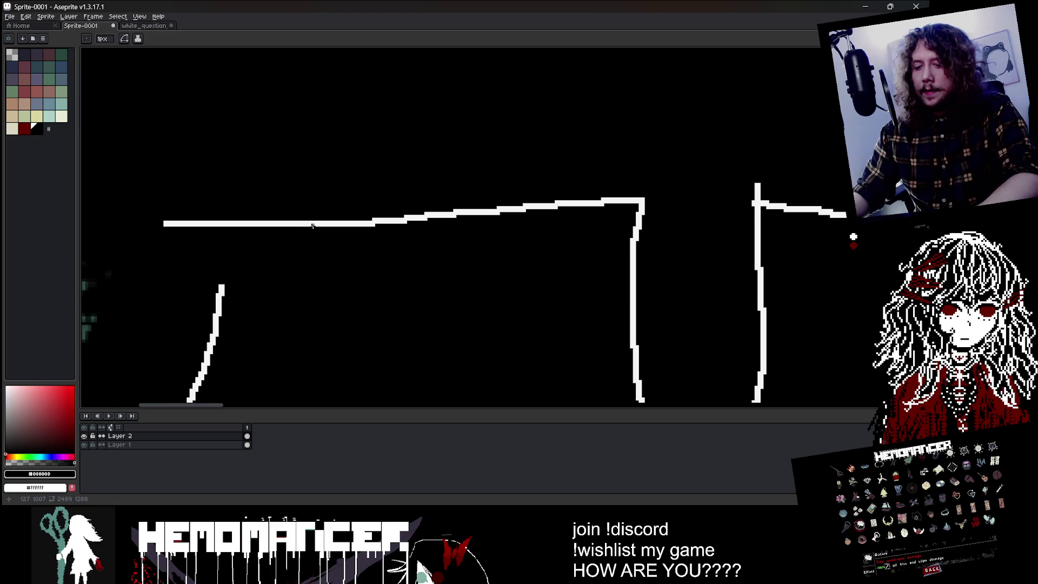
key("i")
left_click(319, 221)
scroll(390, 244, "down", 4)
left_click(318, 233)
key("b")
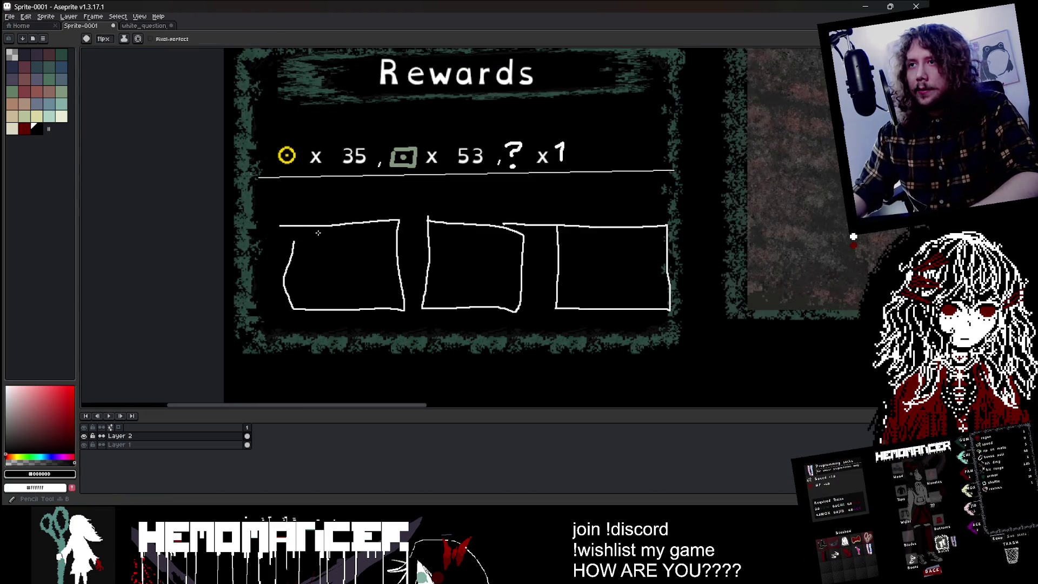
- Paint over the unlock box outlines and part of the divider line in black
left_click_drag(276, 228, 363, 226)
mouse_move(299, 243)
left_mouse_down()
mouse_move(309, 306)
mouse_move(402, 310)
left_mouse_up()
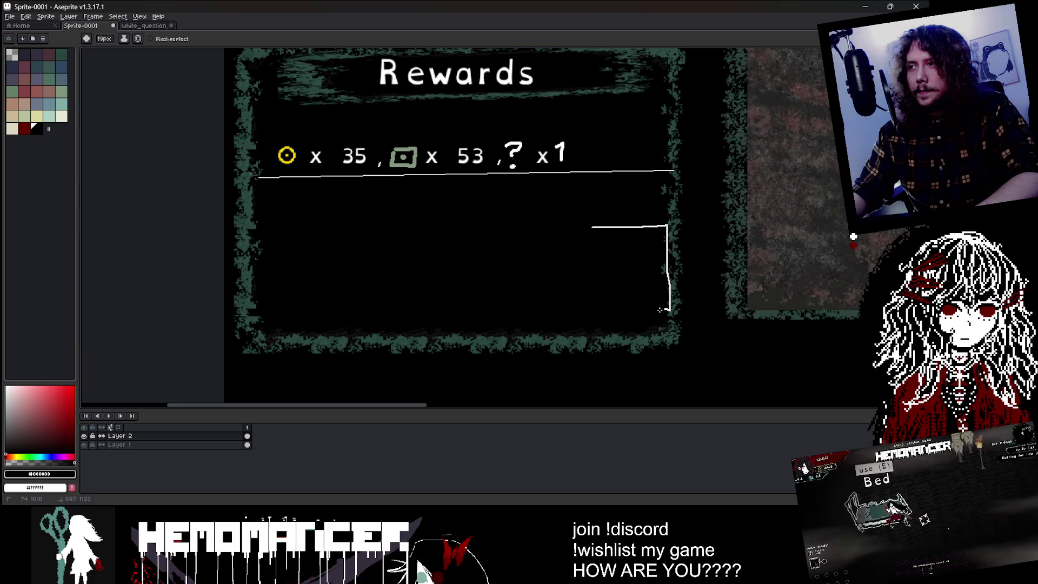
left_click_drag(659, 310, 662, 272)
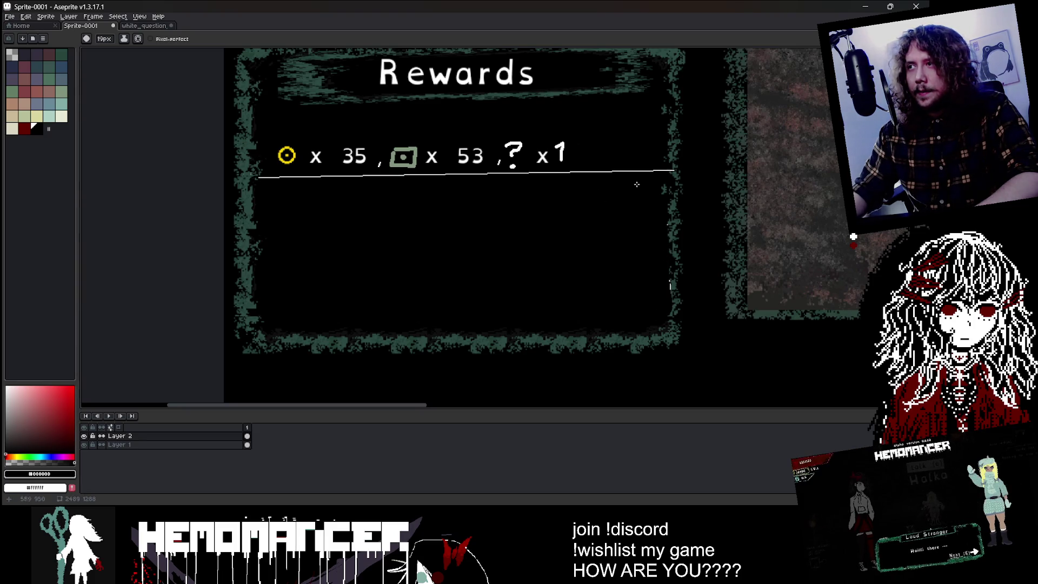
left_click_drag(653, 170, 456, 174)
left_click(271, 179, "shift")
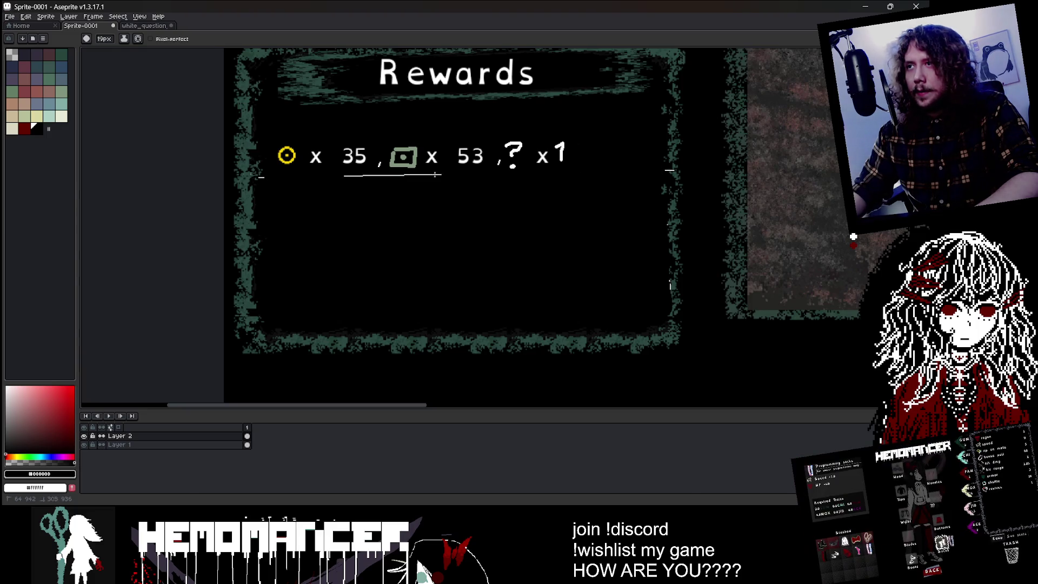
- Move the x 53 row up and place the ? x1 reward below it
scroll(608, 194, "up", 3)
scroll(607, 194, "right", 5)
key("m")
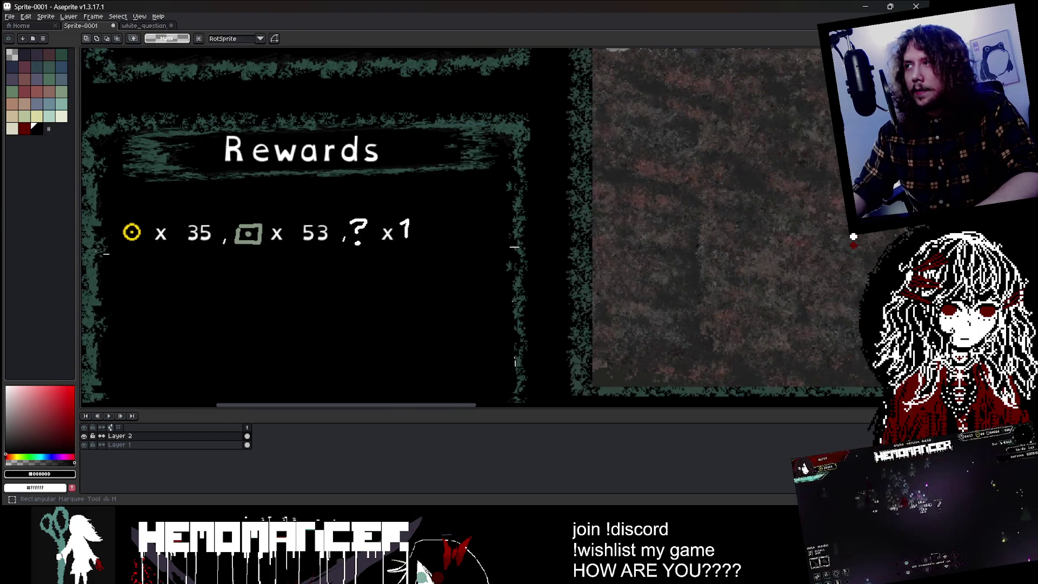
scroll(246, 231, "up", 2)
mouse_move(225, 205)
left_mouse_down()
mouse_move(424, 281)
mouse_move(229, 196)
mouse_move(276, 278)
mouse_move(276, 254)
left_mouse_up()
scroll(274, 271, "down", 2)
scroll(276, 278, "up", 2)
key("ctrl+d")
mouse_move(632, 136)
left_mouse_down()
mouse_move(701, 210)
mouse_move(784, 227)
left_mouse_up()
left_click_drag(726, 224, 317, 372)
scroll(508, 265, "down", 2)
key("ctrl+d")
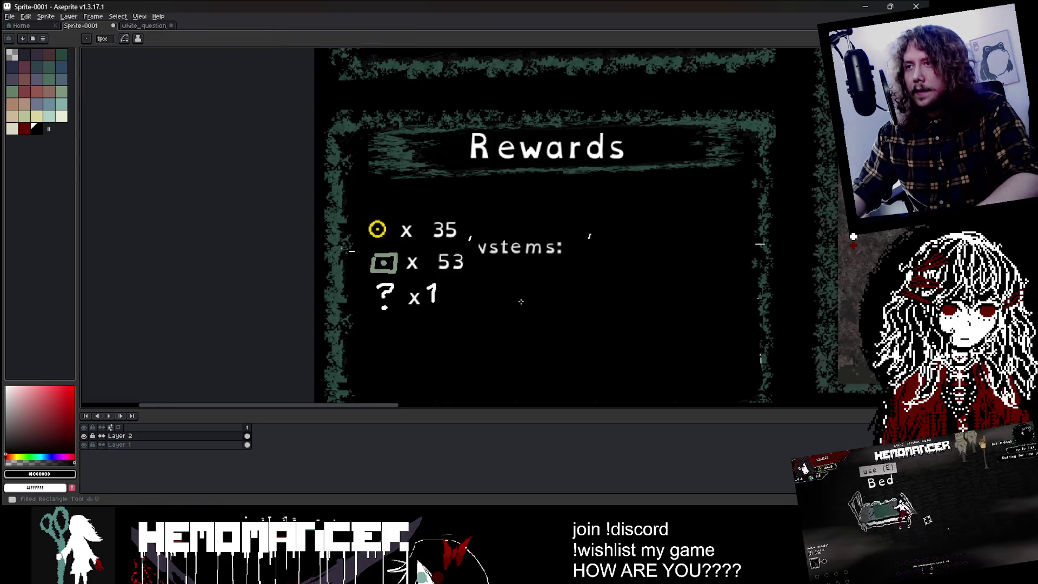
- Paint out leftover lettering beside the counts and shift the reward rows up under the heading
key("b")
left_click_drag(484, 248, 509, 232)
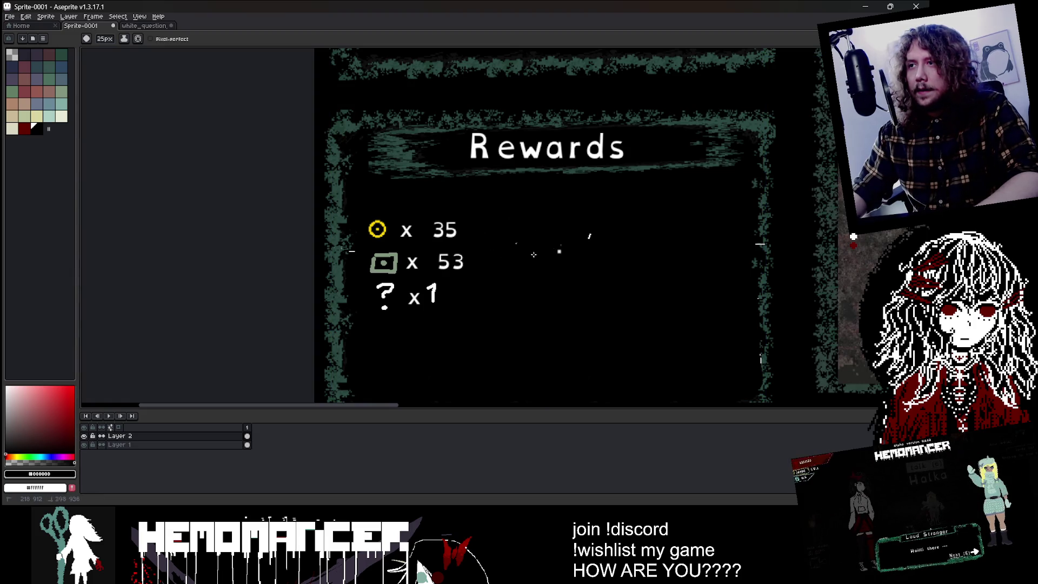
scroll(502, 249, "down", 3)
scroll(502, 249, "up", 2)
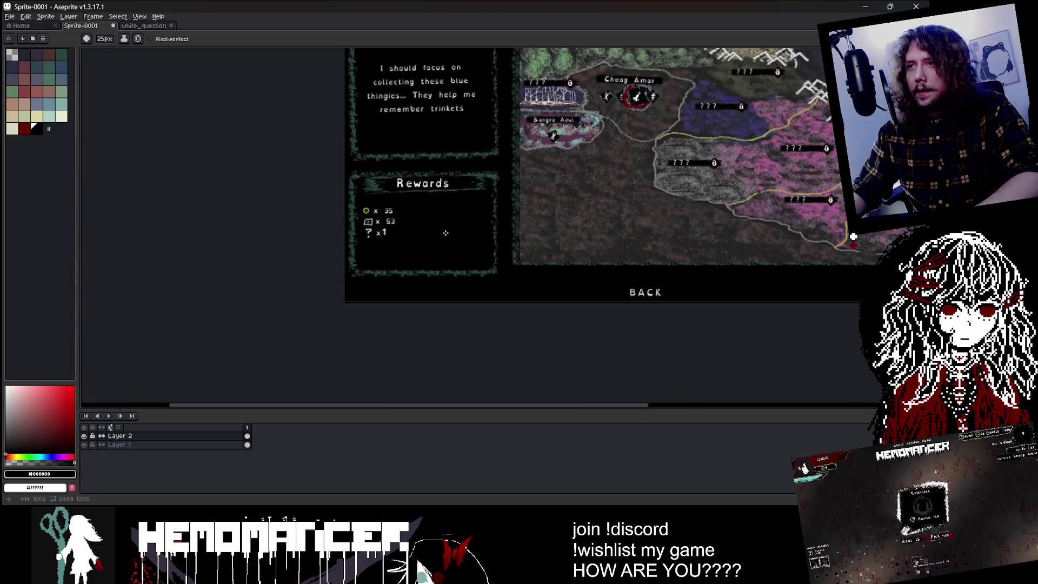
key("shift+m")
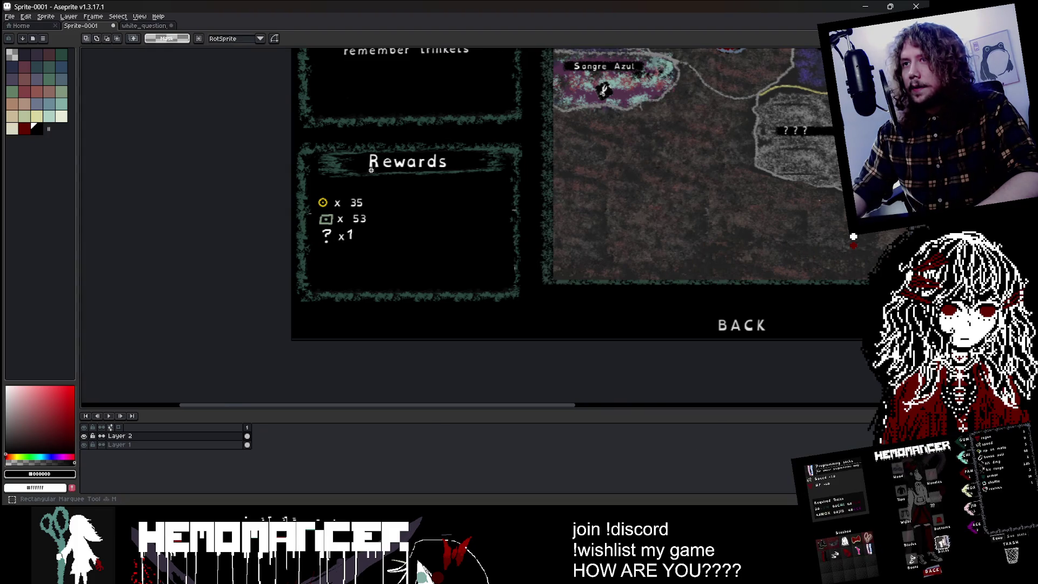
scroll(373, 169, "up", 1)
mouse_move(265, 216)
left_mouse_down()
mouse_move(376, 313)
mouse_move(358, 279)
left_mouse_up()
key("b")
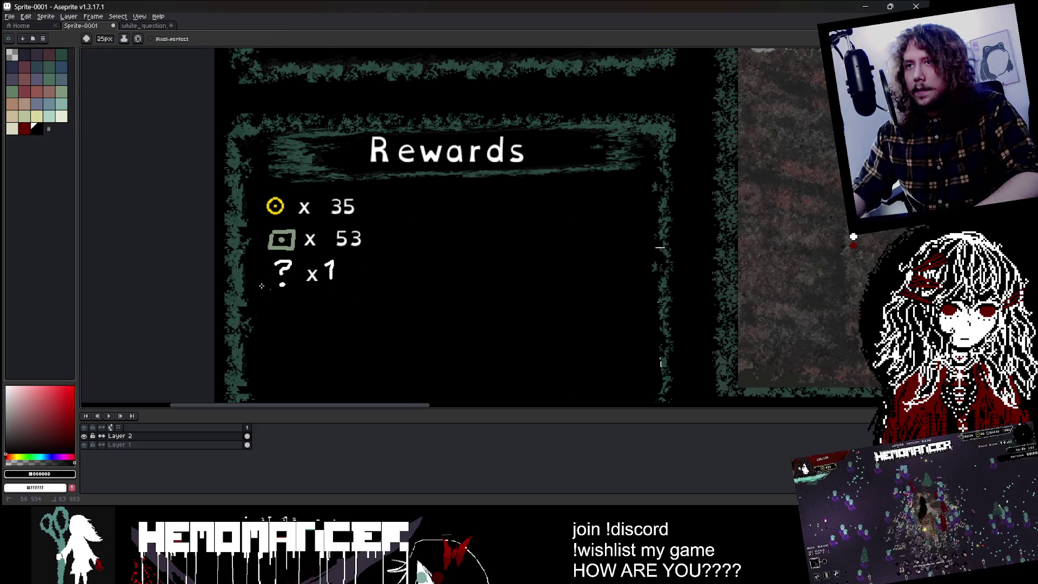
- Nudge the x 53 and ? x1 rows left to align with x 35
key("m")
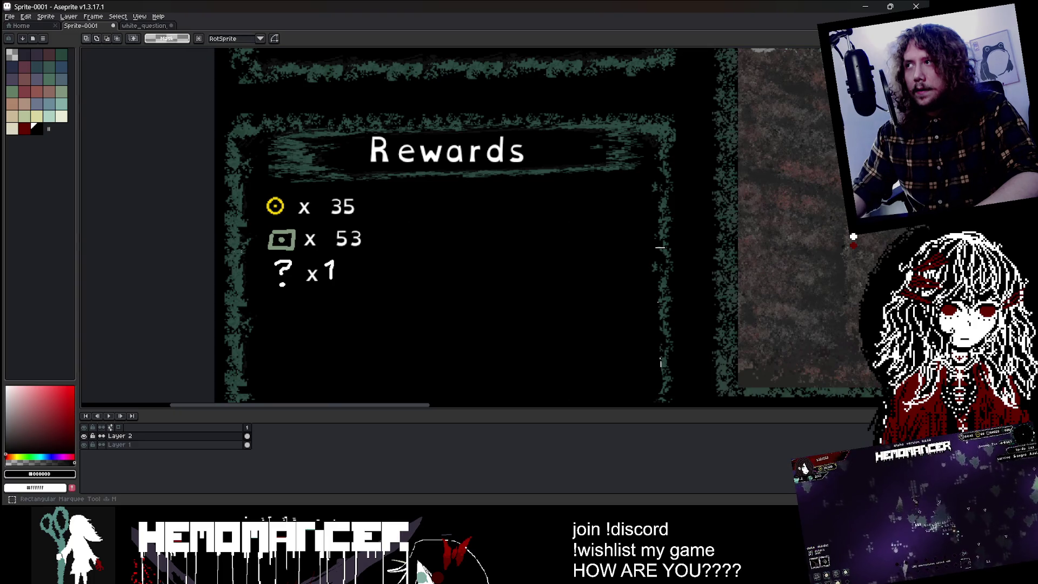
left_click_drag(270, 226, 371, 291)
key("Left")
key("Left")
key("Left")
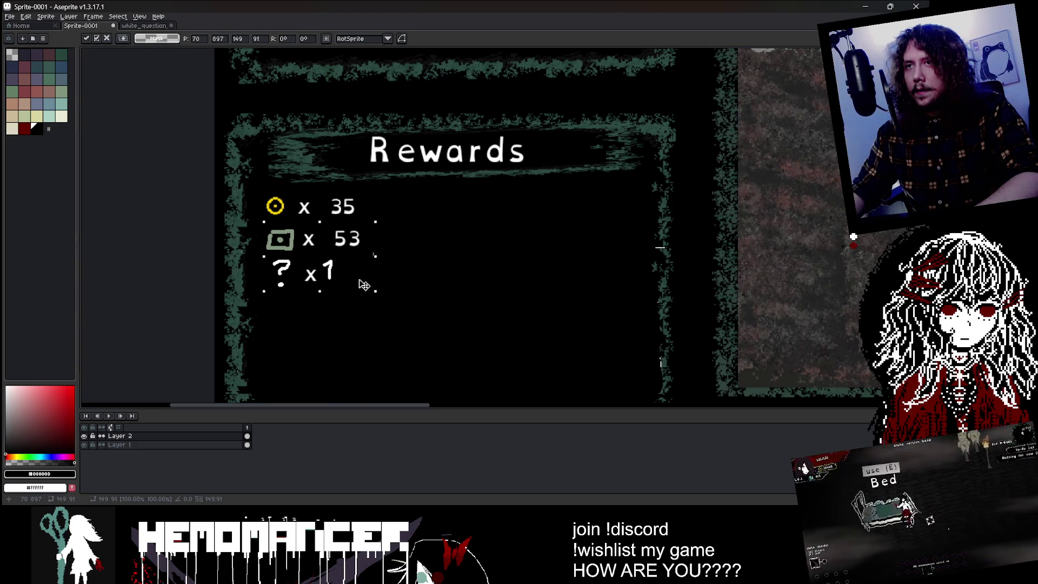
scroll(385, 240, "up", 2)
key("b")
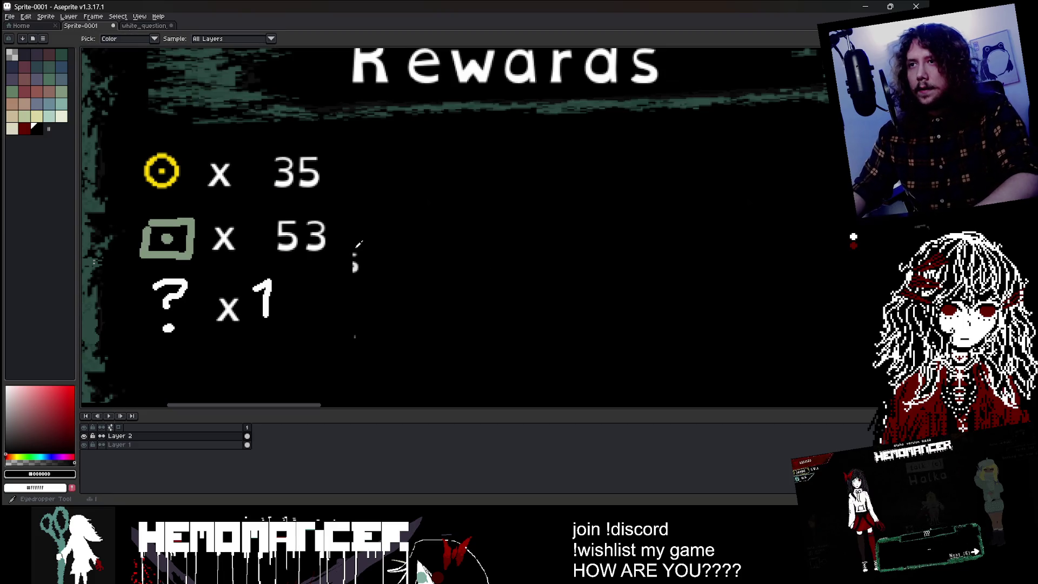
scroll(371, 348, "down", 3)
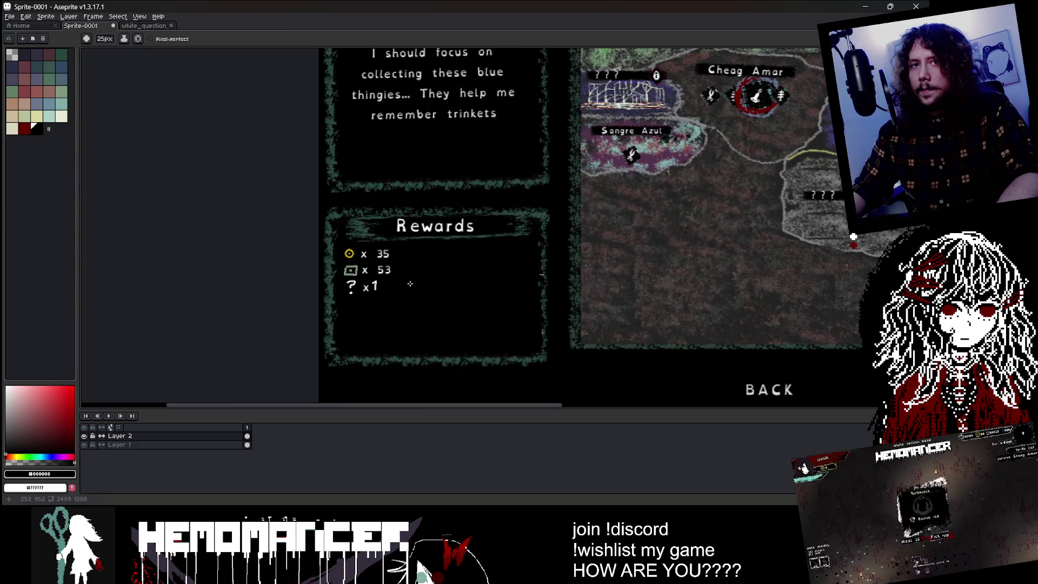
scroll(289, 184, "up", 3)
key("i")
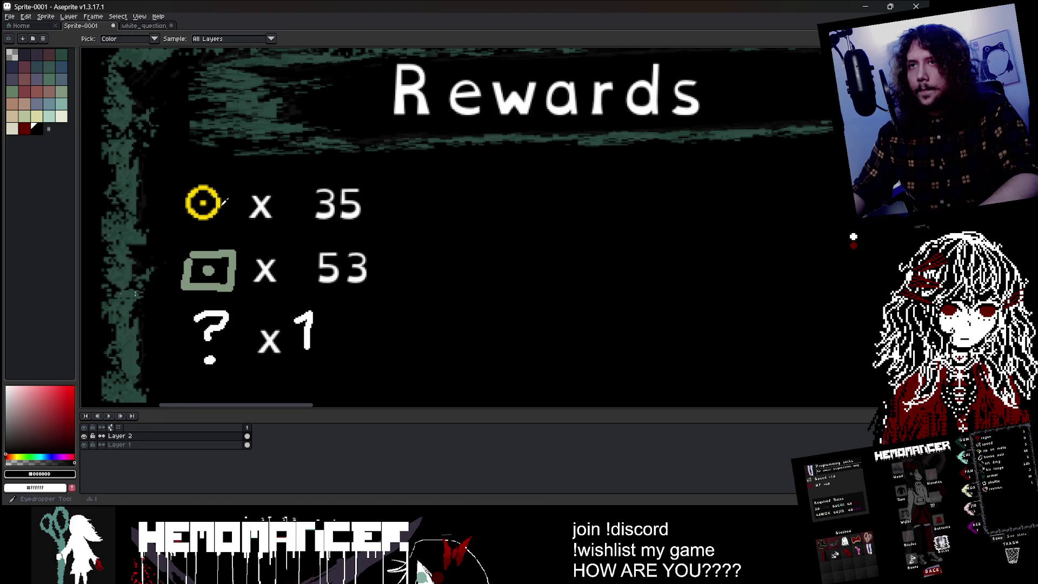
scroll(224, 203, "down", 4)
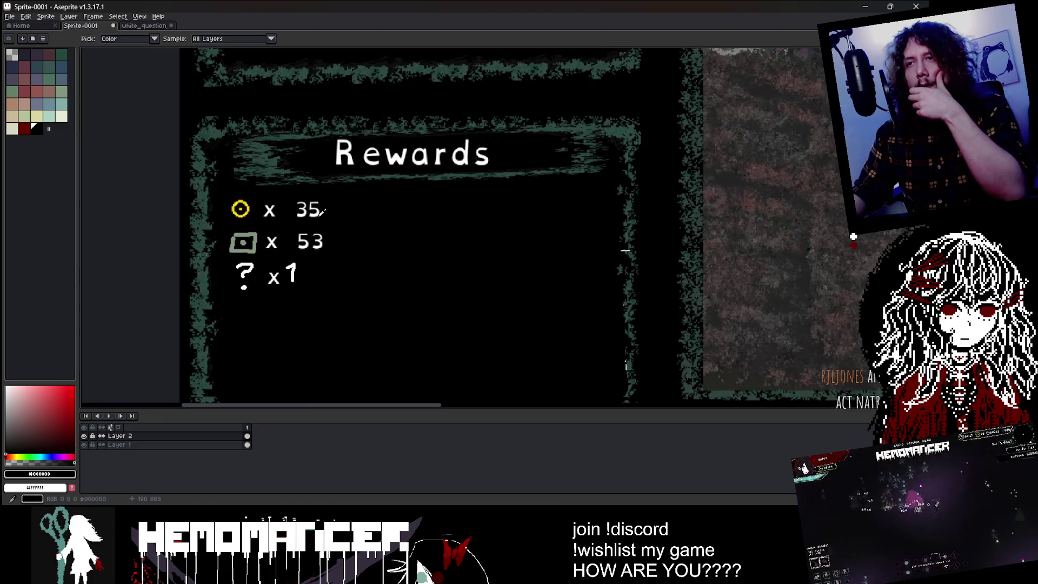
scroll(300, 244, "up", 1)
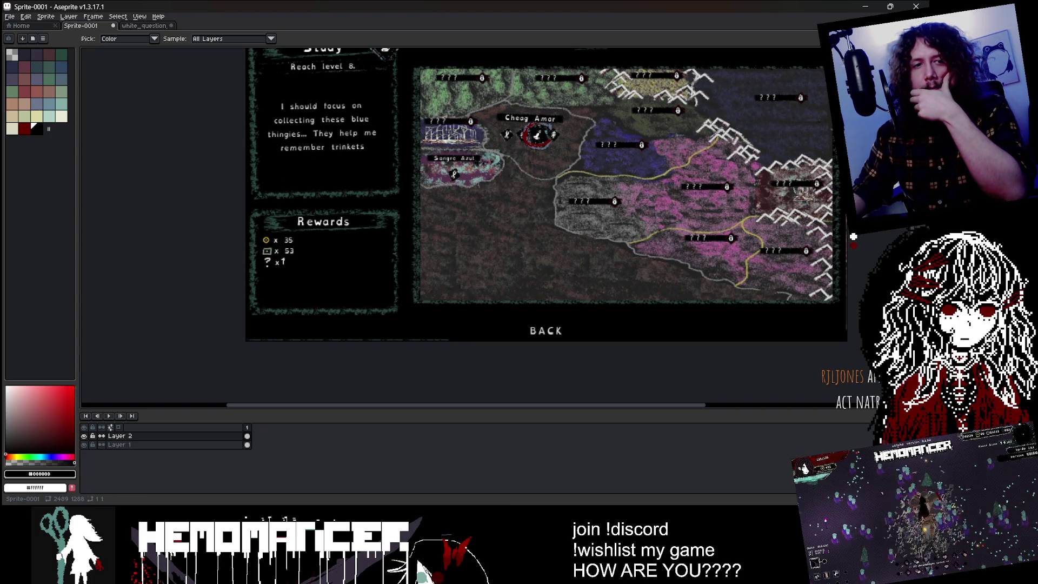
key("alt+Tab")
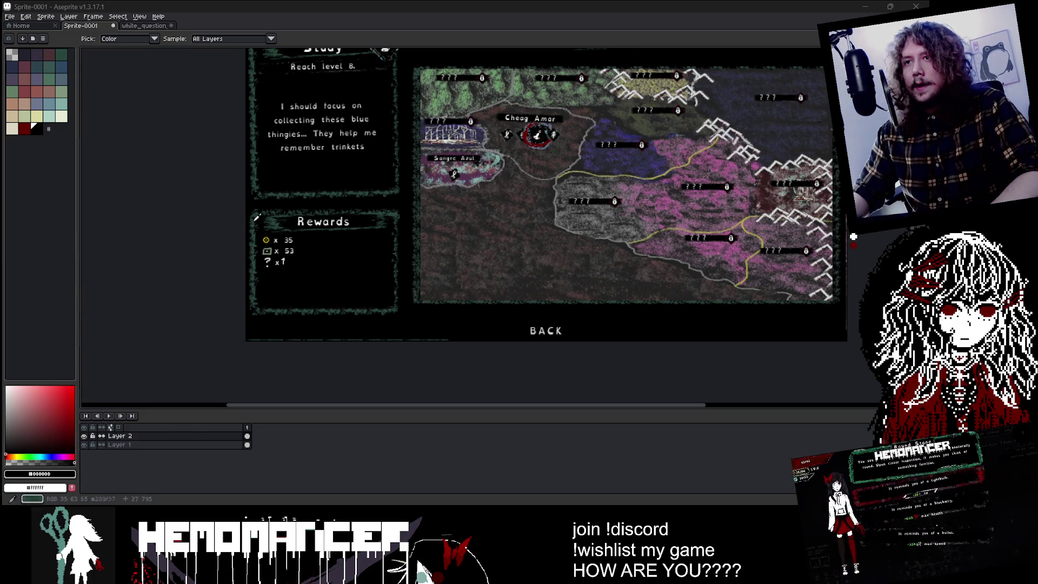
- Select the ? icon and reposition it in line beneath the currency rows
scroll(256, 217, "up", 3)
scroll(256, 218, "down", 3)
scroll(256, 217, "up", 1)
key("m")
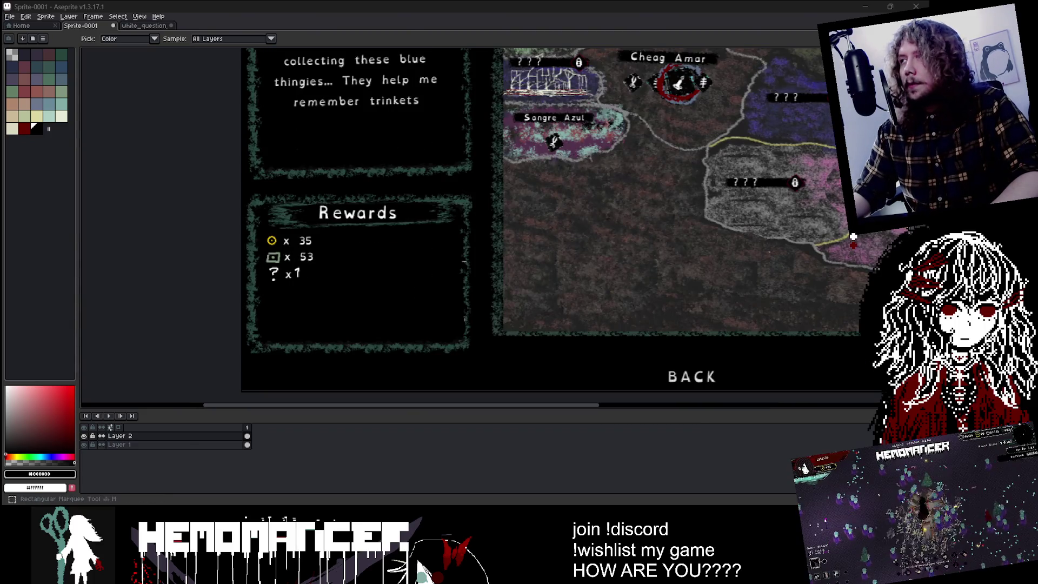
key("m")
scroll(263, 270, "up", 3)
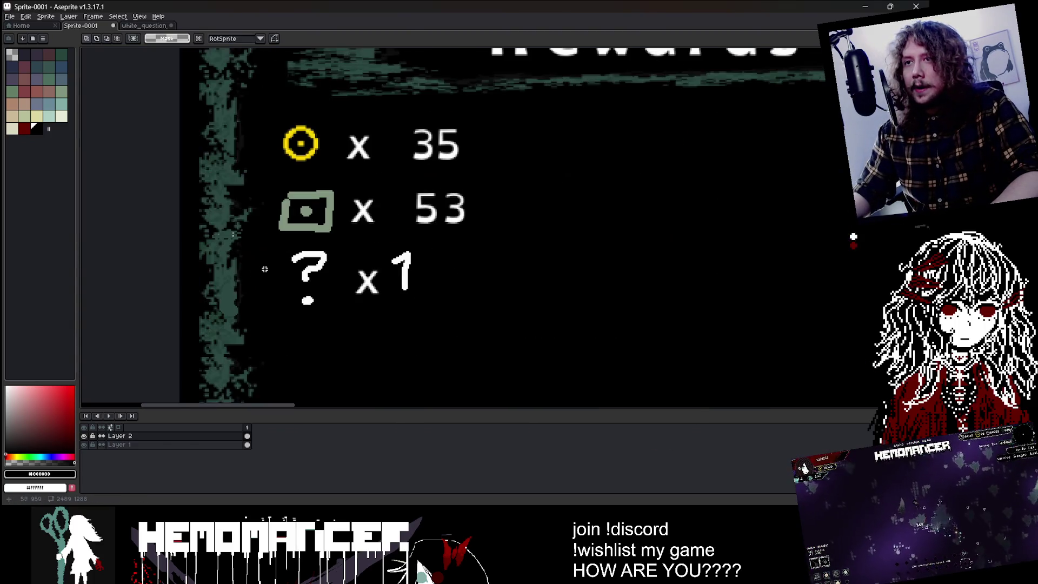
left_click_drag(281, 244, 335, 312)
left_click_drag(336, 317, 346, 323)
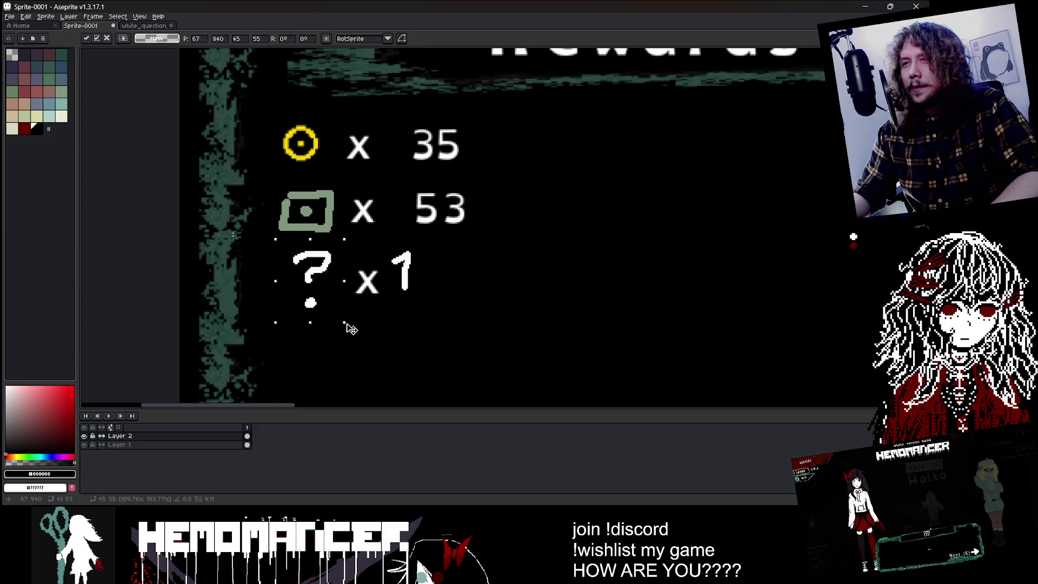
key("Return")
scroll(386, 319, "down", 5)
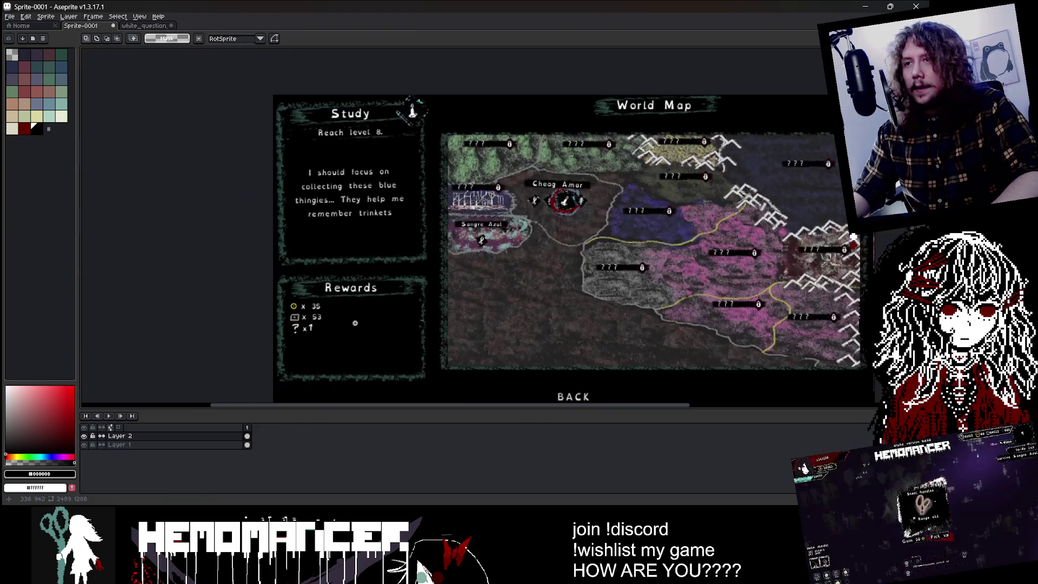
- Scroll over the full stage-select mockup, then bring the running Hemomancer game to the front
scroll(356, 323, "down", 2)
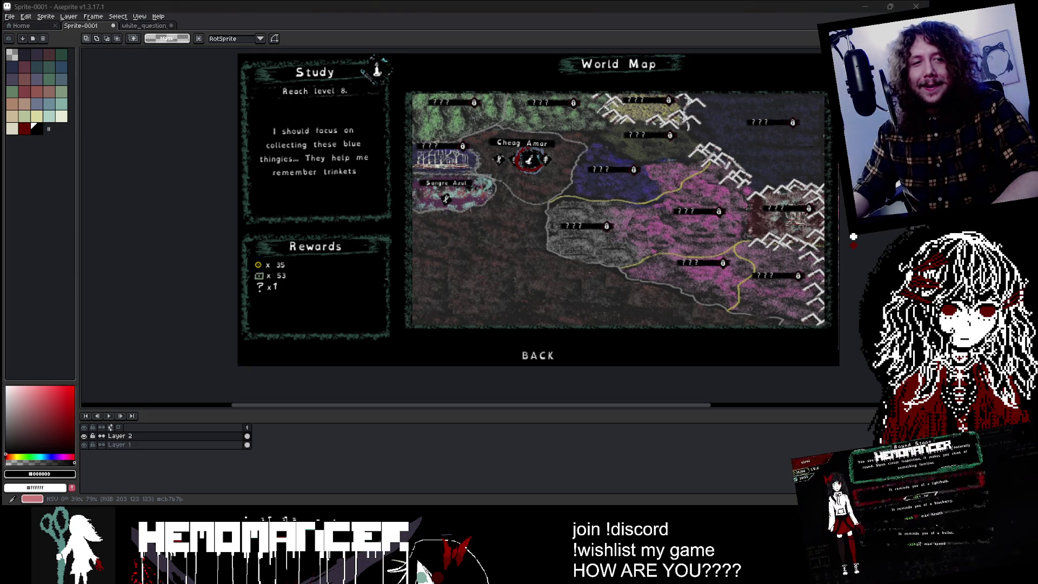
scroll(185, 308, "up", 1)
scroll(180, 282, "up", 1)
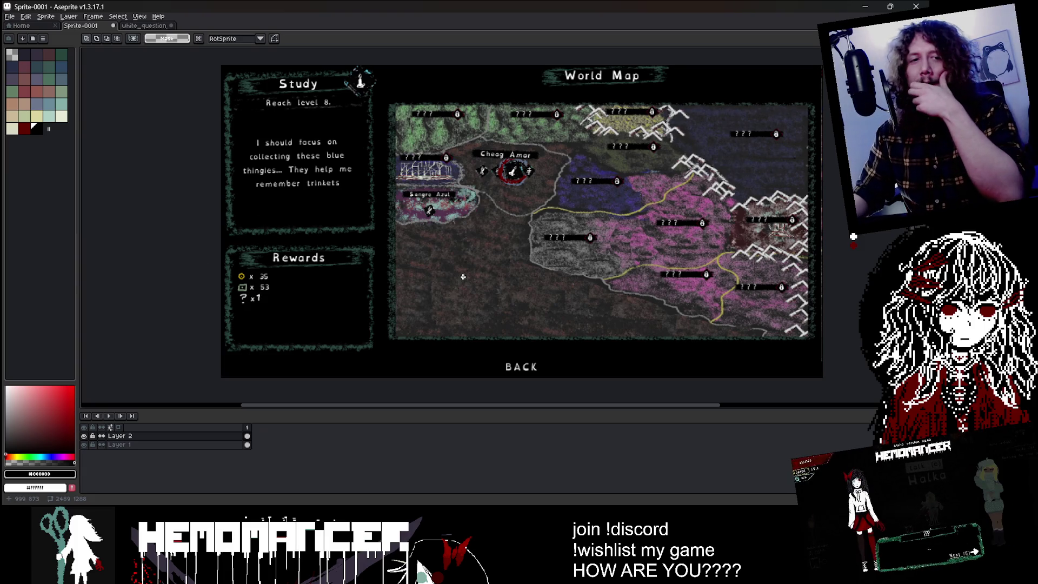
left_click(535, 478)
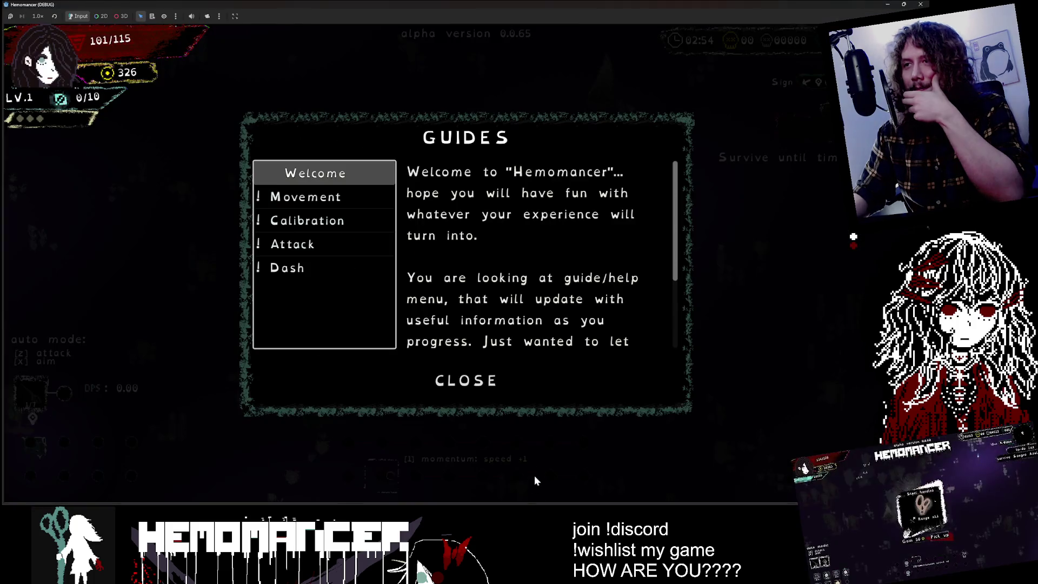
- Close Guides, die to restart in the hub, and open the World Map at the signpole
left_click(470, 382)
key("Up")
key("Return")
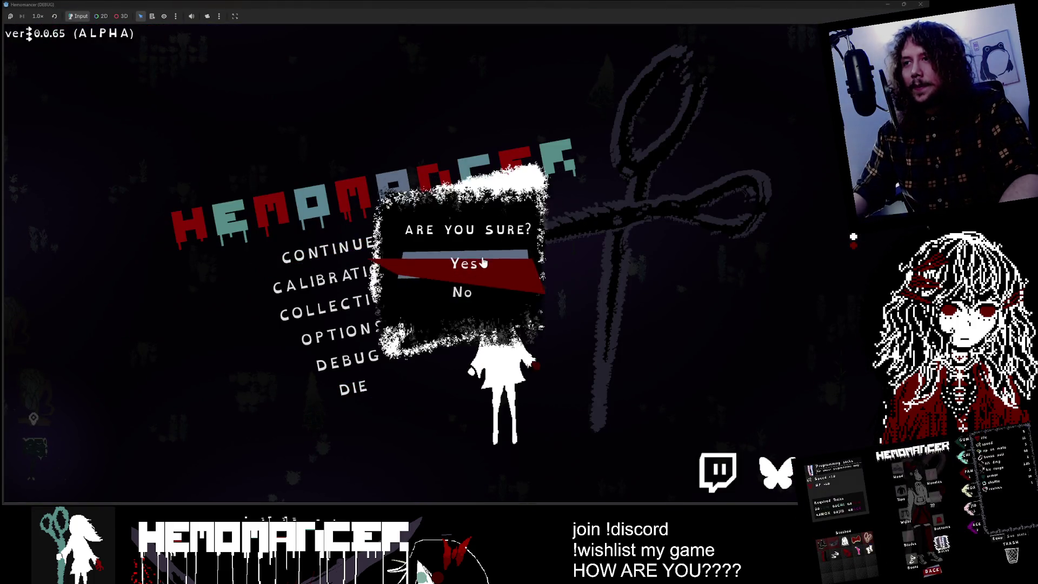
key("Return")
key("Return")
left_click(387, 217)
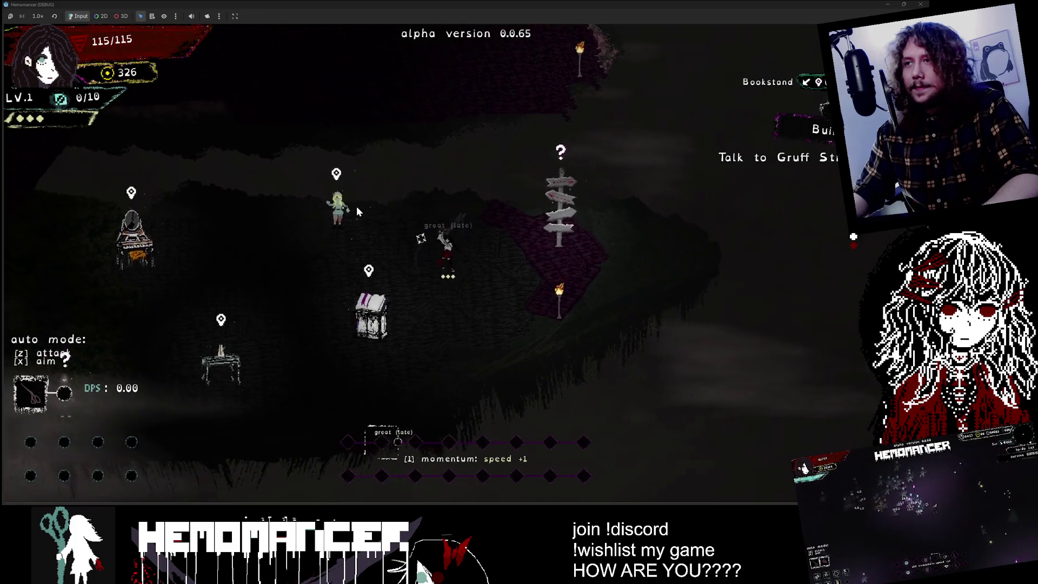
left_click(636, 248)
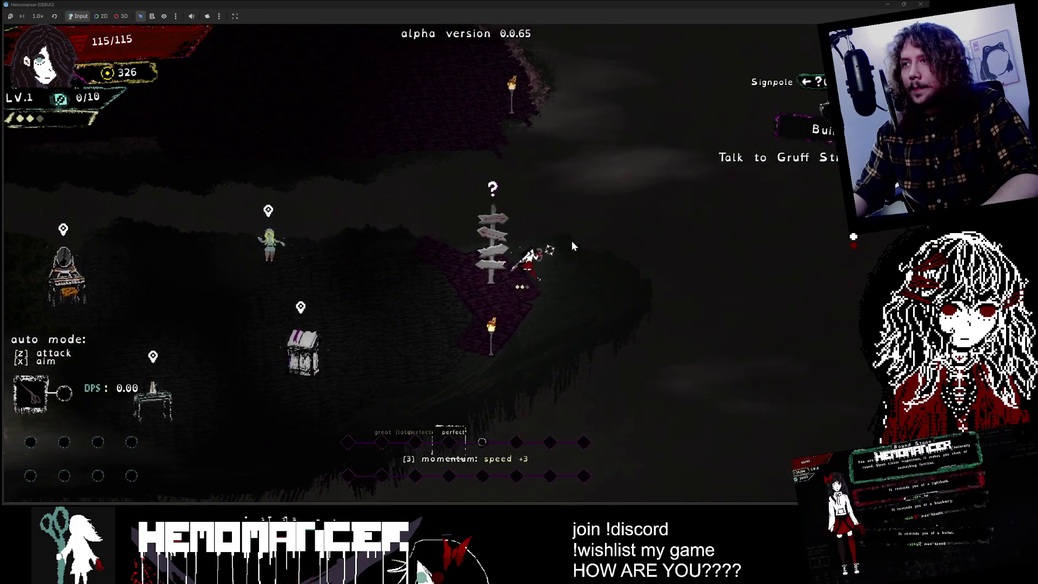
left_click(487, 243)
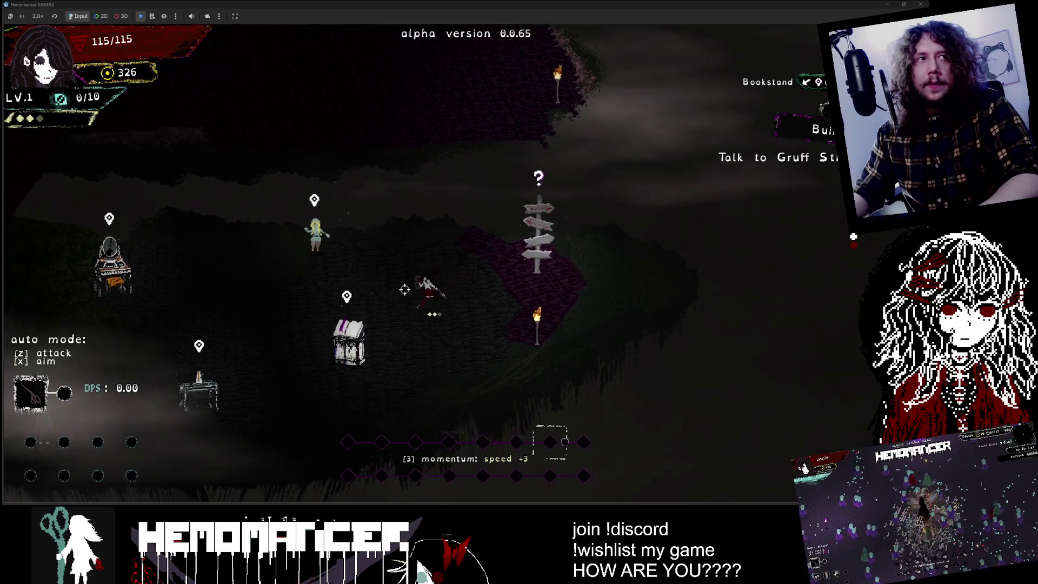
left_click(519, 201)
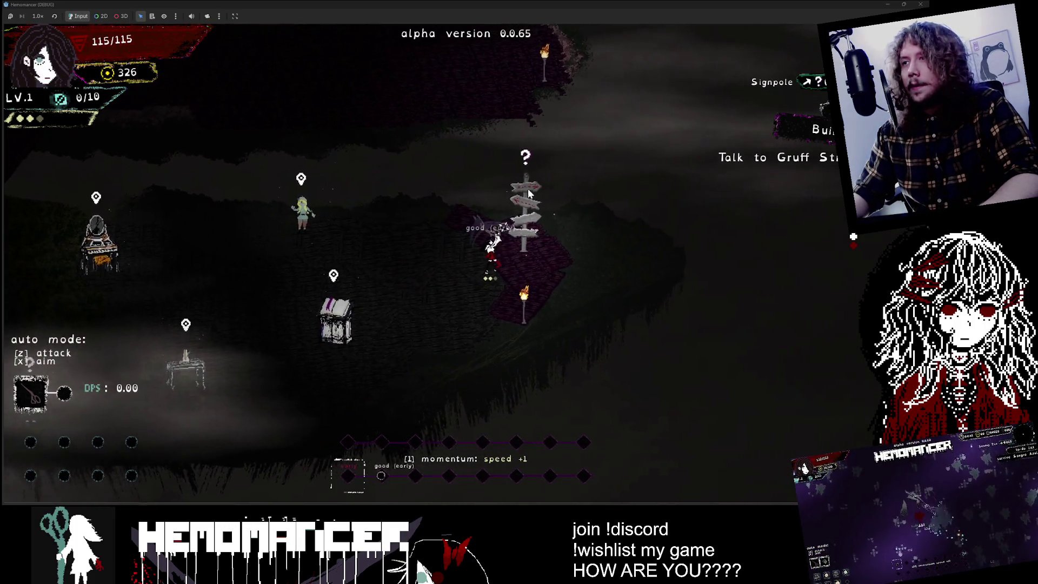
left_click(499, 297)
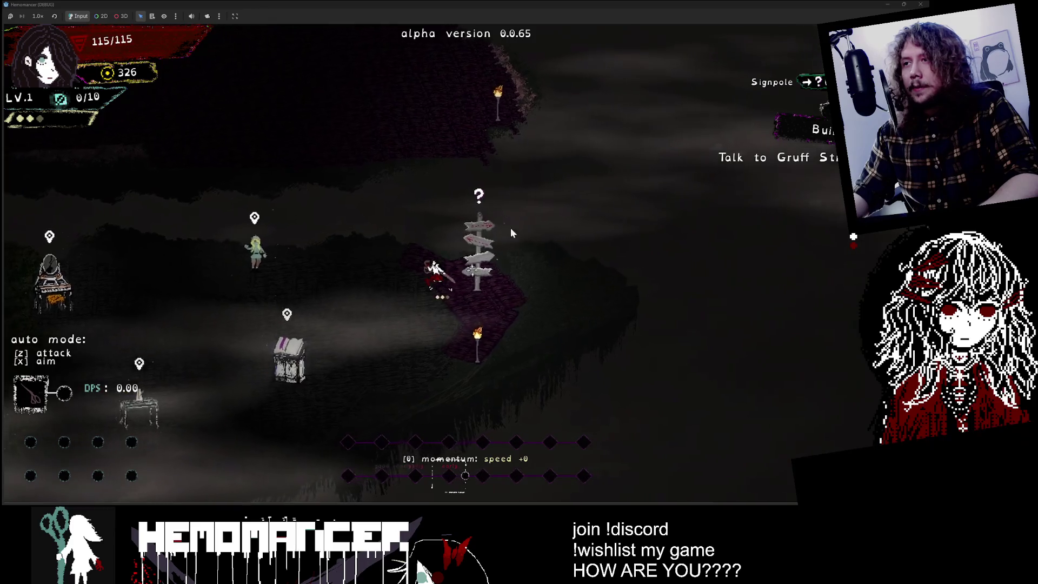
left_click(507, 251)
key("e")
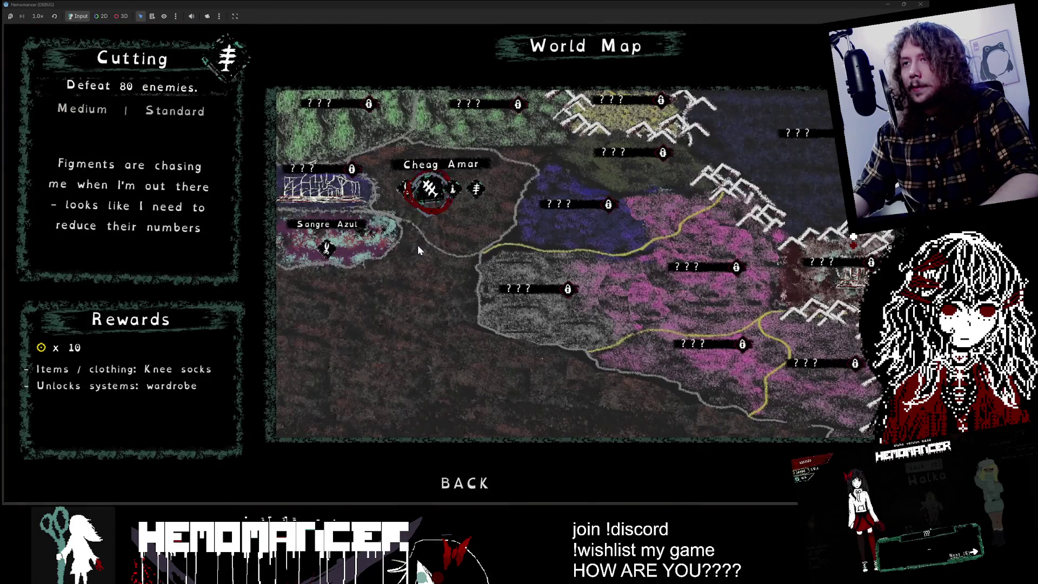
- Cycle Cheag Amar's quests, checking Sangre Azul, Purging and Training rewards, then leave the map
key("d")
key("d")
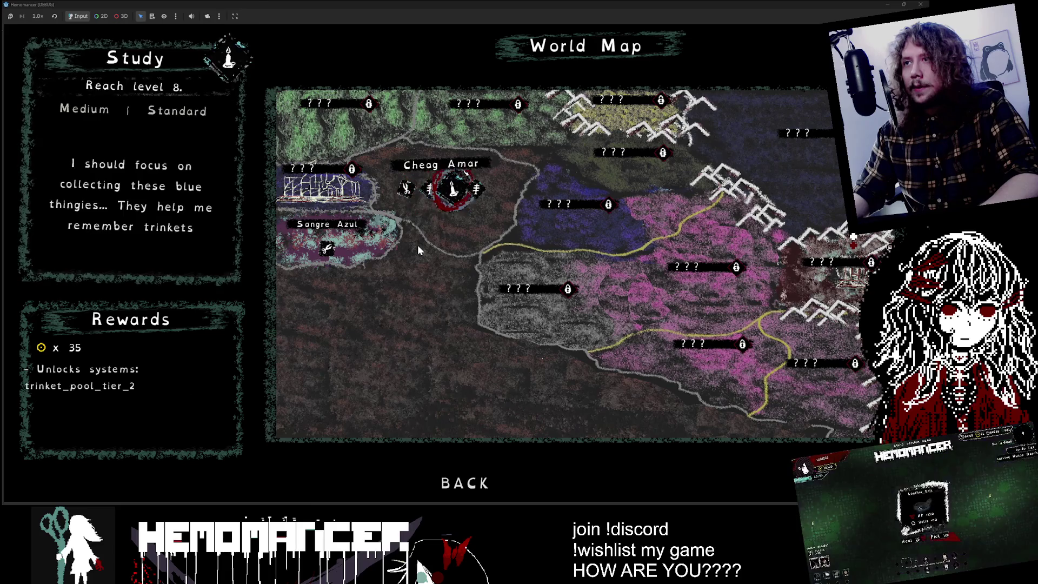
key("d")
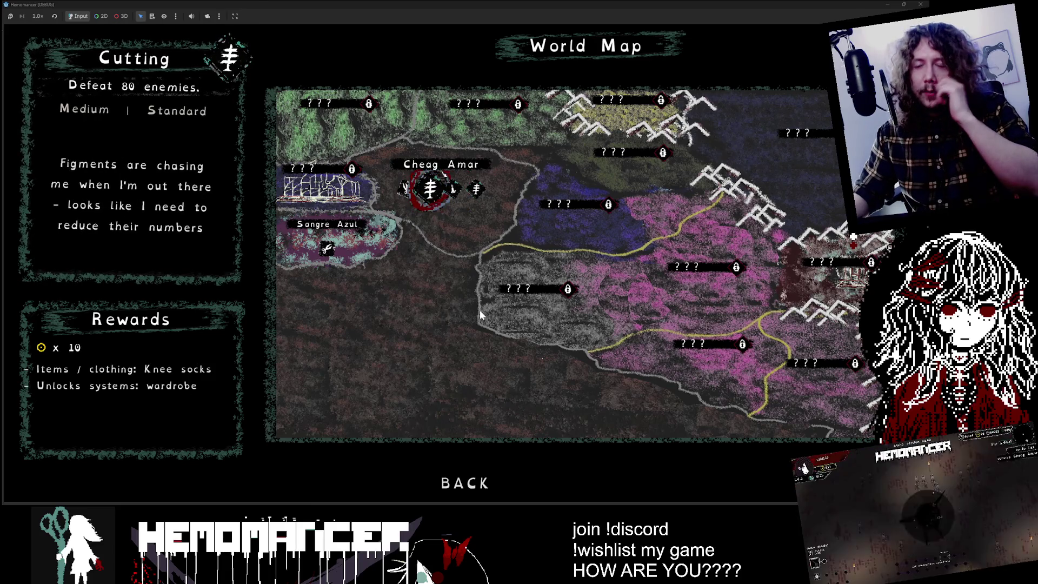
left_click(337, 250)
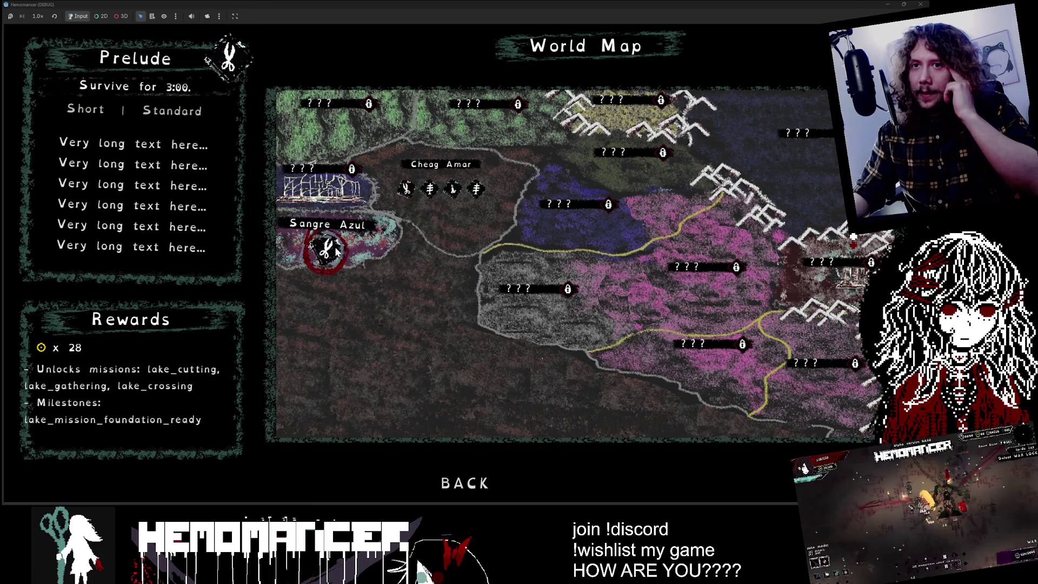
left_click(476, 189)
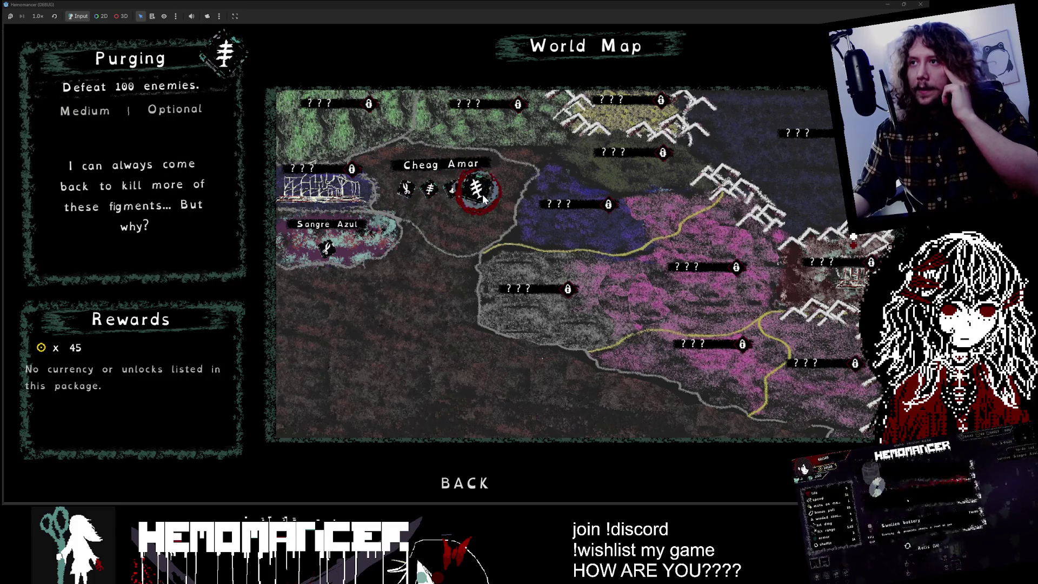
left_click(410, 208)
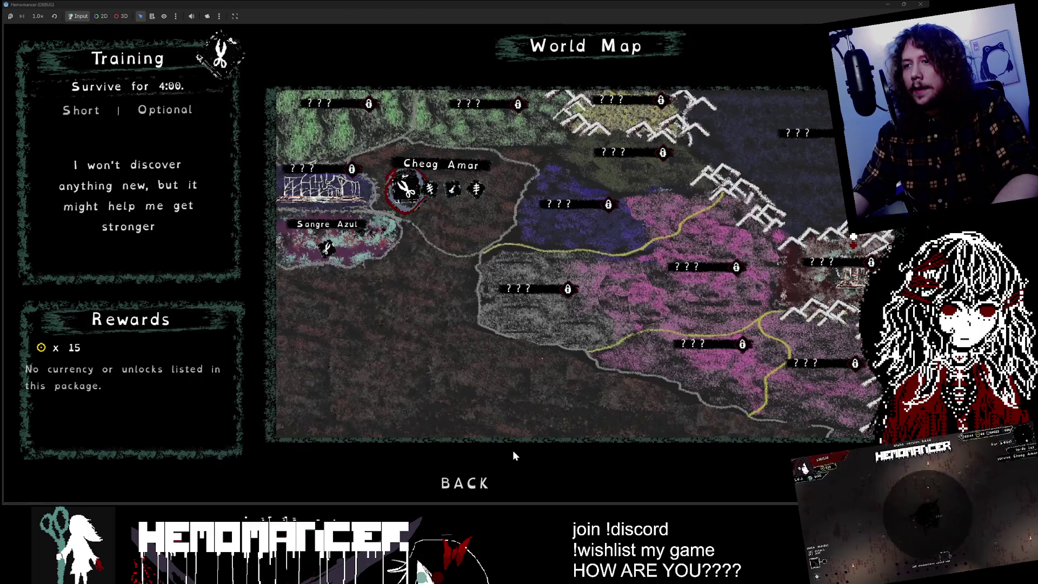
left_click(465, 483)
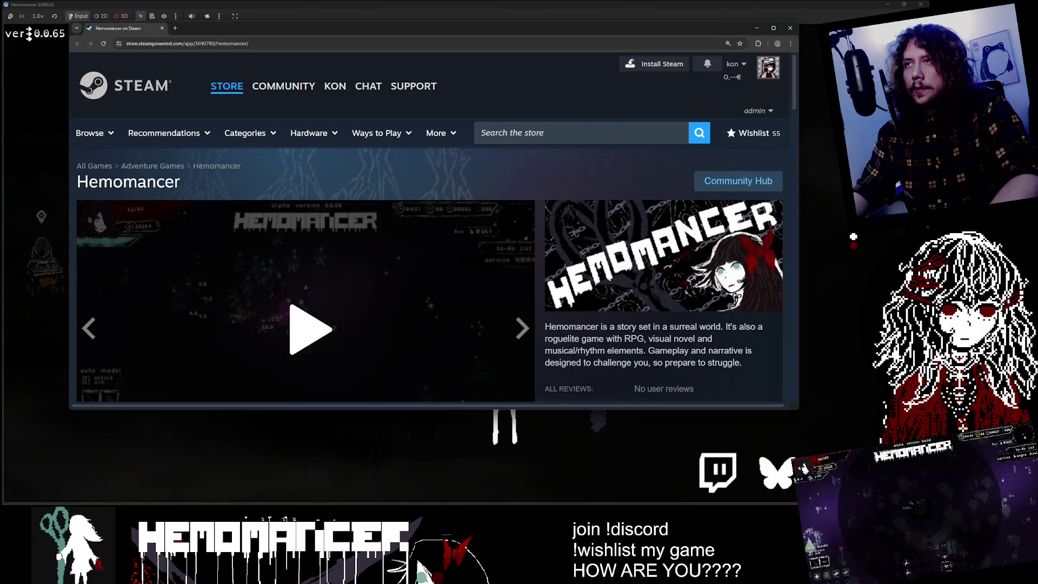
- Maximize the Hemomancer Steam page, play its trailer, then switch back to the game
double_click(494, 25)
scroll(498, 88, "down", 2)
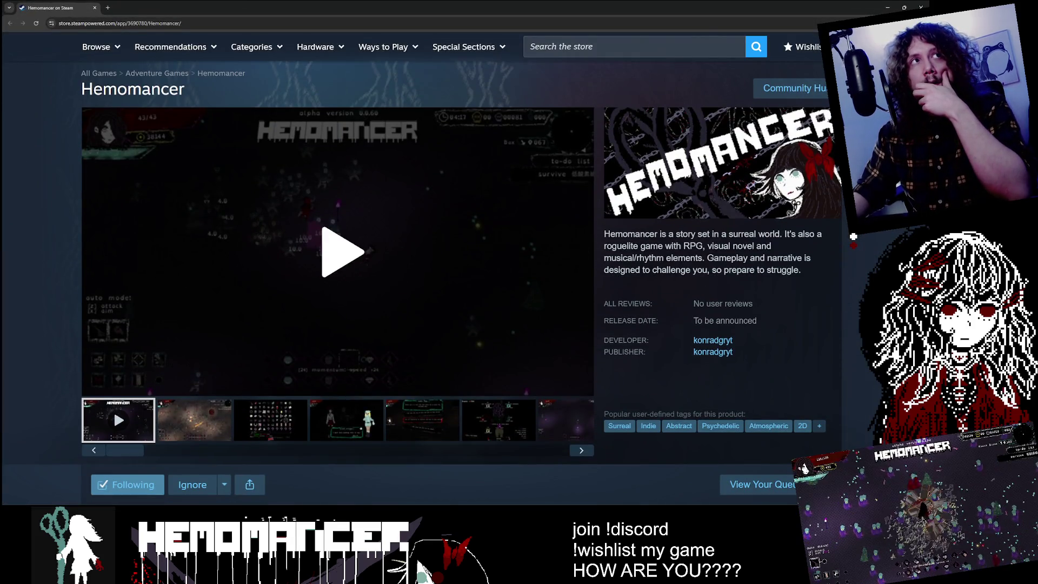
left_click(323, 346)
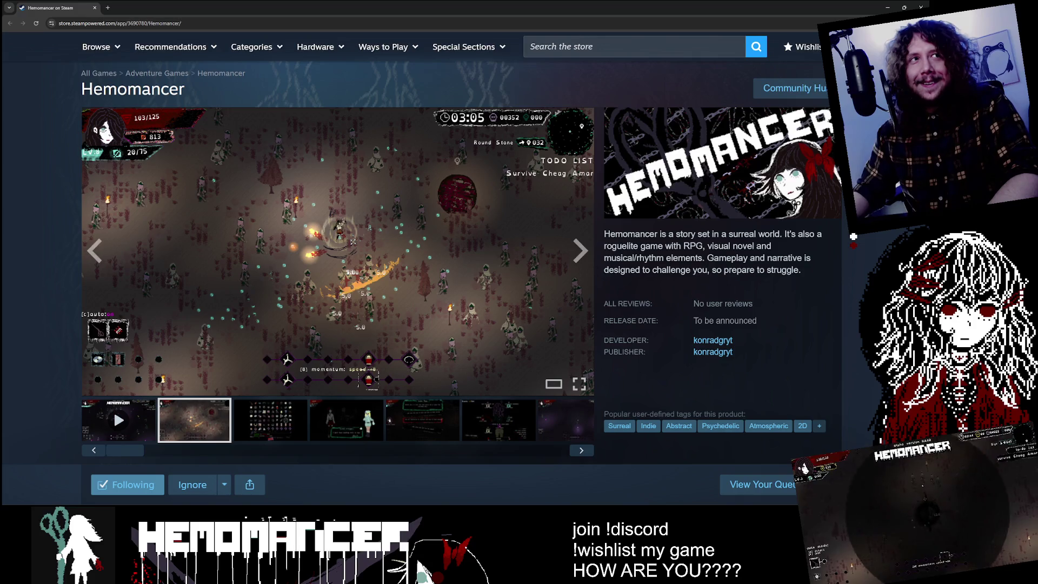
key("alt+Tab")
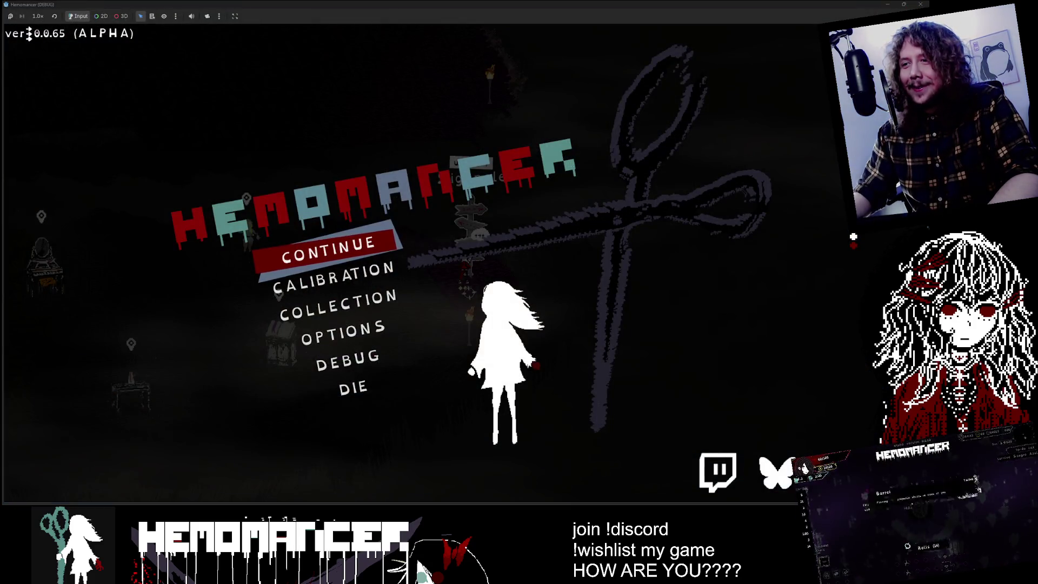